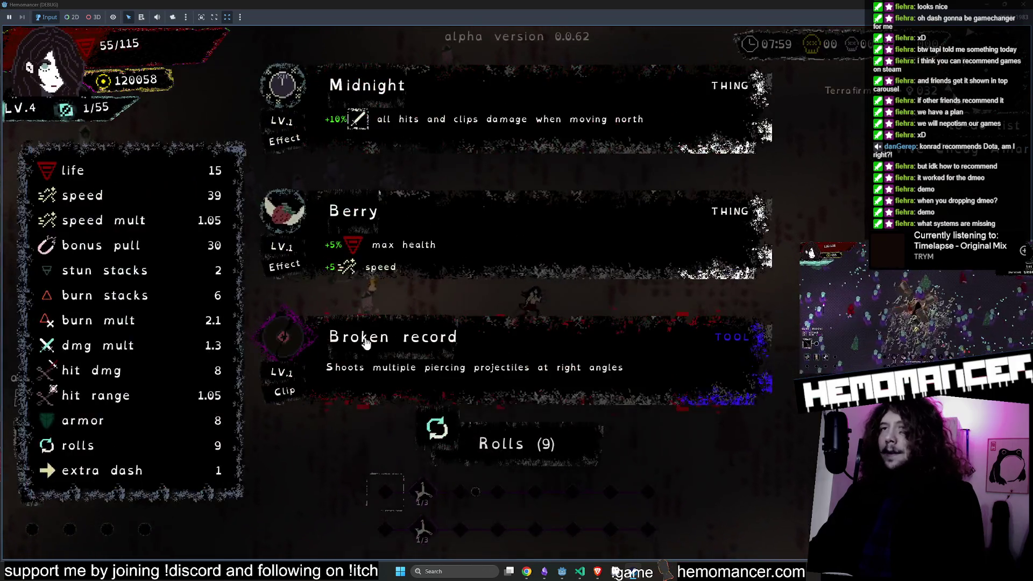
# Step: Take Broken record, continue after dying, then browse and leave the Signpole travel map
pyautogui.click(365, 343)
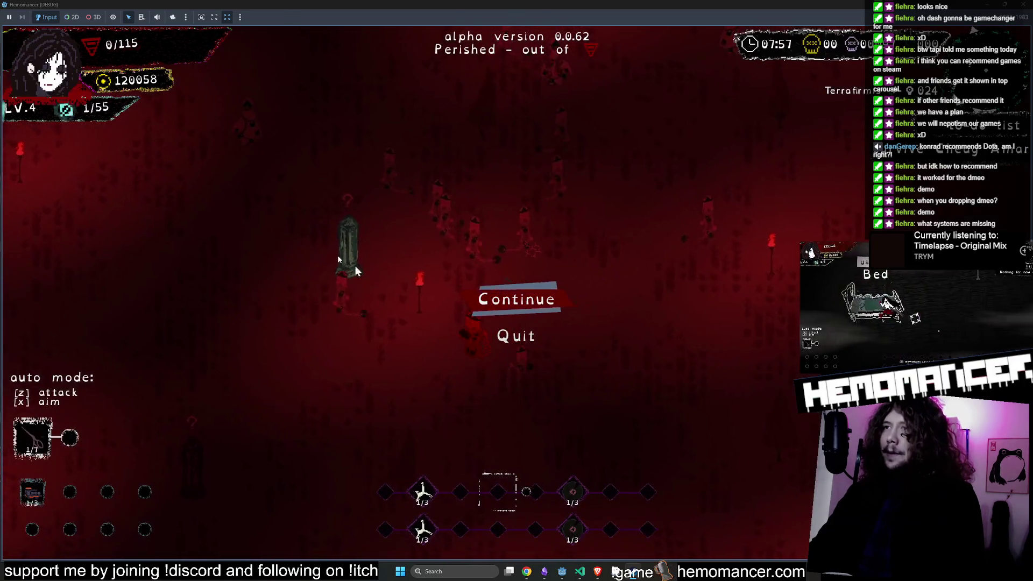
pyautogui.click(527, 295)
pyautogui.press('e')
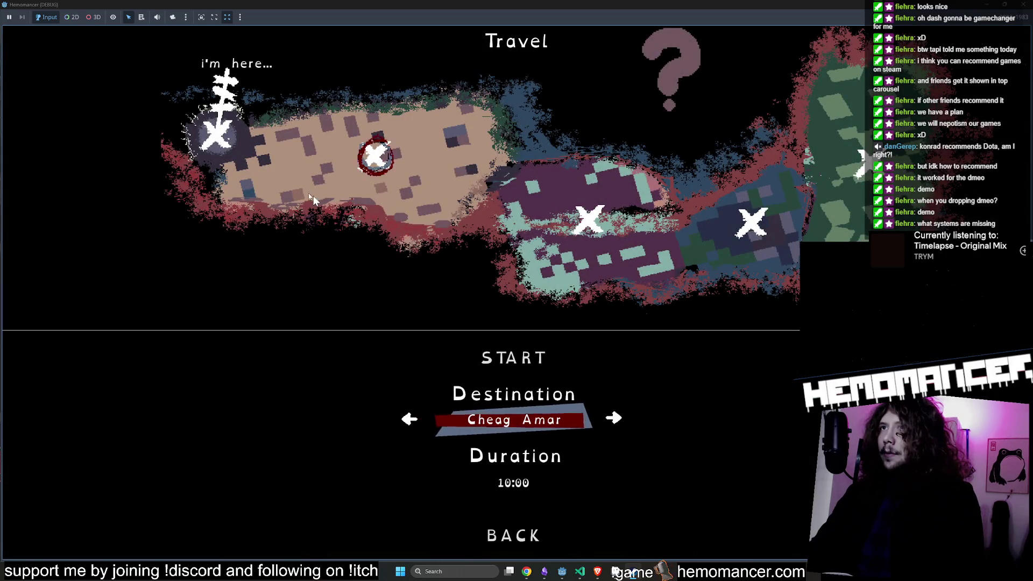
pyautogui.press('d')
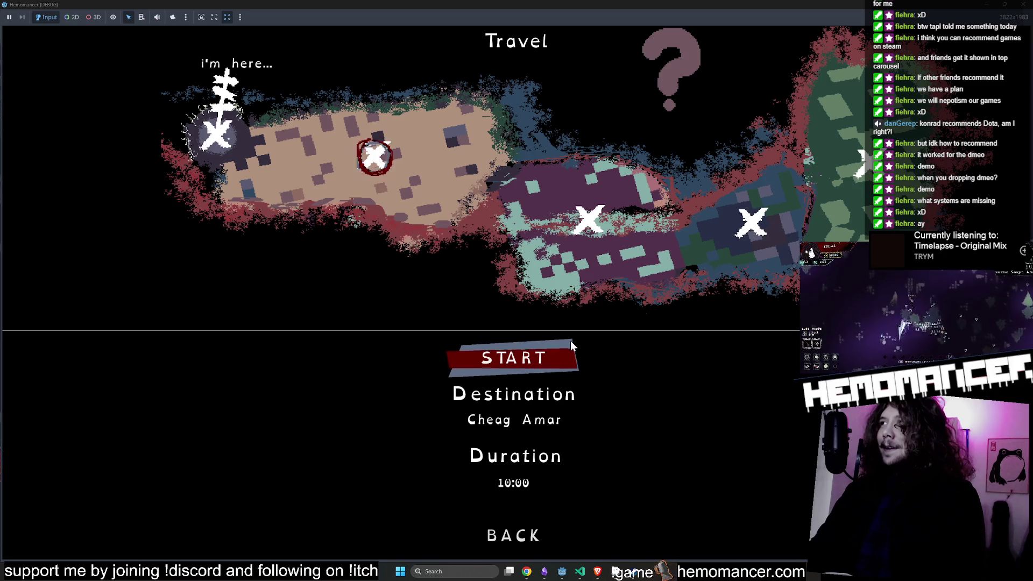
pyautogui.click(510, 540)
# Step: Check the stashed and equipped item stats at the Wardrobe, then close the outfit screen
pyautogui.press('d')
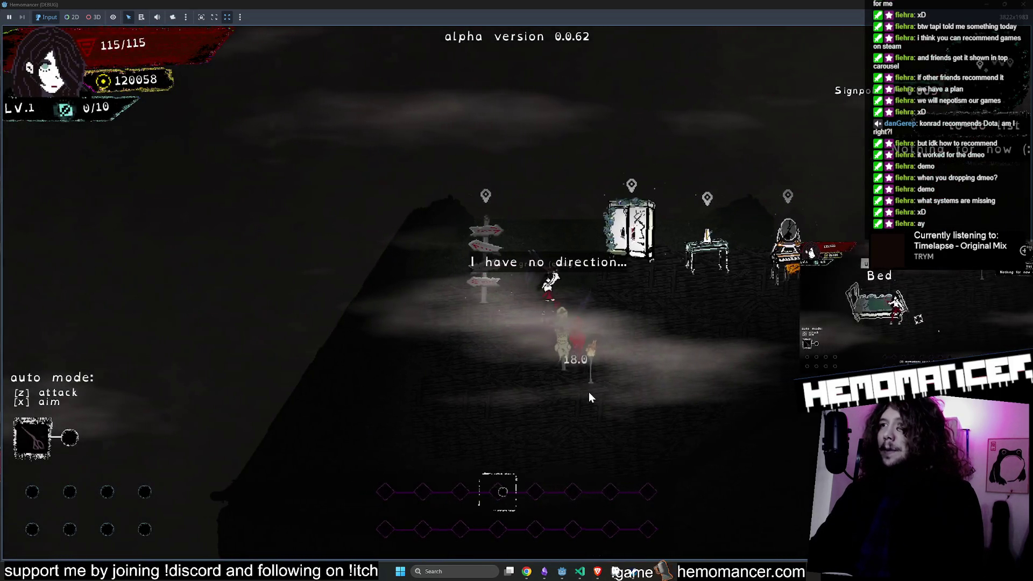
pyautogui.press('e')
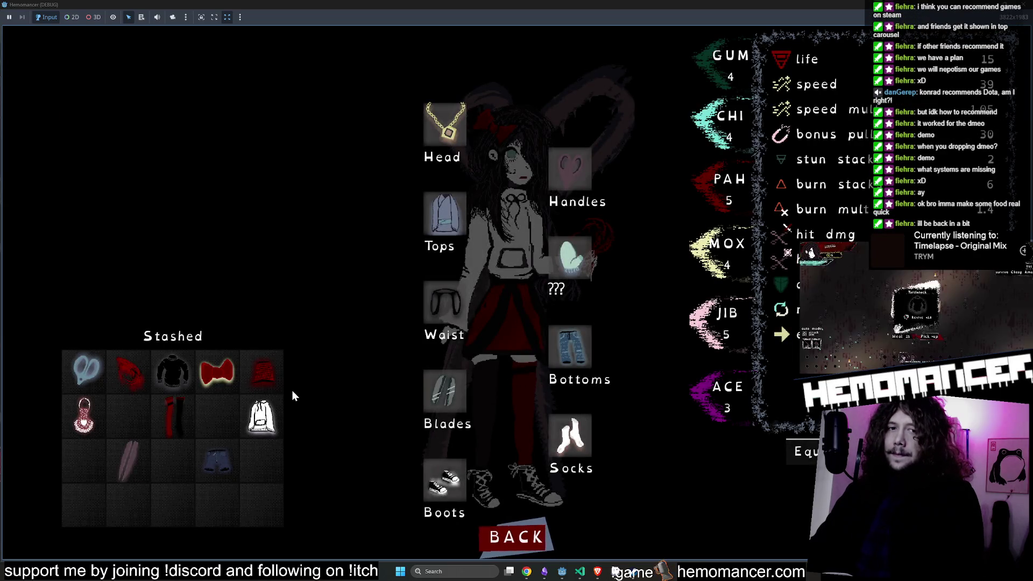
pyautogui.moveTo(265, 362)
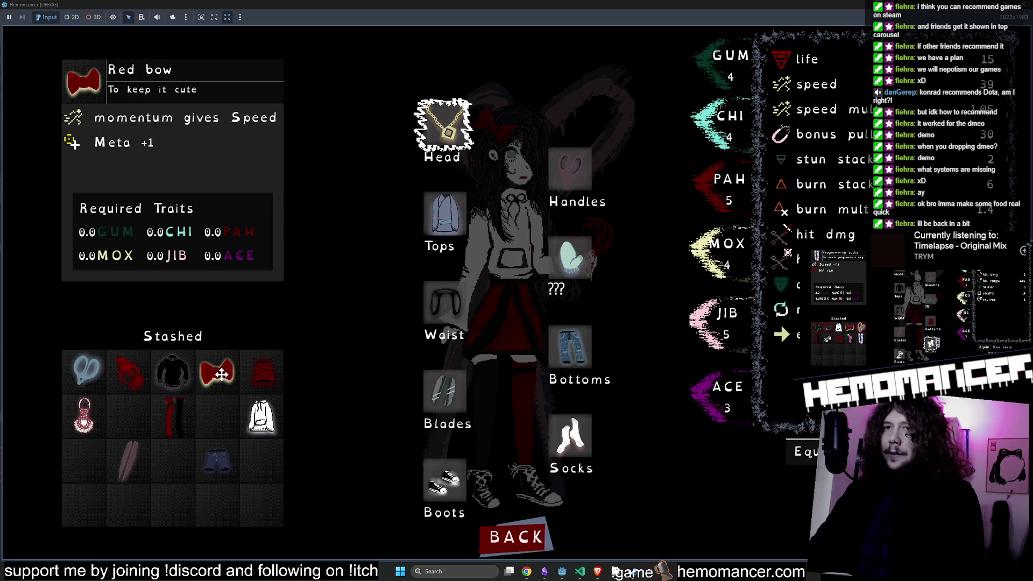
pyautogui.moveTo(163, 373)
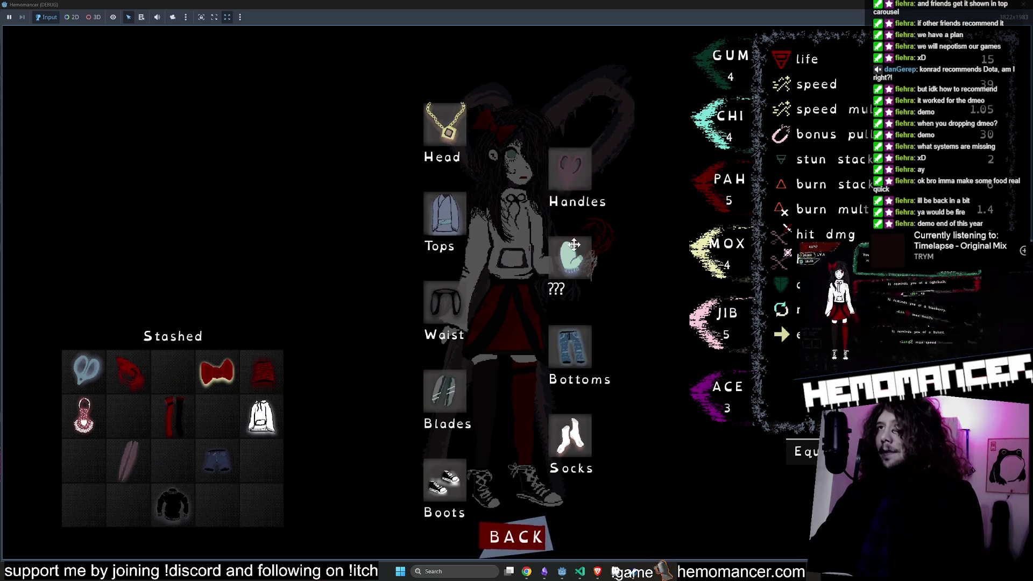
pyautogui.moveTo(465, 130)
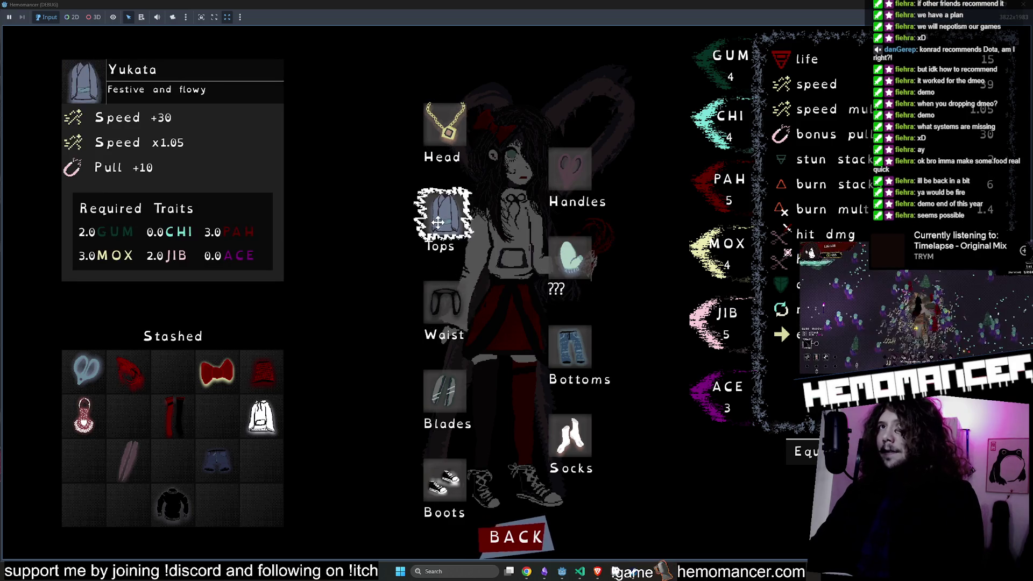
pyautogui.moveTo(536, 151)
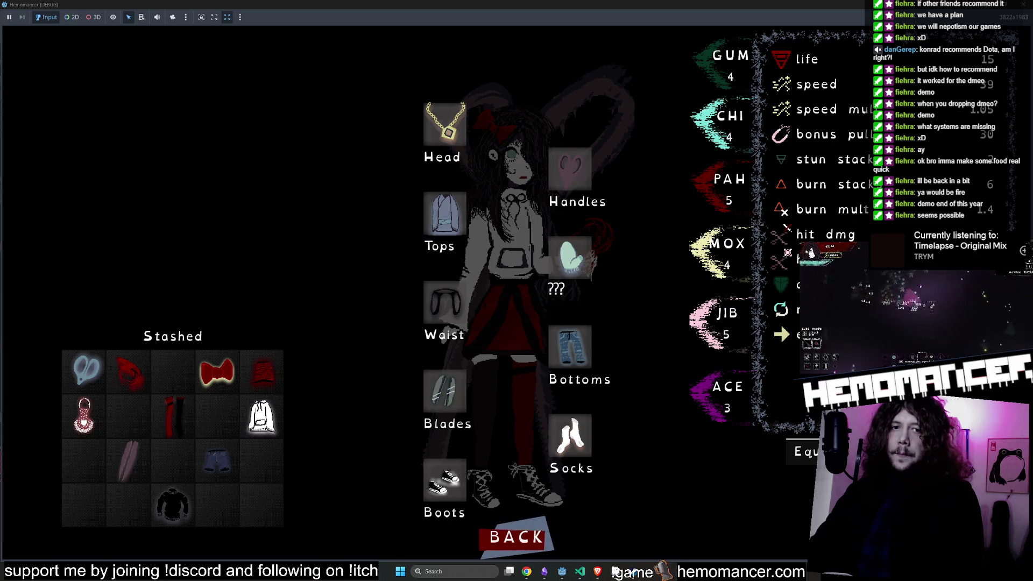
pyautogui.click(486, 550)
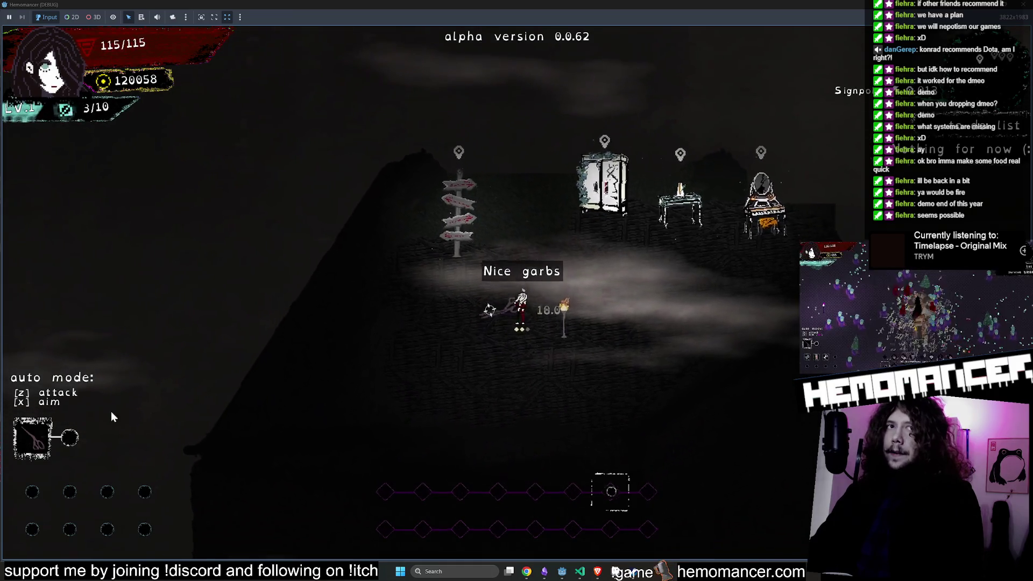
# Step: Resume from the main menu, travel to Cheag Amar, move through the level, then pause
pyautogui.press('Escape')
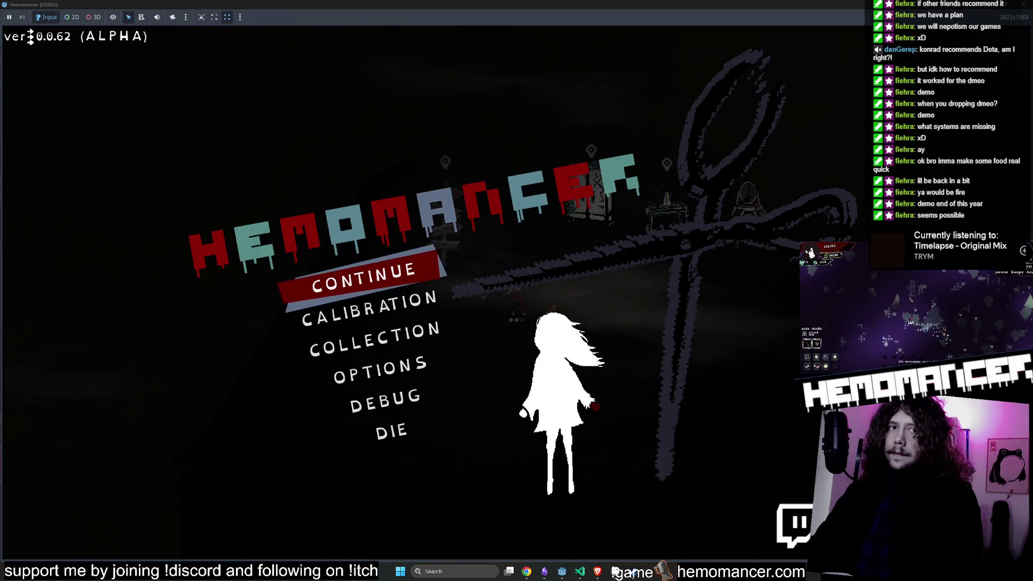
pyautogui.click(348, 285)
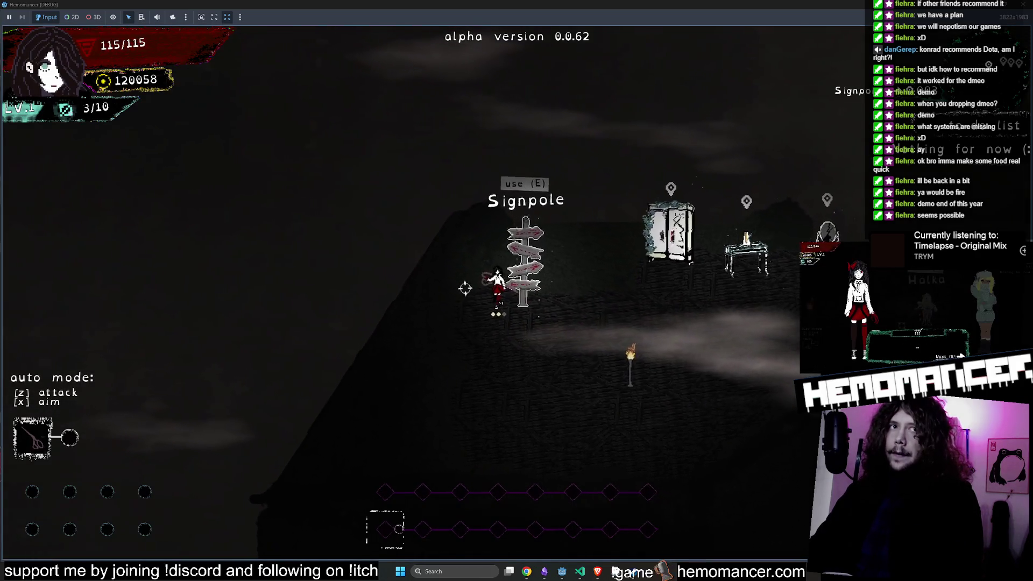
pyautogui.press('e')
pyautogui.press('e')
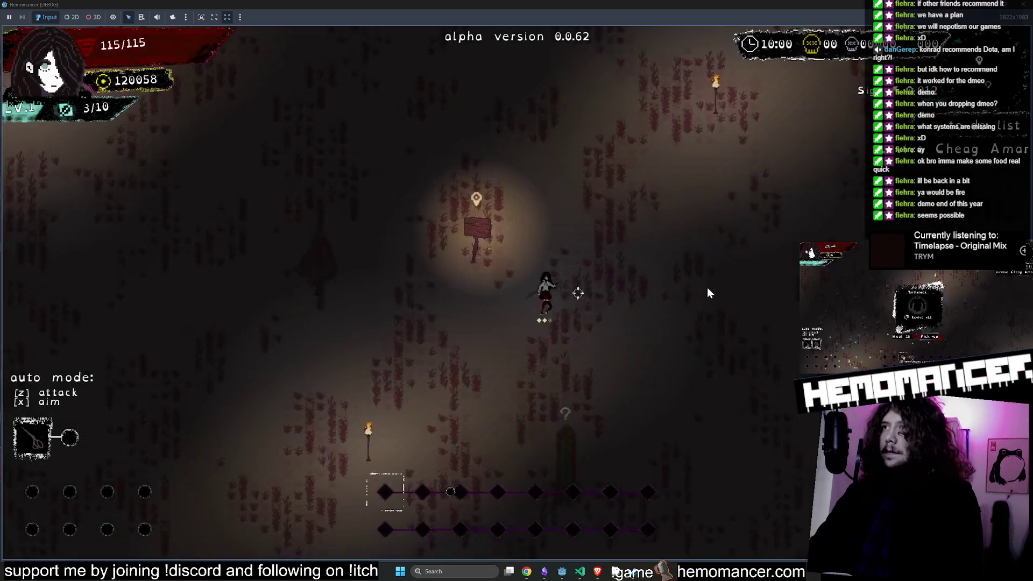
pyautogui.press('a')
pyautogui.press('s')
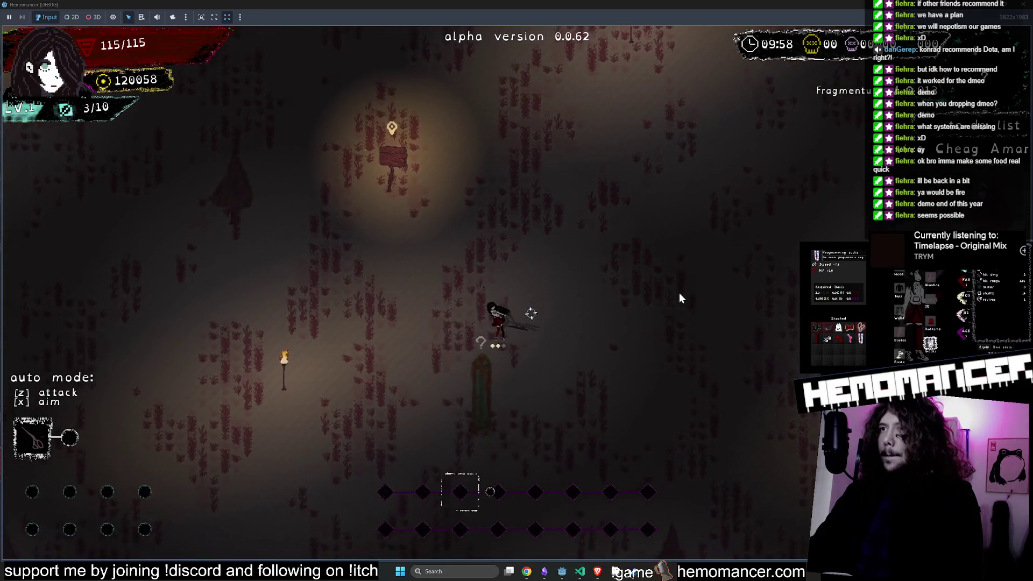
pyautogui.press('d')
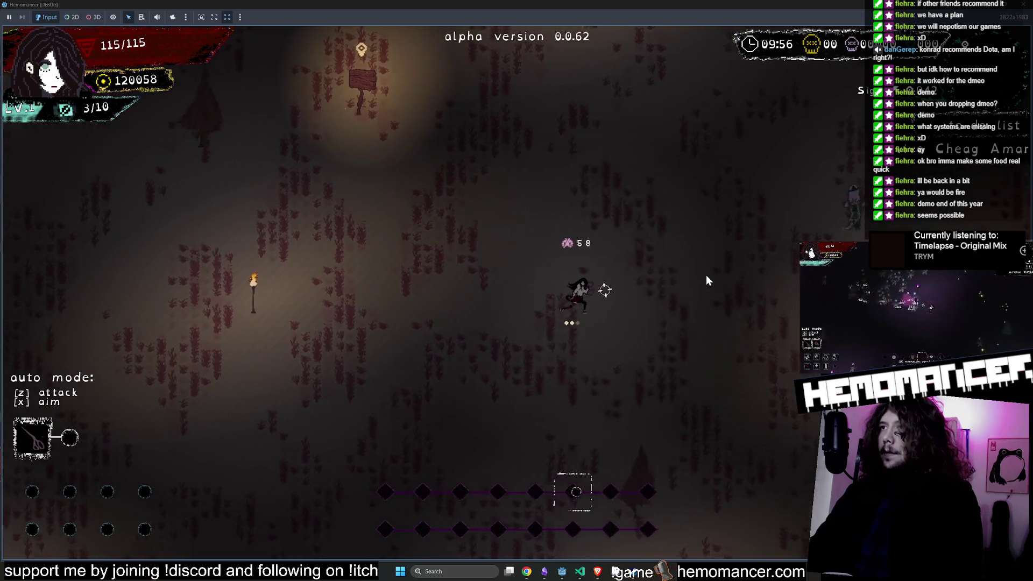
pyautogui.press('d')
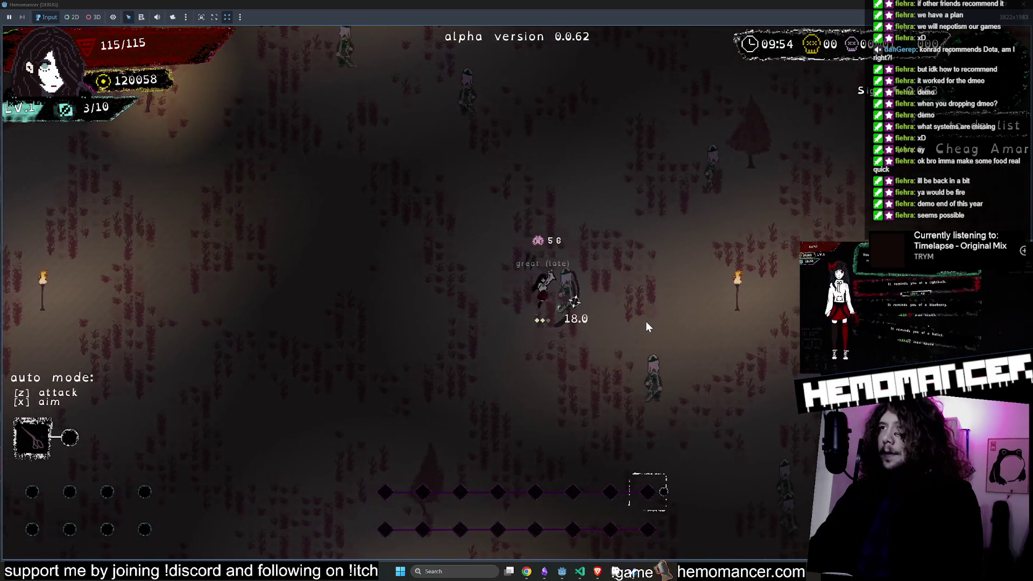
pyautogui.press('Escape')
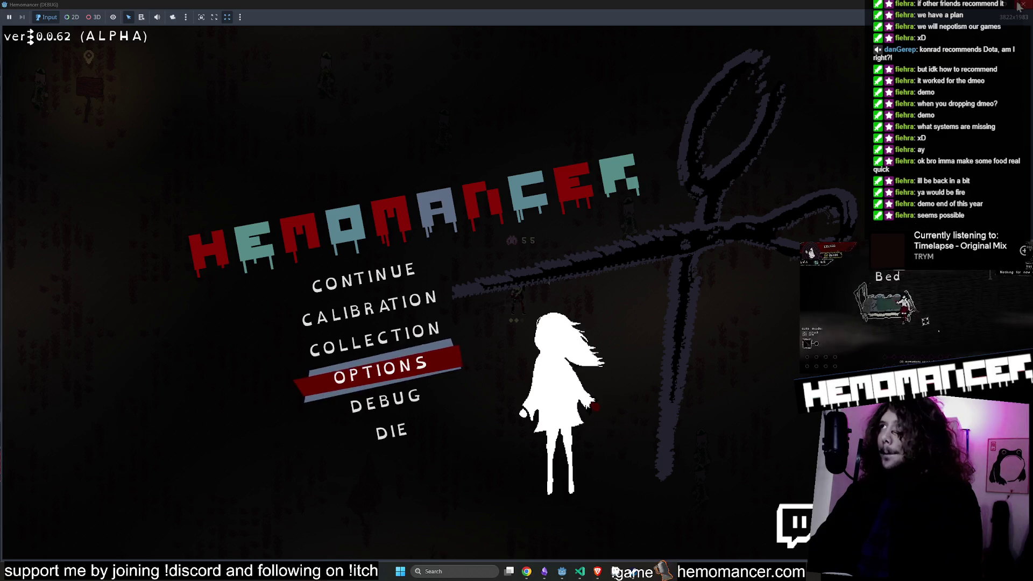
# Step: Close the Hemomancer debug window, review player.gd's dash constants, and switch to VS Code
pyautogui.moveTo(987, 12)
pyautogui.mouseDown()
pyautogui.moveTo(866, 100)
pyautogui.moveTo(573, 173)
pyautogui.moveTo(473, 128)
pyautogui.mouseUp()
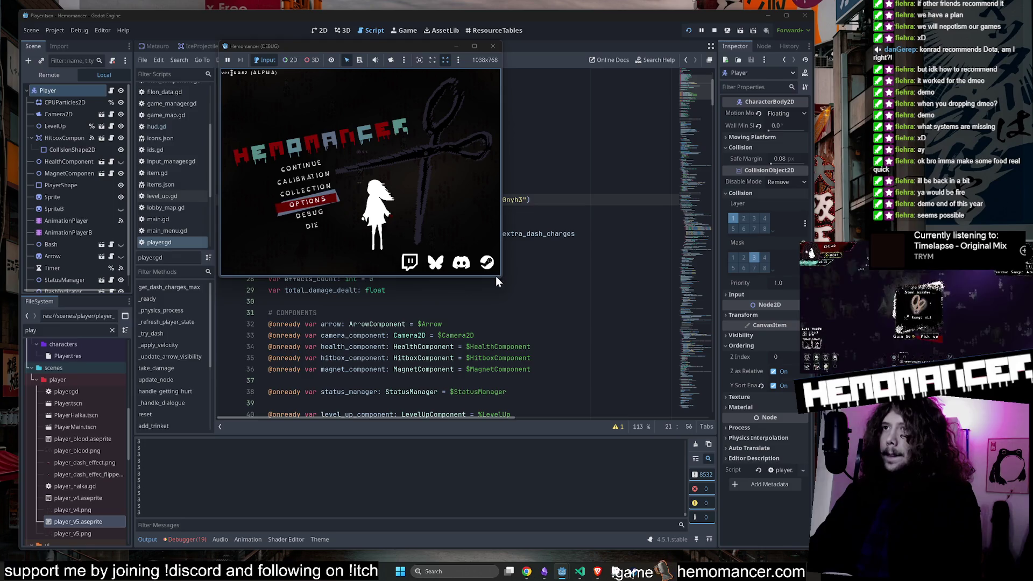
pyautogui.click(495, 49)
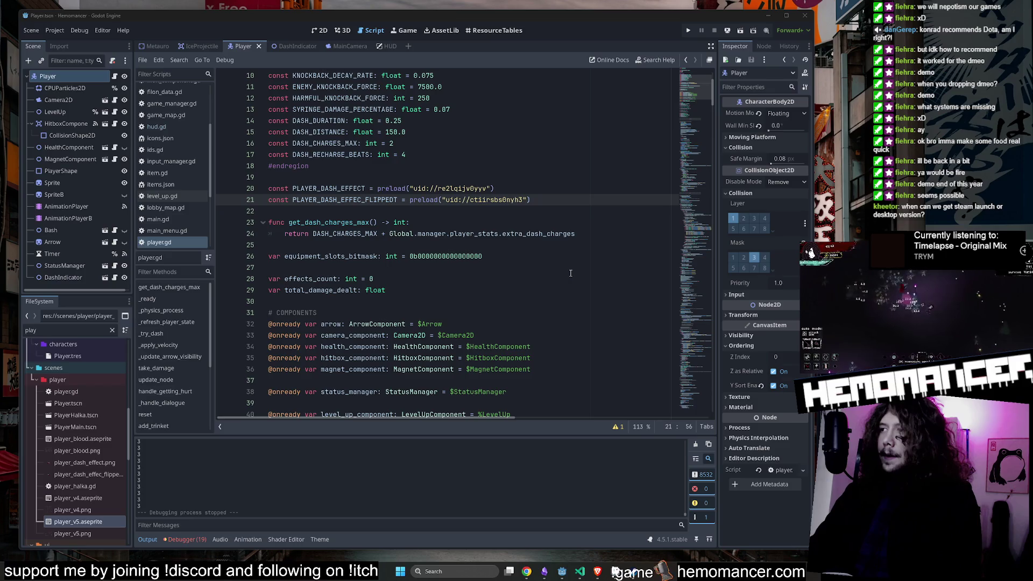
pyautogui.scroll(2, 532, 280)
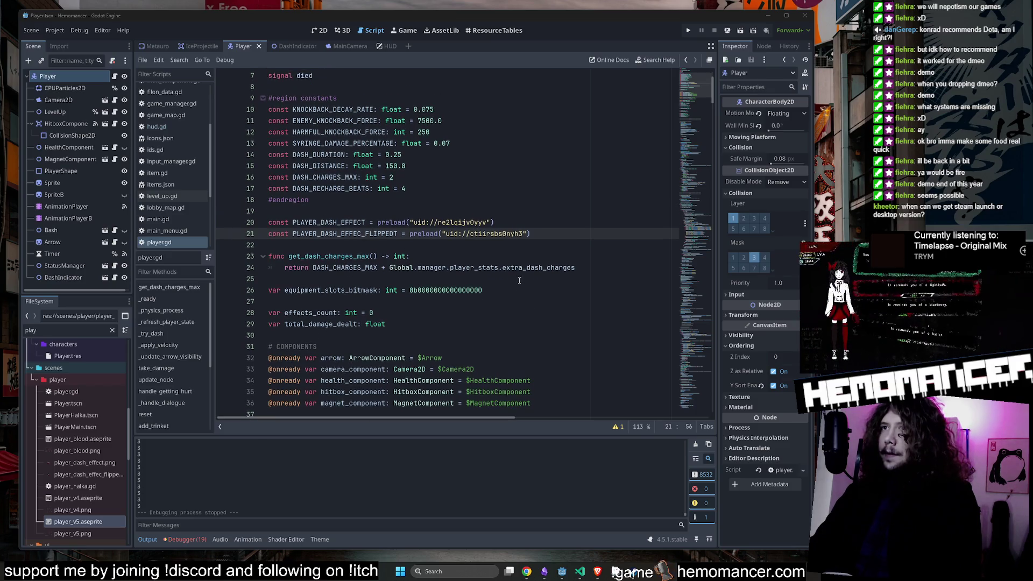
pyautogui.scroll(-1, 519, 275)
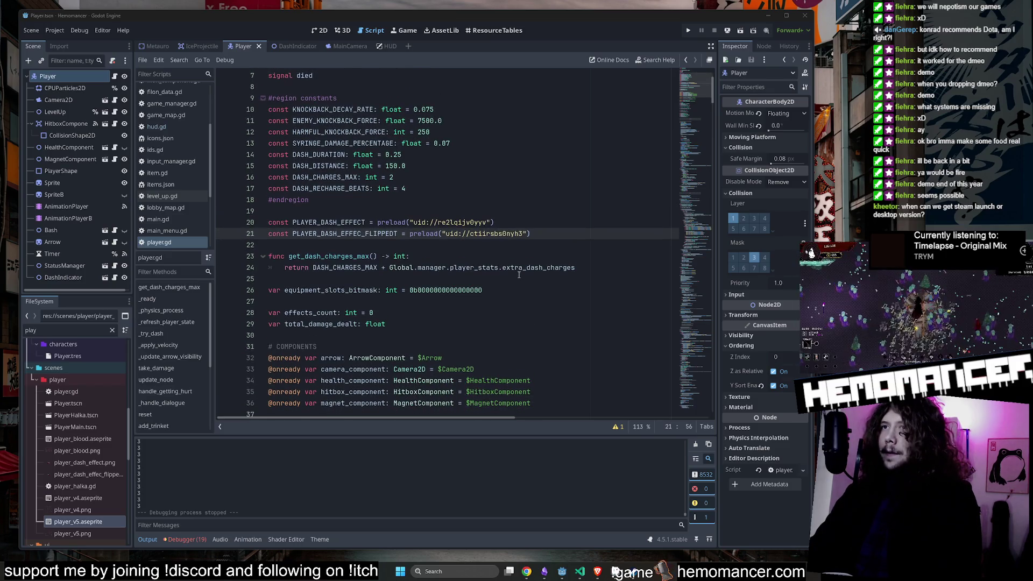
pyautogui.click(580, 571)
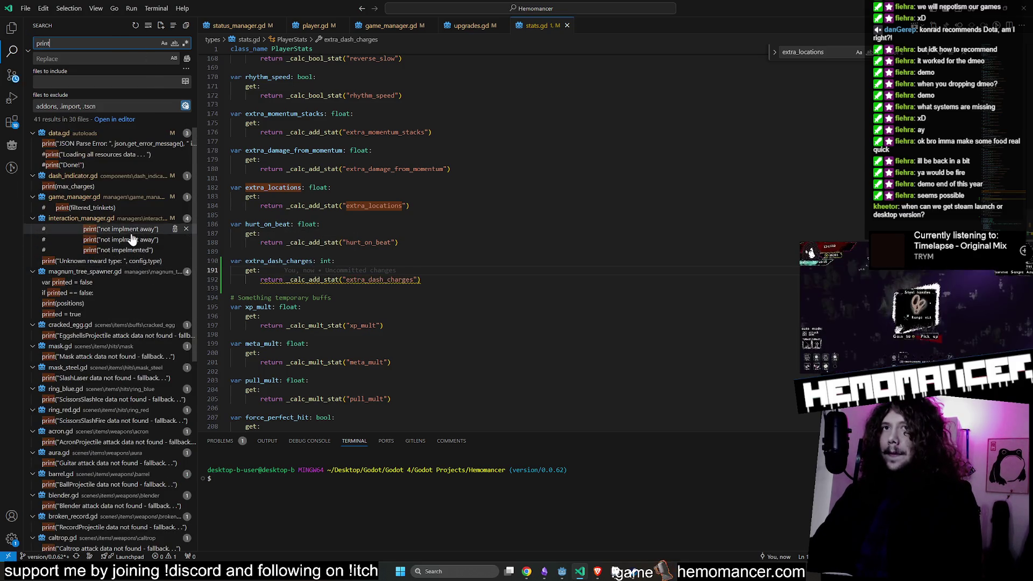
# Step: Delete the print(max_charges) debug line from dash_indicator.gd and minimize VS Code
pyautogui.click(98, 188)
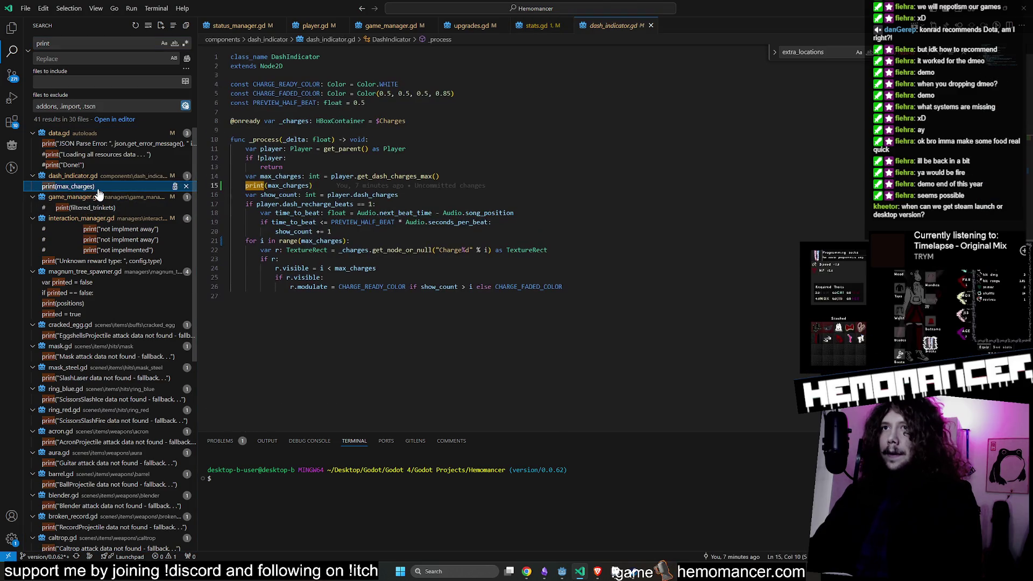
pyautogui.hotkey('ctrl', 'shift', 'k')
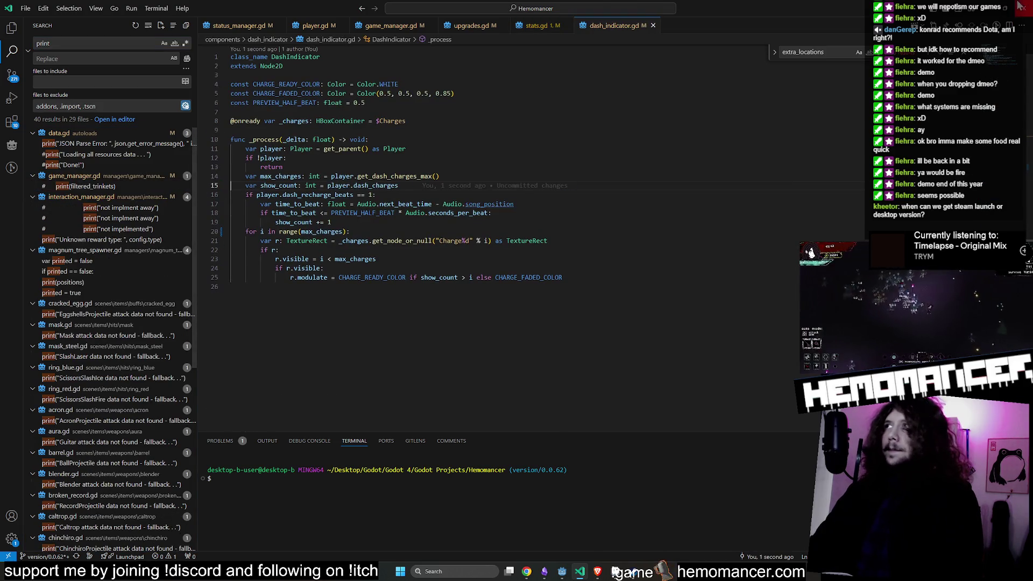
pyautogui.click(987, 8)
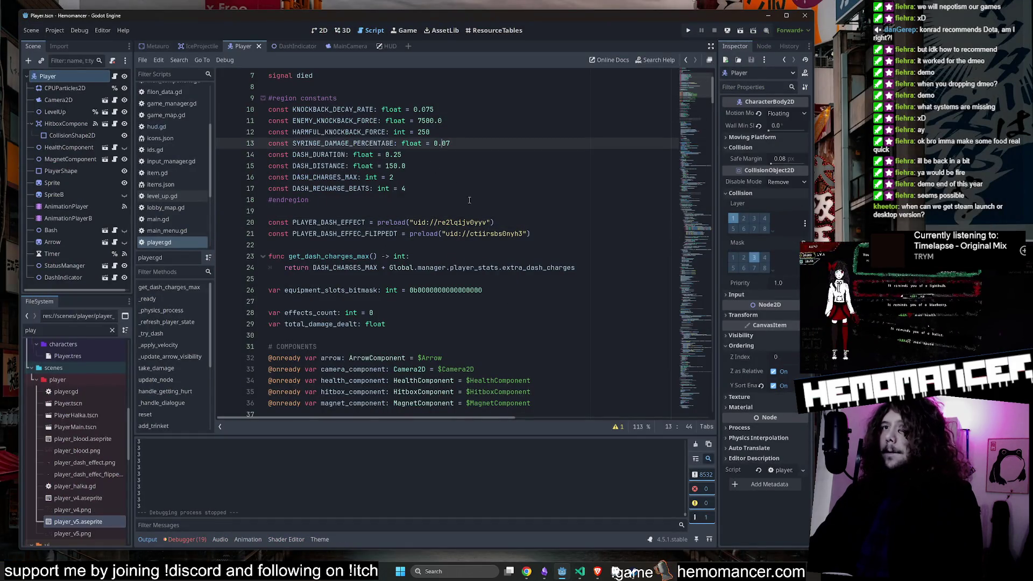
# Step: Clear the output log and go to the get_dash_charges_max return line
pyautogui.press('F5')
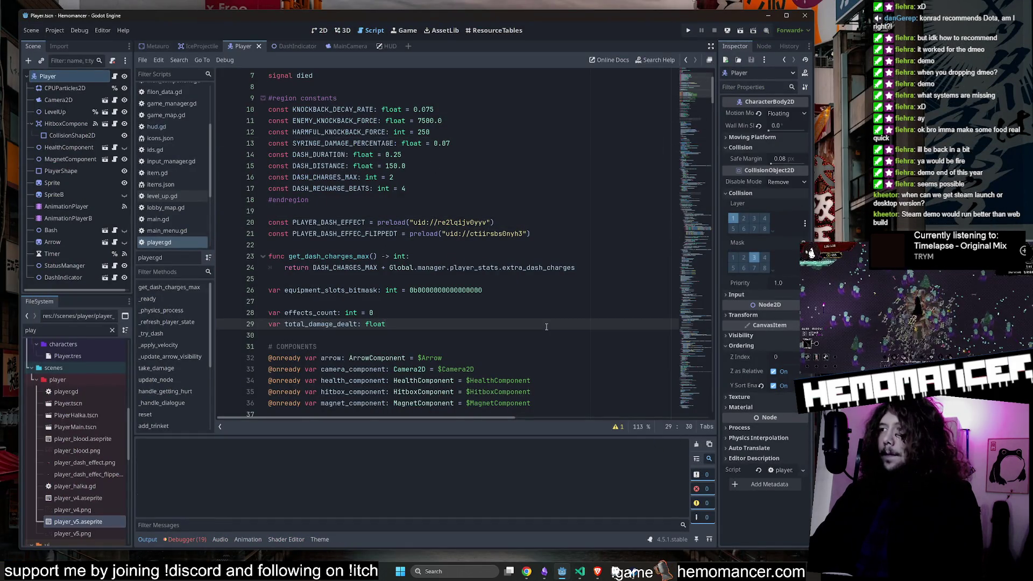
pyautogui.click(472, 290)
pyautogui.press('Up')
pyautogui.press('Up')
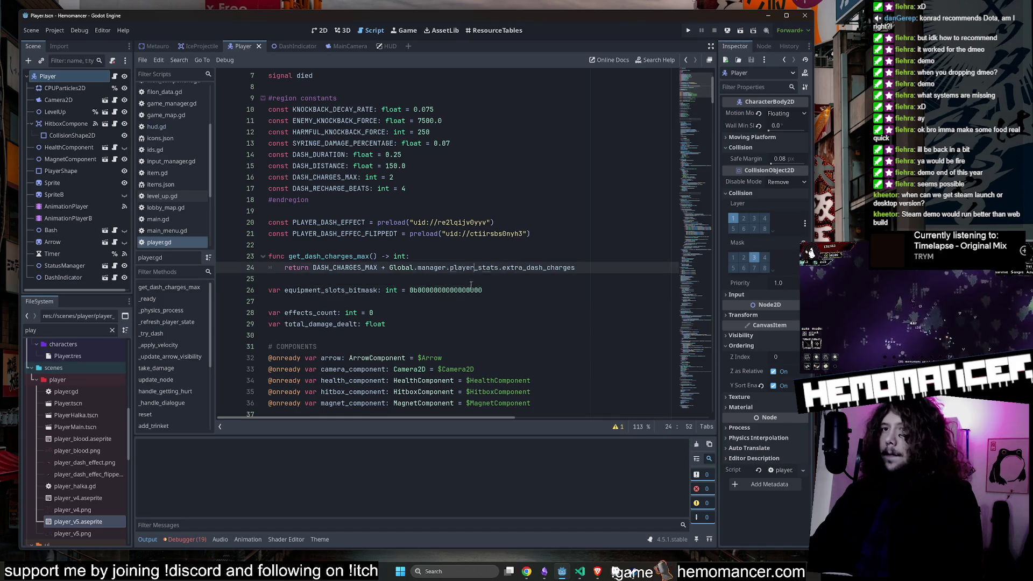
# Step: Review the Debugger errors, jumping to lines 13 and 14 of steam_manager.gd
pyautogui.click(198, 537)
pyautogui.click(203, 438)
pyautogui.doubleClick(542, 504)
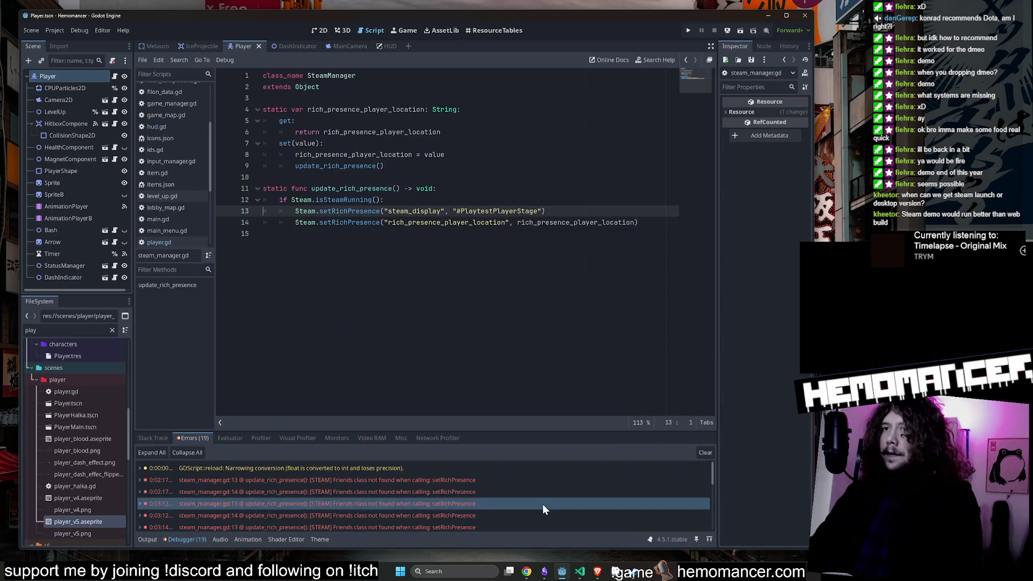
pyautogui.scroll(-3, 541, 501)
pyautogui.doubleClick(561, 505)
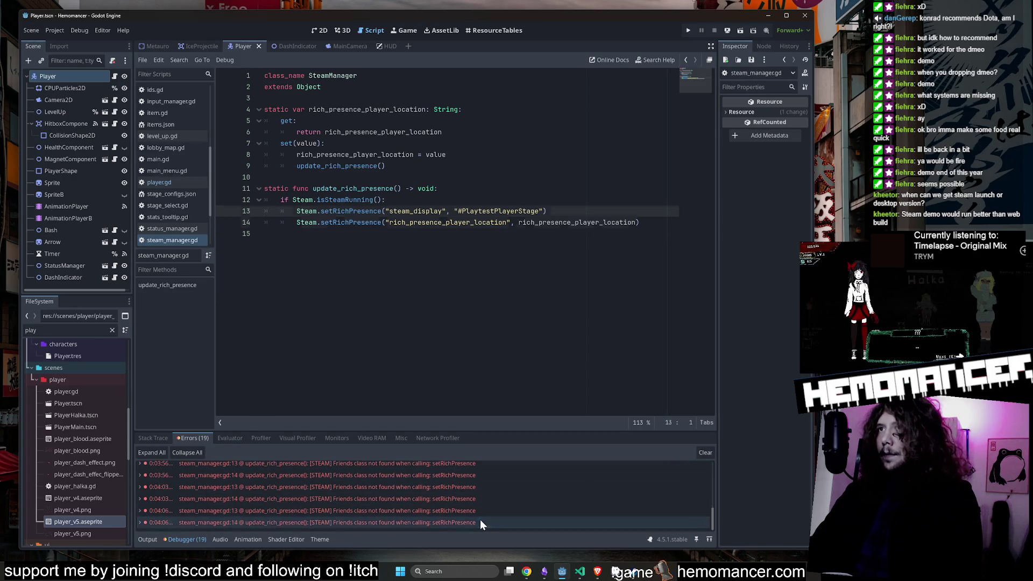
pyautogui.doubleClick(449, 480)
# Step: Clear the error list and run the project again with F5
pyautogui.click(705, 453)
pyautogui.click(148, 539)
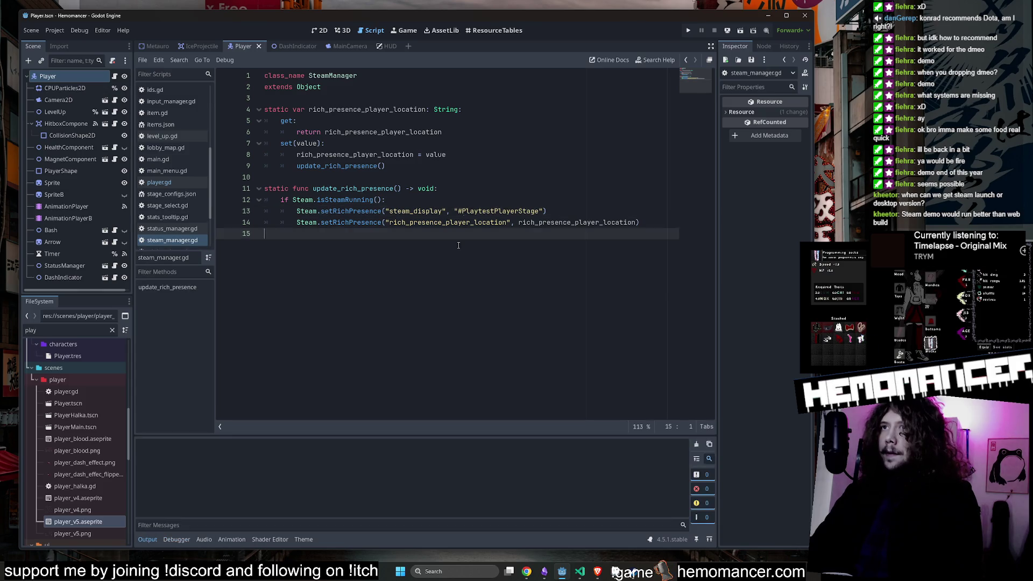
pyautogui.click(474, 145)
pyautogui.press('F5')
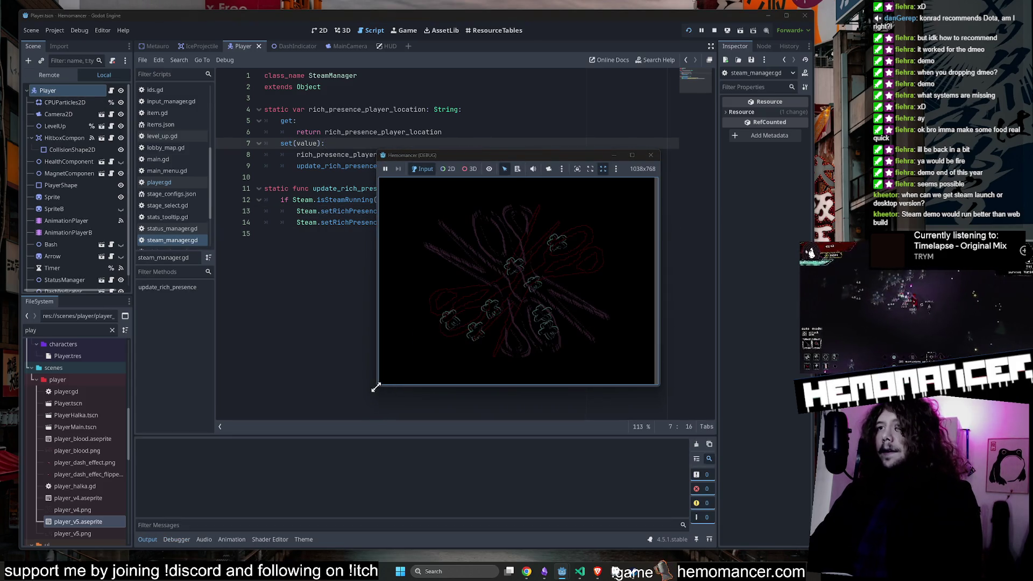
# Step: Enlarge the game's debug window, then check the inventory and the Metronome upgrade shop
pyautogui.moveTo(375, 387)
pyautogui.mouseDown()
pyautogui.moveTo(323, 461)
pyautogui.moveTo(169, 531)
pyautogui.mouseUp()
pyautogui.moveTo(660, 146)
pyautogui.mouseDown()
pyautogui.moveTo(695, 55)
pyautogui.moveTo(756, 54)
pyautogui.mouseUp()
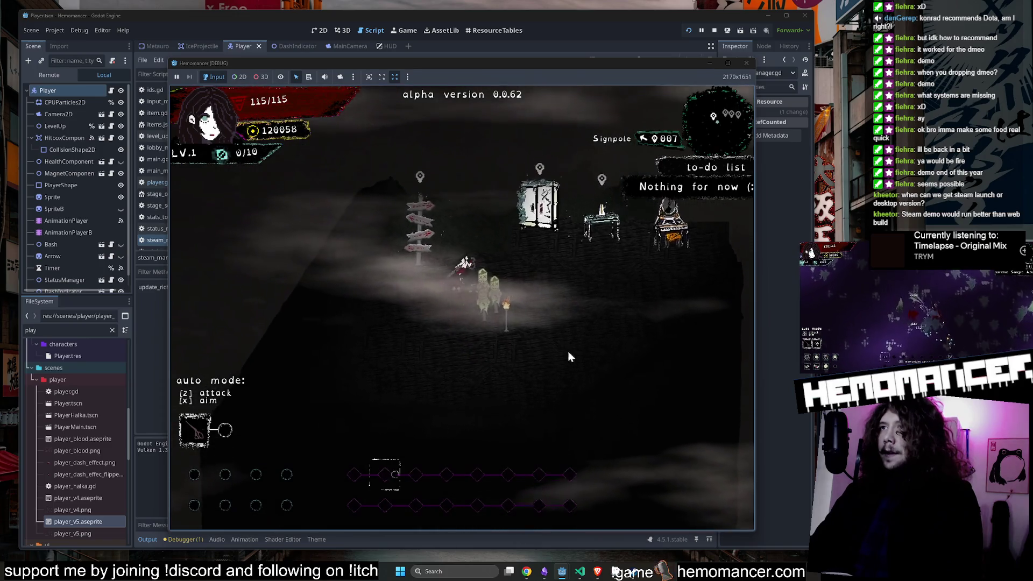
pyautogui.press('Tab')
pyautogui.click(462, 510)
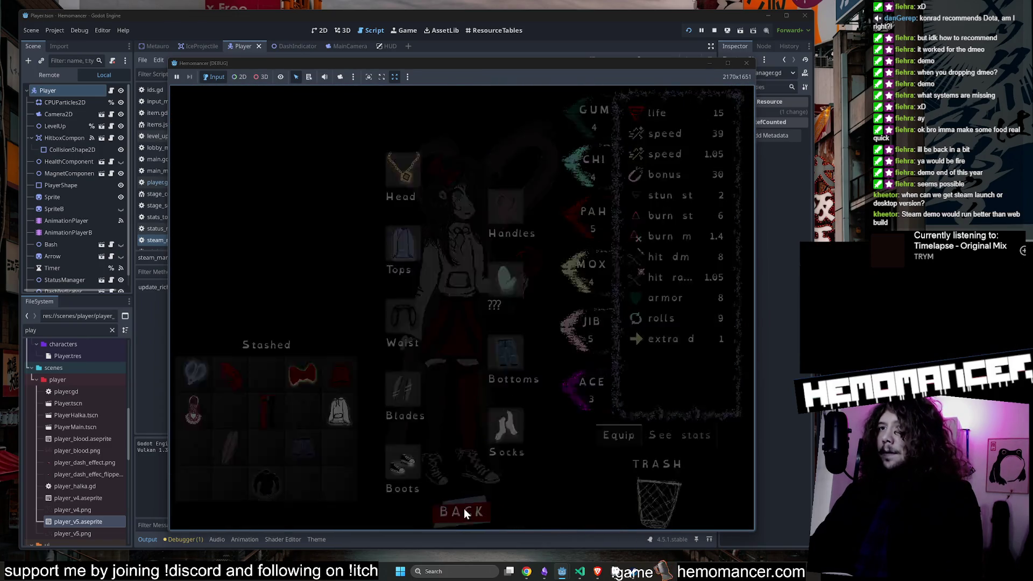
pyautogui.press('e')
pyautogui.click(460, 505)
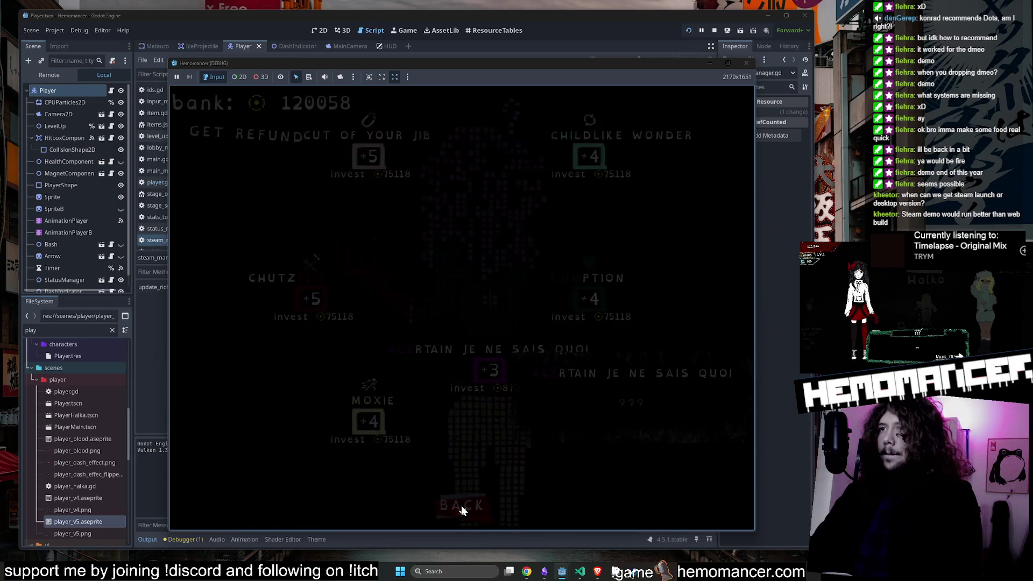
# Step: Walk to the Signpole and start a run in Cheag Amar
pyautogui.press('a')
pyautogui.press('s')
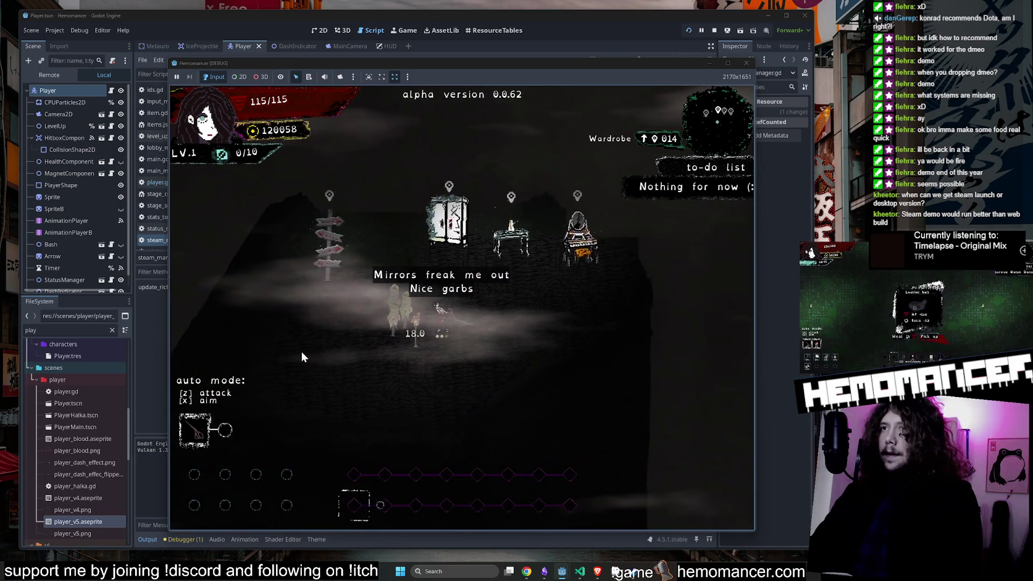
pyautogui.press('w')
pyautogui.press('a')
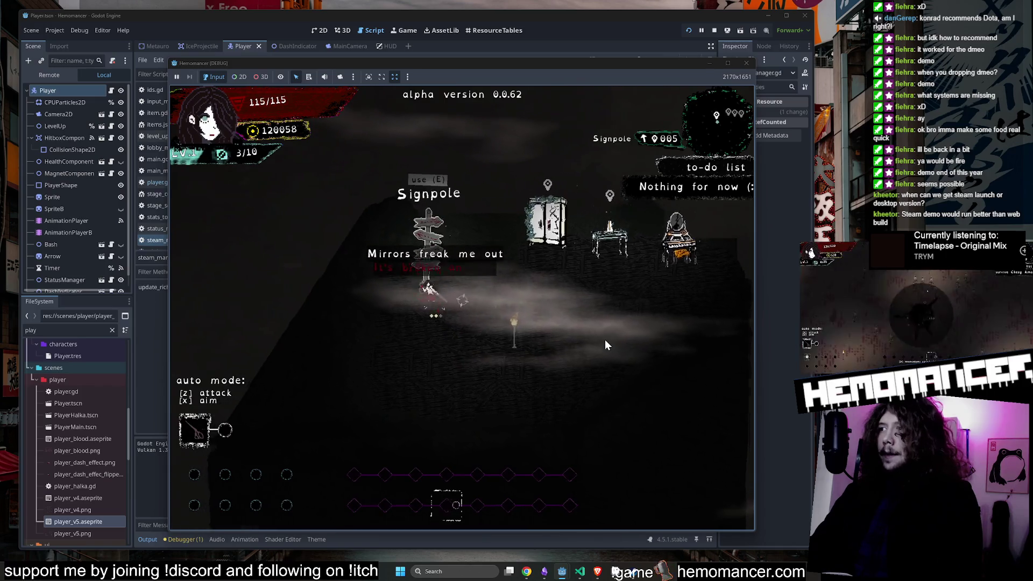
pyautogui.press('e')
pyautogui.click(461, 359)
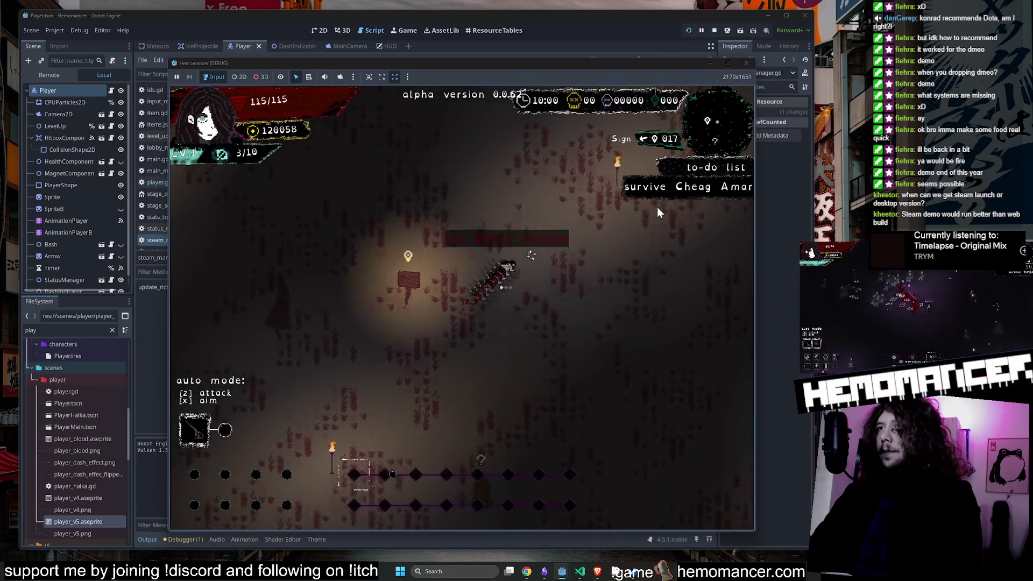
# Step: Fight up-right through the field and take the Friendship bracelet level-up reward
pyautogui.press('w')
pyautogui.press('d')
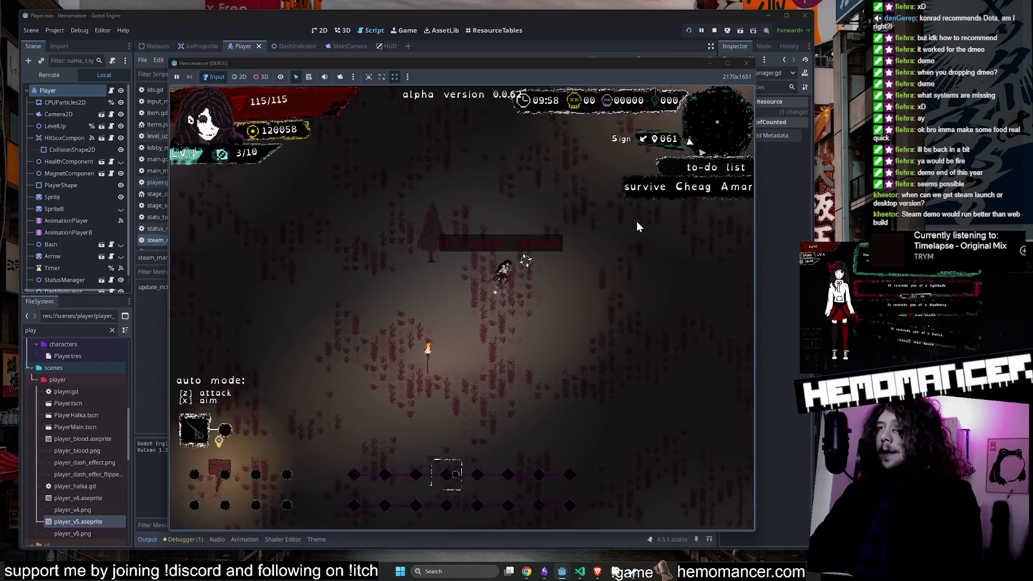
pyautogui.press('w')
pyautogui.press('d')
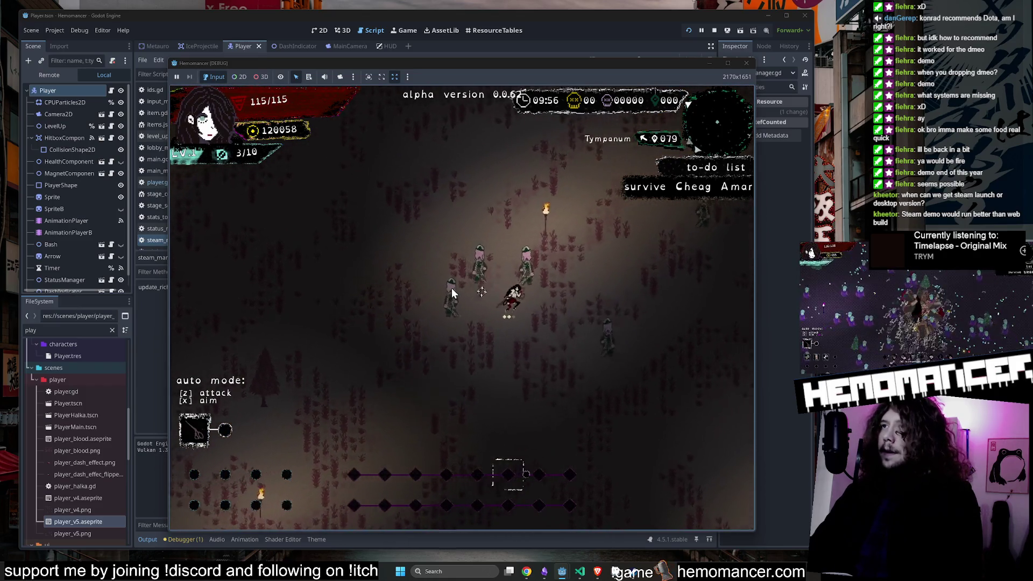
pyautogui.press('w')
pyautogui.press('d')
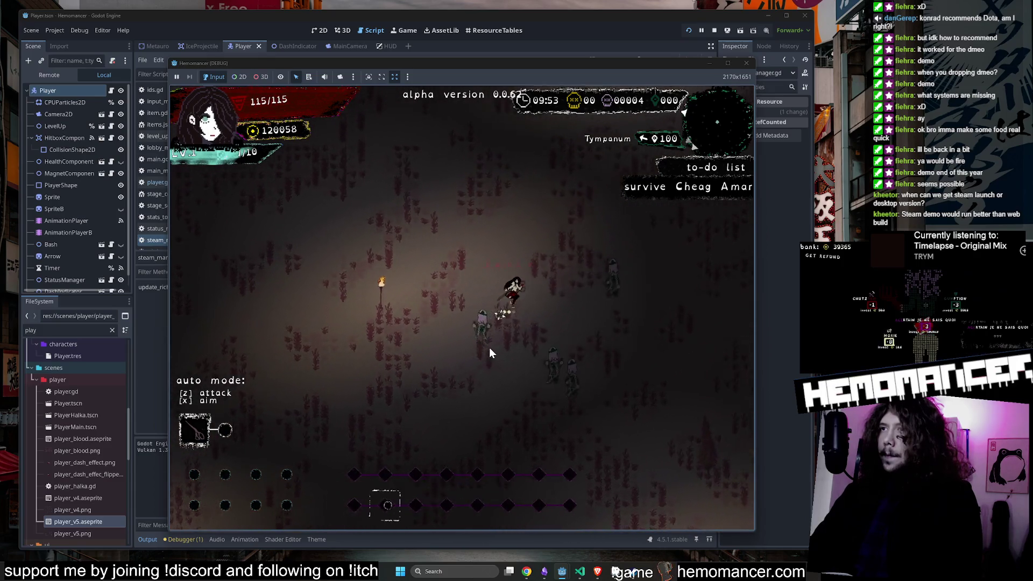
pyautogui.press('w')
pyautogui.press('d')
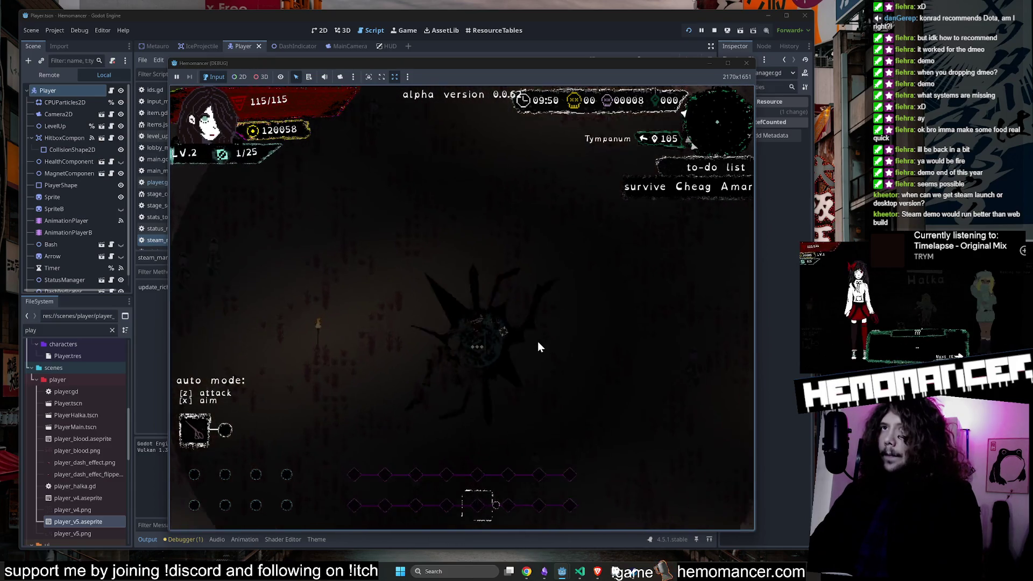
pyautogui.click(448, 284)
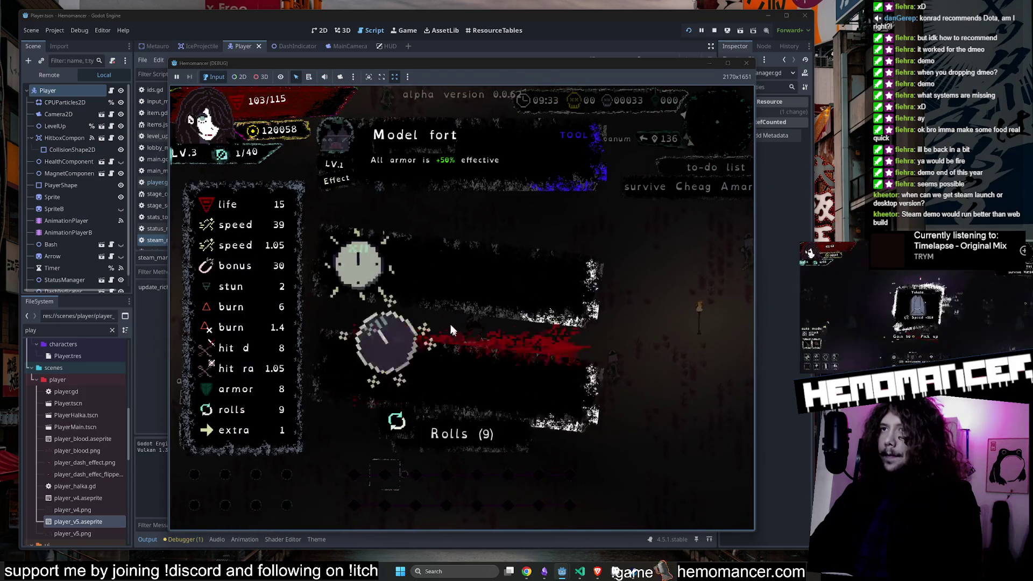
# Step: Reroll the level-up cards, take one of the new cards, and keep moving up
pyautogui.click(495, 428)
pyautogui.click(563, 378)
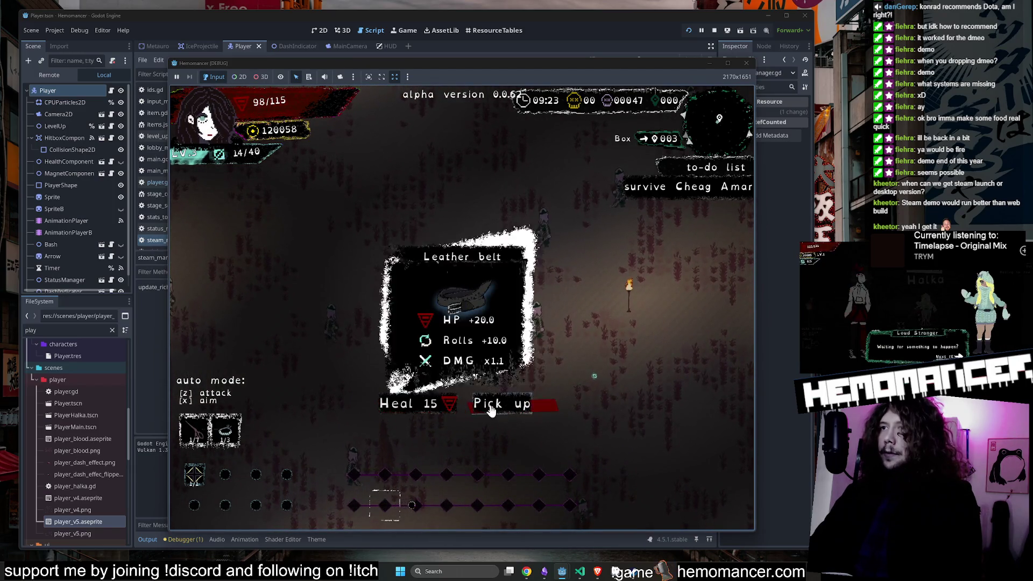
pyautogui.press('Up')
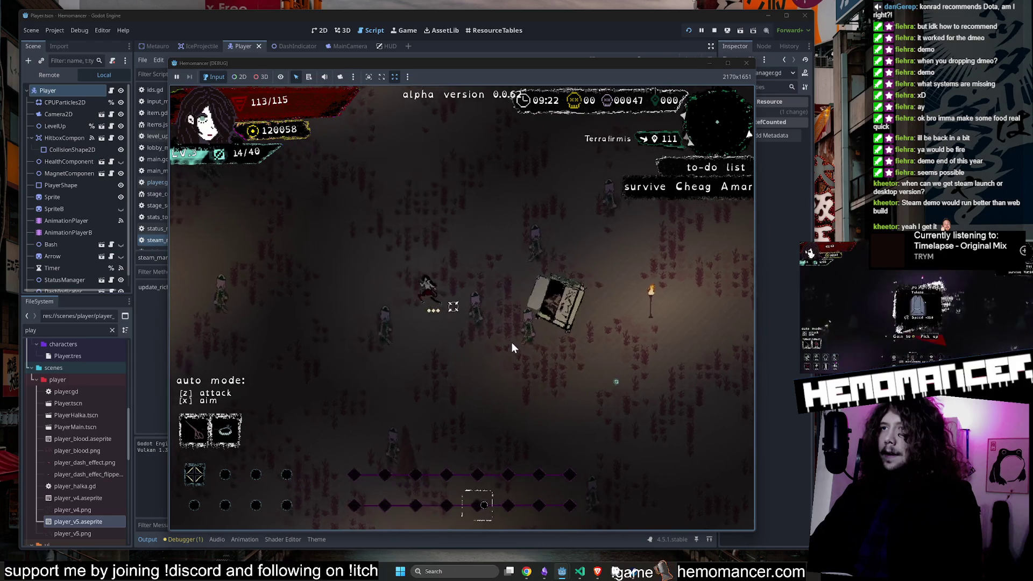
# Step: Fight across the field with the arrow keys until the Glowing Tree event appears
pyautogui.press('Up')
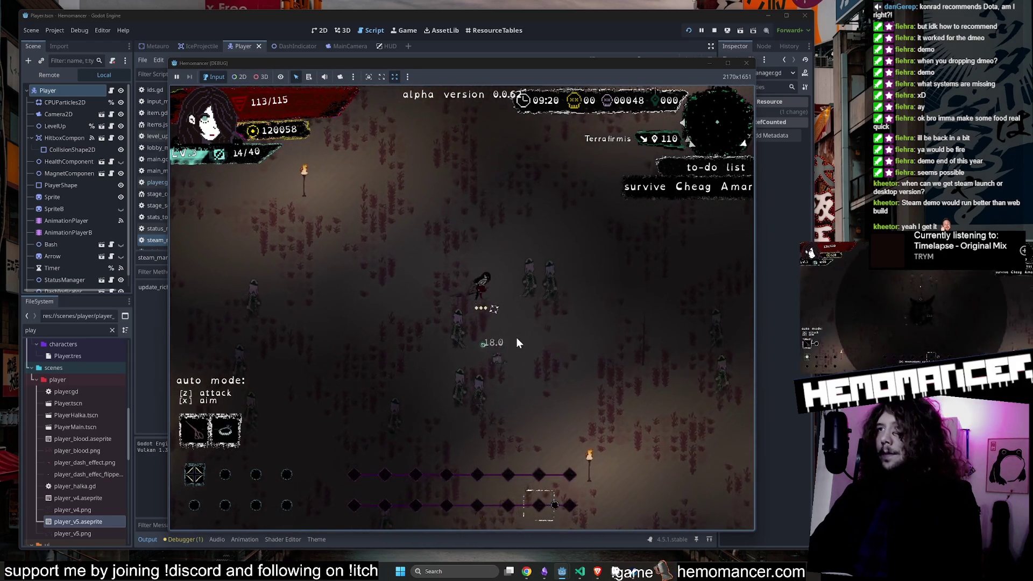
pyautogui.press('Down')
pyautogui.press('Left')
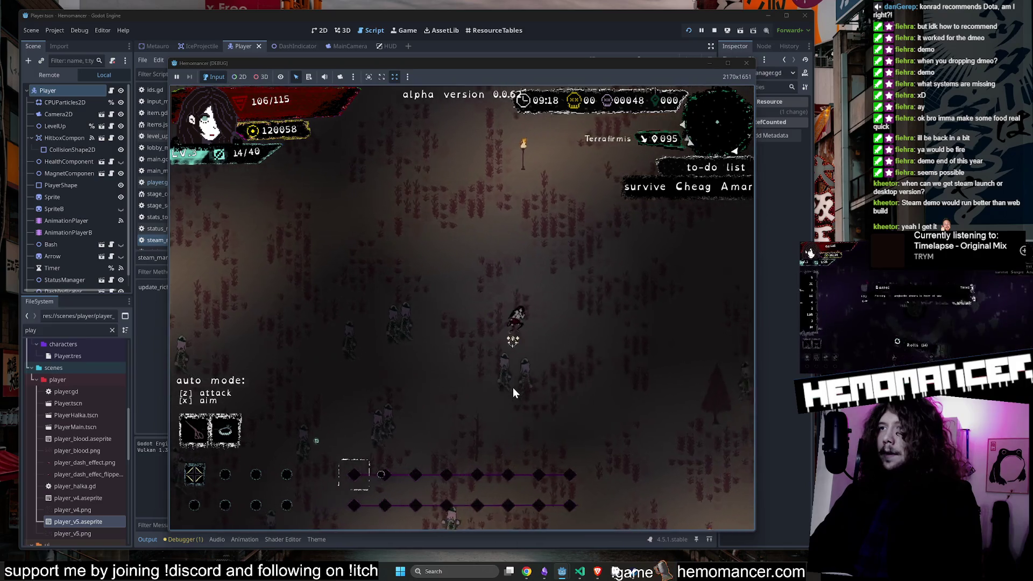
pyautogui.press('Right')
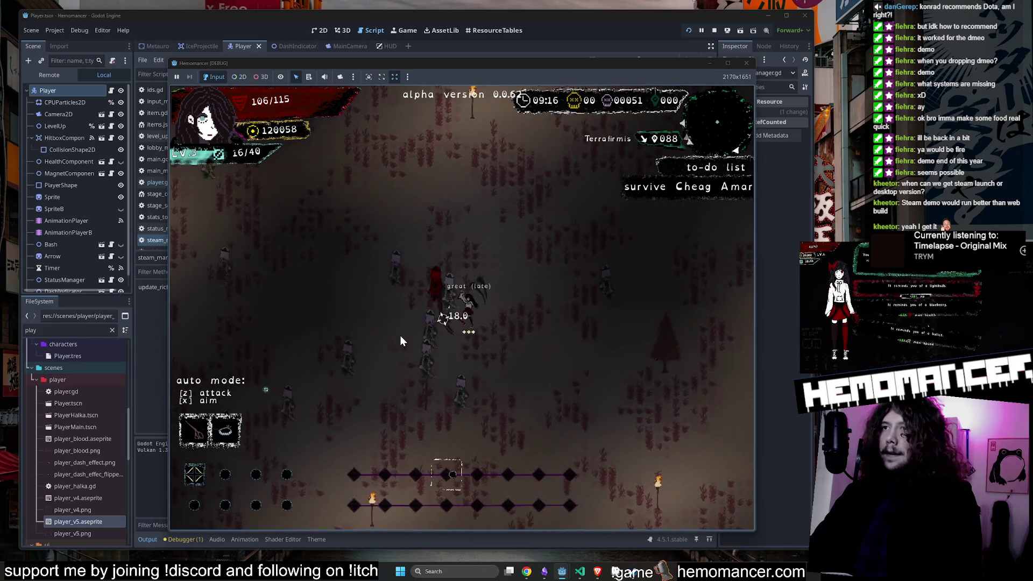
pyautogui.press('Up')
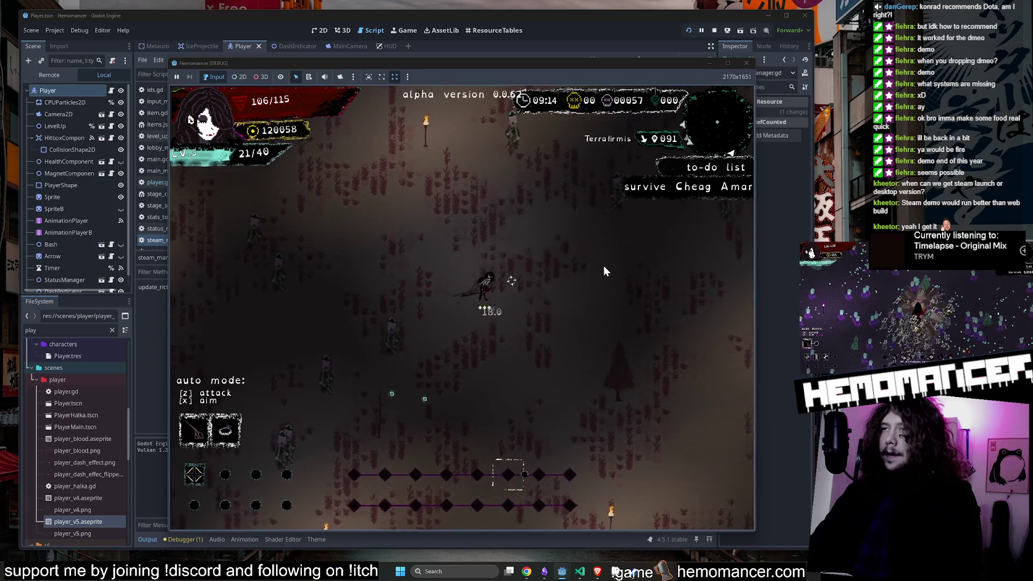
pyautogui.press('Up')
pyautogui.press('Right')
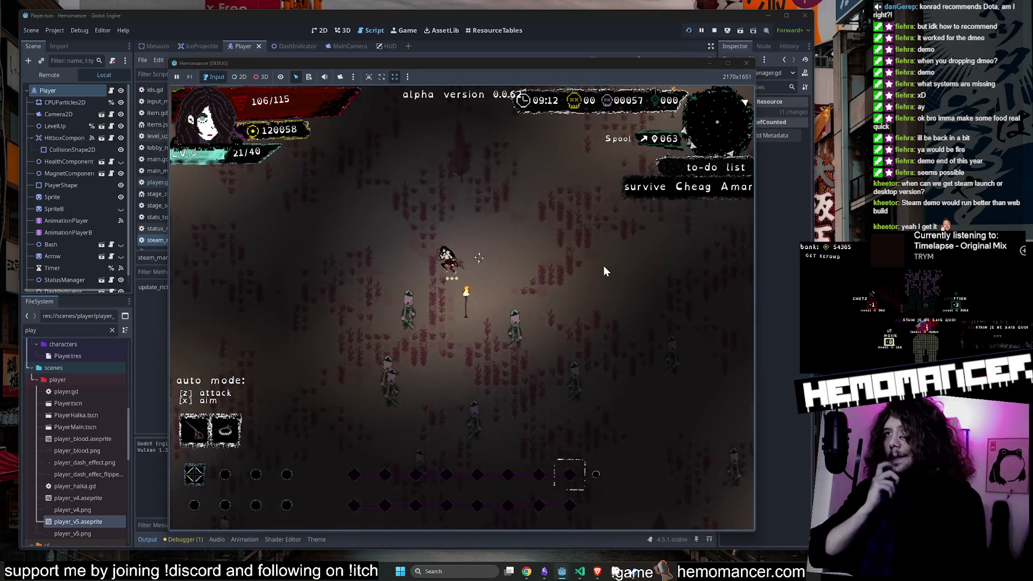
pyautogui.press('Up')
pyautogui.press('Right')
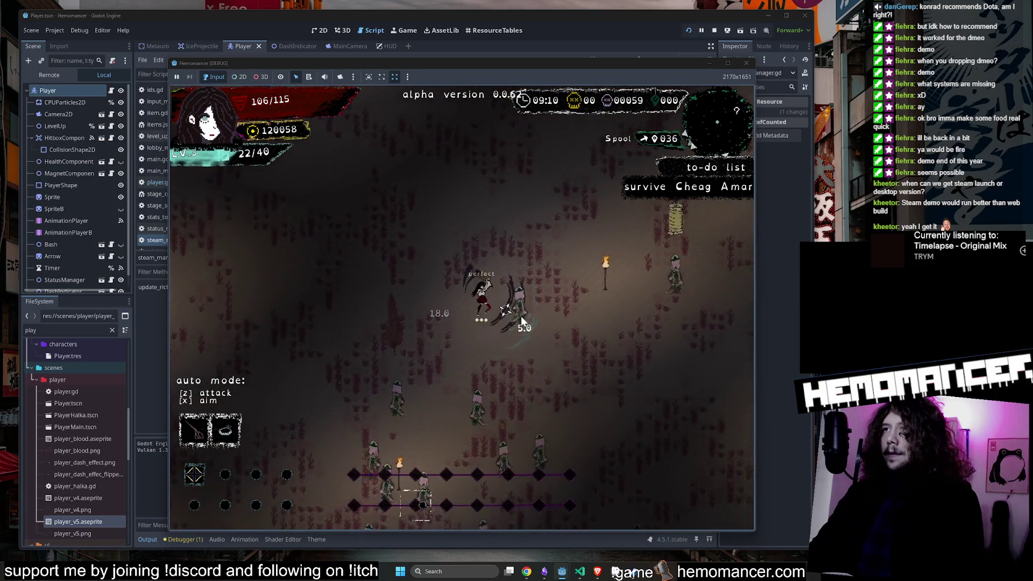
pyautogui.press('Up')
pyautogui.press('Right')
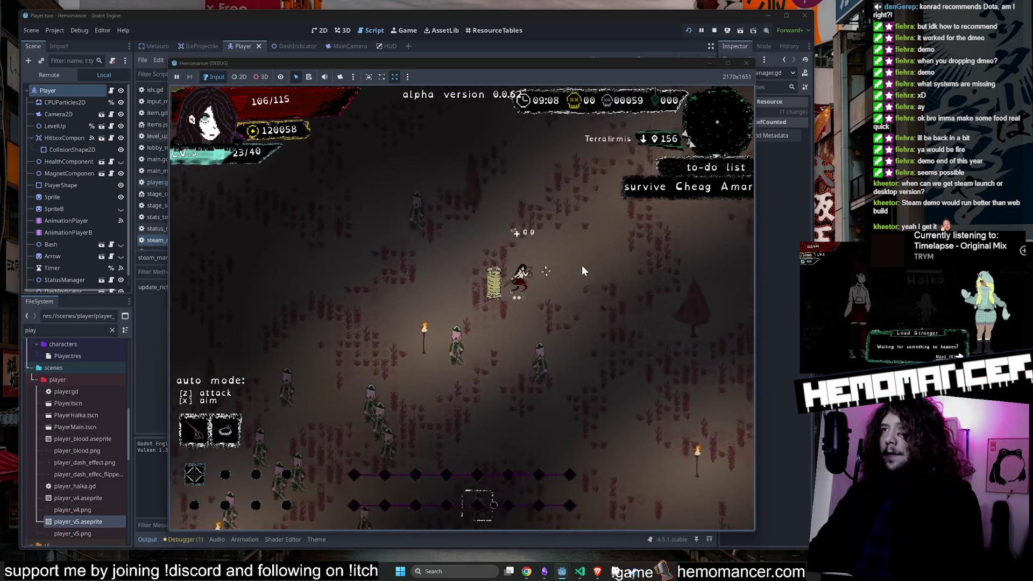
pyautogui.press('Down')
pyautogui.press('Left')
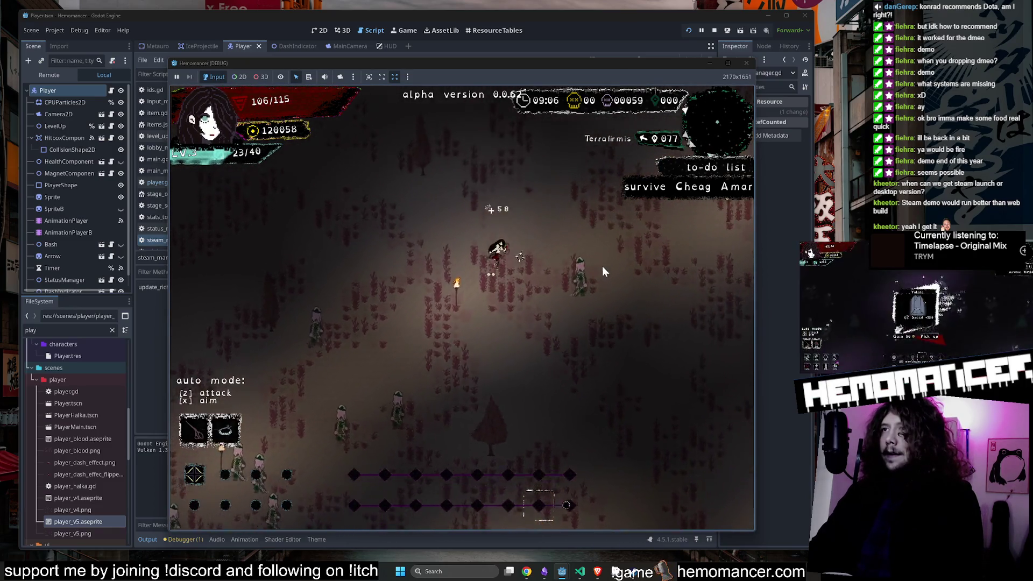
pyautogui.press('Up')
pyautogui.press('Right')
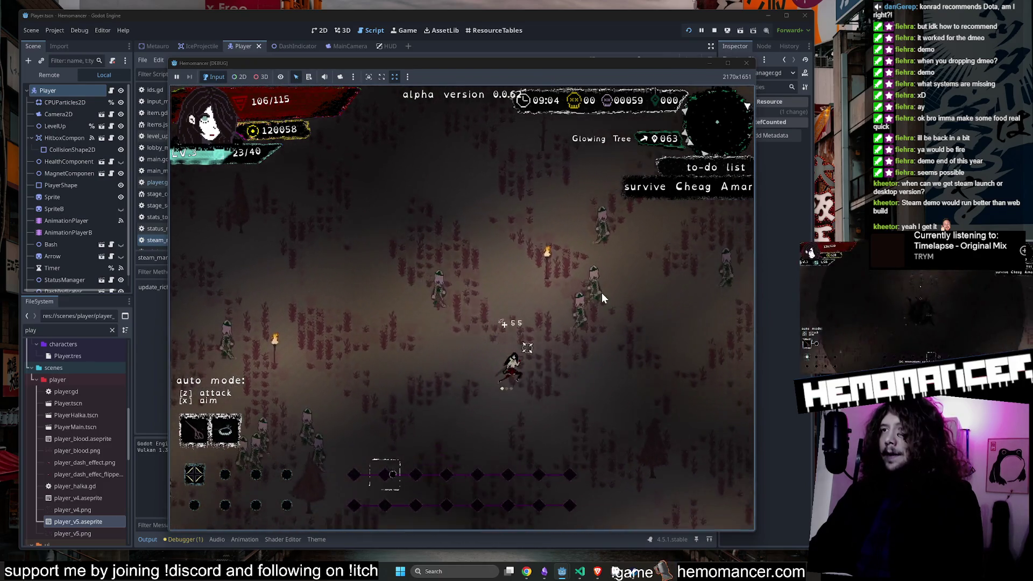
pyautogui.press('Up')
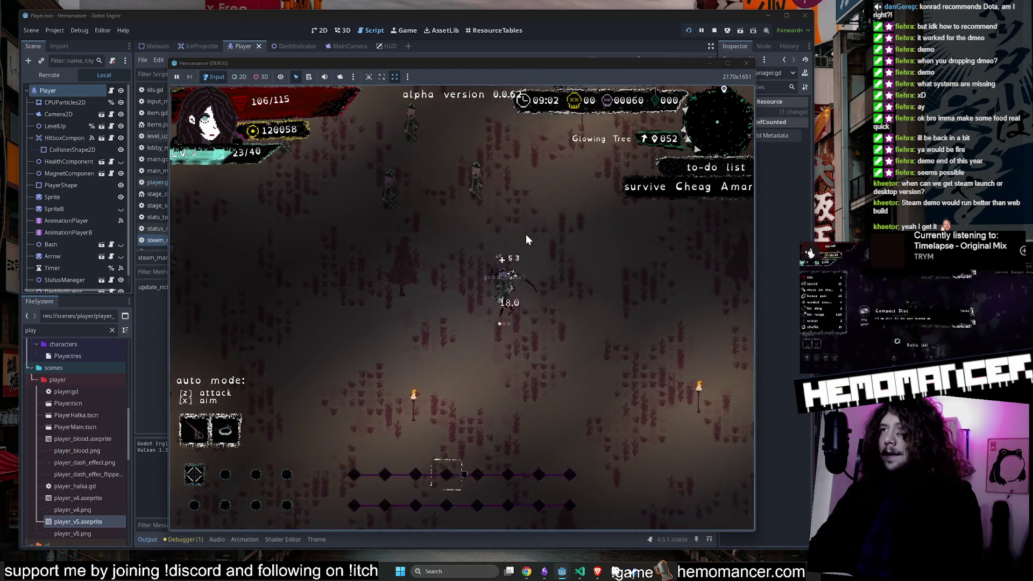
pyautogui.press('Up')
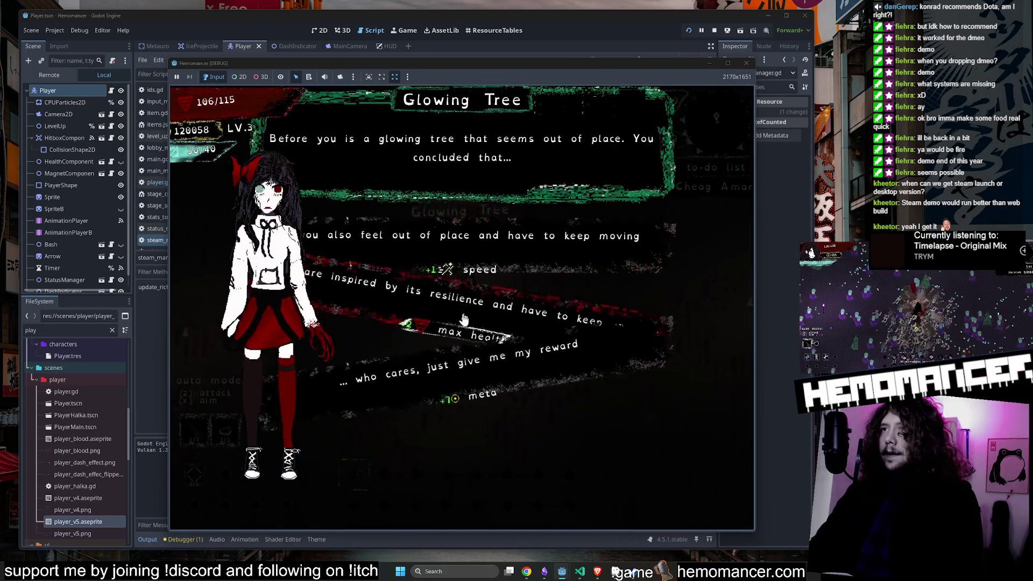
# Step: Take the Glowing Tree's max health reward (118 HP), then fight on to level 4
pyautogui.click(577, 301)
pyautogui.press('Down')
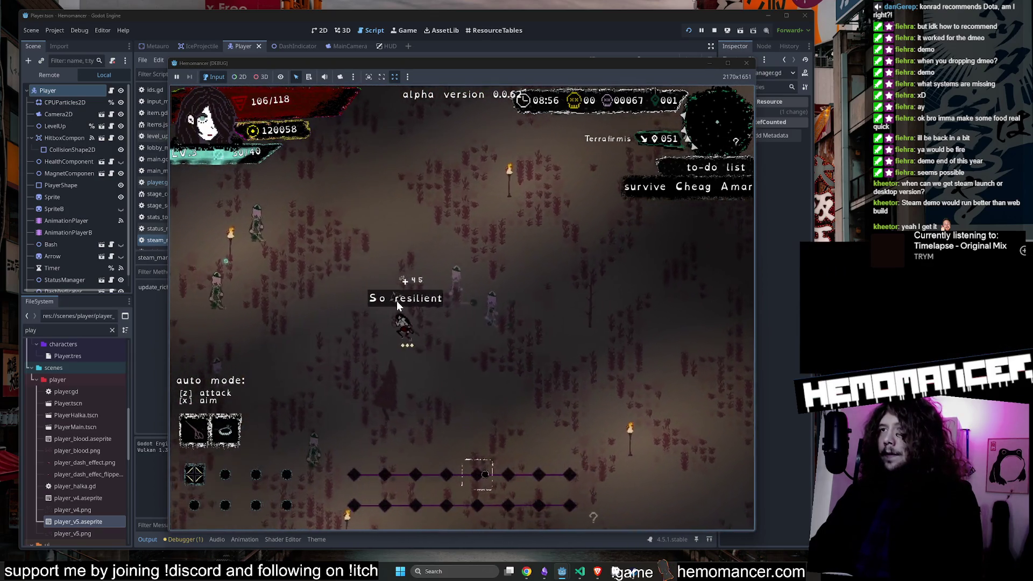
pyautogui.press('Up')
pyautogui.press('Left')
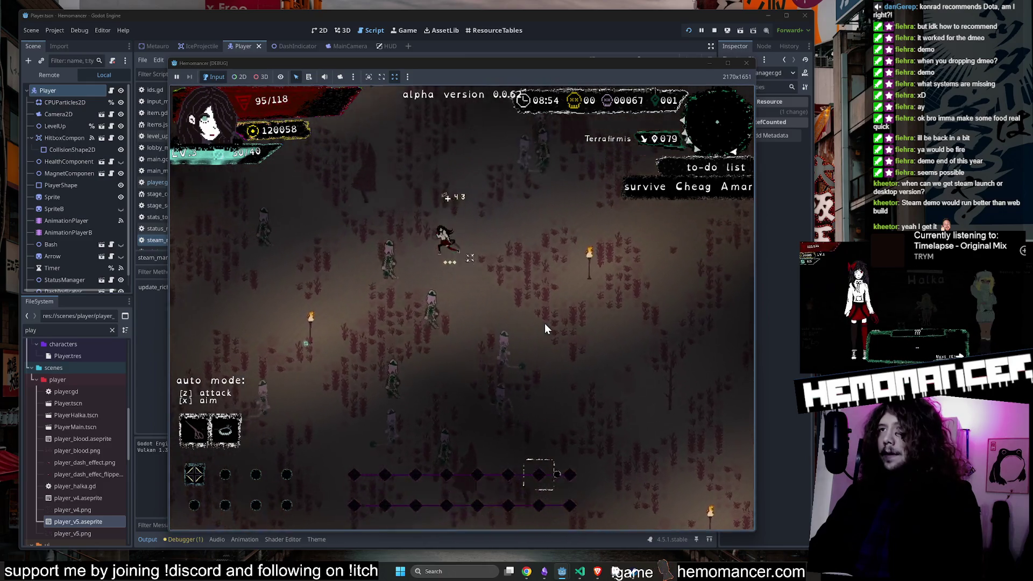
pyautogui.press('Down')
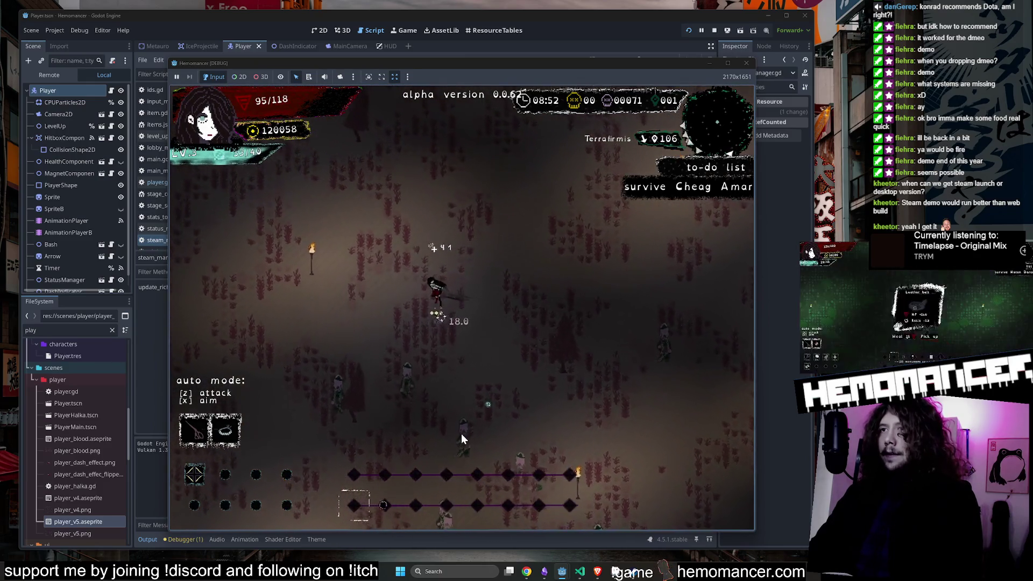
pyautogui.press('Down')
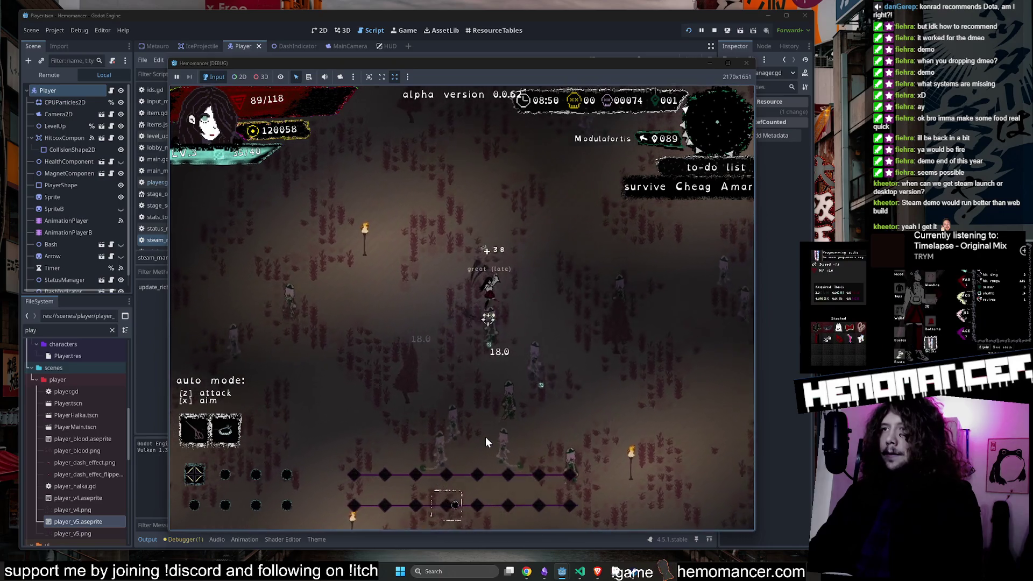
pyautogui.press('Down')
pyautogui.press('Left')
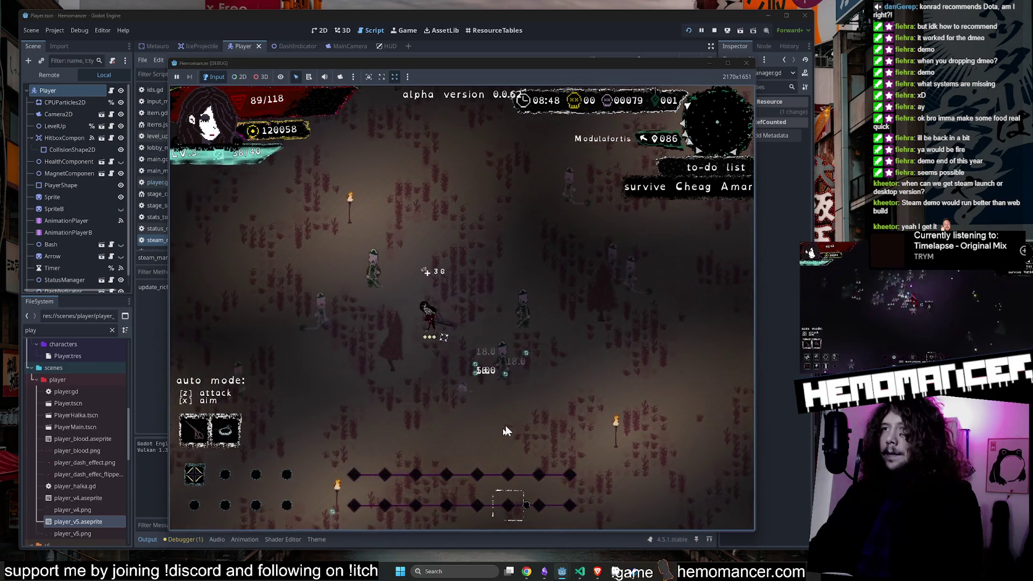
pyautogui.press('Up')
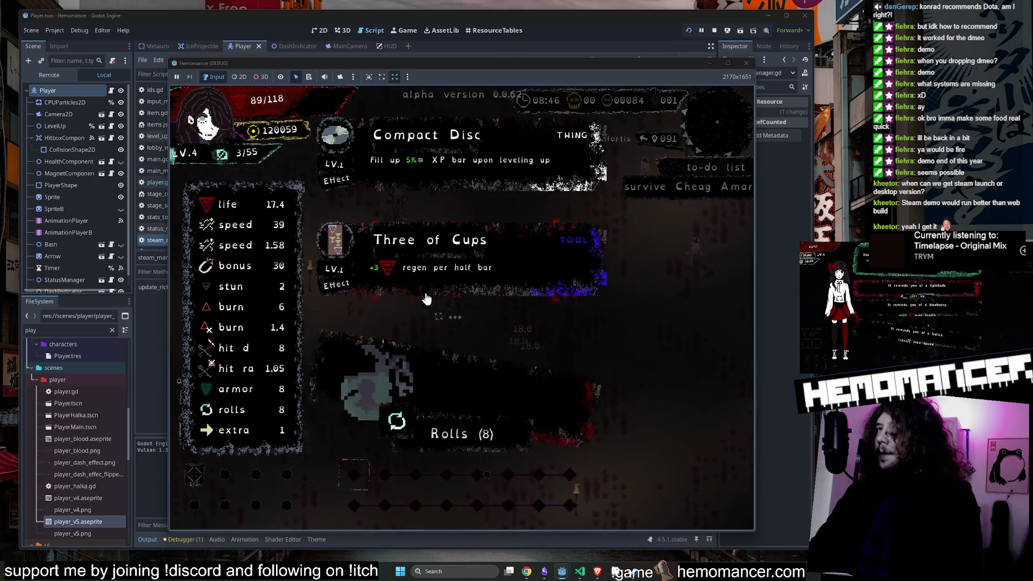
# Step: Take the Three of Cups upgrade and move the character around the level with the arrow keys
pyautogui.click(456, 278)
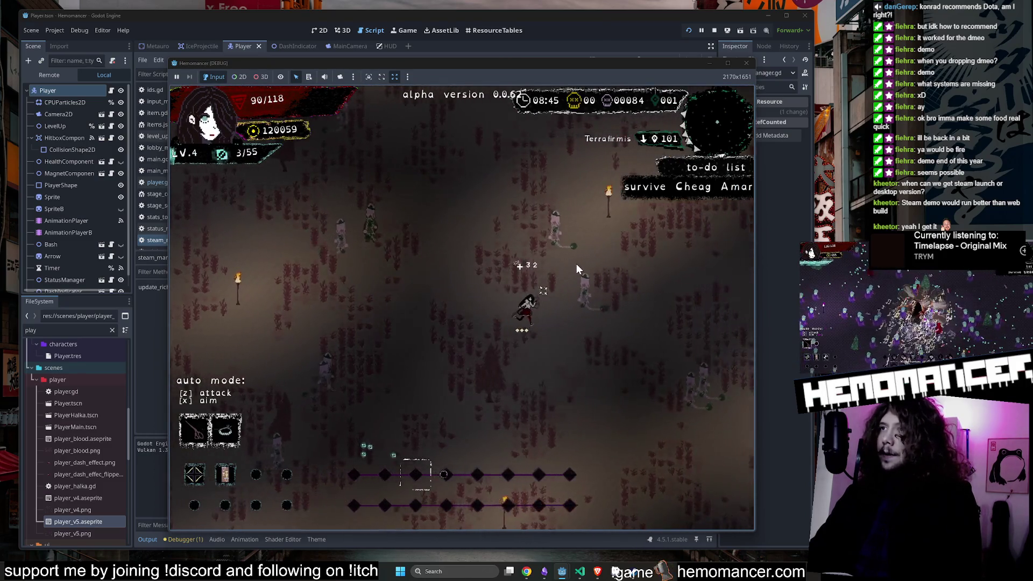
pyautogui.press('Right')
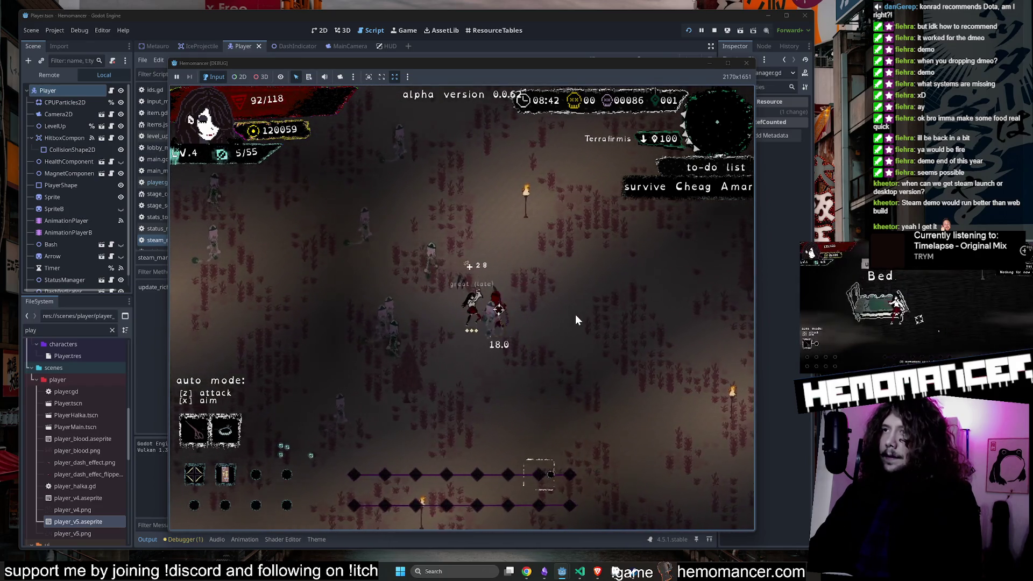
pyautogui.press('Up')
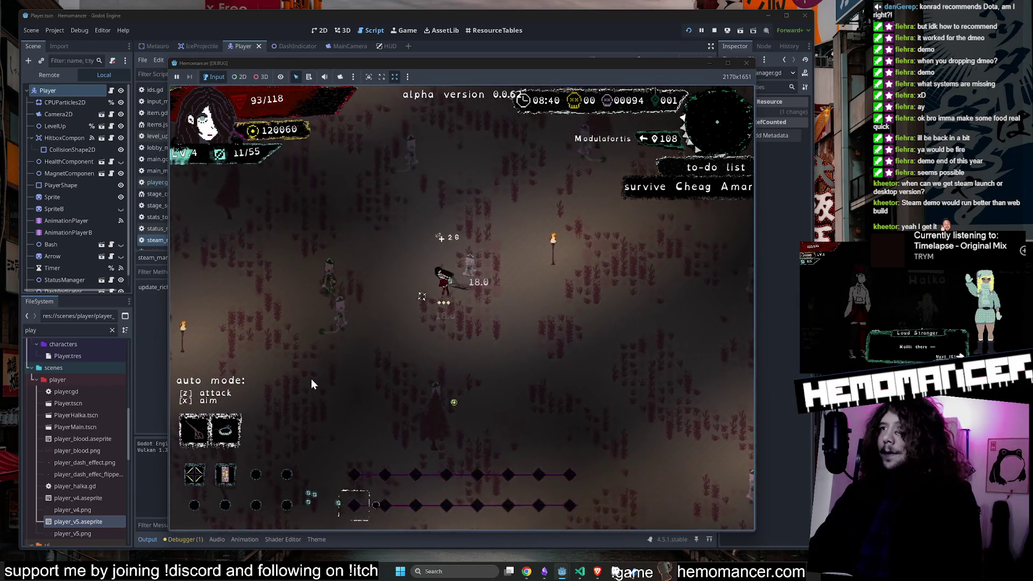
pyautogui.press('Left')
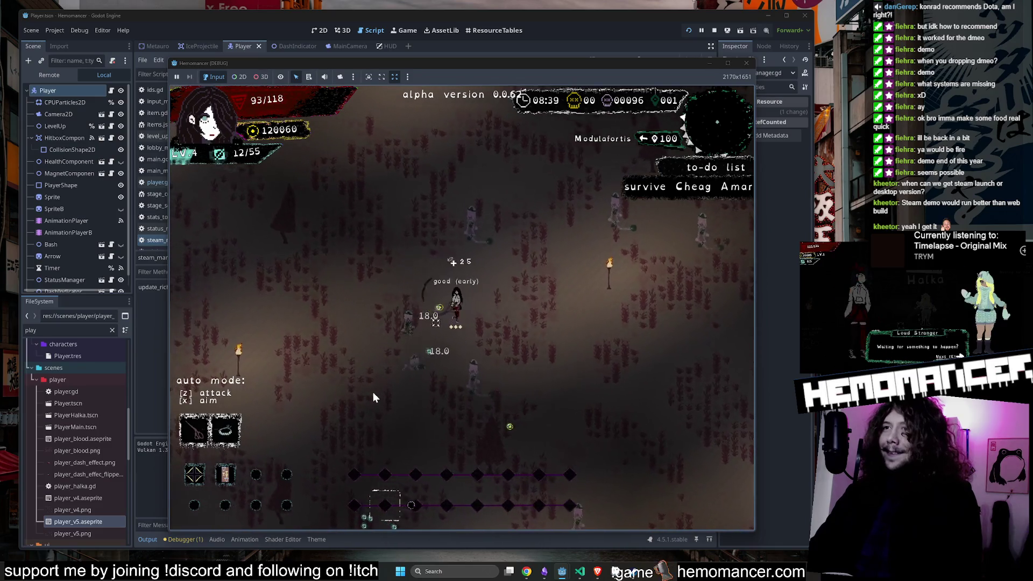
pyautogui.press('Up')
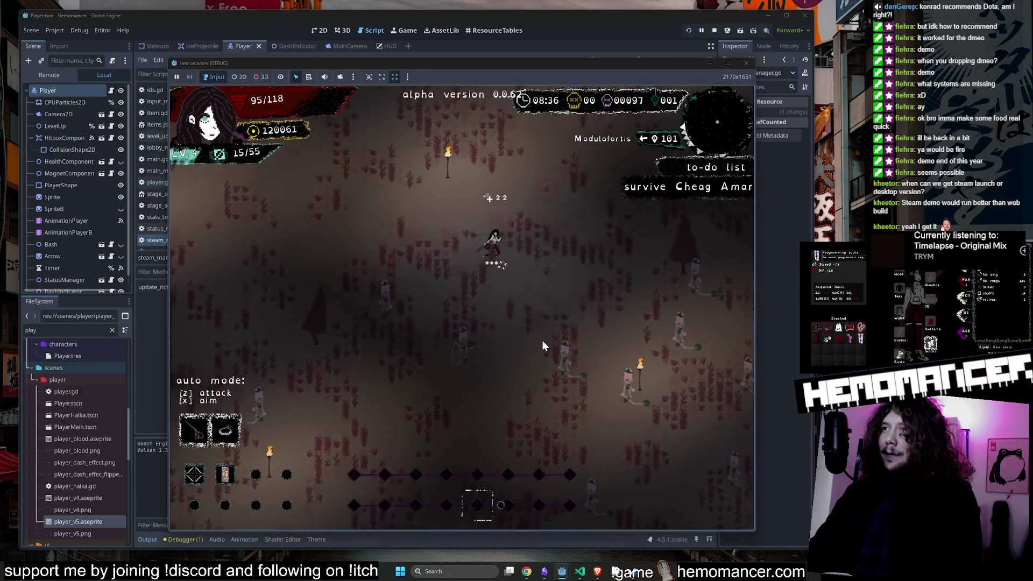
pyautogui.press('Right')
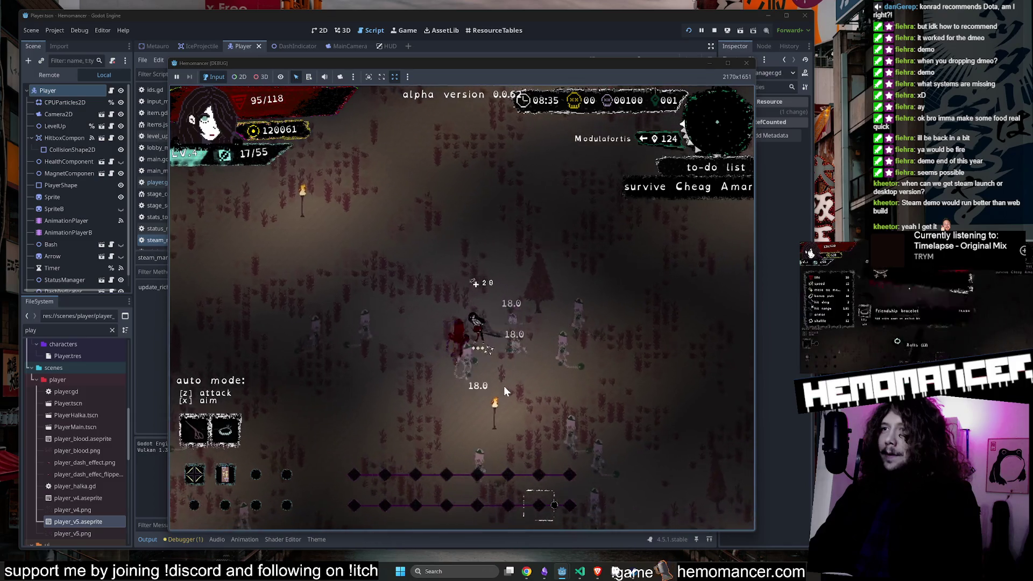
pyautogui.press('Right')
pyautogui.press('Down')
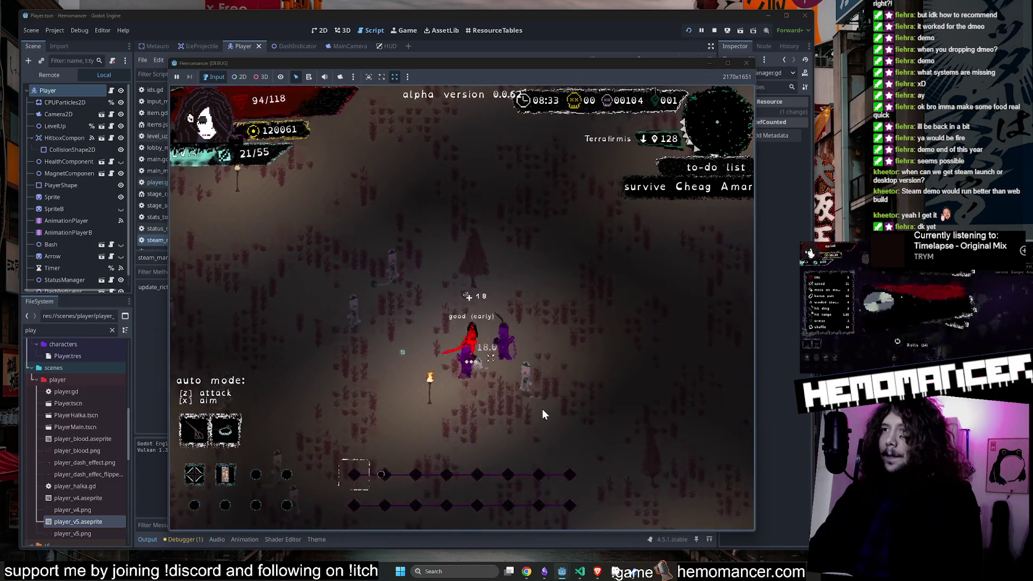
pyautogui.press('Left')
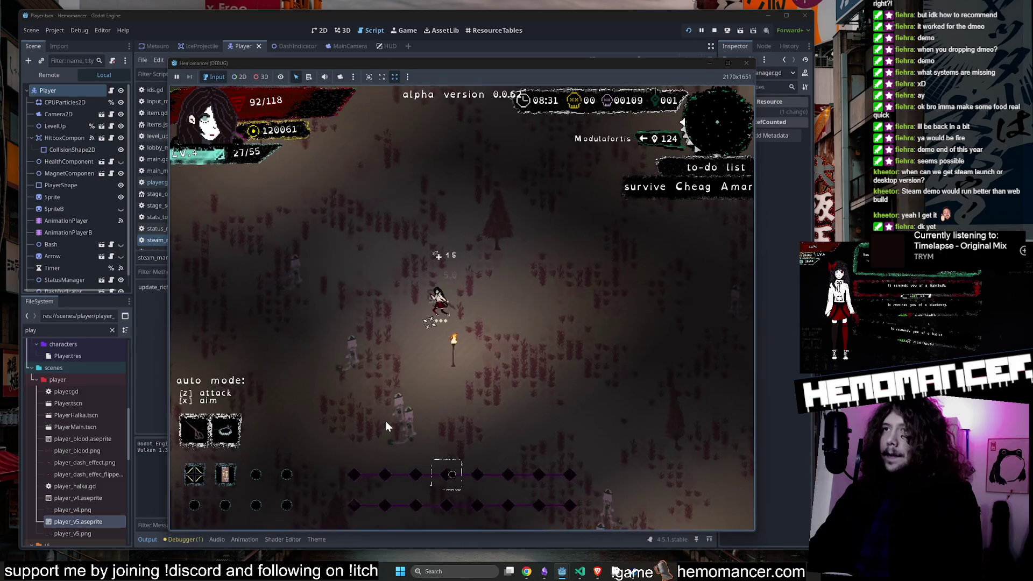
pyautogui.press('Down')
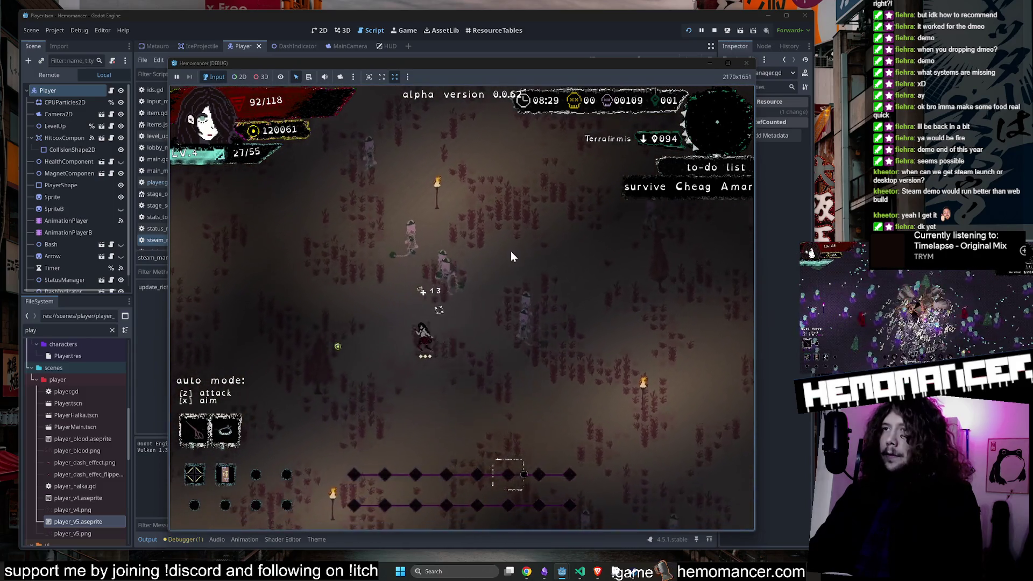
pyautogui.press('Left')
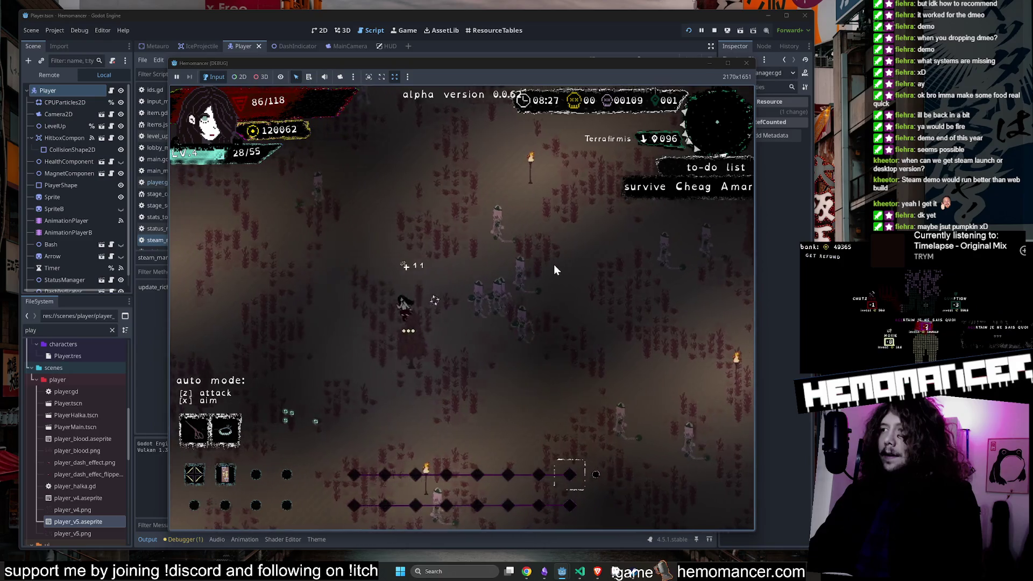
pyautogui.press('Left')
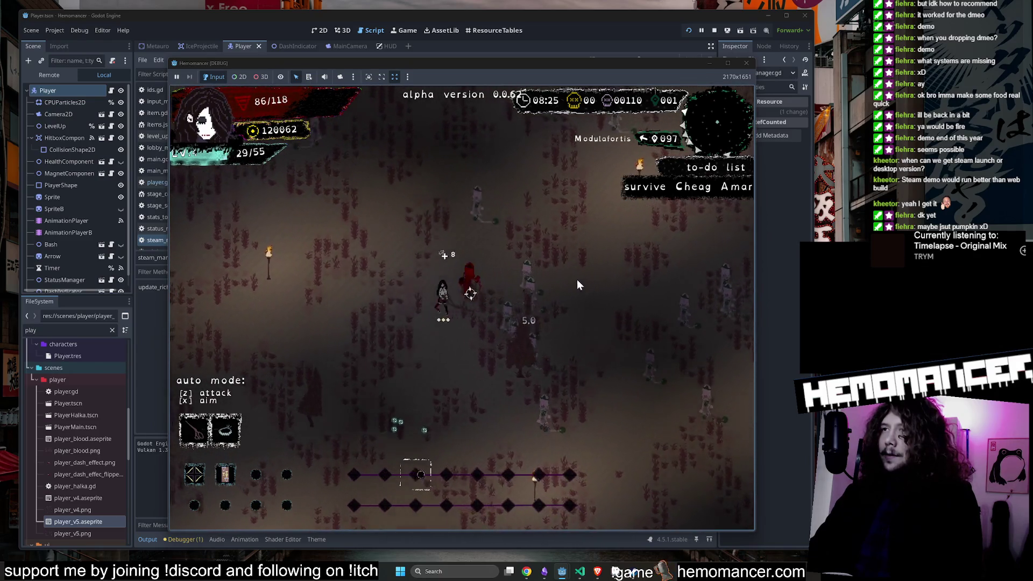
pyautogui.press('Down')
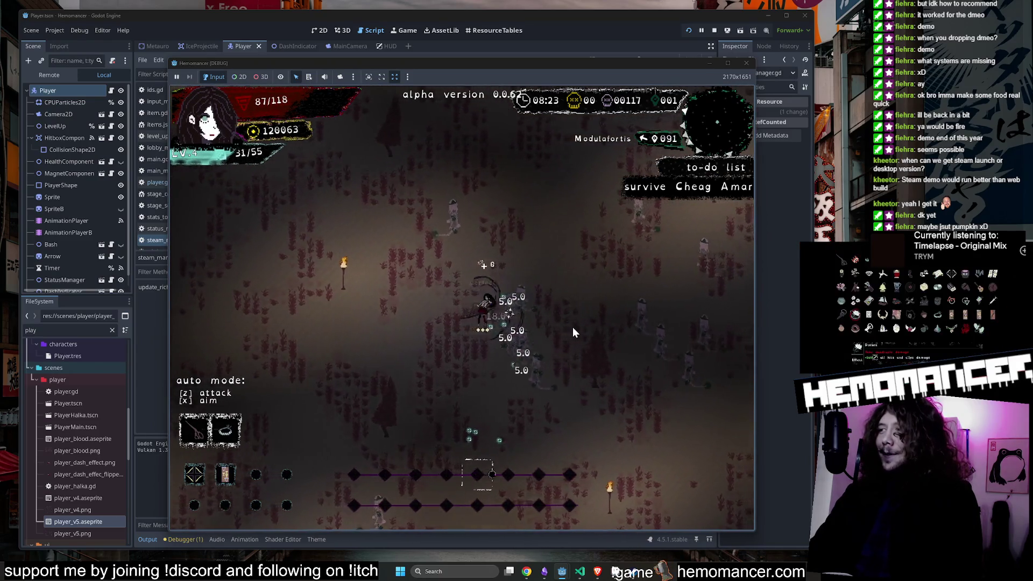
pyautogui.press('Up')
pyautogui.press('Left')
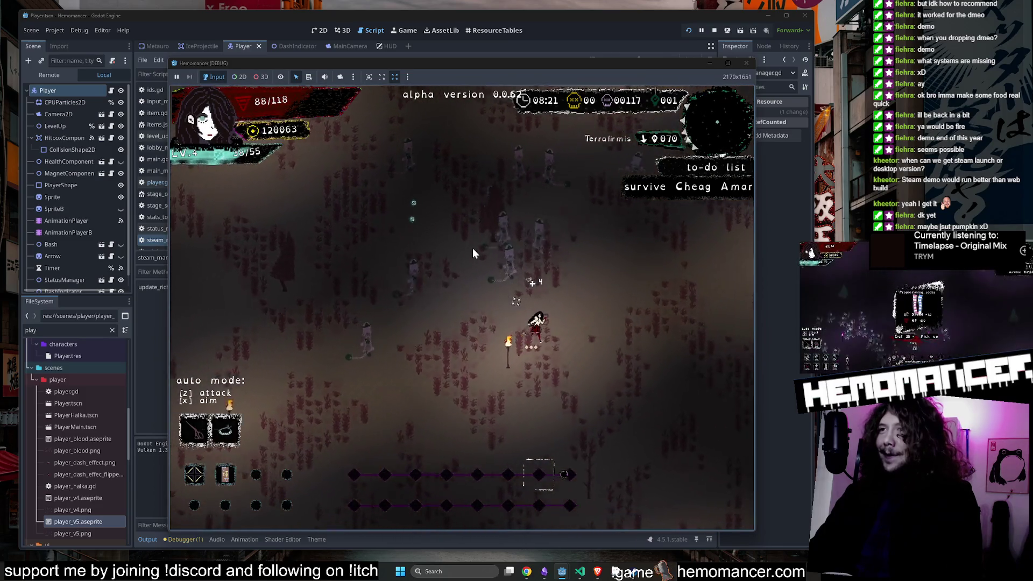
pyautogui.press('Up')
pyautogui.press('Right')
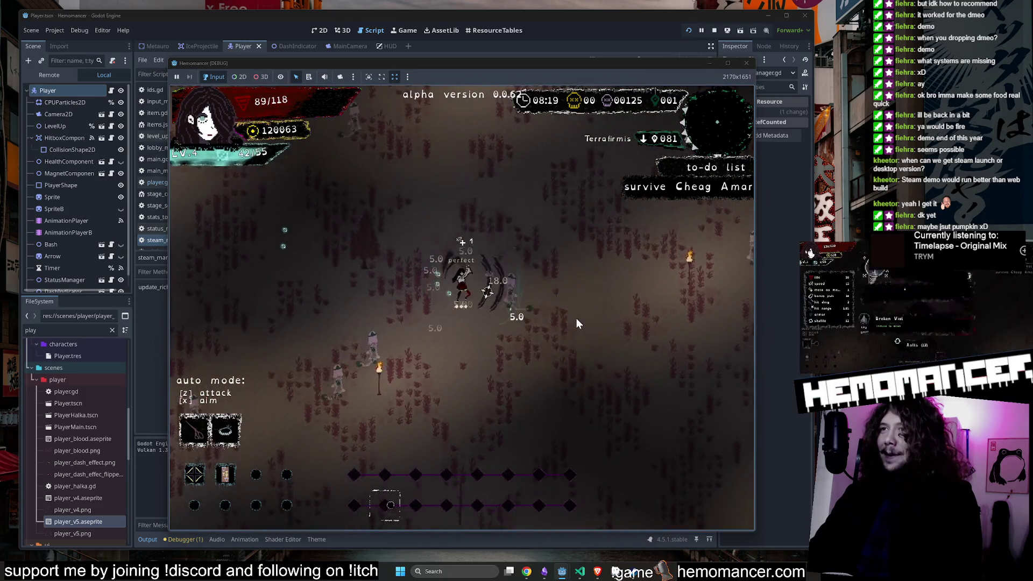
pyautogui.press('Up')
pyautogui.press('Right')
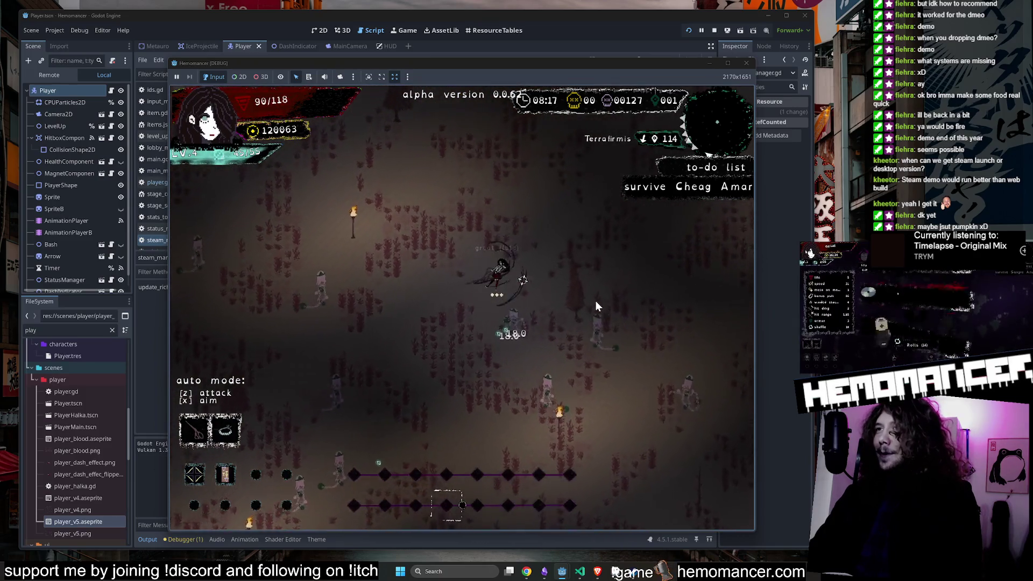
pyautogui.press('Down')
pyautogui.press('Right')
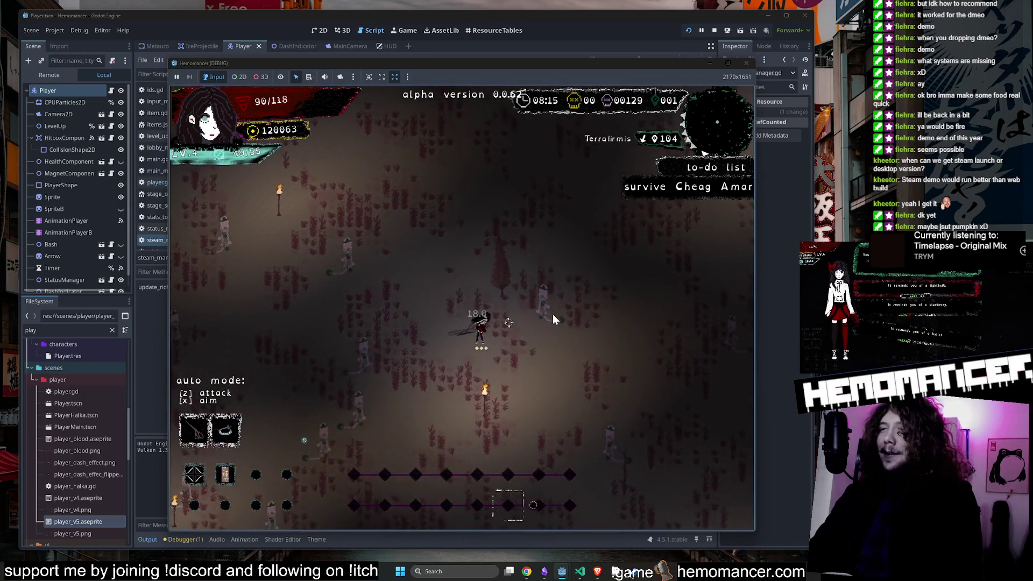
pyautogui.press('Left')
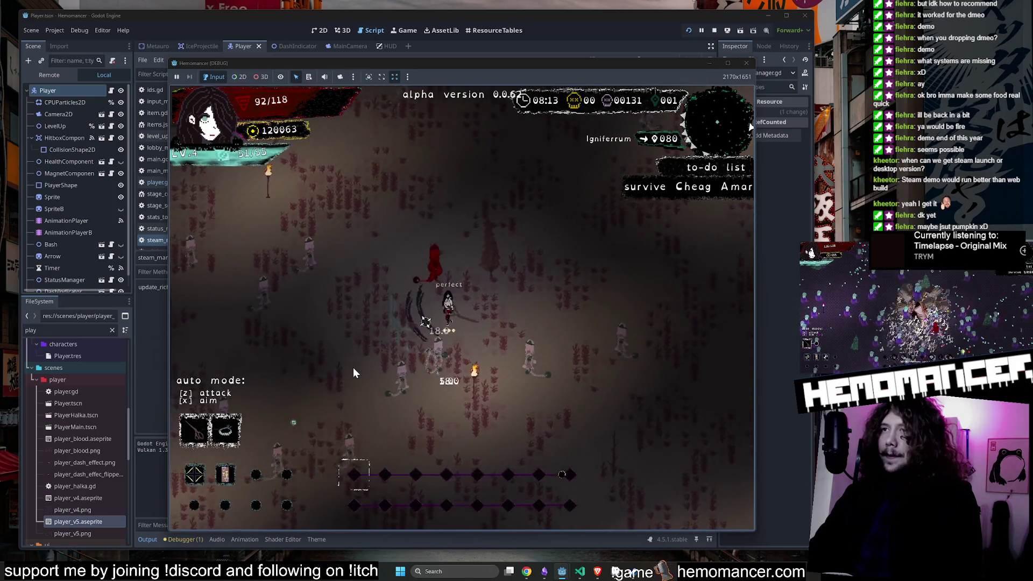
pyautogui.press('Left')
pyautogui.press('Down')
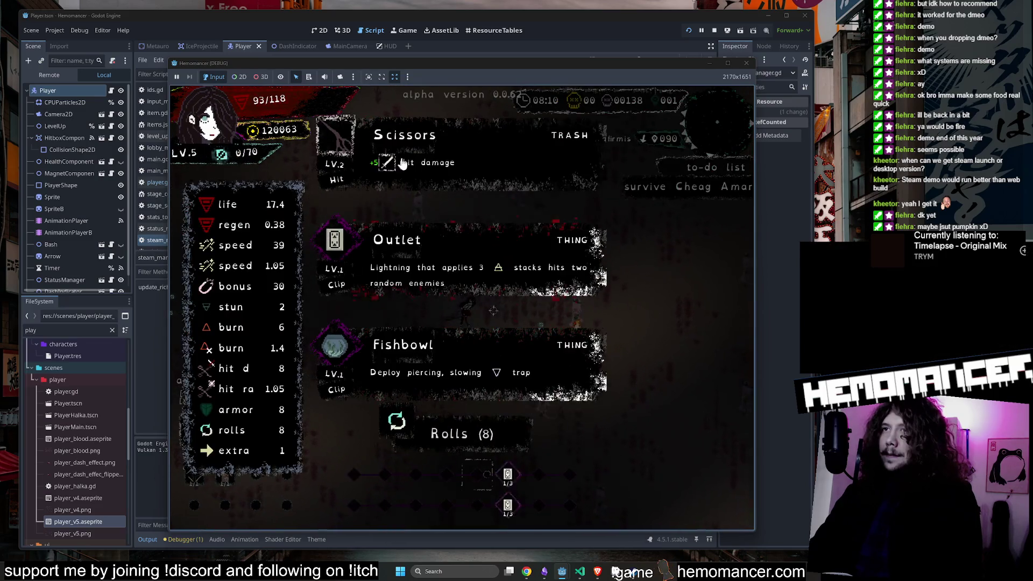
# Step: Choose the next level-up reward and keep fighting through the enemy crowd up to LV.5
pyautogui.click(487, 236)
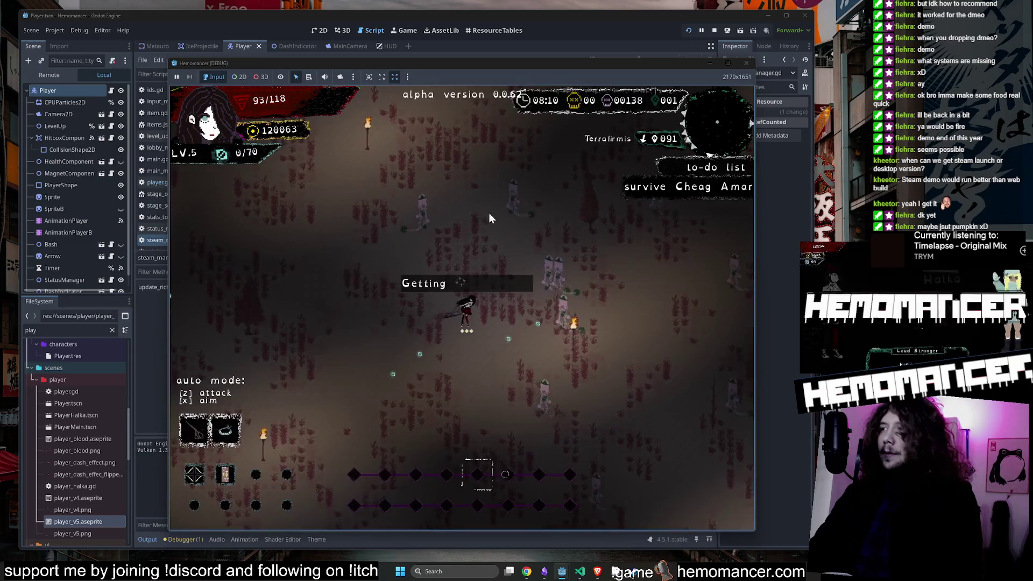
pyautogui.press('Up')
pyautogui.press('Right')
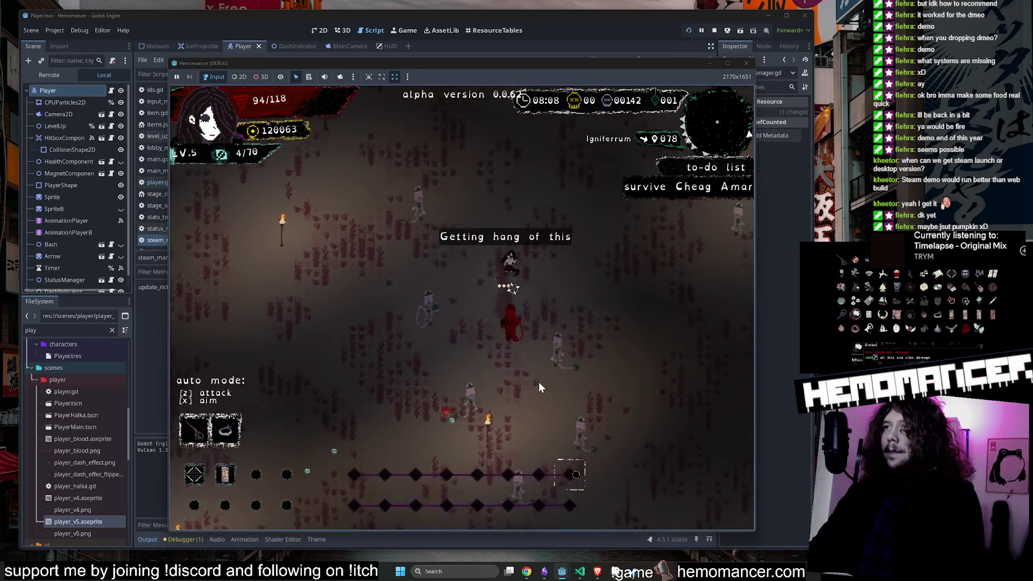
pyautogui.press('Left')
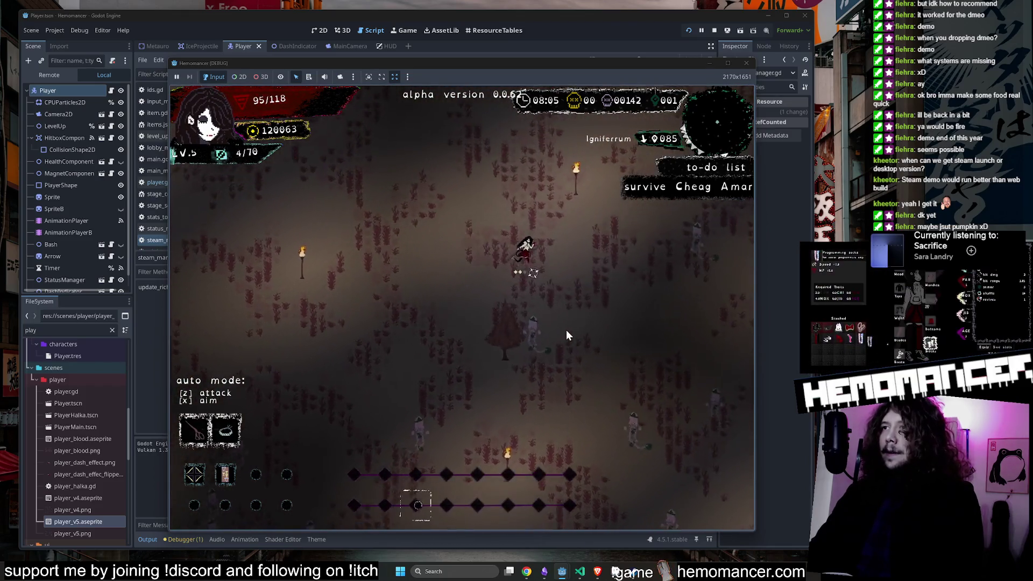
pyautogui.press('Left')
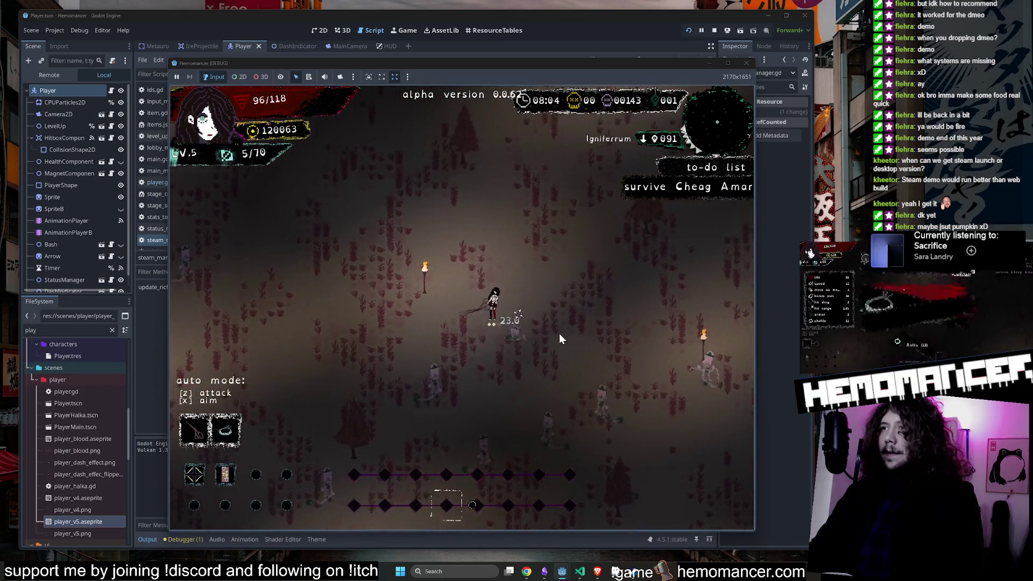
pyautogui.press('Up')
pyautogui.press('Right')
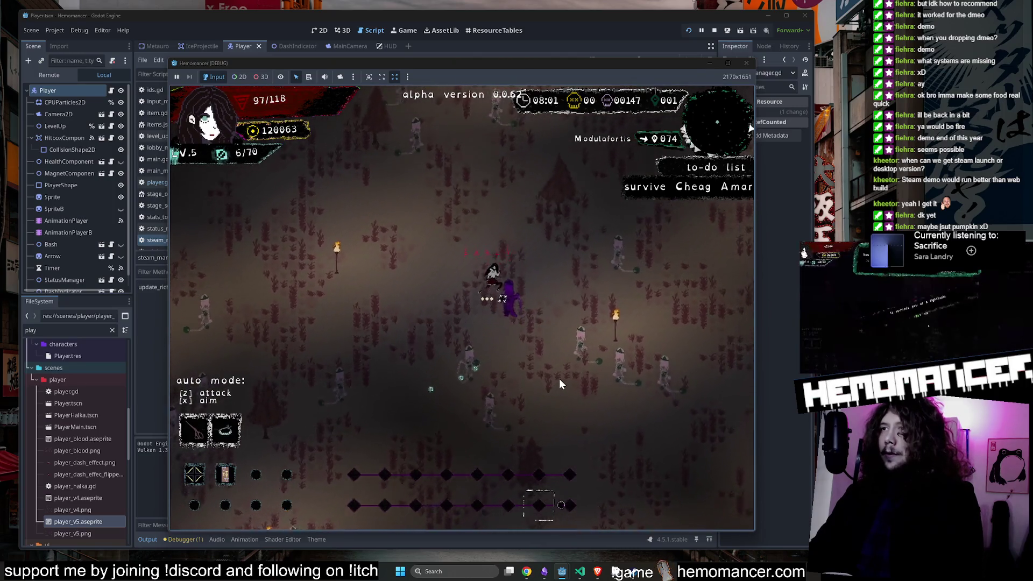
pyautogui.press('Left')
pyautogui.press('Up')
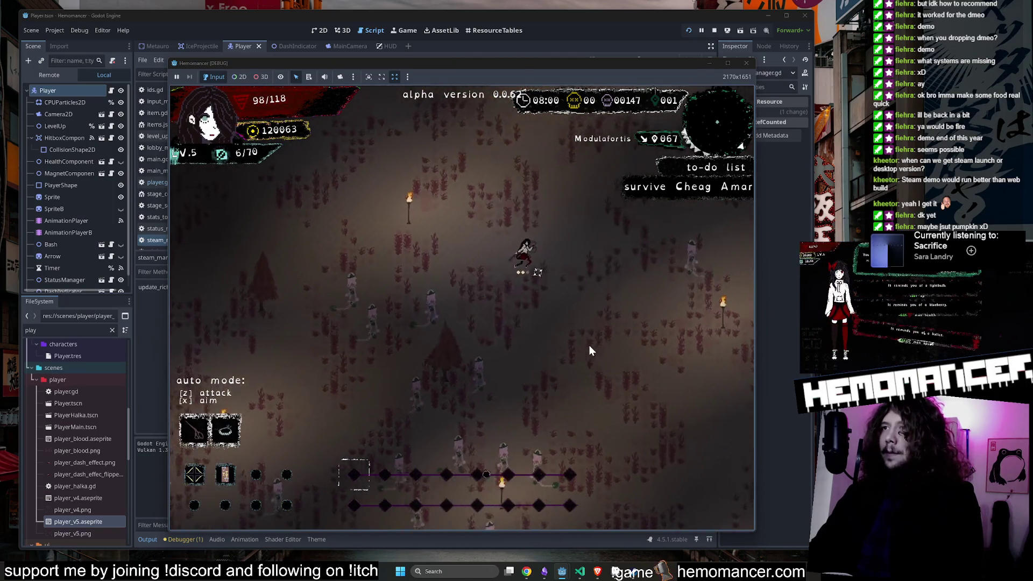
pyautogui.press('Up')
pyautogui.press('Left')
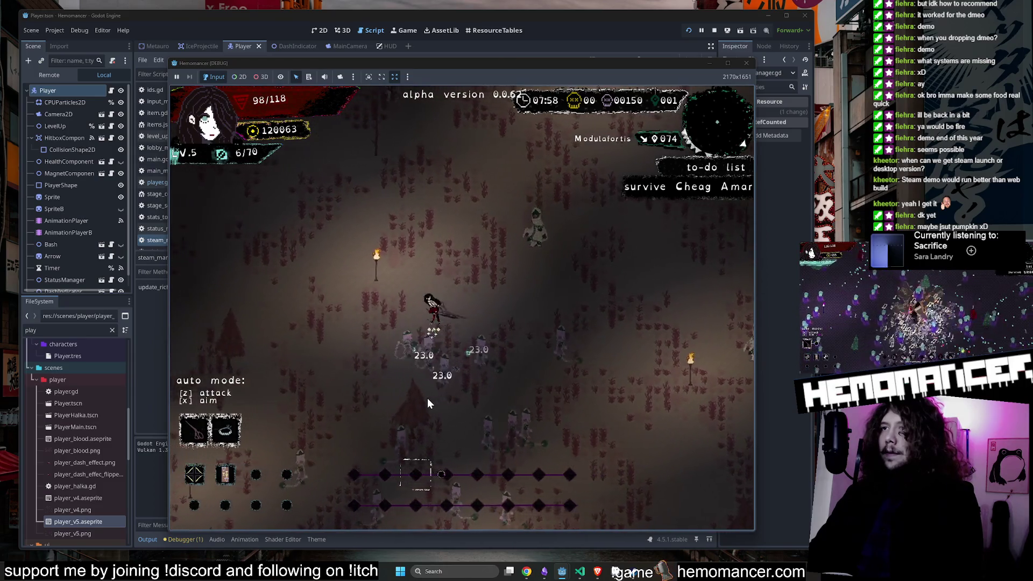
pyautogui.press('Up')
pyautogui.press('Right')
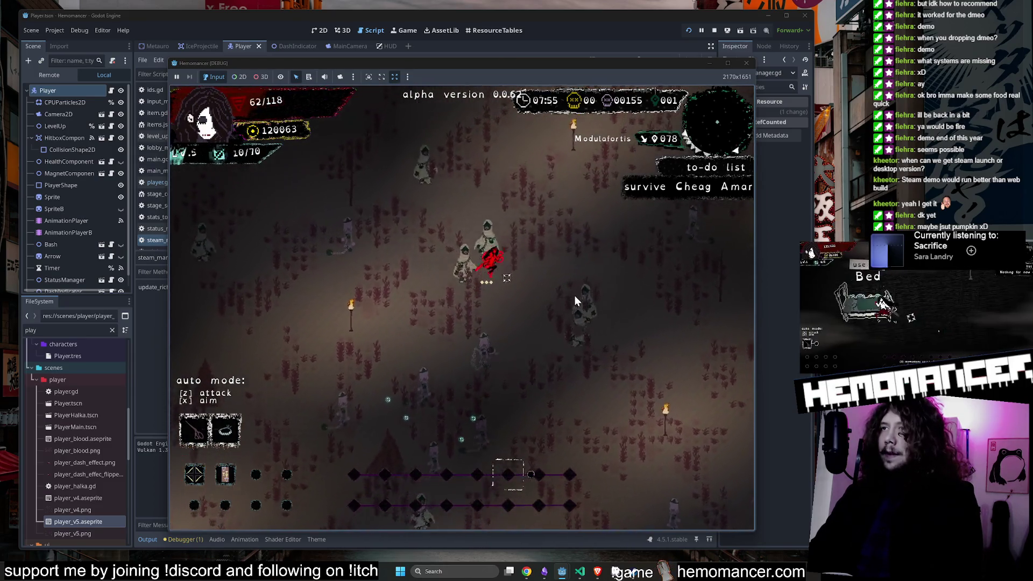
pyautogui.press('Up')
pyautogui.press('Right')
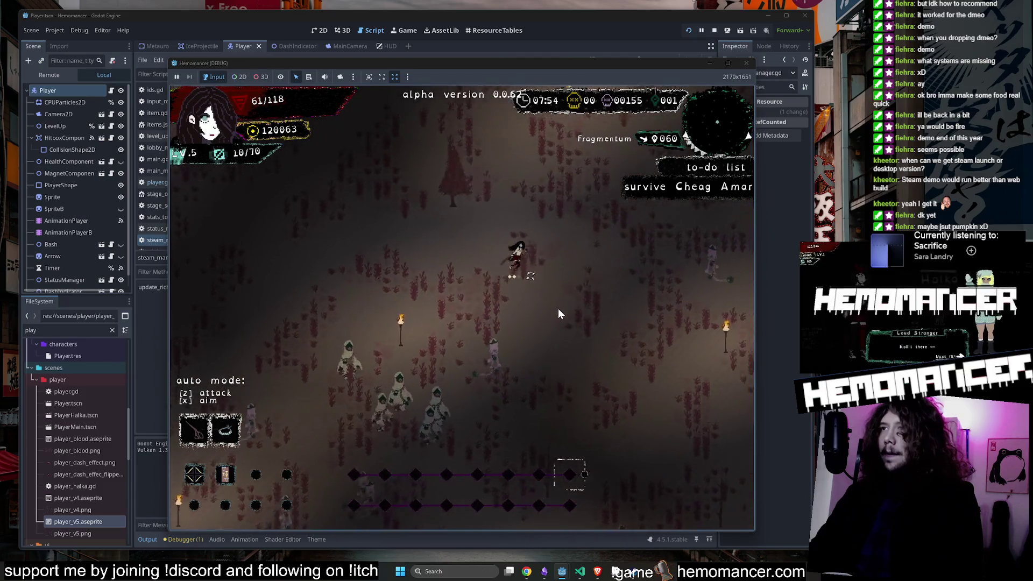
pyautogui.press('Up')
pyautogui.press('Right')
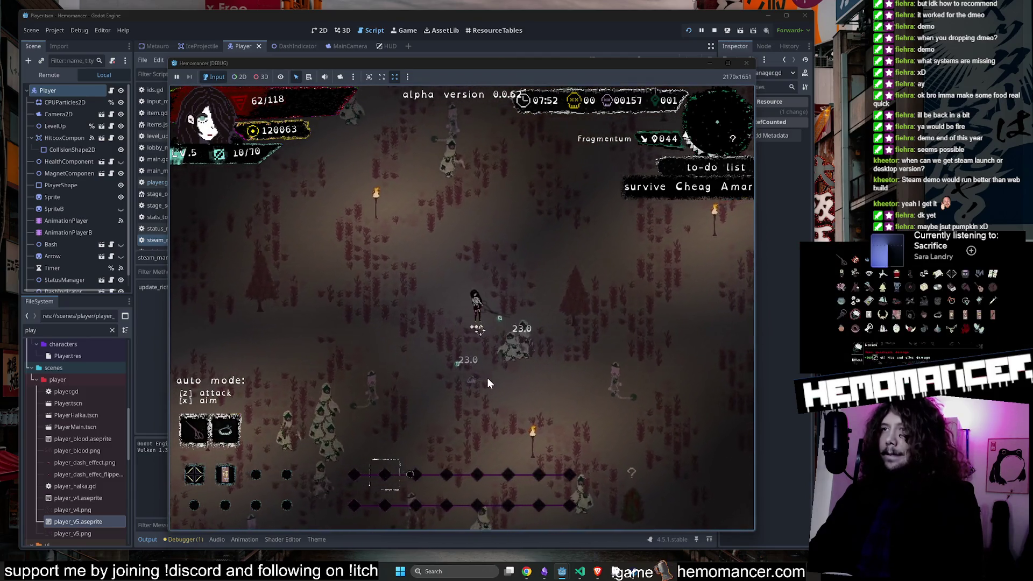
pyautogui.press('Up')
pyautogui.press('Right')
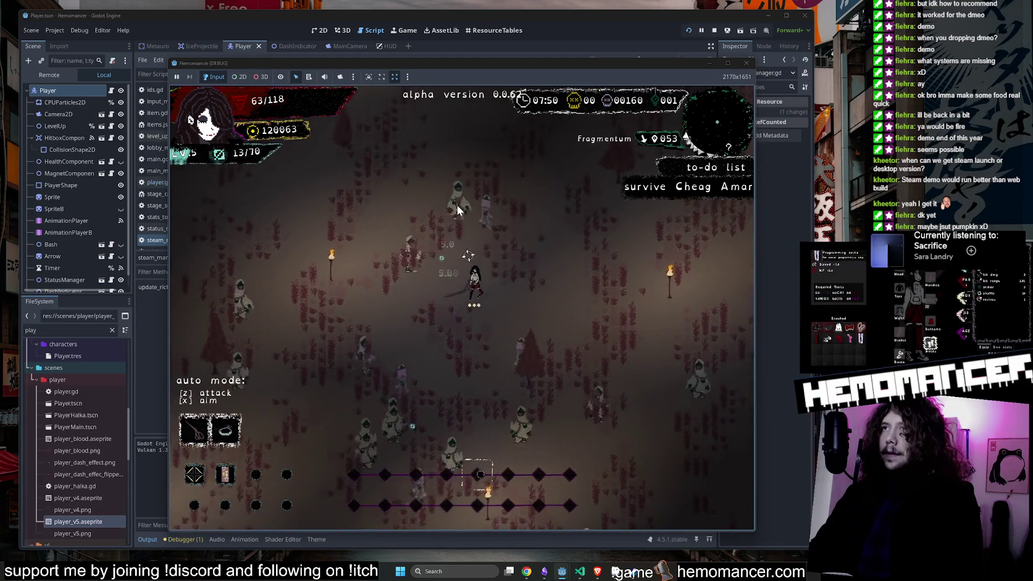
# Step: Quit the run to the title menu, close the game window and save the scene
pyautogui.press('Up')
pyautogui.press('Right')
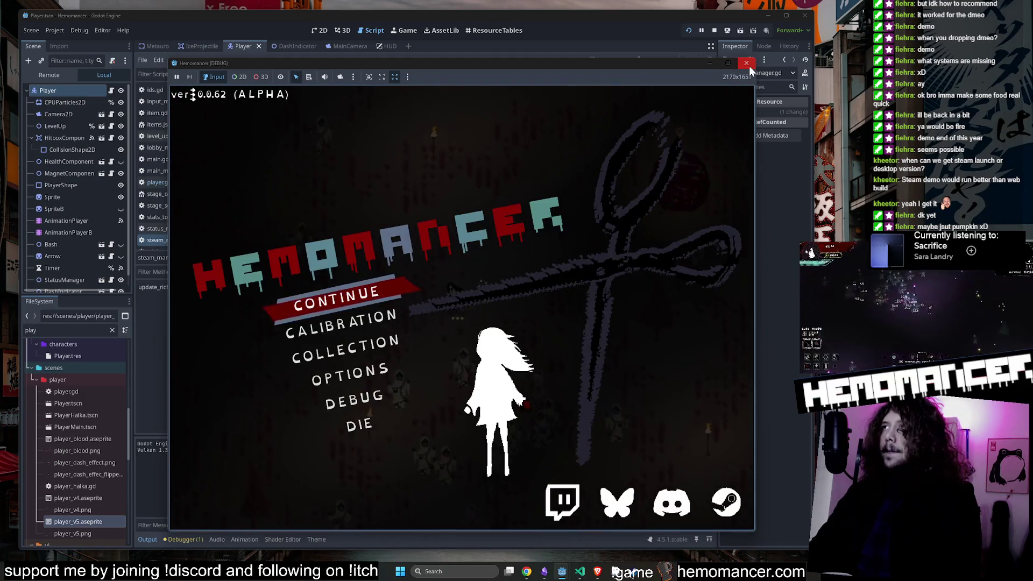
pyautogui.click(747, 63)
pyautogui.click(504, 156)
pyautogui.hotkey('ctrl', 's')
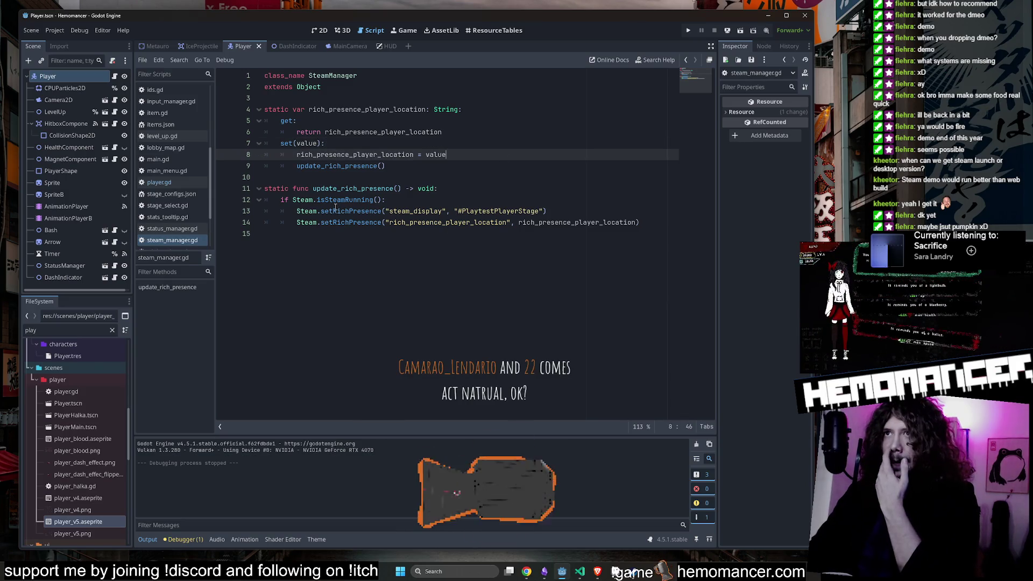
# Step: Show the Player scene in the 2D view and pan and zoom around the player sprite
pyautogui.click(320, 31)
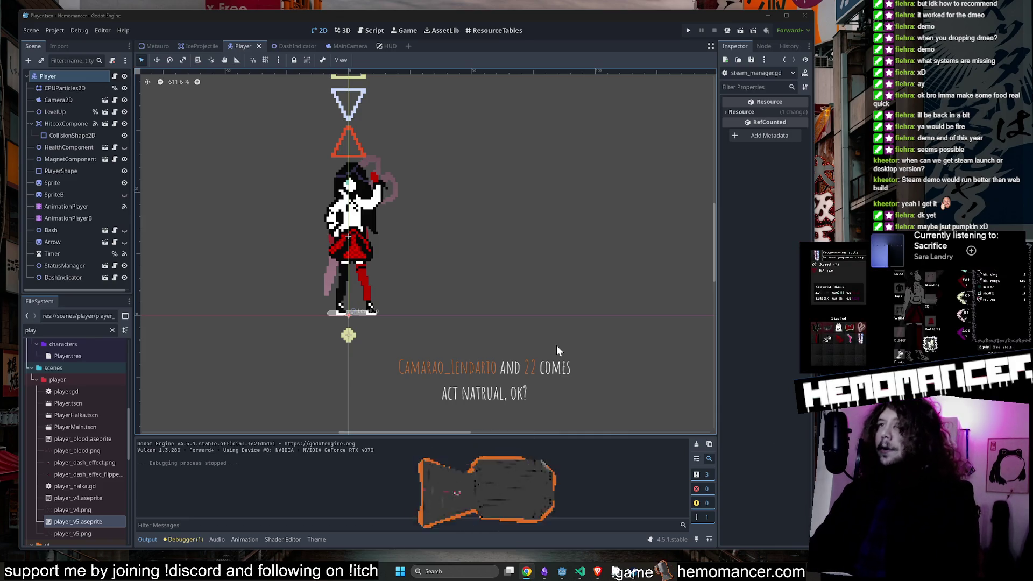
pyautogui.scroll(-1, 555, 219)
pyautogui.moveTo(556, 219)
pyautogui.mouseDown()
pyautogui.moveTo(617, 277)
pyautogui.moveTo(622, 260)
pyautogui.moveTo(631, 272)
pyautogui.moveTo(596, 233)
pyautogui.mouseUp()
pyautogui.scroll(-2, 617, 276)
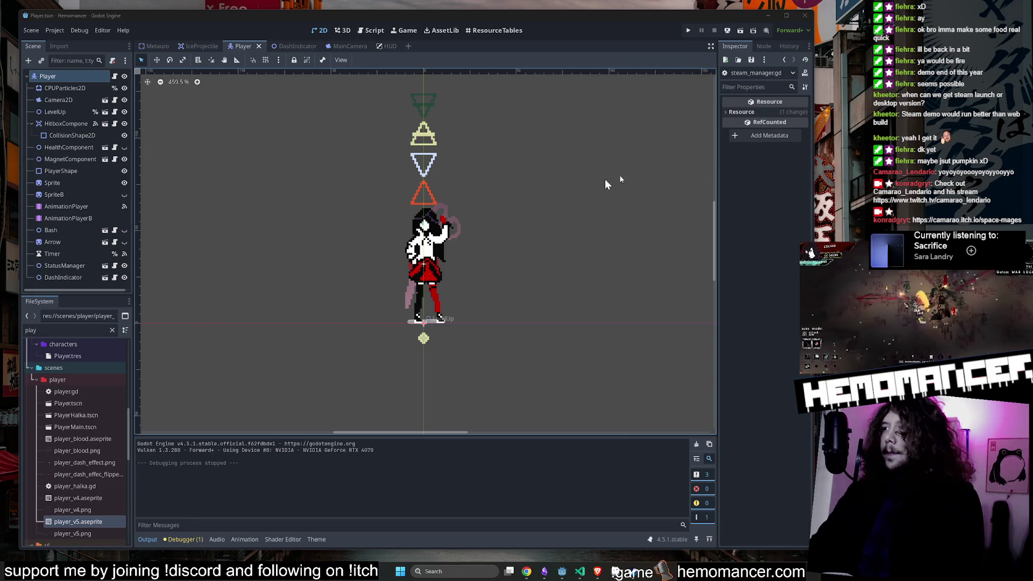
# Step: Open player.gd in the script editor and launch the game with F5
pyautogui.click(110, 74)
pyautogui.click(563, 141)
pyautogui.press('F5')
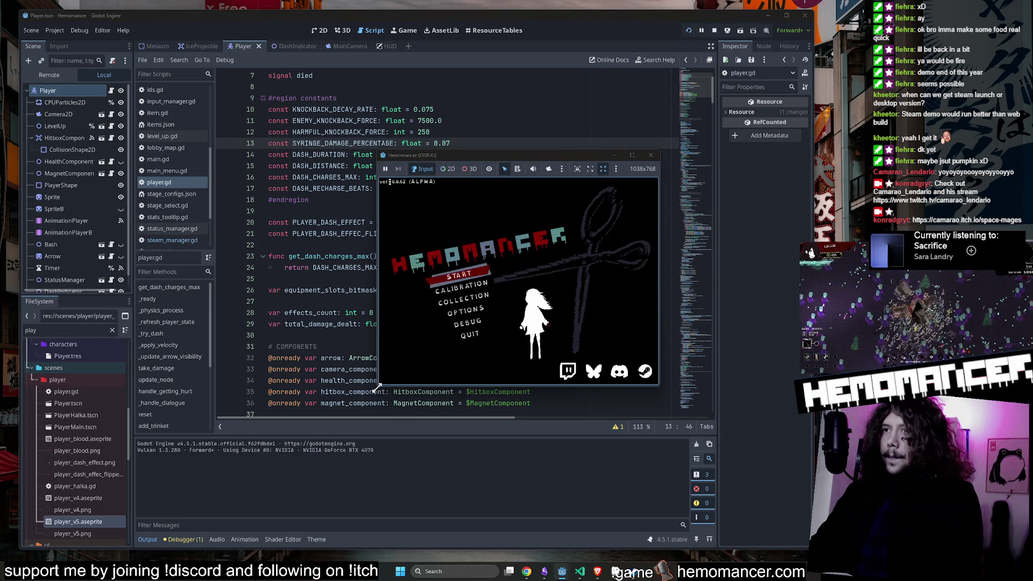
# Step: In Aseprite, preview the player animation and confirm the dash tag's settings for frames 35–39
pyautogui.click(665, 569)
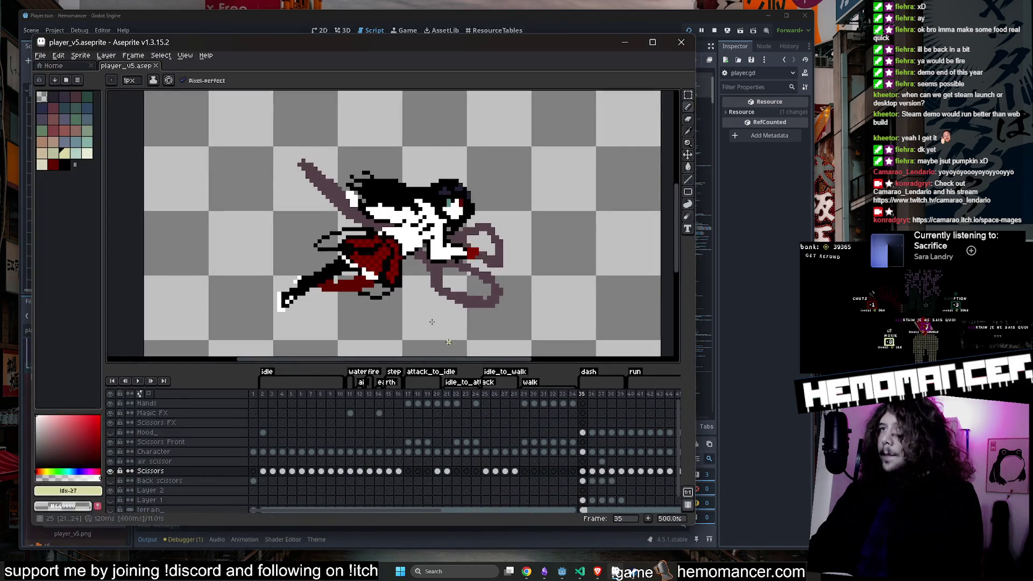
pyautogui.click(137, 381)
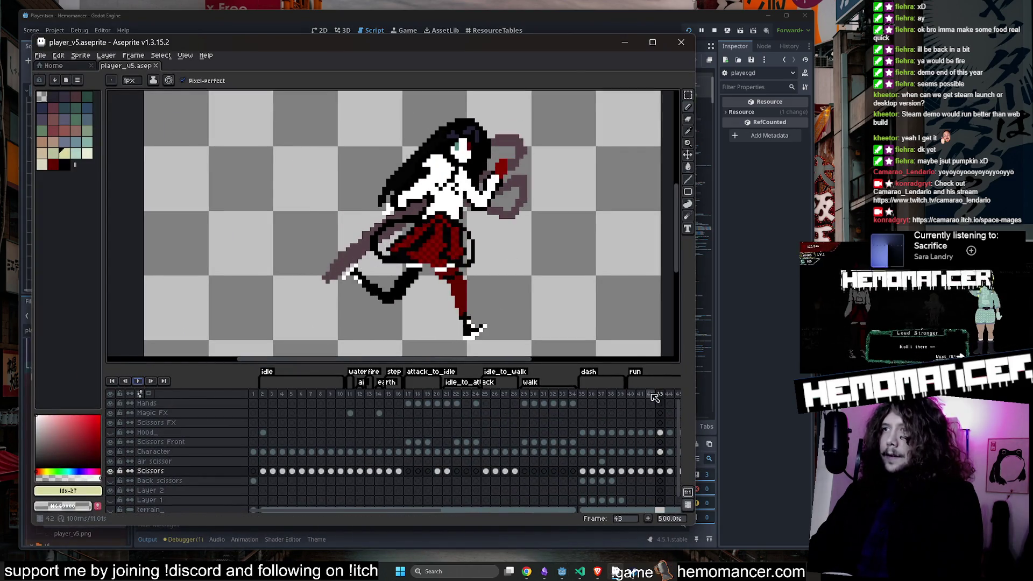
pyautogui.click(581, 393)
pyautogui.doubleClick(589, 375)
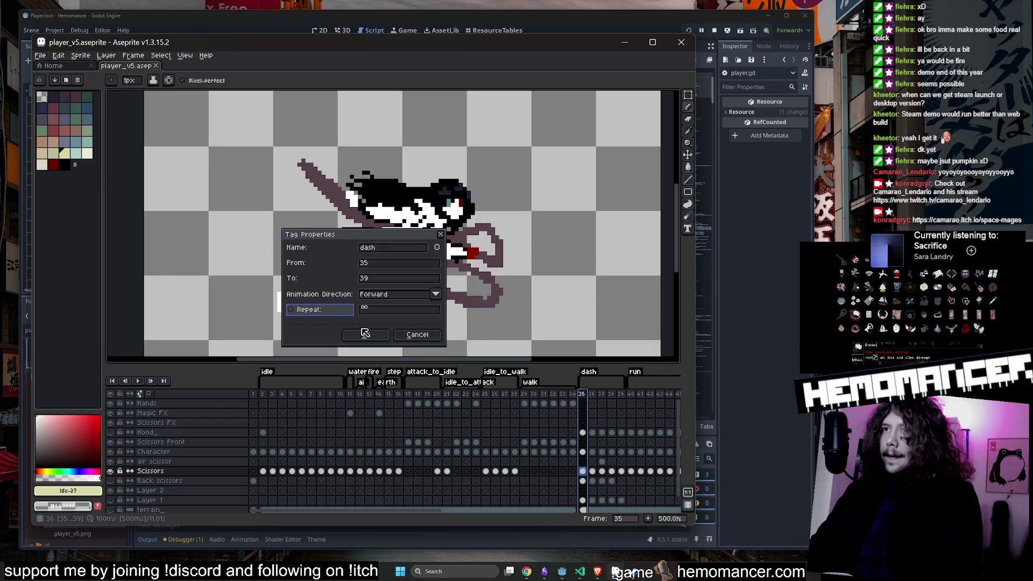
pyautogui.click(380, 338)
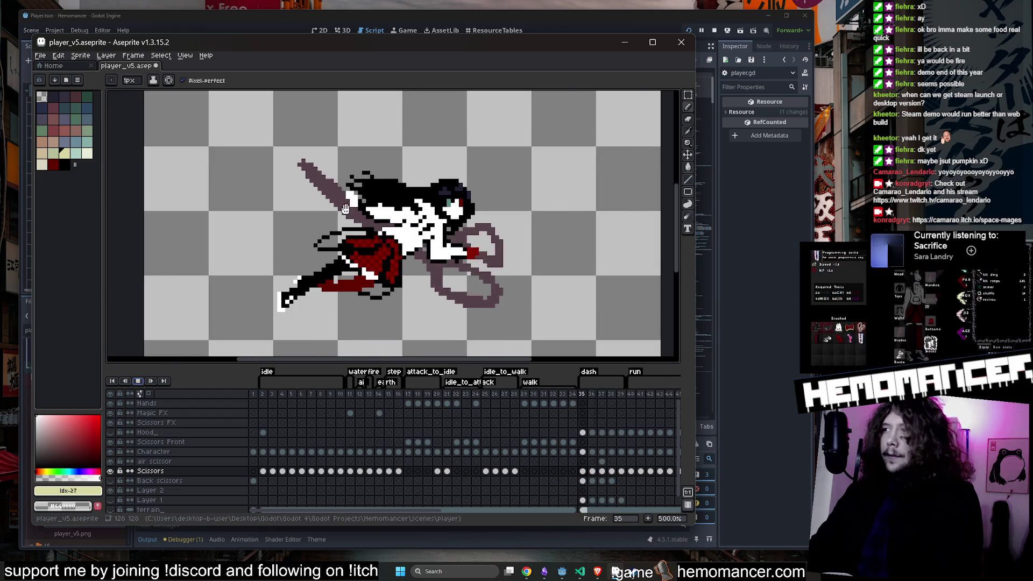
# Step: Recentre the canvas on the dashing sprite, reconfirm the dash tag, and minimize Aseprite
pyautogui.scroll(1, 345, 208)
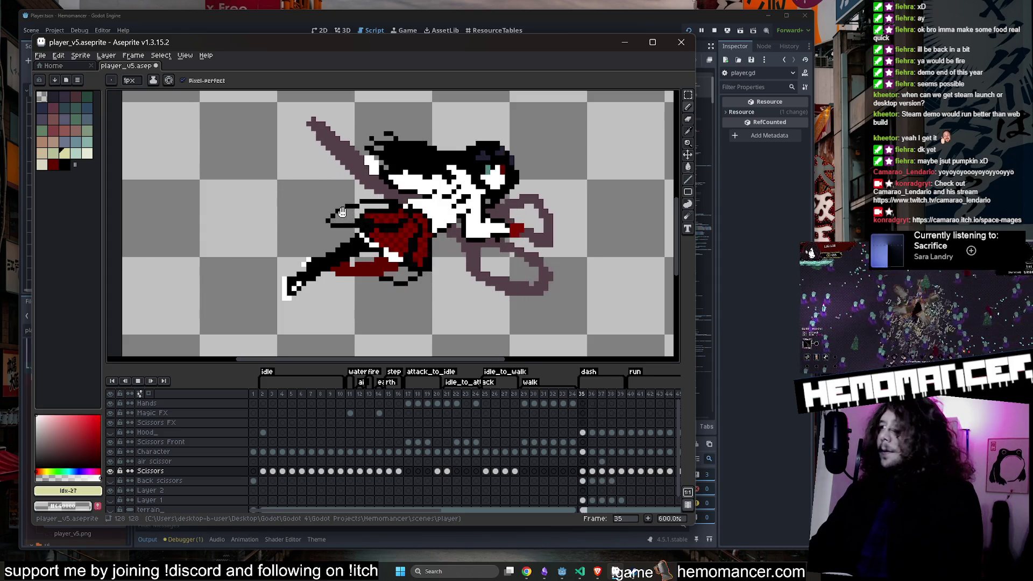
pyautogui.scroll(-1, 338, 207)
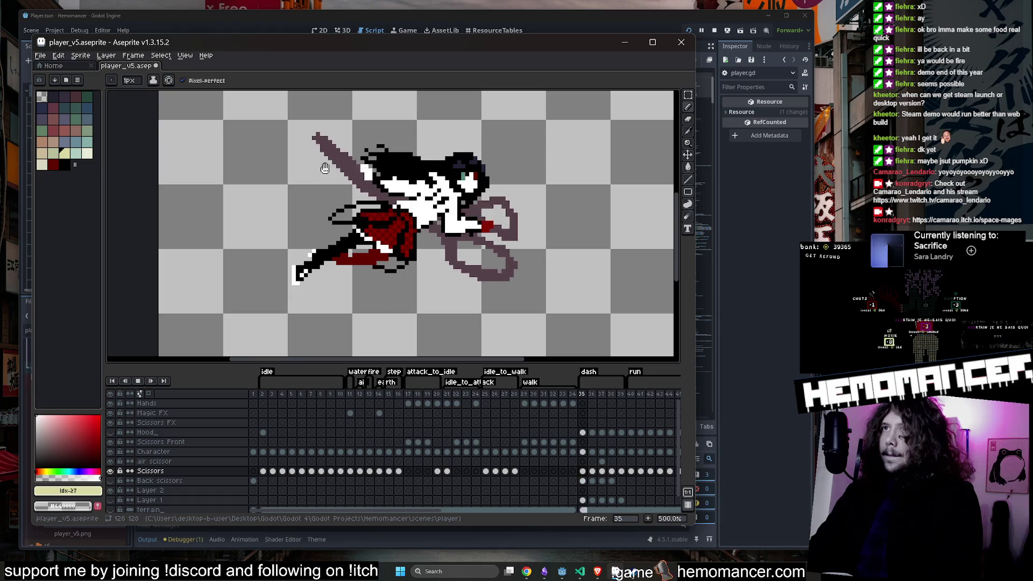
pyautogui.moveTo(325, 168); pyautogui.dragTo(324, 191)
pyautogui.scroll(1, 324, 191)
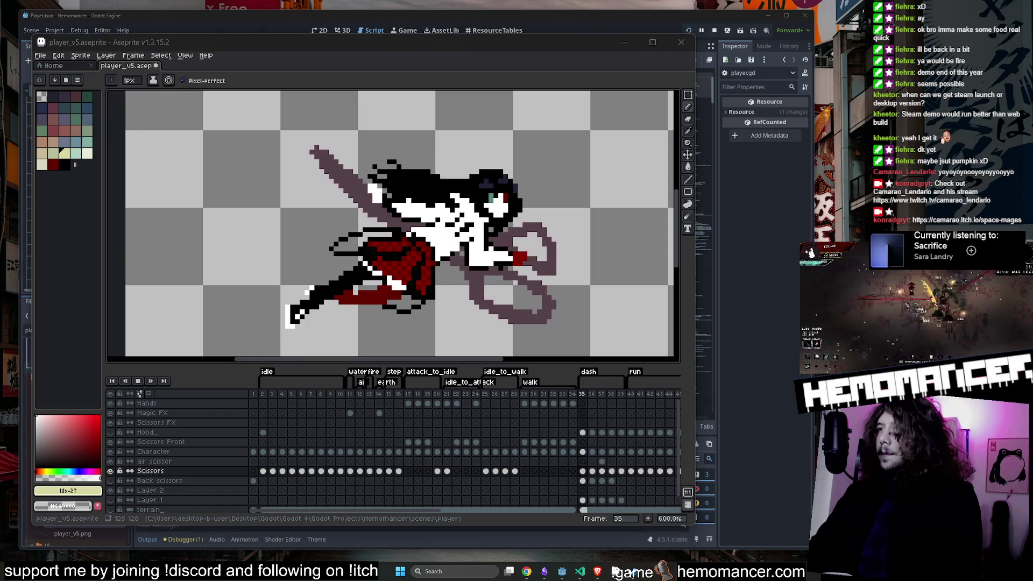
pyautogui.moveTo(469, 221); pyautogui.dragTo(498, 211)
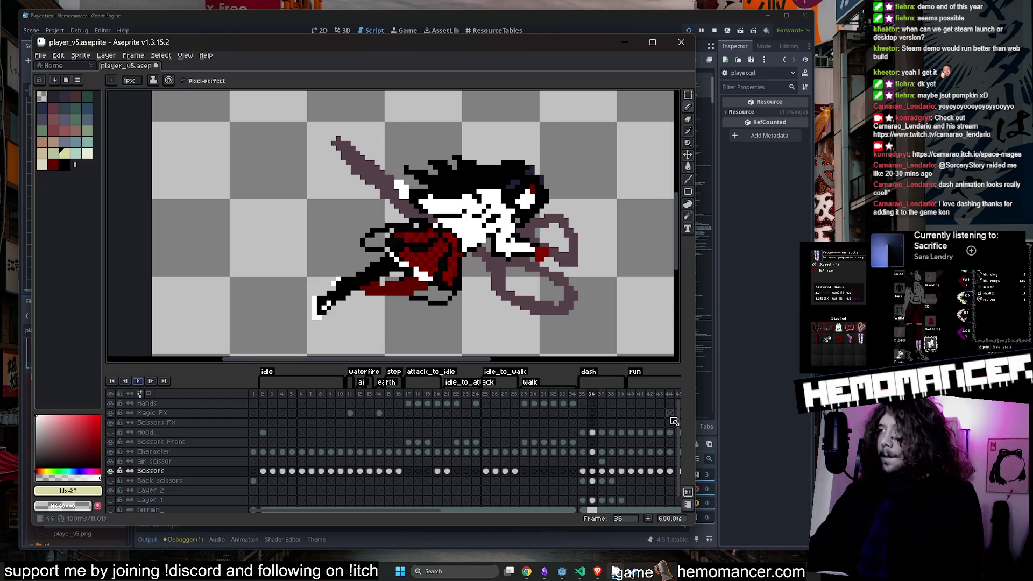
pyautogui.doubleClick(592, 372)
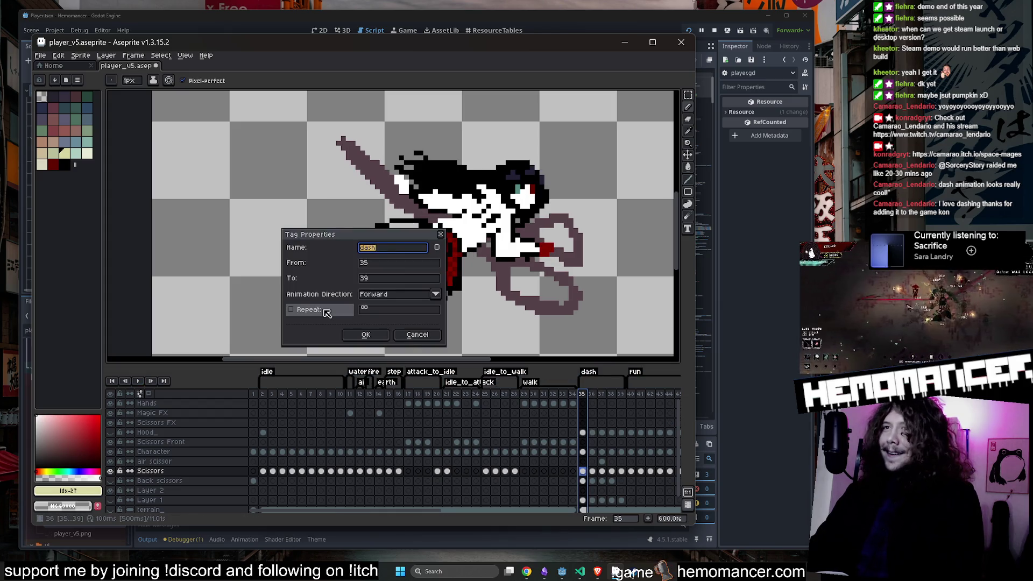
pyautogui.click(366, 335)
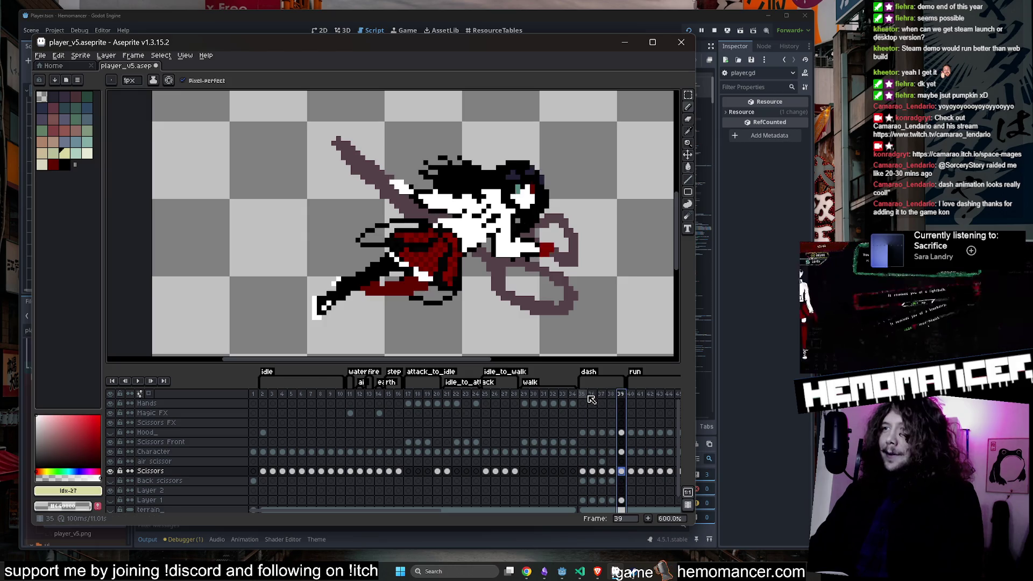
pyautogui.click(622, 42)
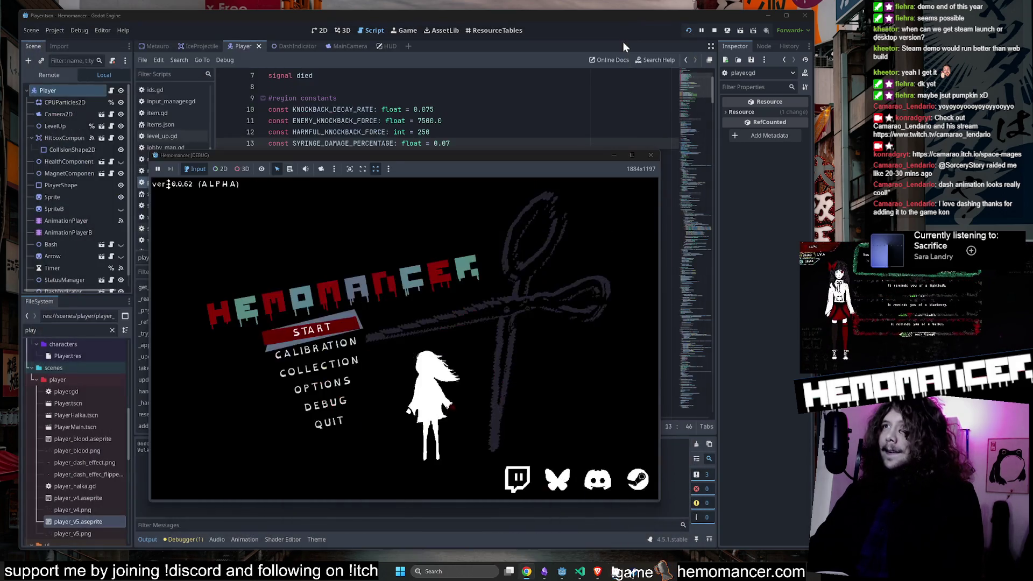
# Step: Enlarge the game window to fill the left area and start the game from START
pyautogui.click(535, 166)
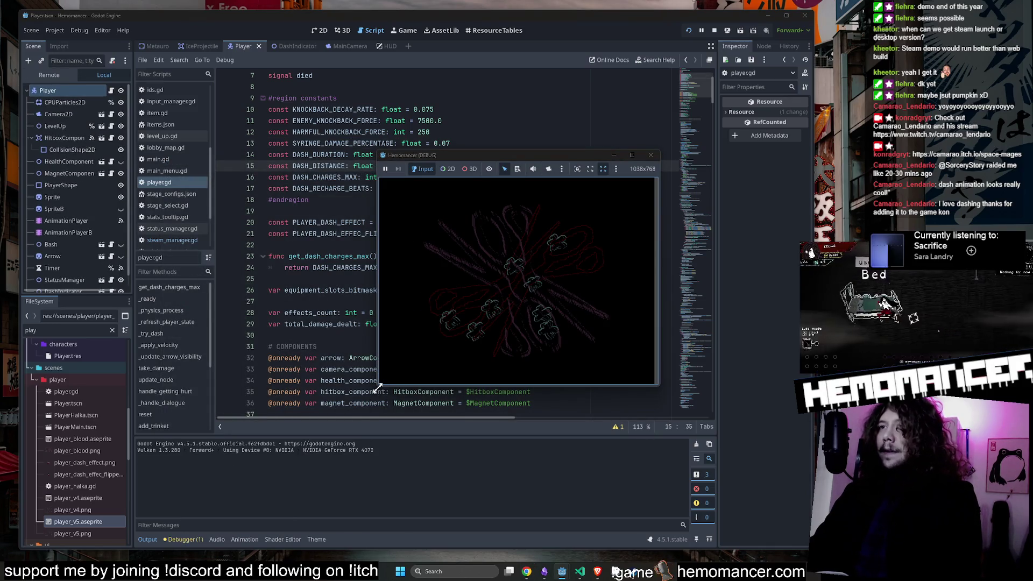
pyautogui.moveTo(379, 385)
pyautogui.mouseDown()
pyautogui.moveTo(110, 548)
pyautogui.moveTo(81, 556)
pyautogui.mouseUp()
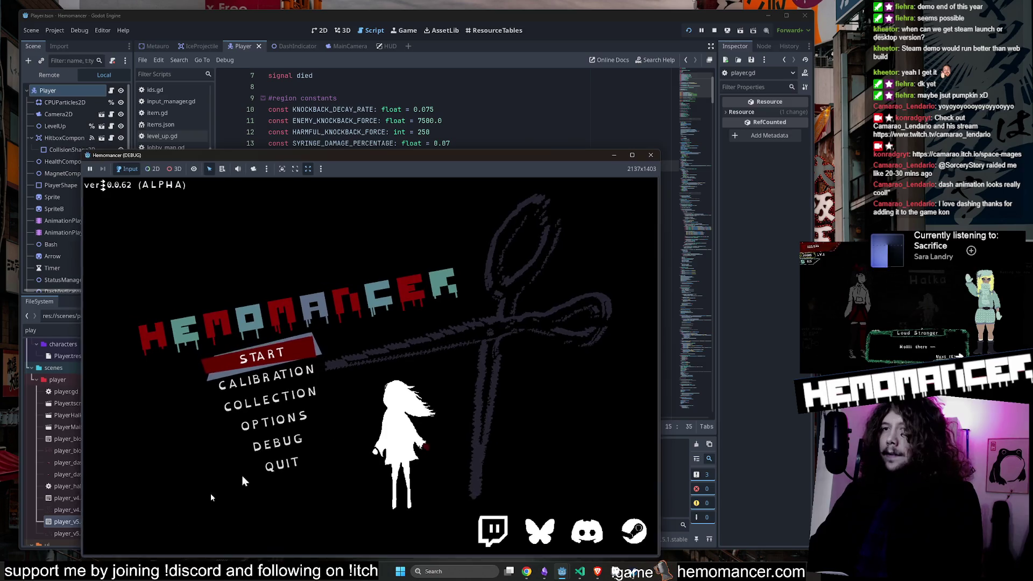
pyautogui.moveTo(661, 149)
pyautogui.mouseDown()
pyautogui.moveTo(806, 42)
pyautogui.moveTo(805, 25)
pyautogui.mouseUp()
pyautogui.press('Up')
pyautogui.press('Up')
pyautogui.press('Up')
pyautogui.press('Return')
# Step: Walk to the signpole, open the travel map and travel to Cheag Amar
pyautogui.press('Up')
pyautogui.press('Right')
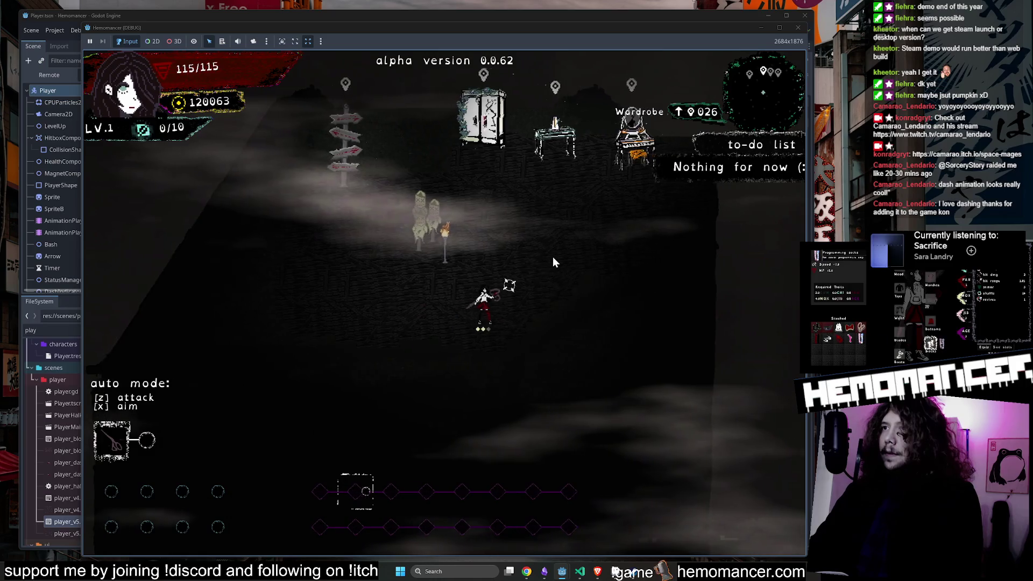
pyautogui.press('Left')
pyautogui.press('Down')
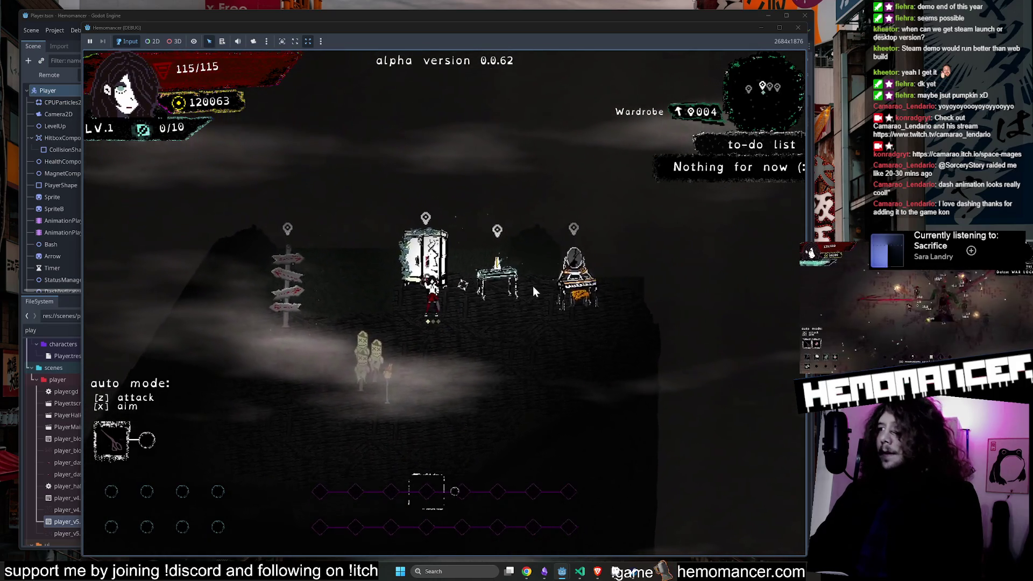
pyautogui.press('Up')
pyautogui.press('Left')
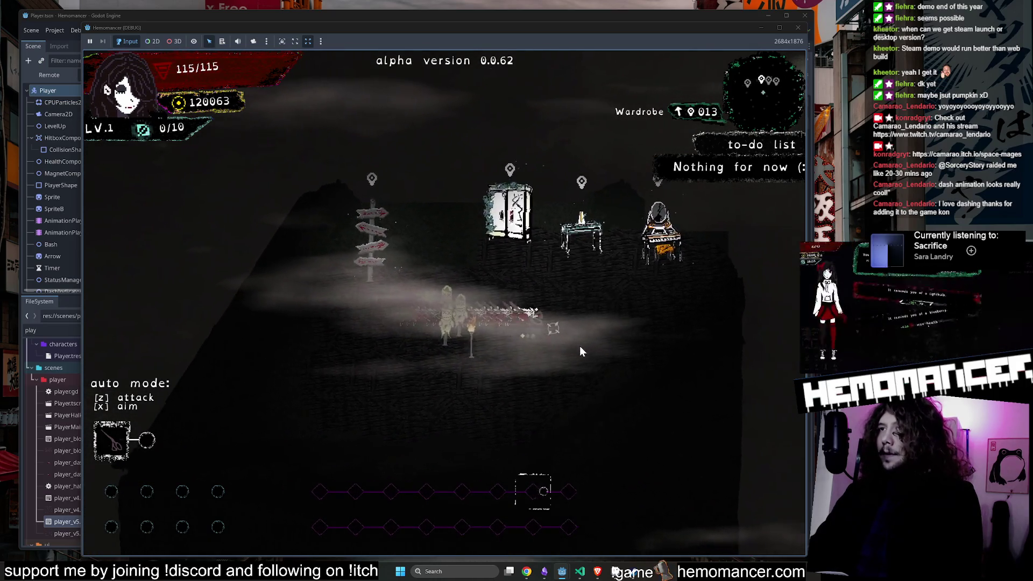
pyautogui.press('e')
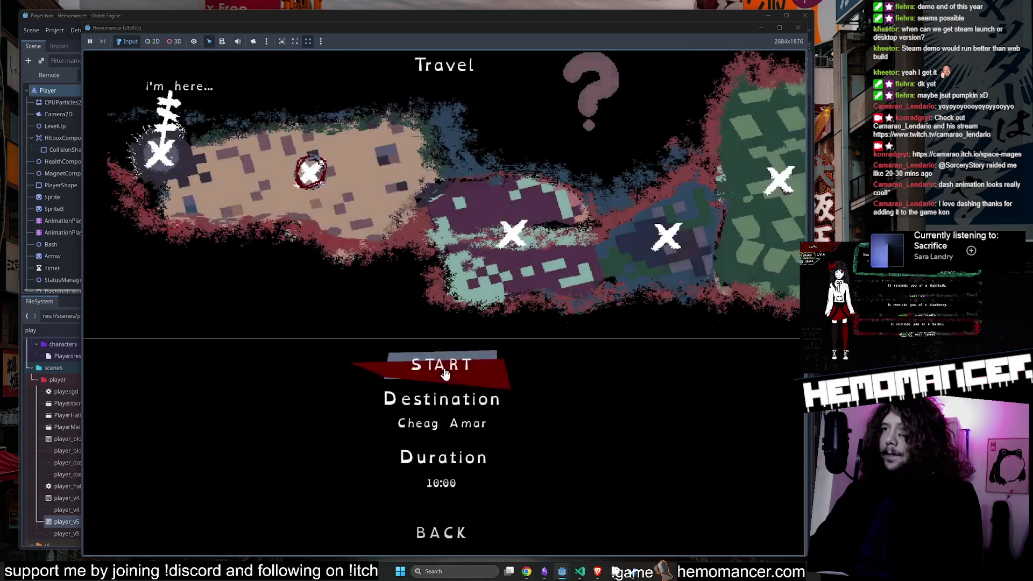
pyautogui.press('Return')
pyautogui.press('Right')
pyautogui.press('Right')
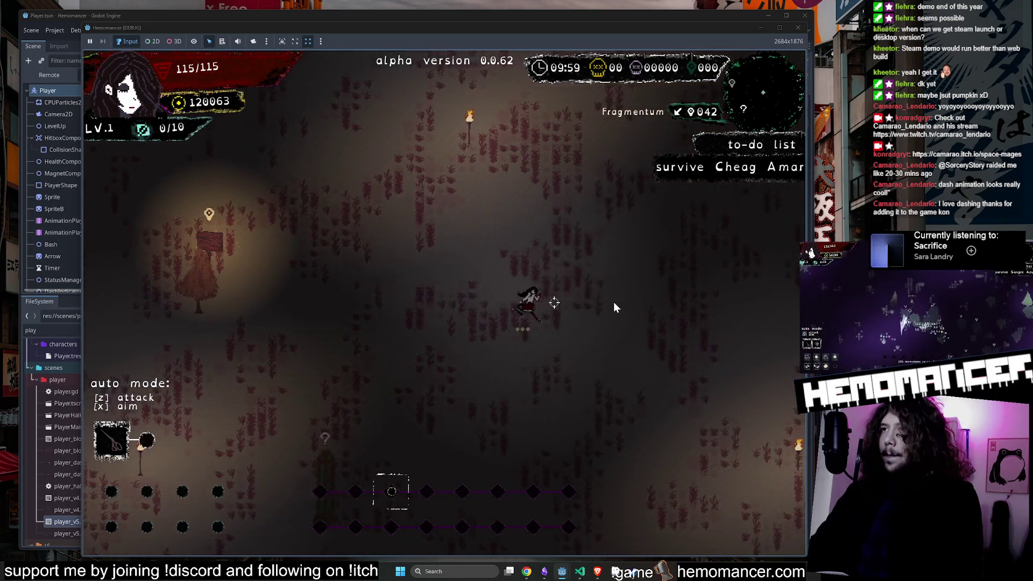
# Step: Fight enemies near the Sailorstone to reach level 2 and take the Orange stone ring
pyautogui.press('Right')
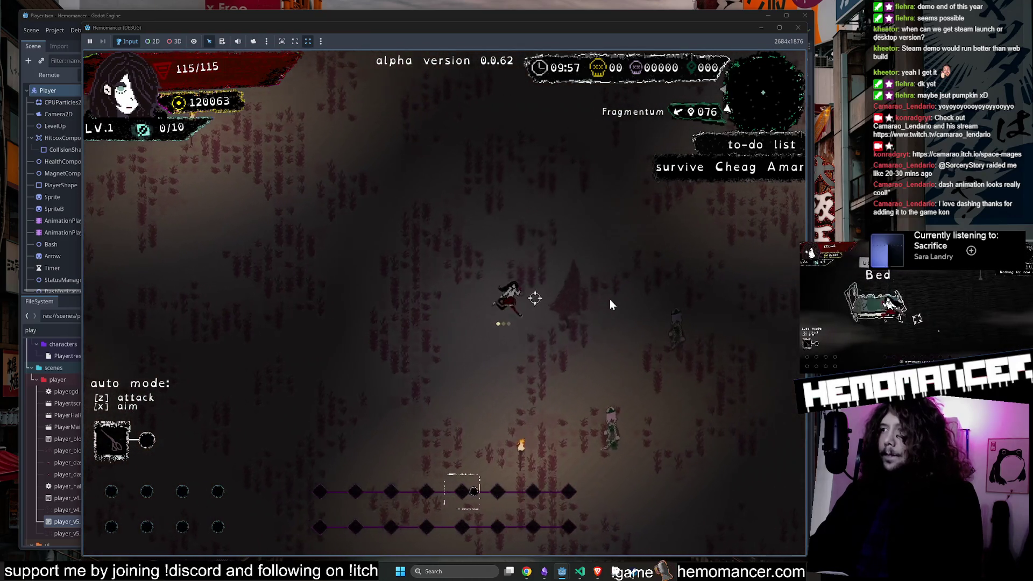
pyautogui.press('Right')
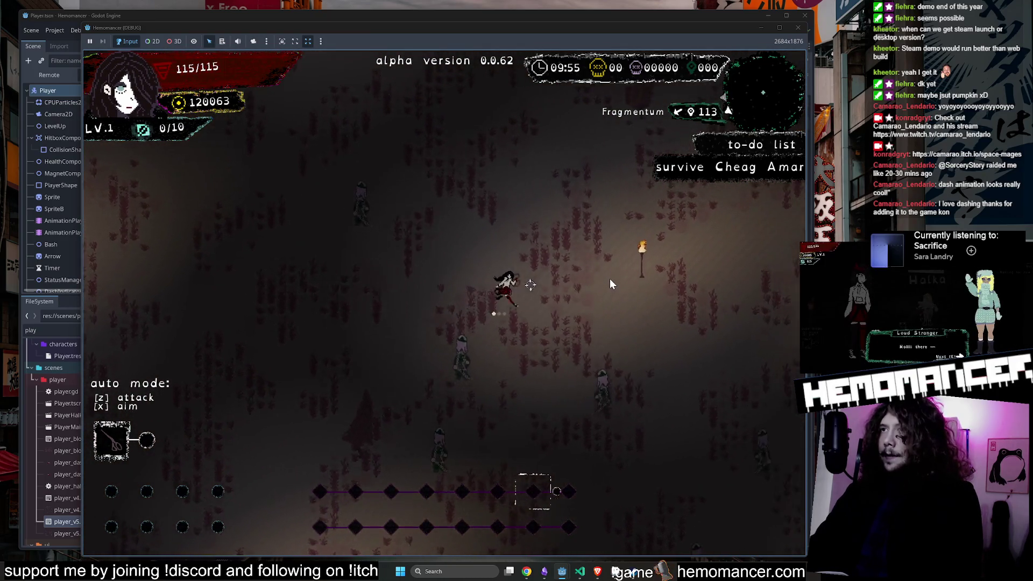
pyautogui.press('Up')
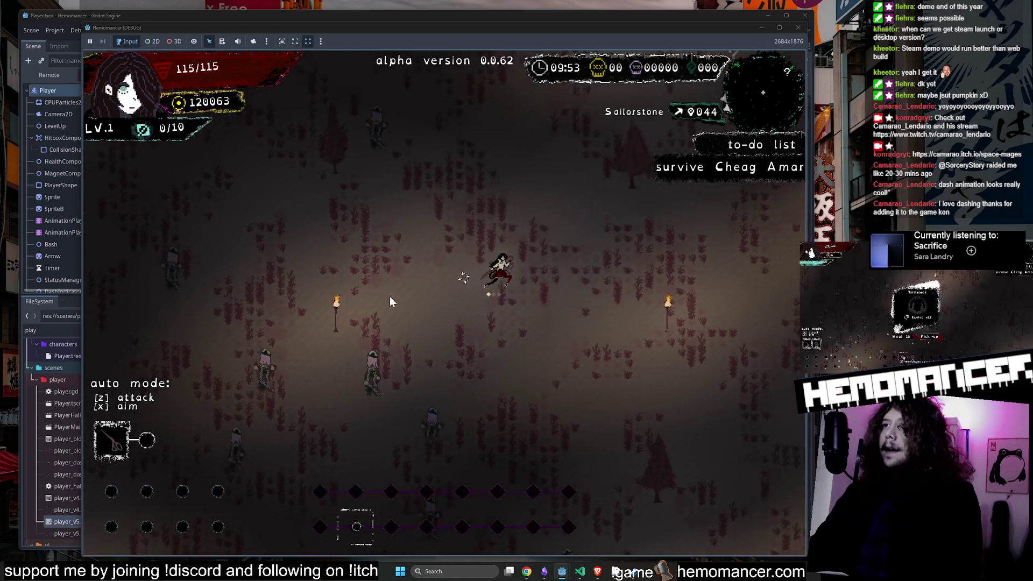
pyautogui.press('Up')
pyautogui.press('Left')
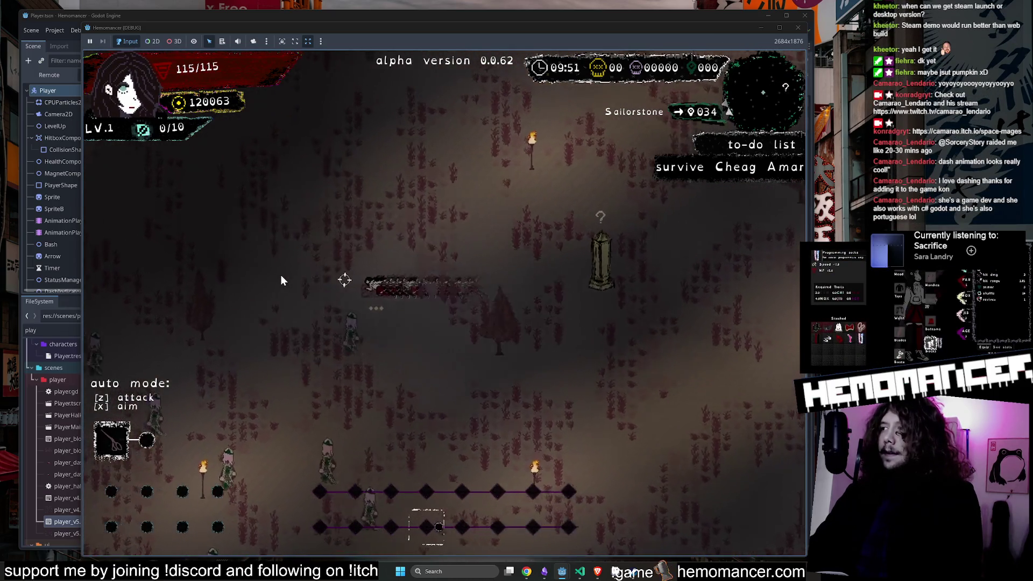
pyautogui.press('Up')
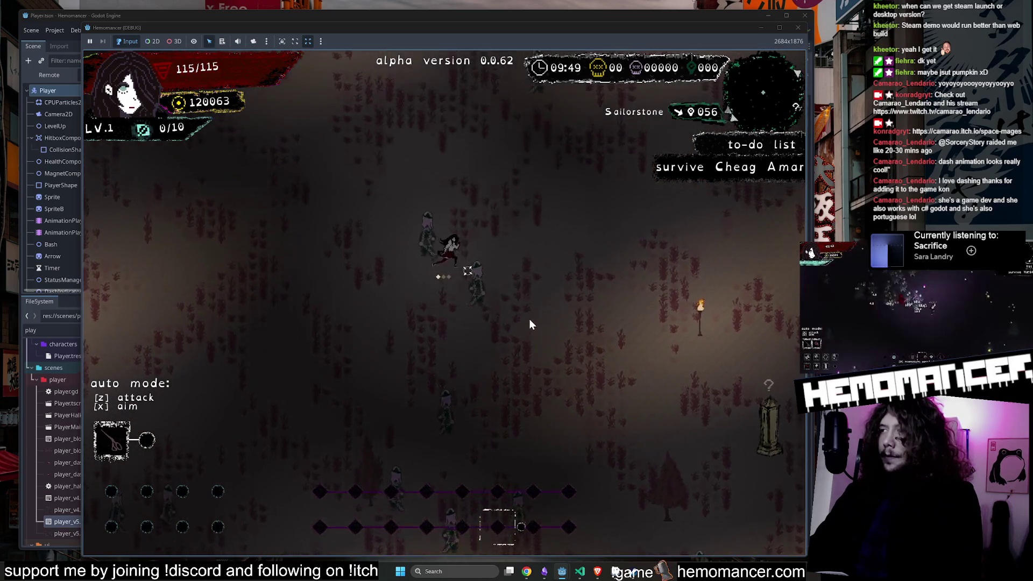
pyautogui.press('Down')
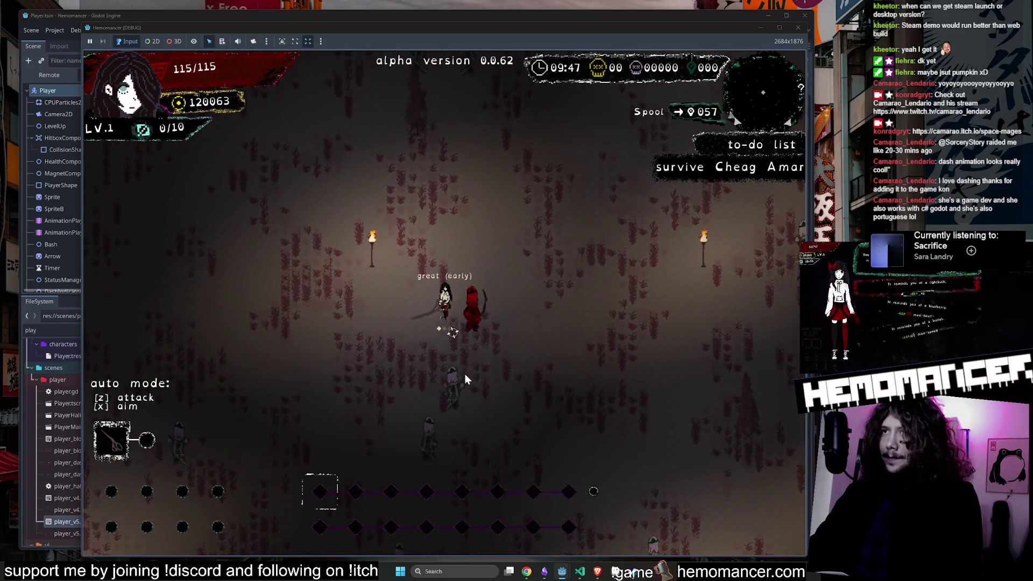
pyautogui.press('Down')
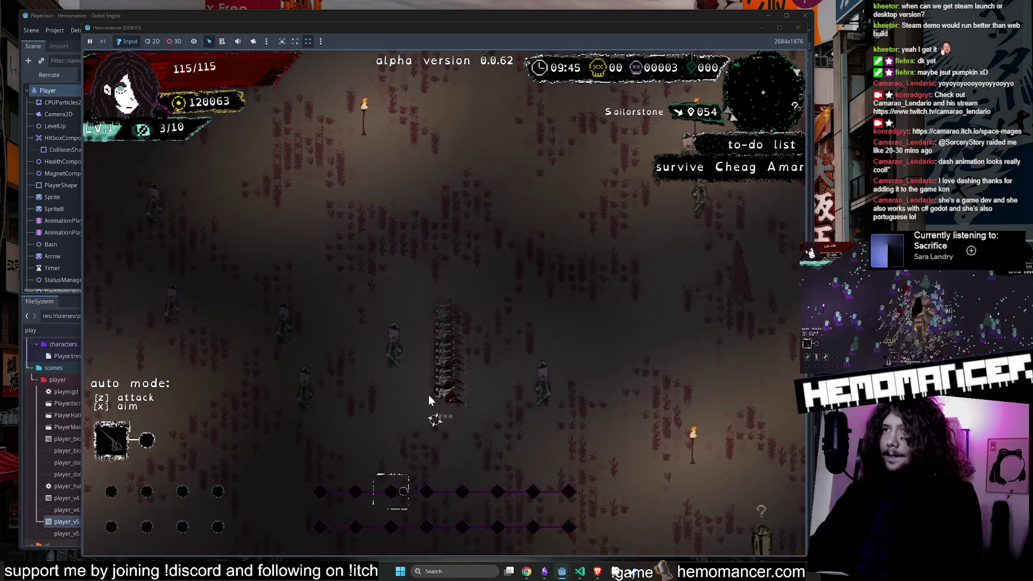
pyautogui.press('Right')
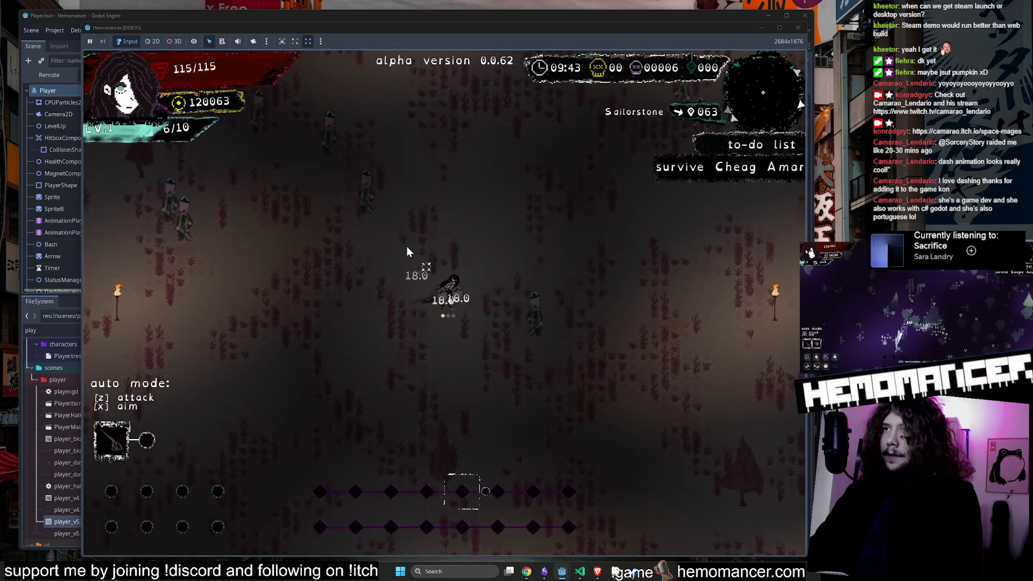
pyautogui.press('Right')
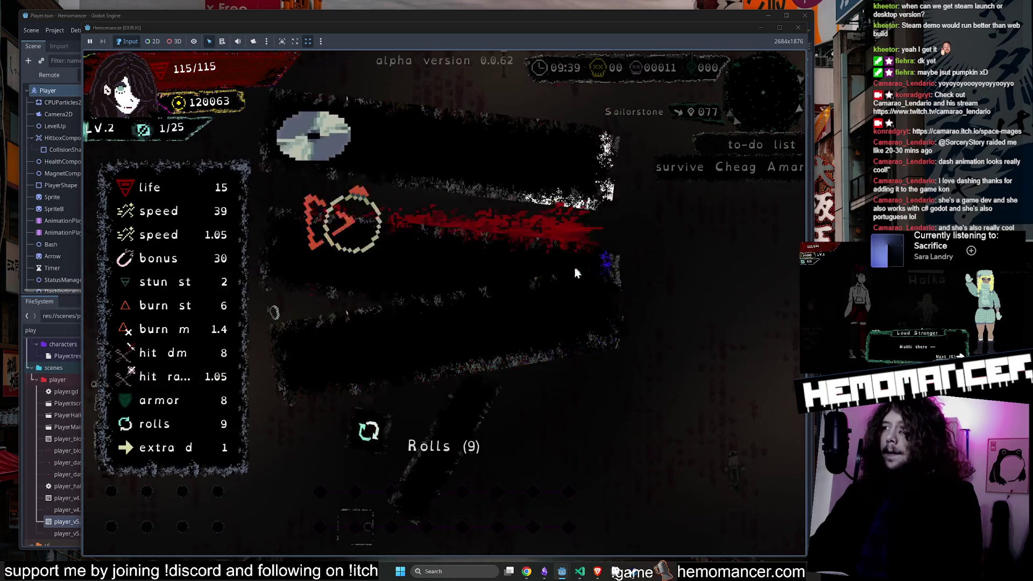
pyautogui.click(457, 253)
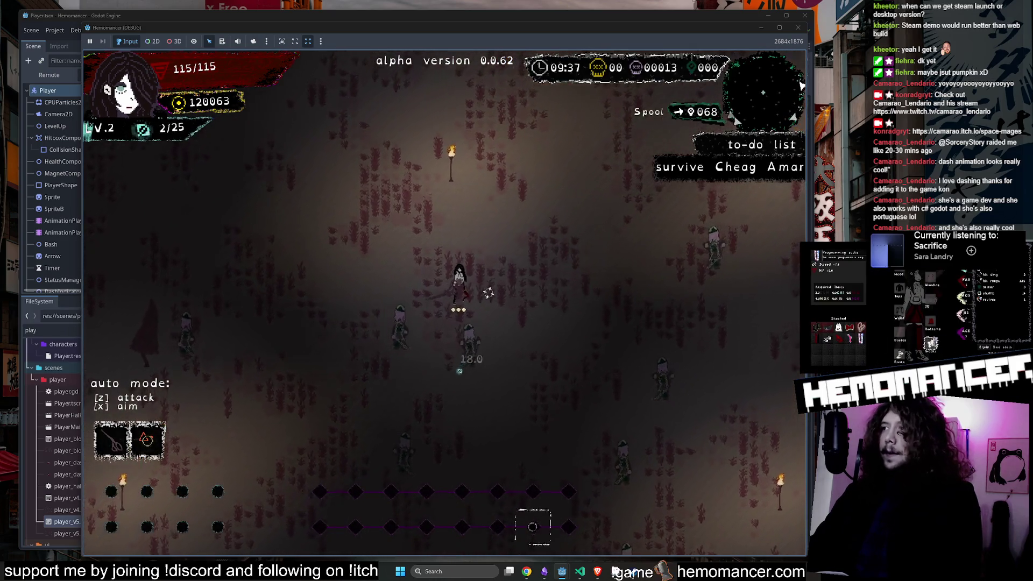
# Step: Pause, resume the saved run, move and dash through the field, then pick Cake for max health
pyautogui.press('Escape')
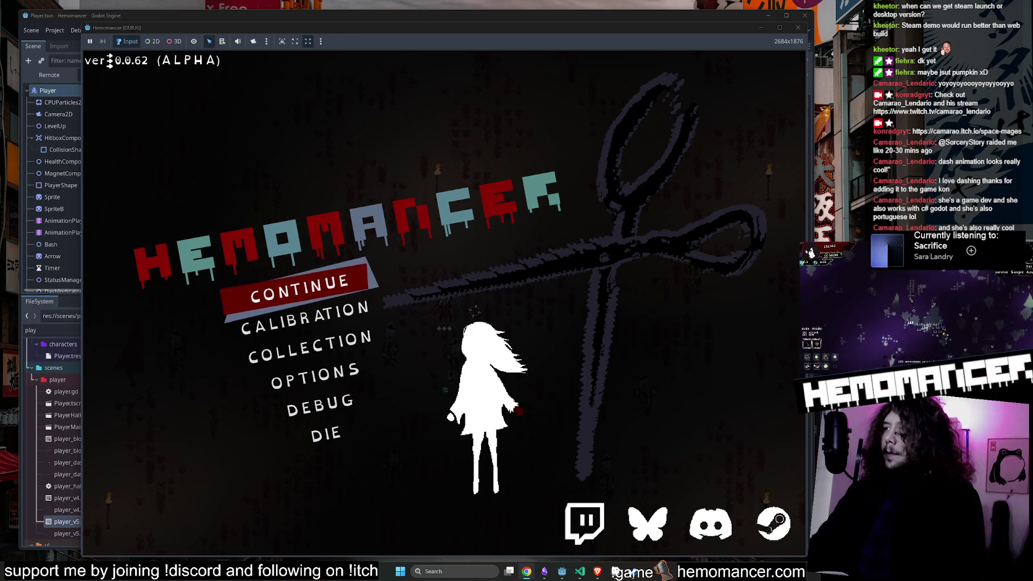
pyautogui.click(314, 284)
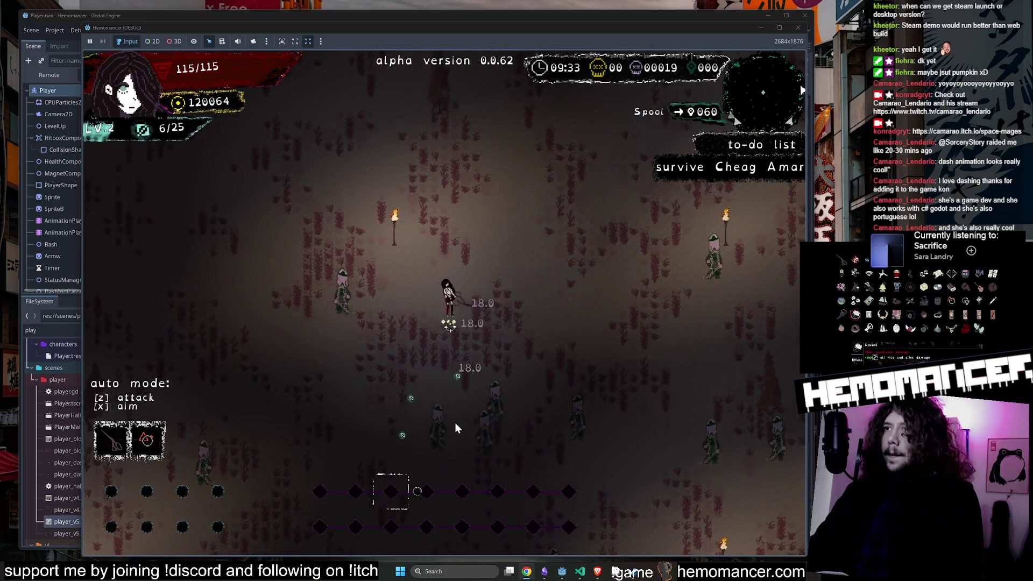
pyautogui.press('s')
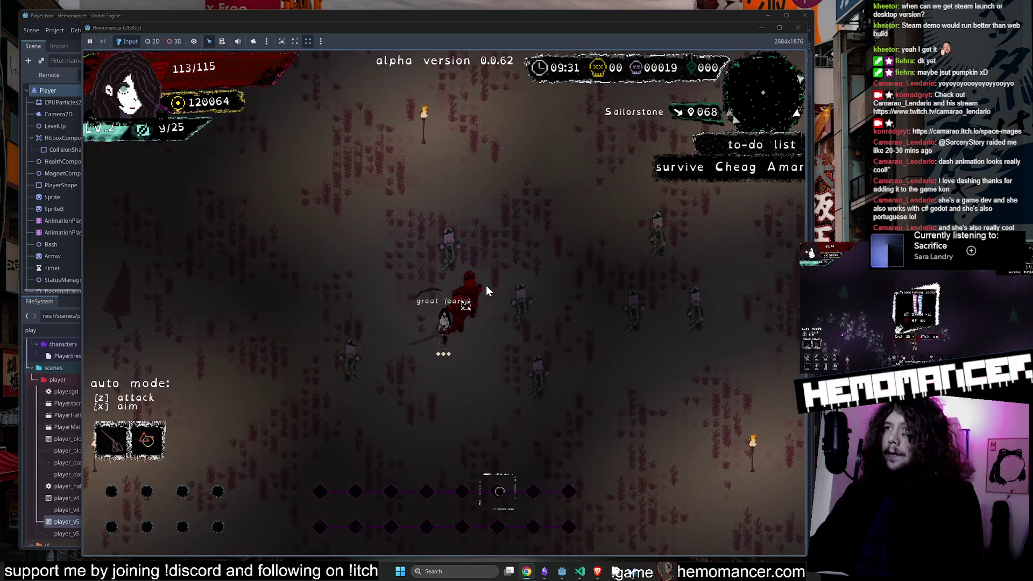
pyautogui.press('s')
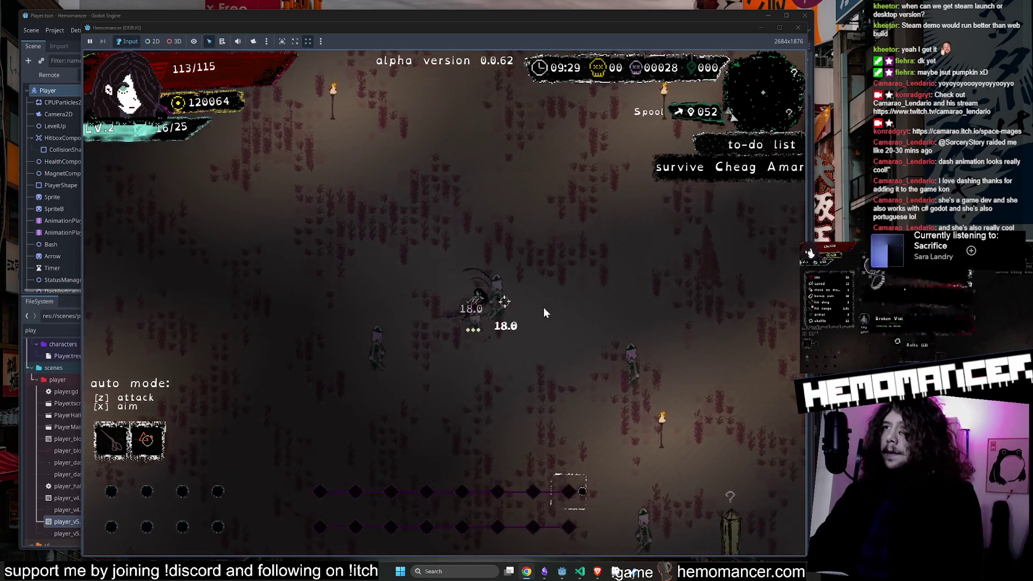
pyautogui.press('d')
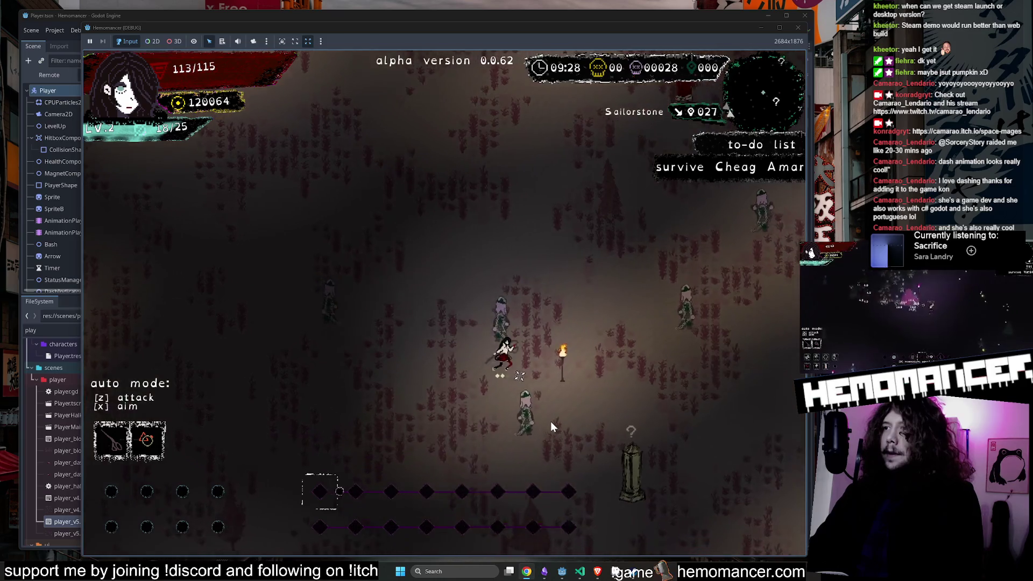
pyautogui.press('d')
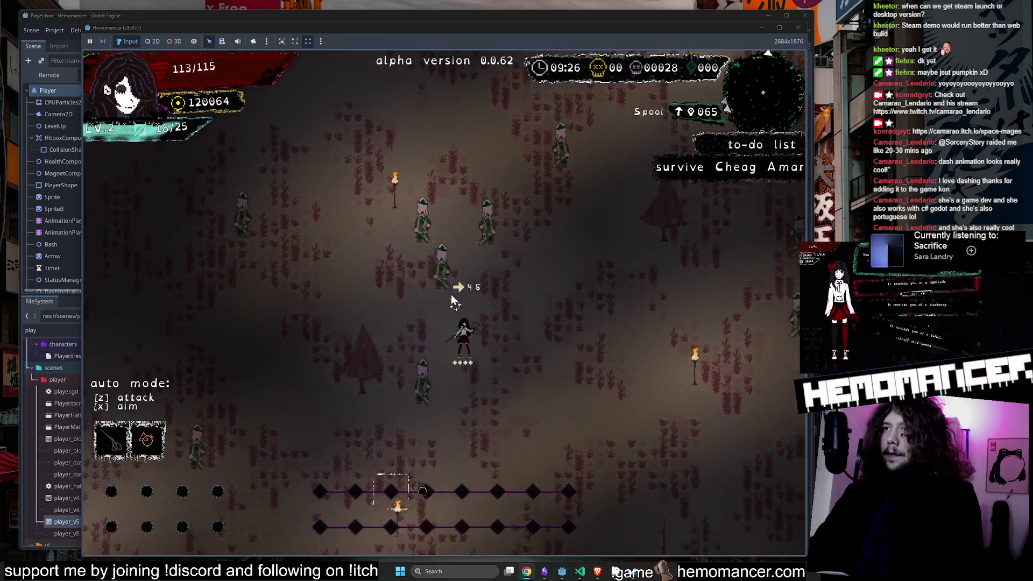
pyautogui.press('w')
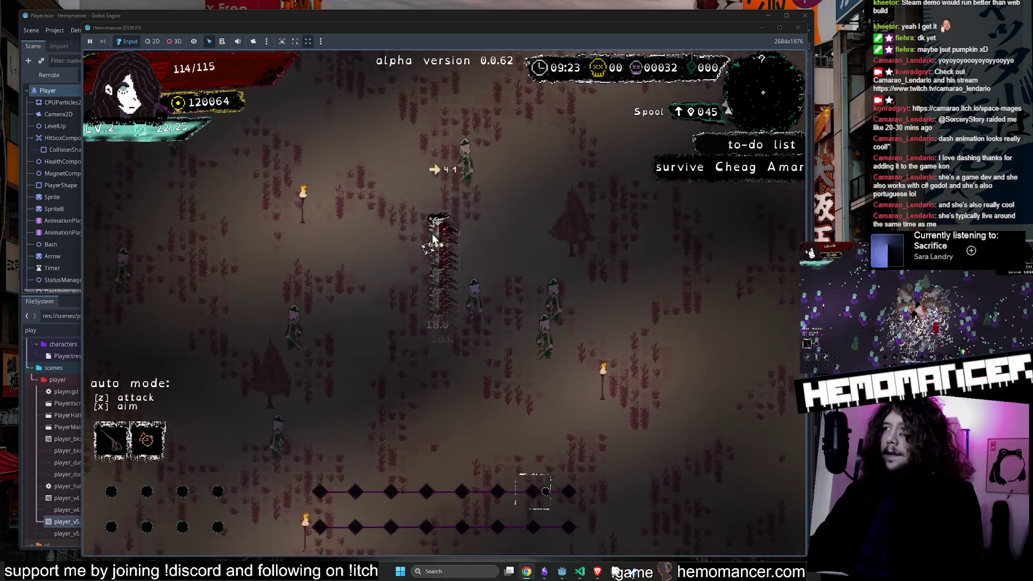
pyautogui.press('a')
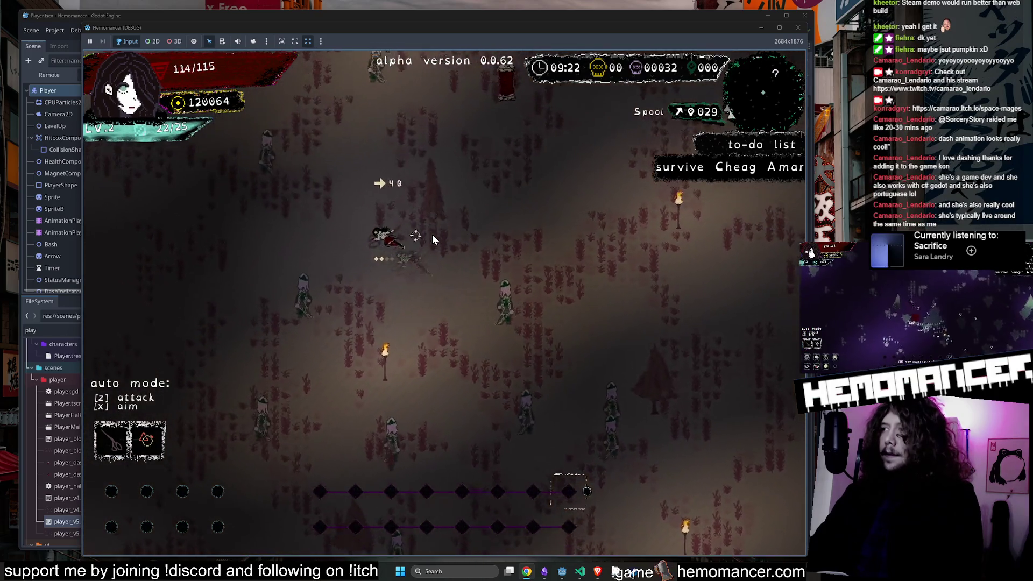
pyautogui.press('w')
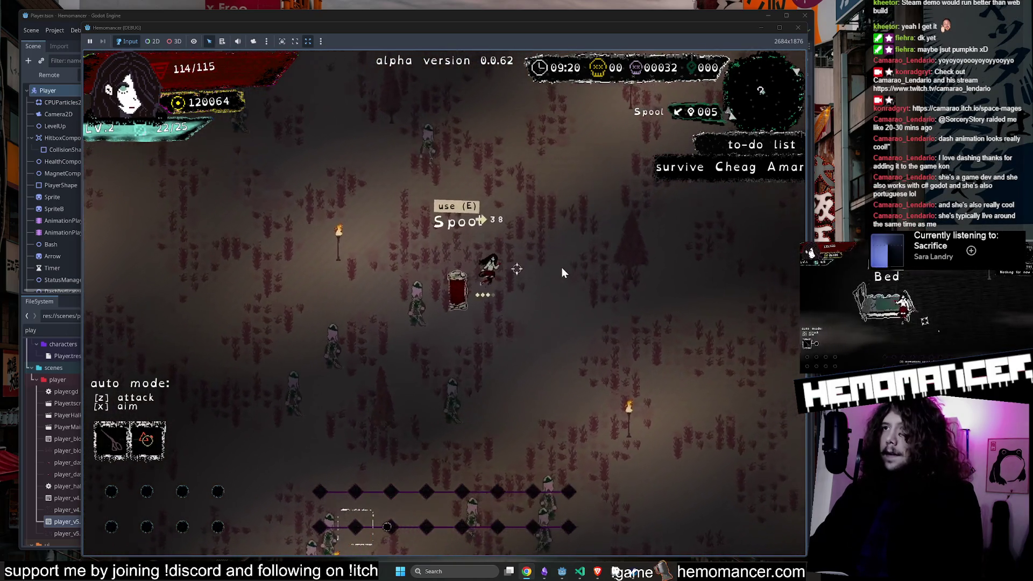
pyautogui.press('d')
pyautogui.press('d')
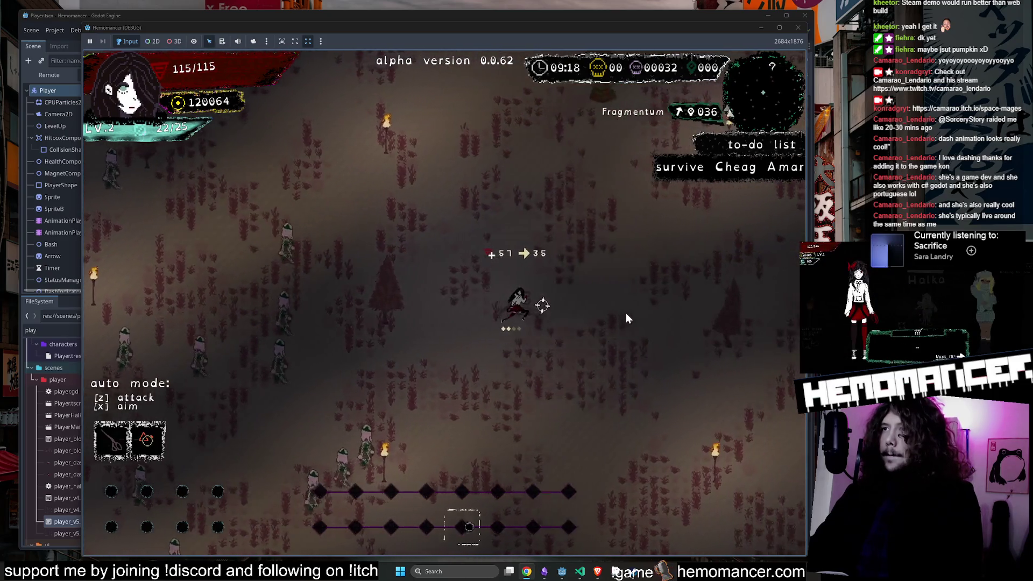
pyautogui.press('s')
pyautogui.press('d')
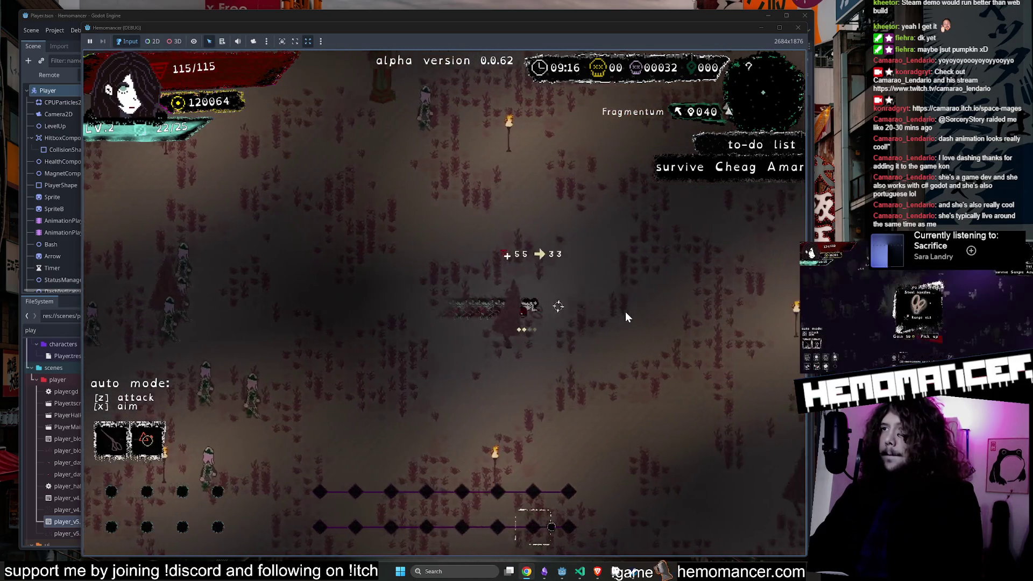
pyautogui.press('s')
pyautogui.press('d')
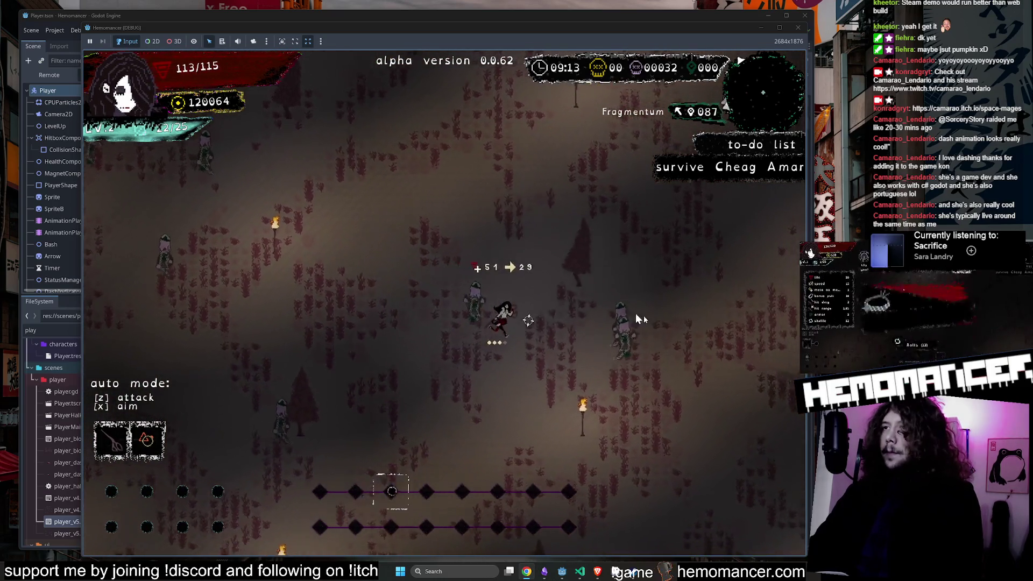
pyautogui.press('w')
pyautogui.press('d')
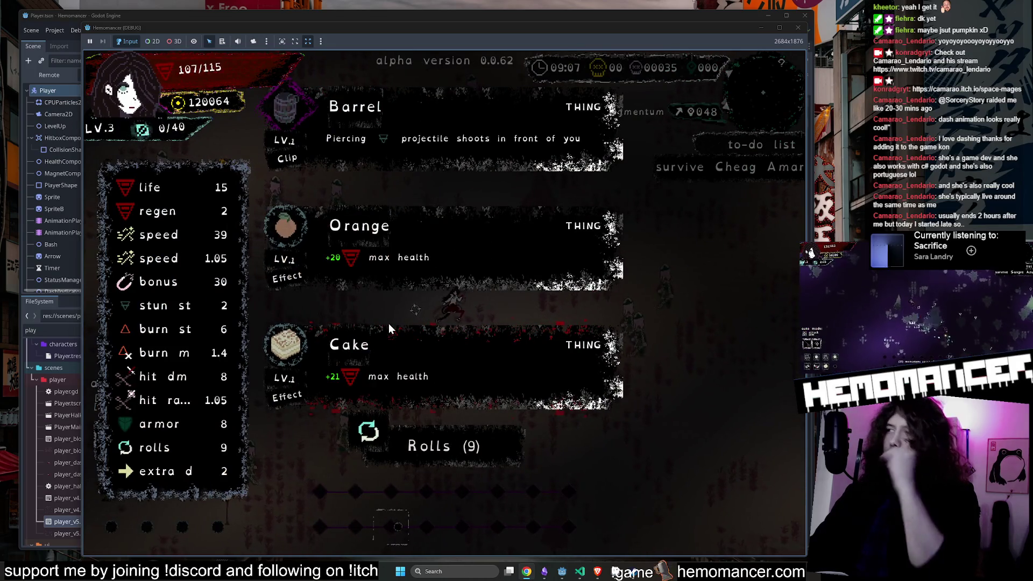
pyautogui.click(430, 355)
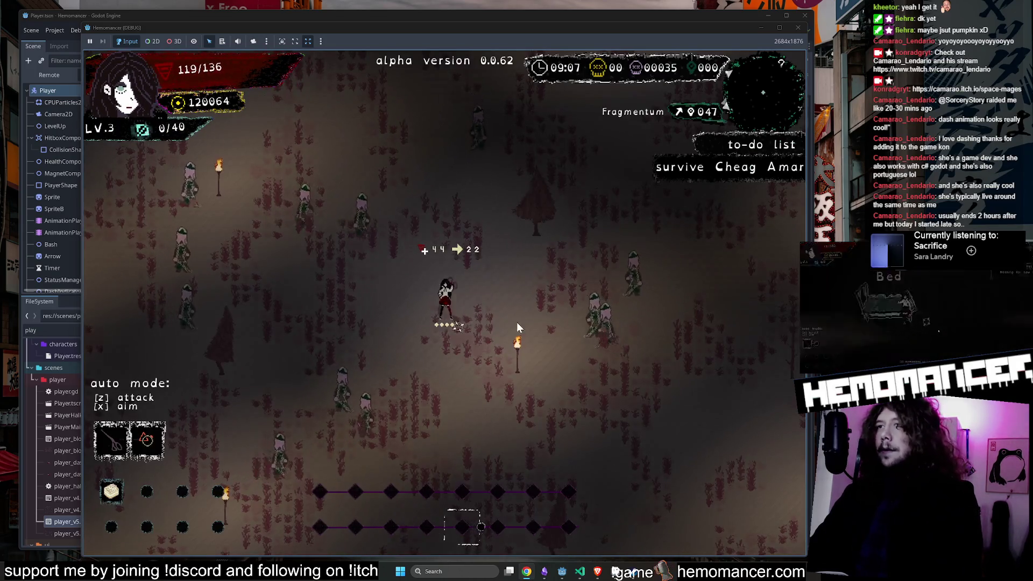
# Step: Walk into the red pillar and pick a Pillar choice
pyautogui.press('w')
pyautogui.press('d')
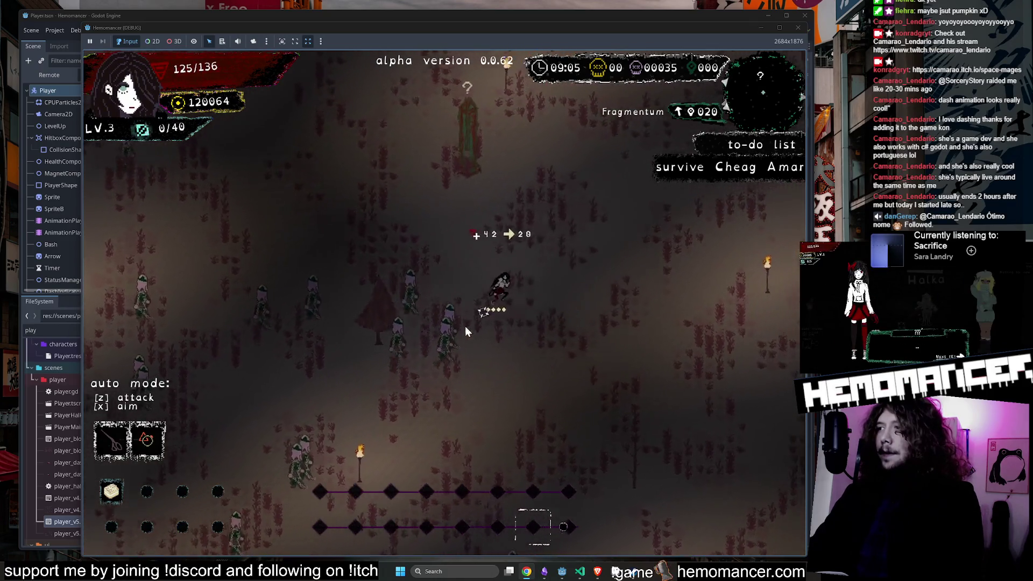
pyautogui.press('d')
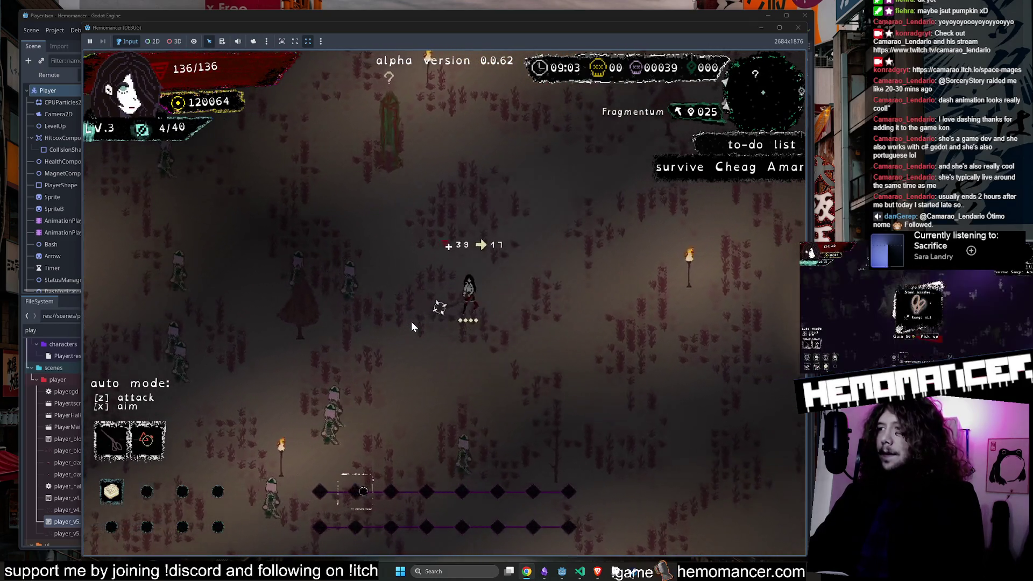
pyautogui.press('w')
pyautogui.press('d')
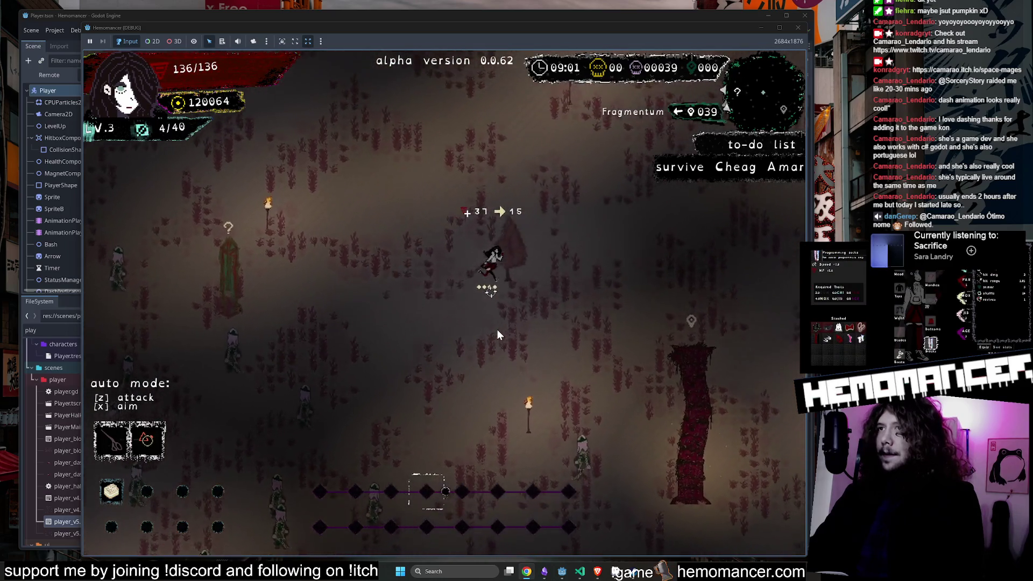
pyautogui.press('d')
pyautogui.press('s')
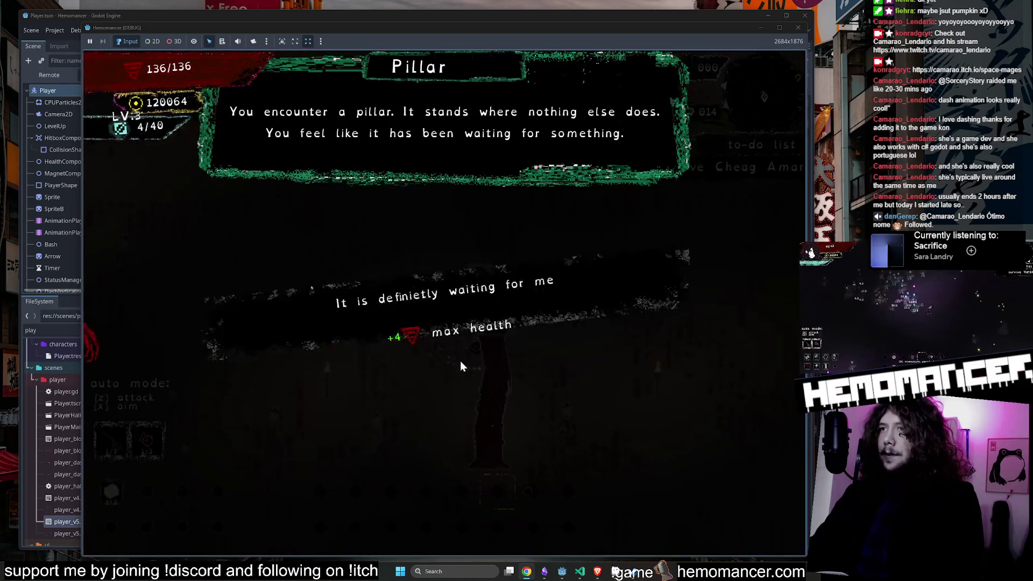
pyautogui.press('z')
# Step: Keep moving among the enemies past the Box, then switch to Aseprite with Alt+Tab
pyautogui.press('s')
pyautogui.press('a')
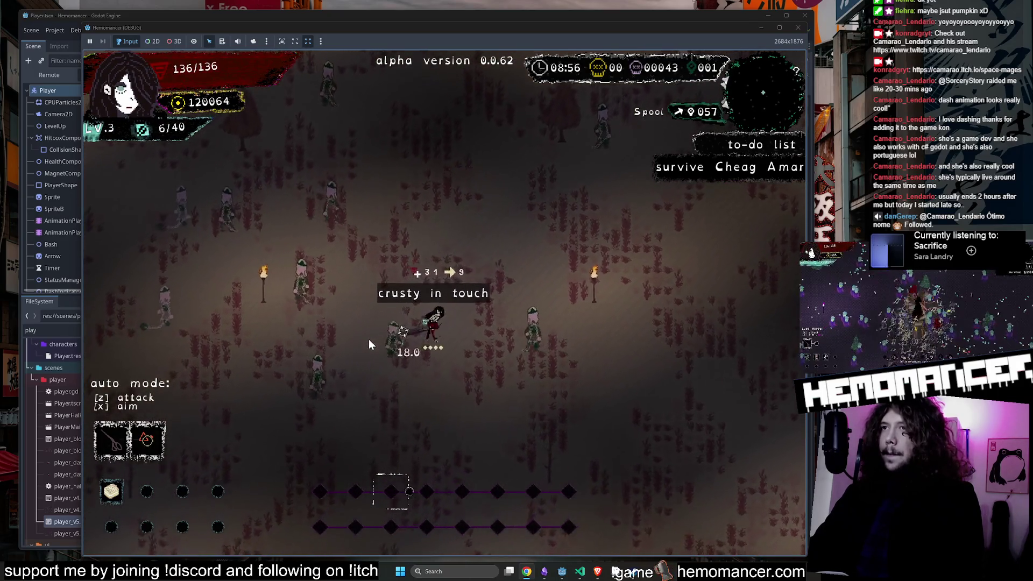
pyautogui.press('s')
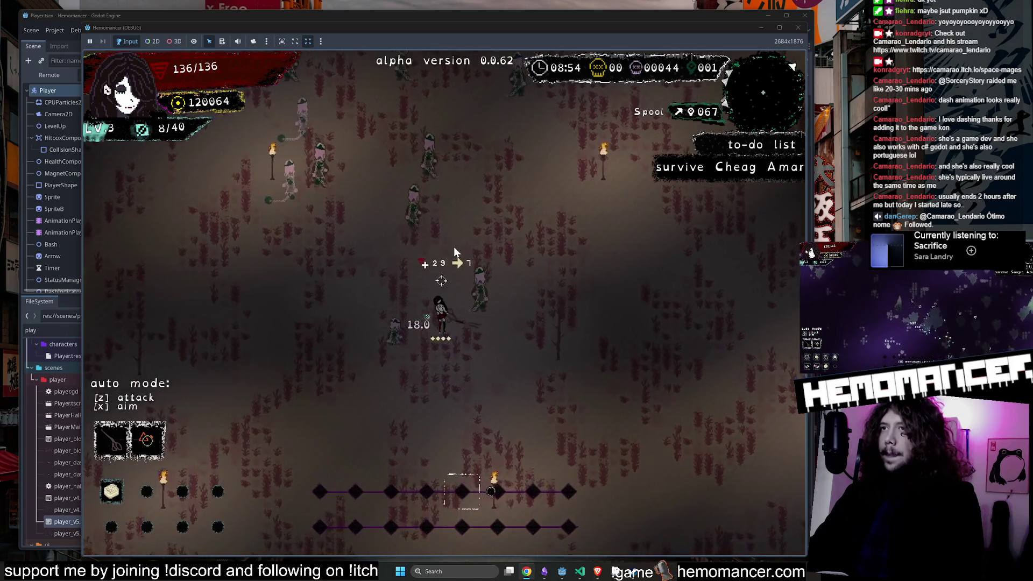
pyautogui.press('w')
pyautogui.press('a')
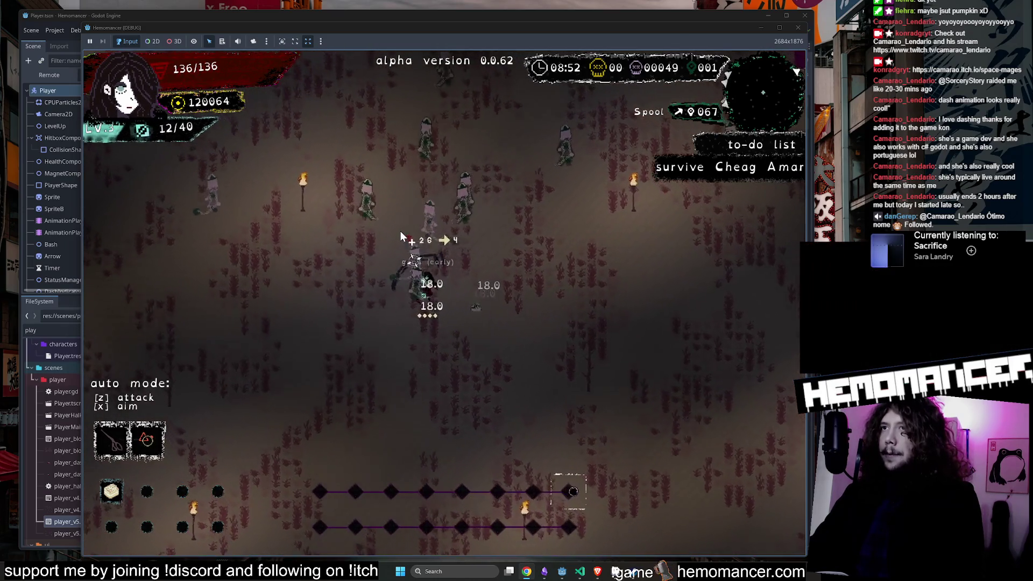
pyautogui.press('w')
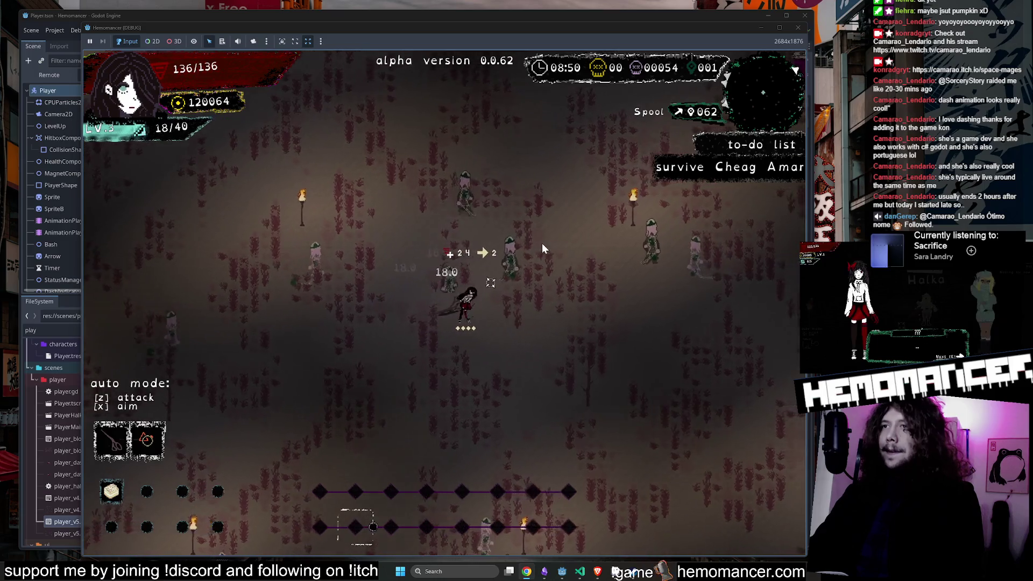
pyautogui.press('w')
pyautogui.press('d')
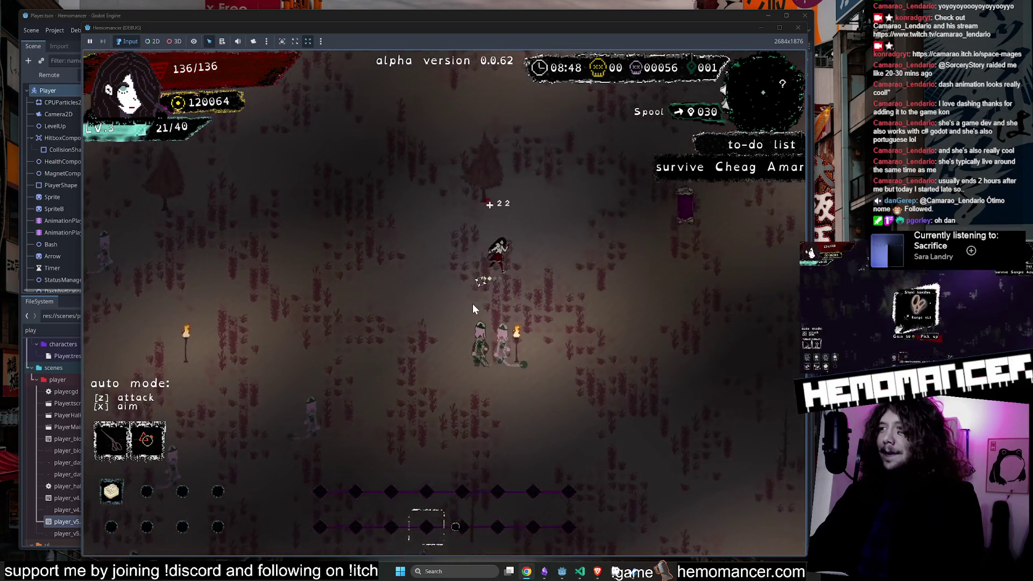
pyautogui.press('a')
pyautogui.press('d')
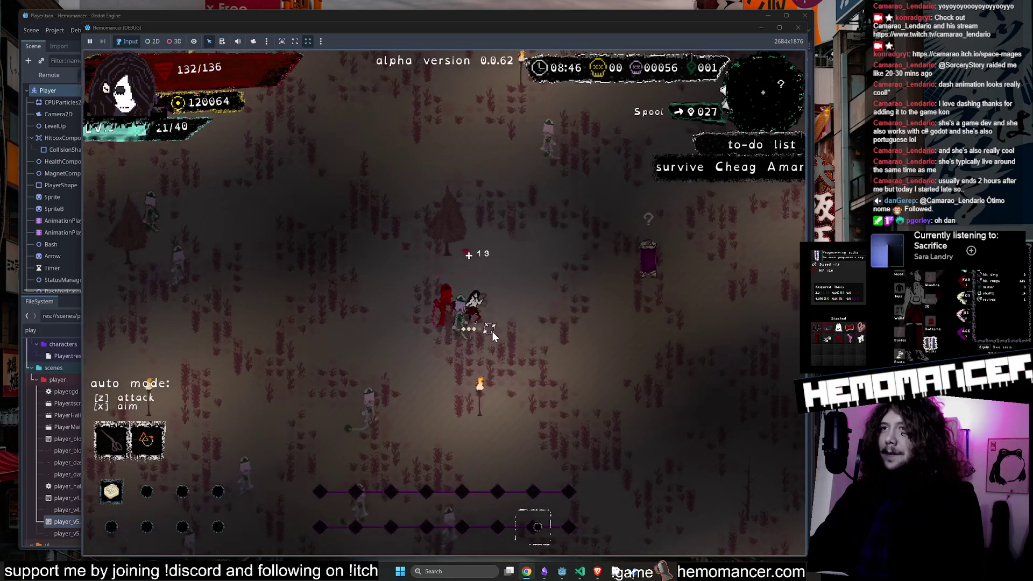
pyautogui.press('d')
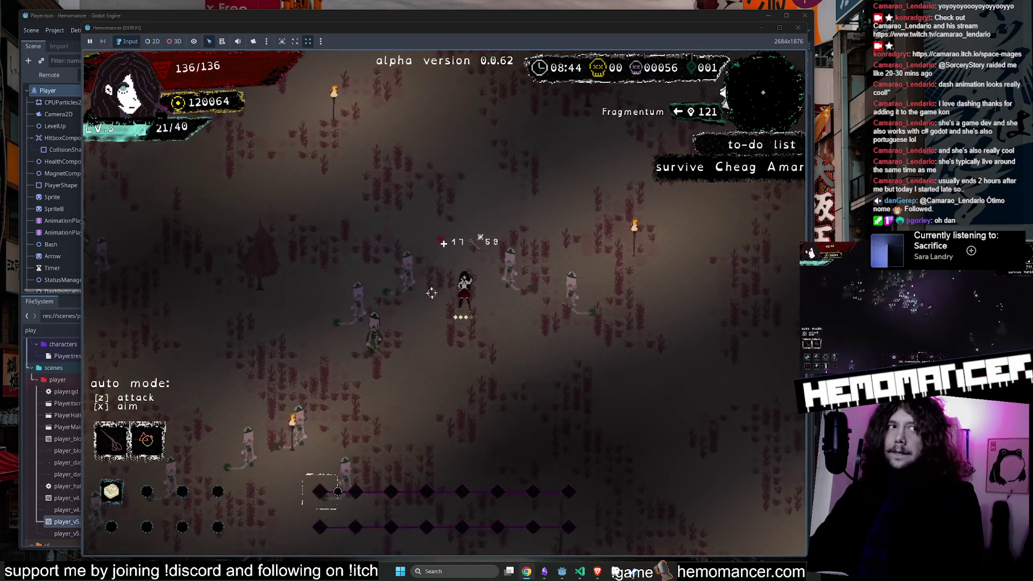
pyautogui.press('w')
pyautogui.press('s')
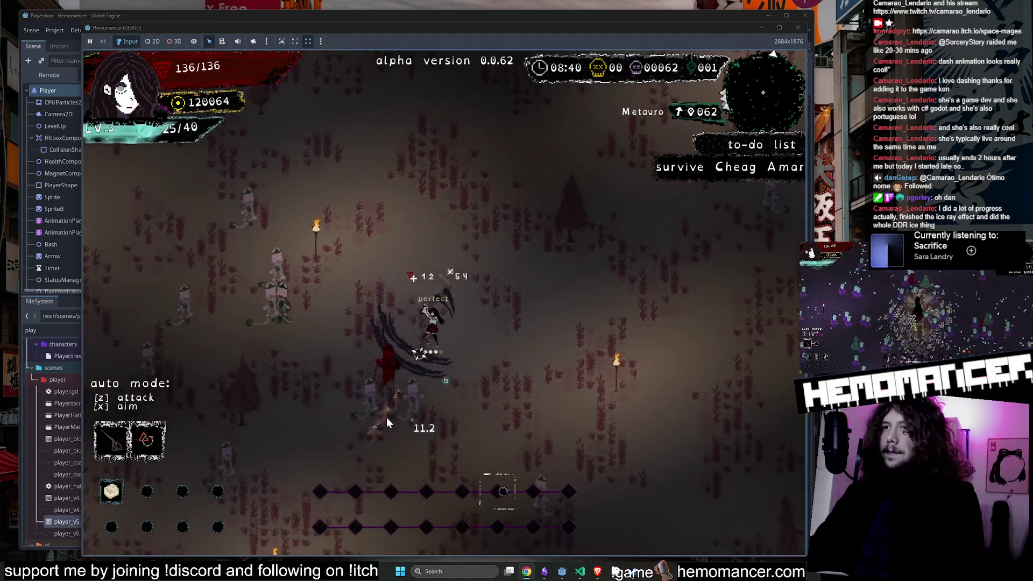
pyautogui.press('a')
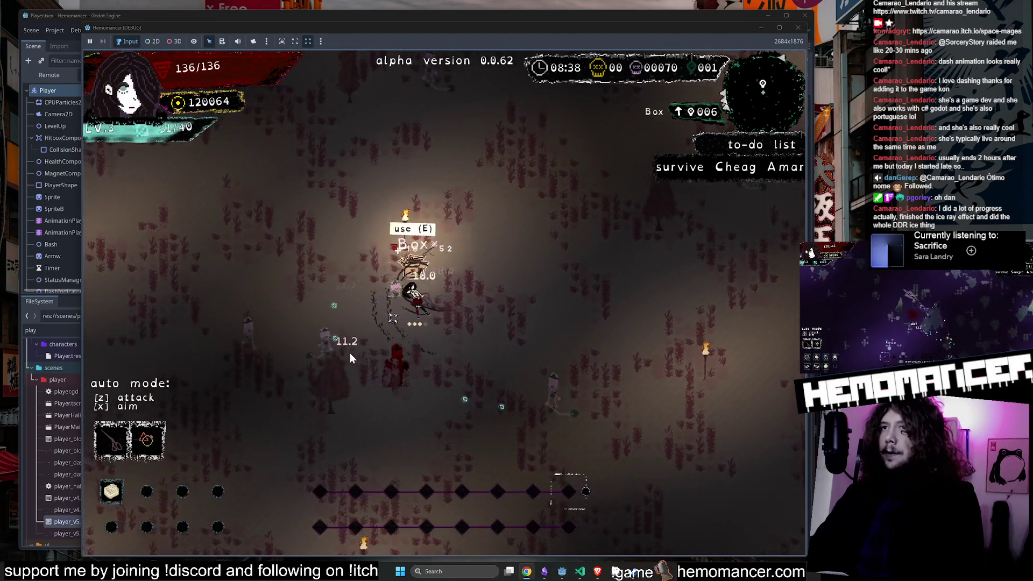
pyautogui.press('a')
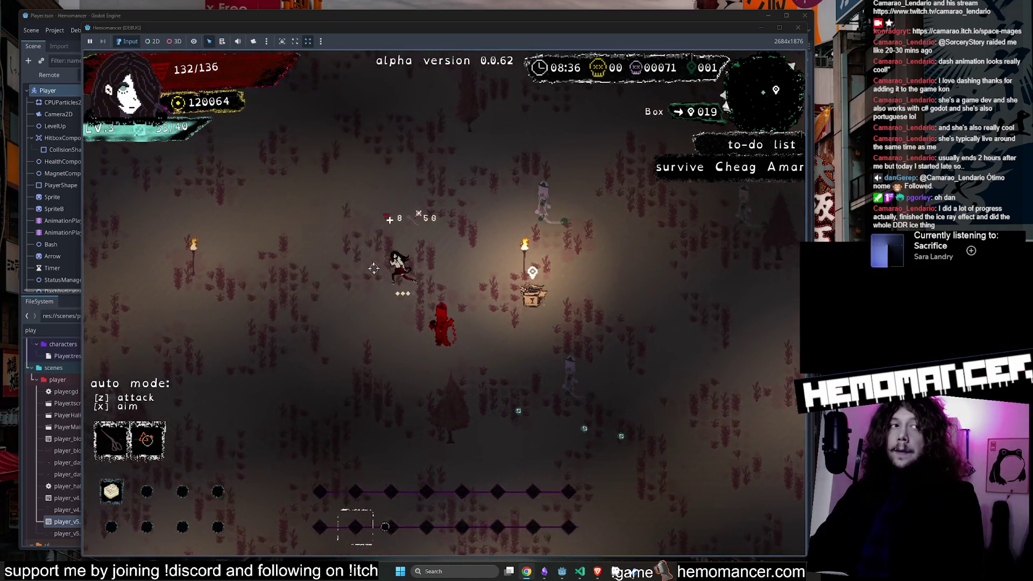
pyautogui.press('w')
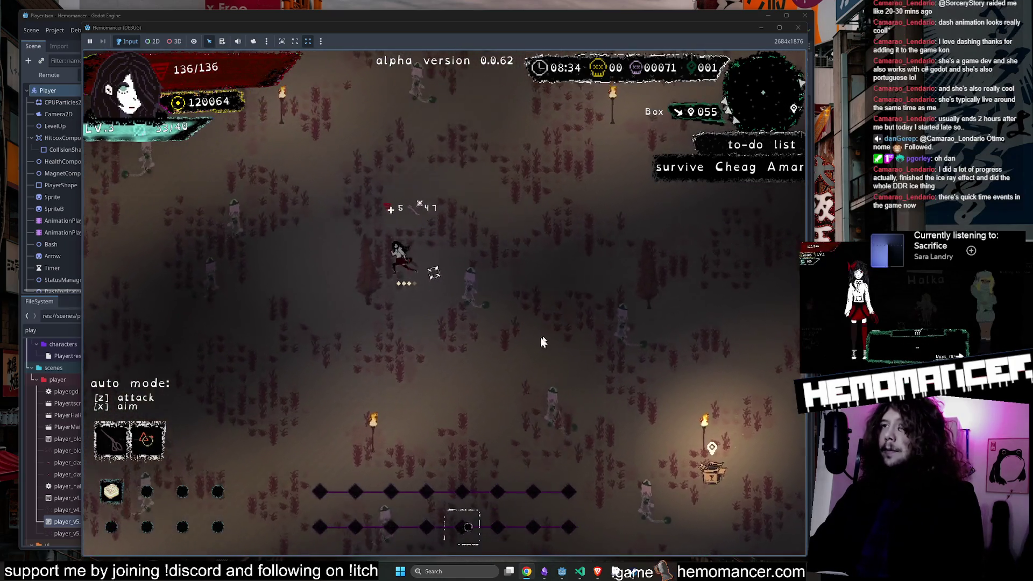
pyautogui.press('w')
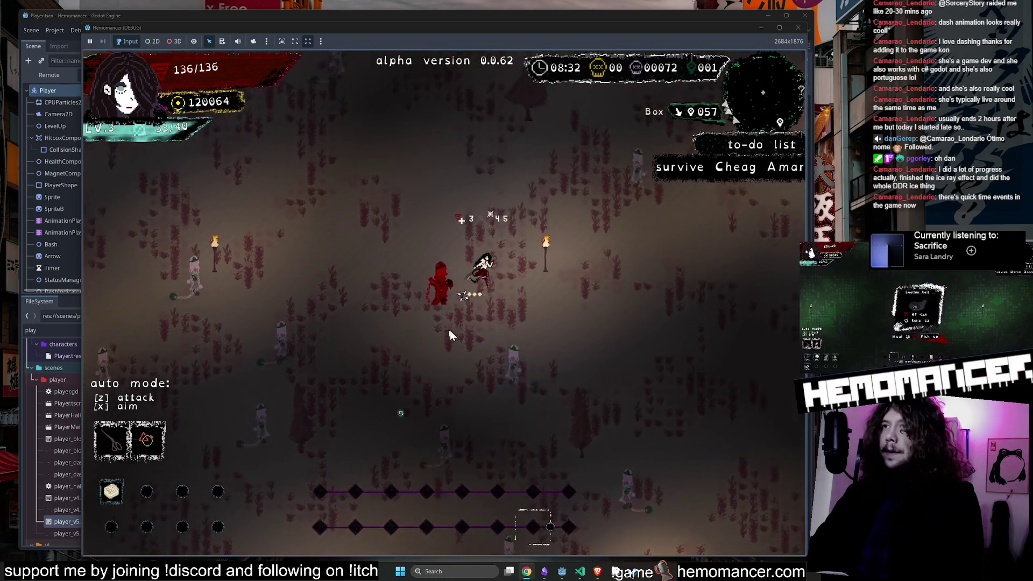
pyautogui.press('w')
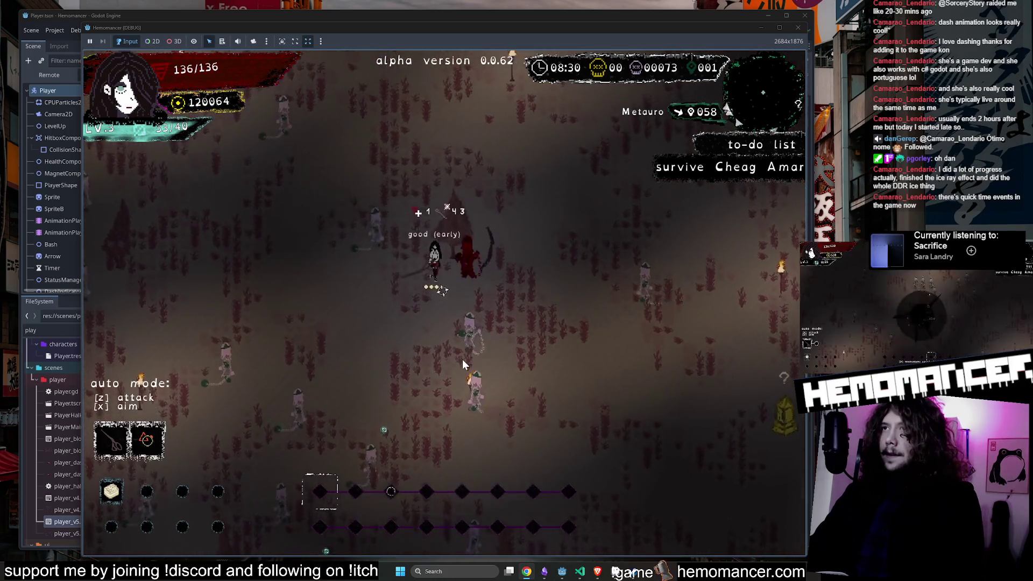
pyautogui.hotkey('alt', 'Tab')
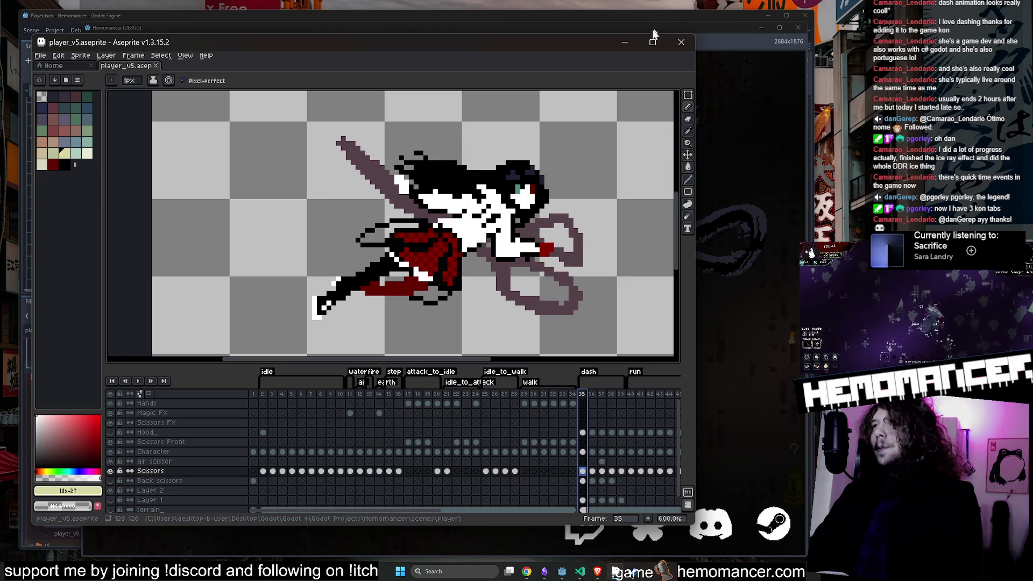
# Step: Switch from Aseprite back to the running Hemomancer window with Alt+Tab
pyautogui.hotkey('alt', 'Tab')
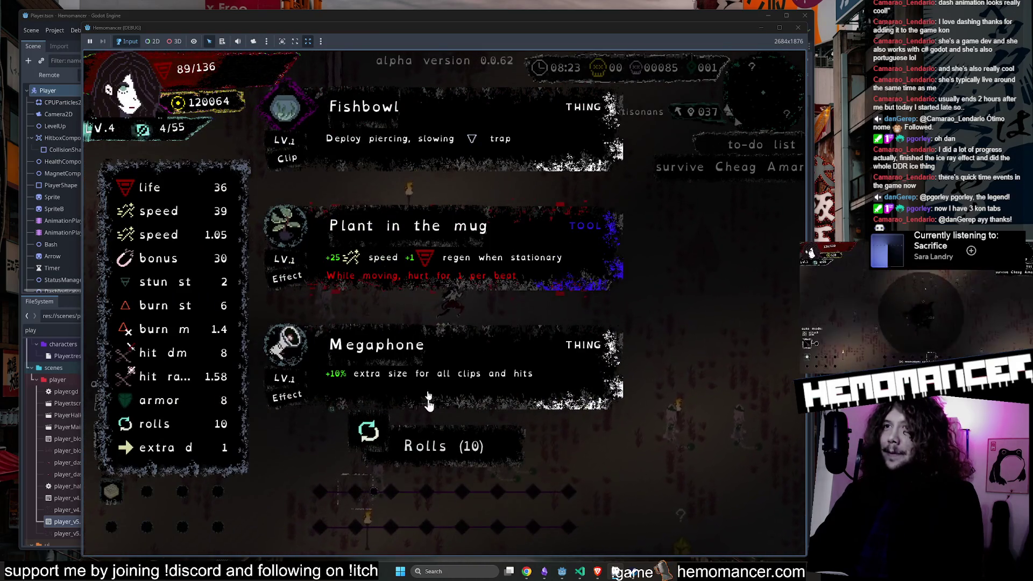
# Step: Take Megaphone as the level-up item, then stop the game with F8
pyautogui.click(429, 399)
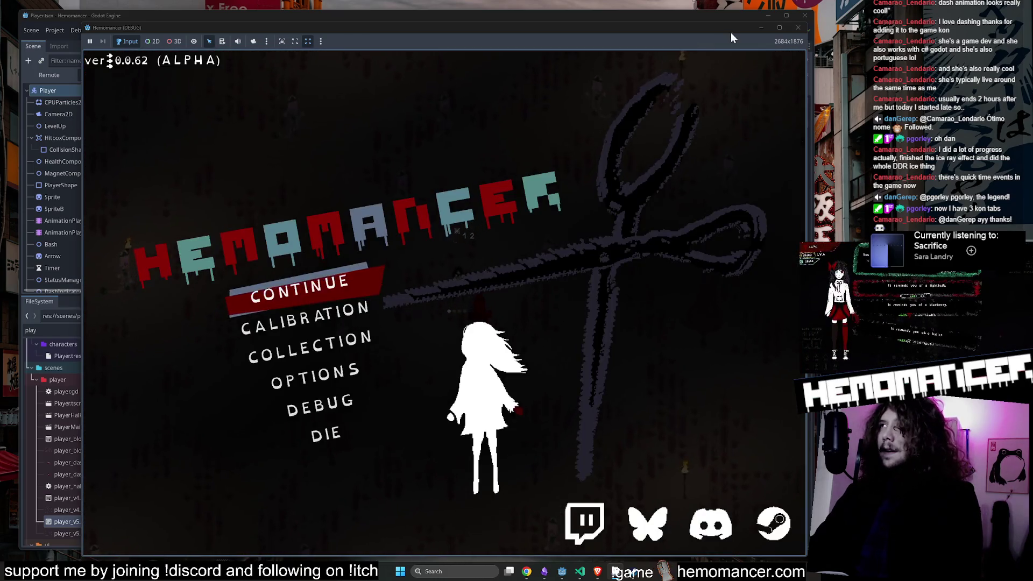
pyautogui.press('F8')
# Step: Open the HUD scene in 2D, unhide DashContainer, and frame WhiteAnimatedPanel in the viewport
pyautogui.click(322, 31)
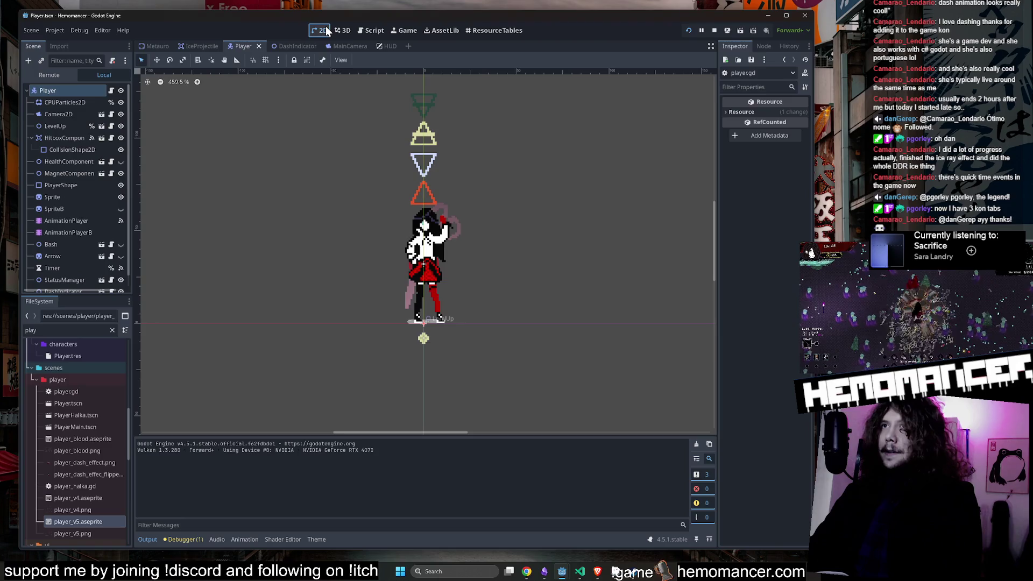
pyautogui.click(381, 47)
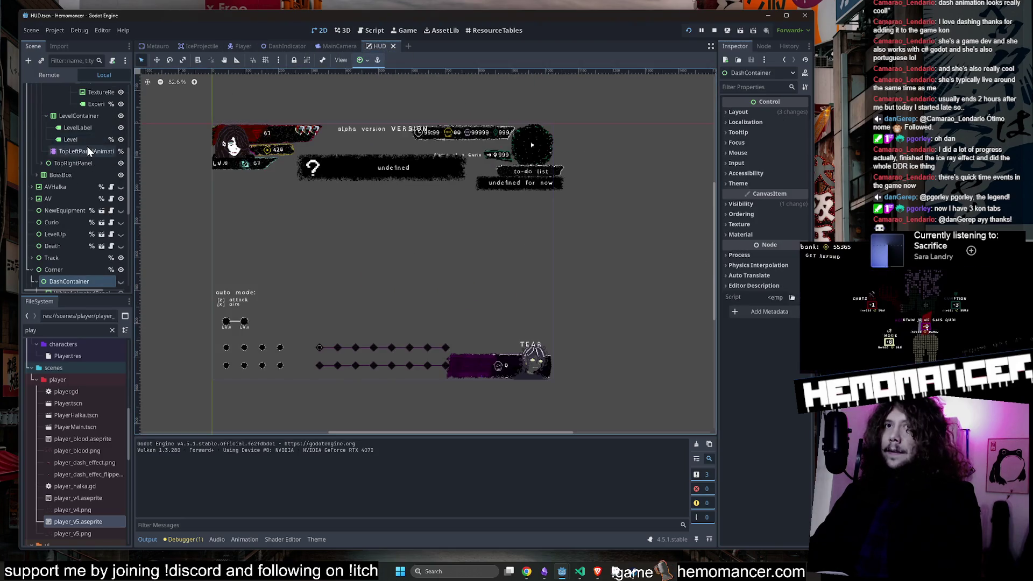
pyautogui.scroll(-5, 88, 147)
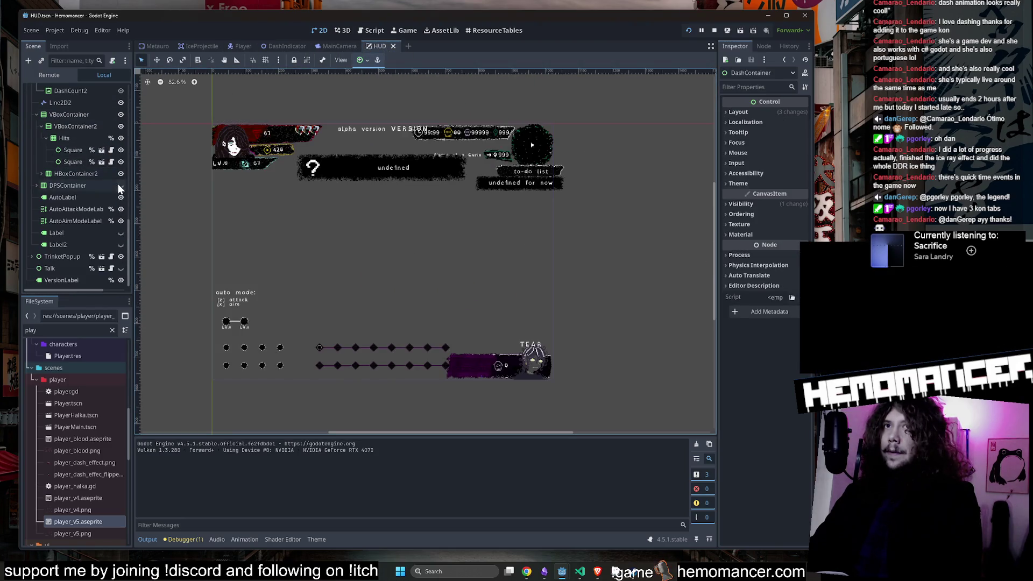
pyautogui.scroll(3, 108, 177)
pyautogui.click(121, 233)
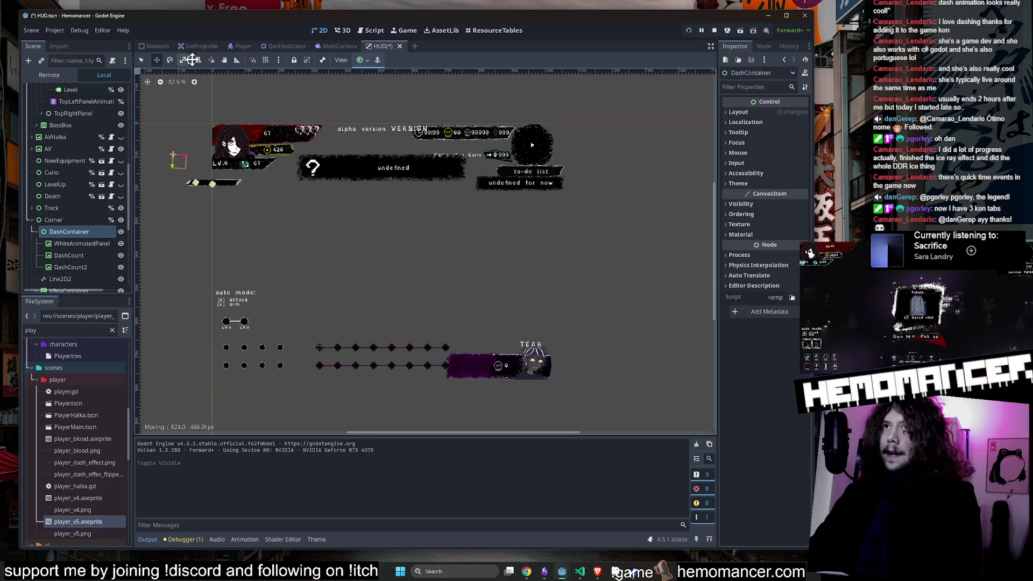
pyautogui.click(72, 243)
pyautogui.press('f')
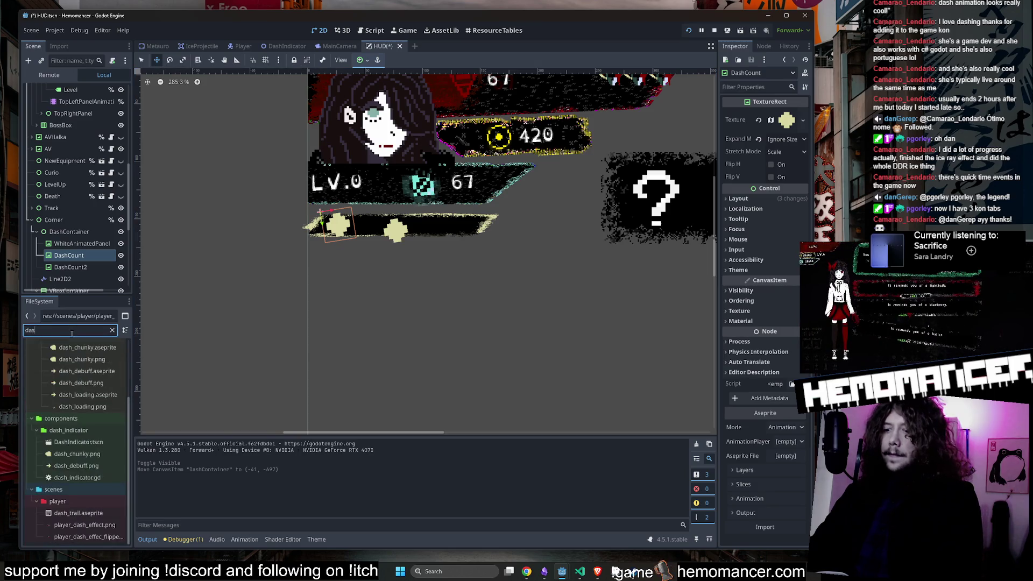
# Step: Give DashCount the dash_debuff.aseprite texture and delete the DashCount2 node
pyautogui.moveTo(87, 371); pyautogui.dragTo(783, 132)
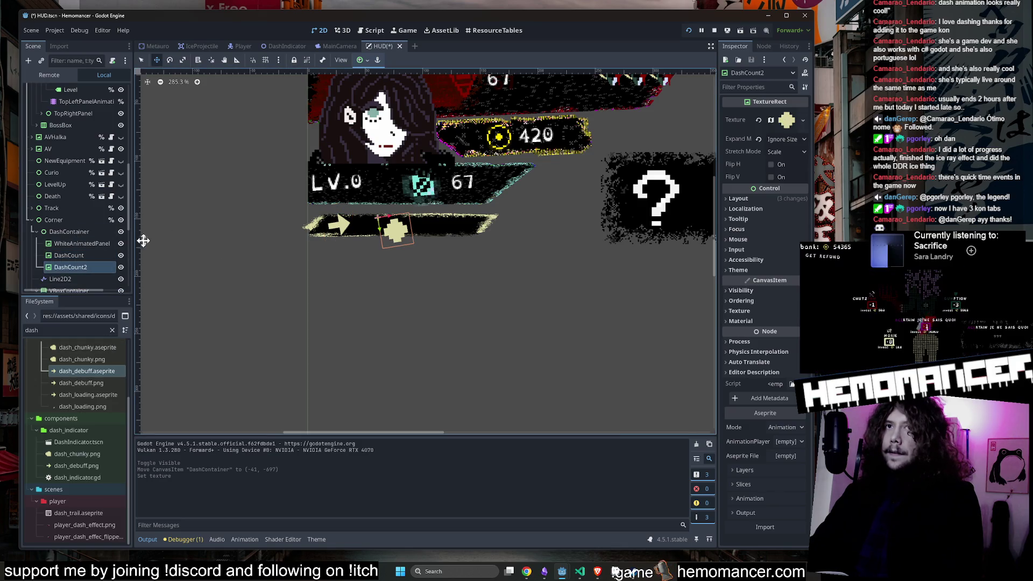
pyautogui.press('Delete')
pyautogui.click(499, 298)
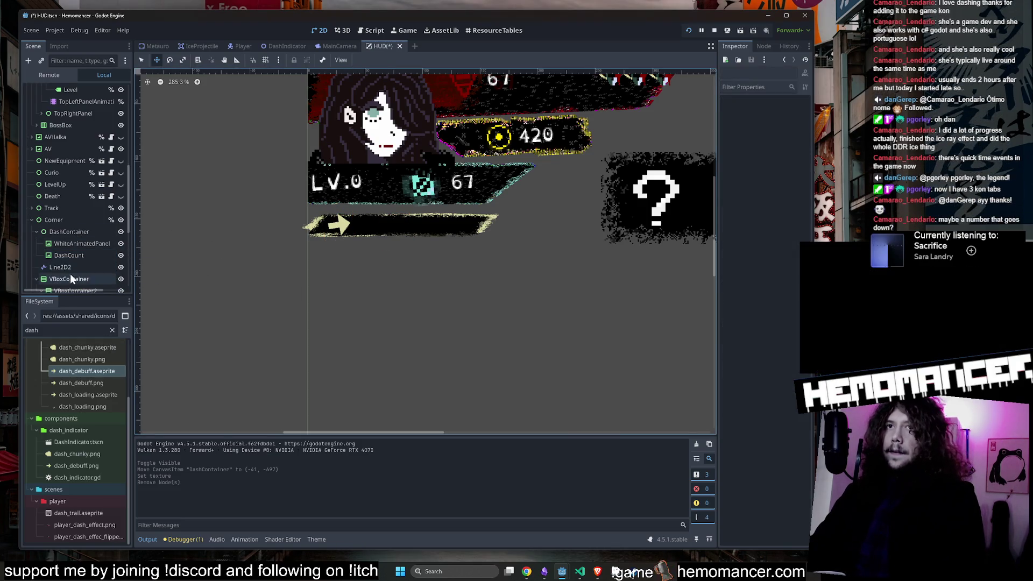
# Step: Duplicate the DashCount arrow into copies placed to its right, then enlarge the game window
pyautogui.click(75, 256)
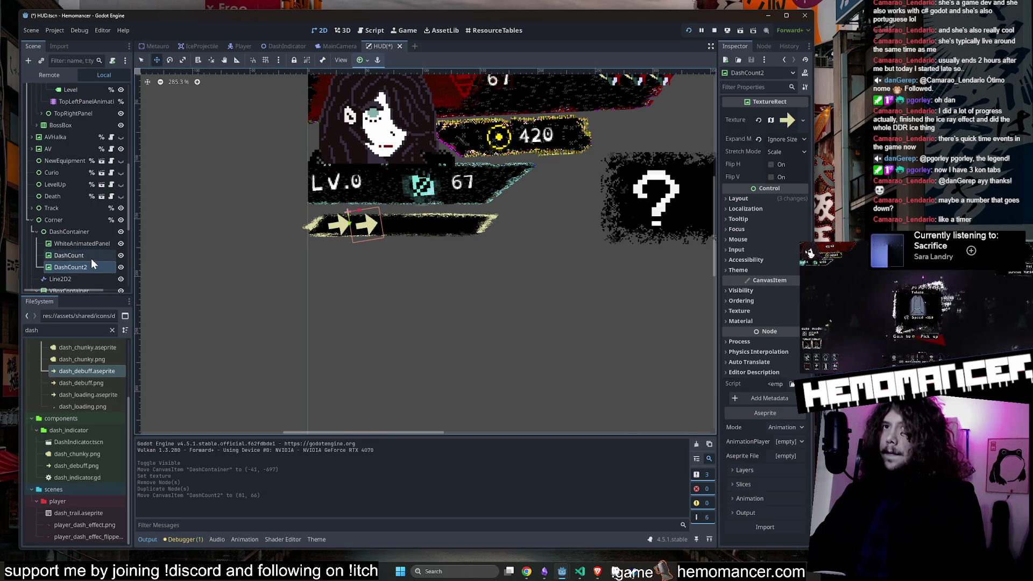
pyautogui.hotkey('ctrl', 'd')
pyautogui.moveTo(509, 207); pyautogui.dragTo(586, 202)
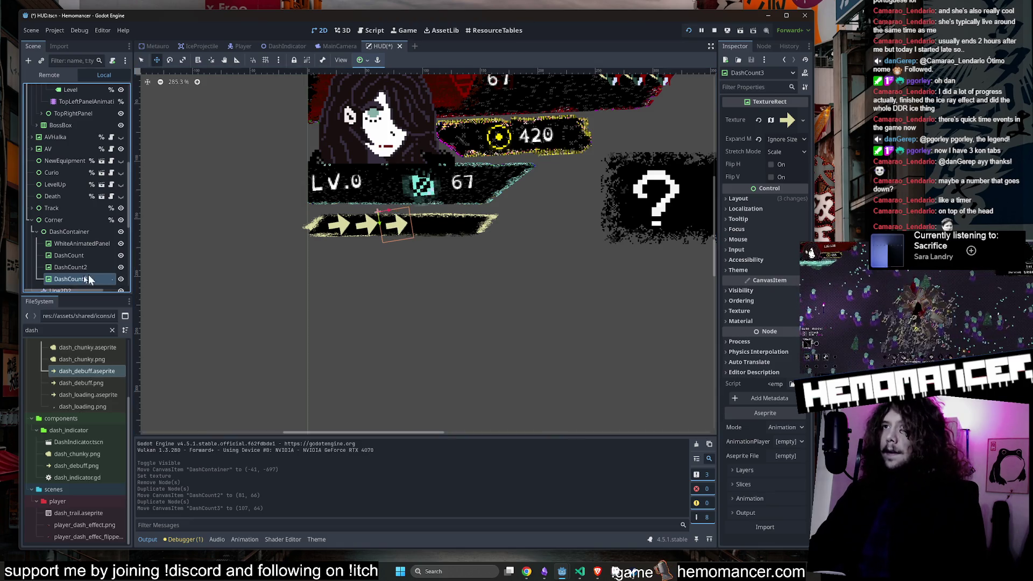
pyautogui.hotkey('ctrl', 'd')
pyautogui.moveTo(558, 209); pyautogui.dragTo(569, 206)
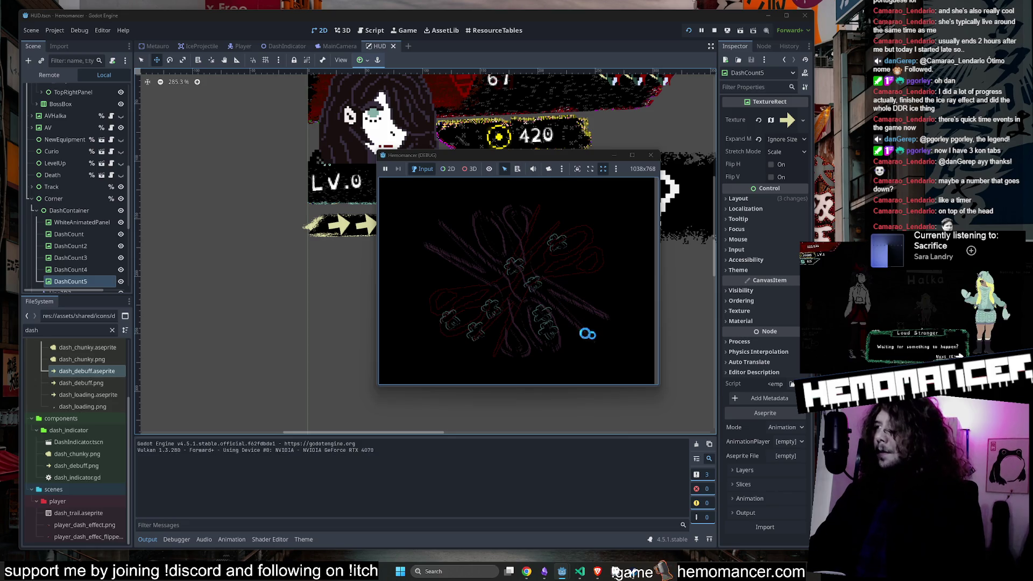
pyautogui.moveTo(379, 385)
pyautogui.mouseDown()
pyautogui.moveTo(249, 482)
pyautogui.moveTo(117, 542)
pyautogui.moveTo(46, 554)
pyautogui.mouseUp()
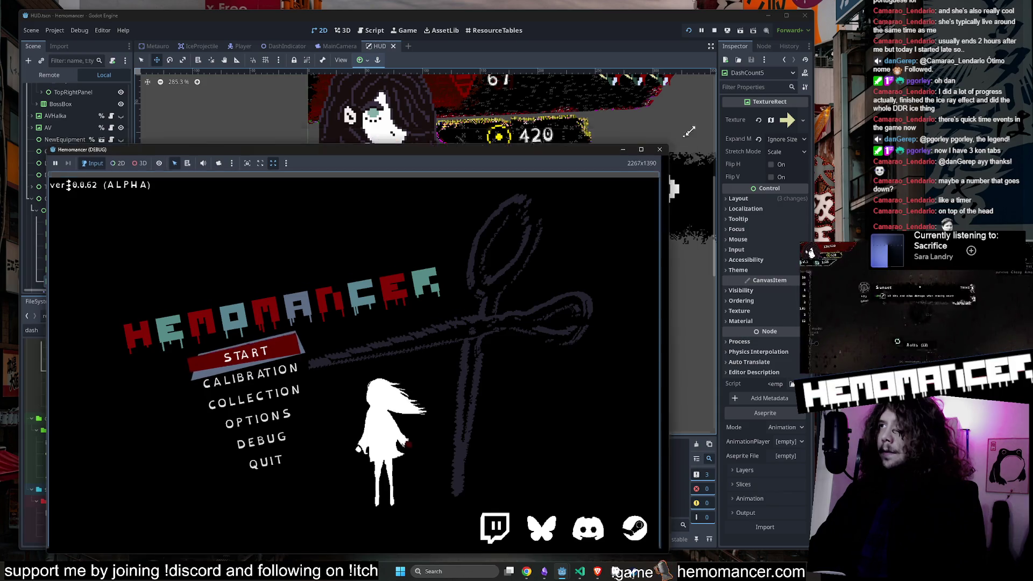
# Step: Enlarge the game window, start from the title menu, and begin a run from the travel map
pyautogui.moveTo(661, 153); pyautogui.dragTo(797, 36)
pyautogui.click(285, 286)
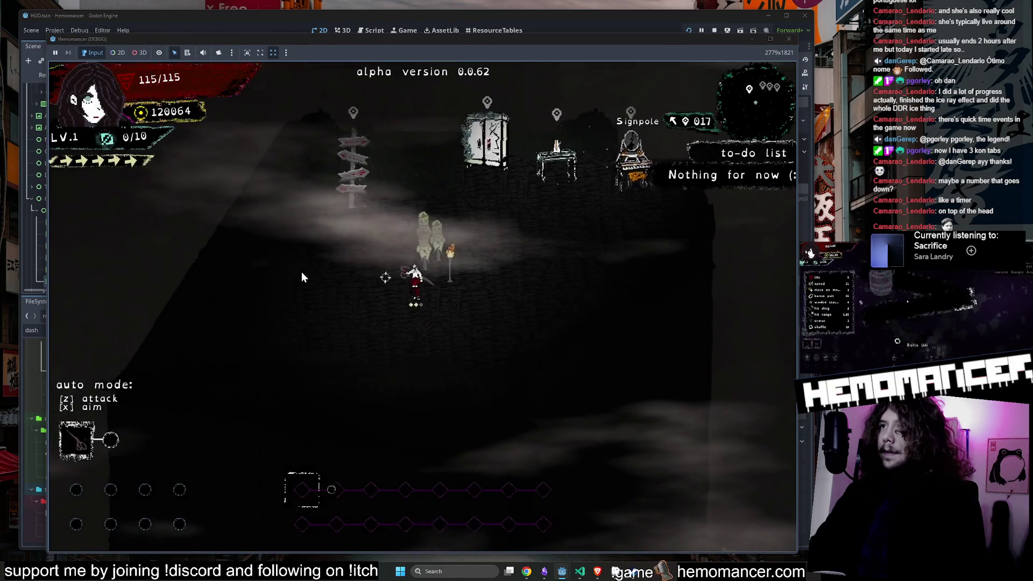
pyautogui.press('Up')
pyautogui.press('Left')
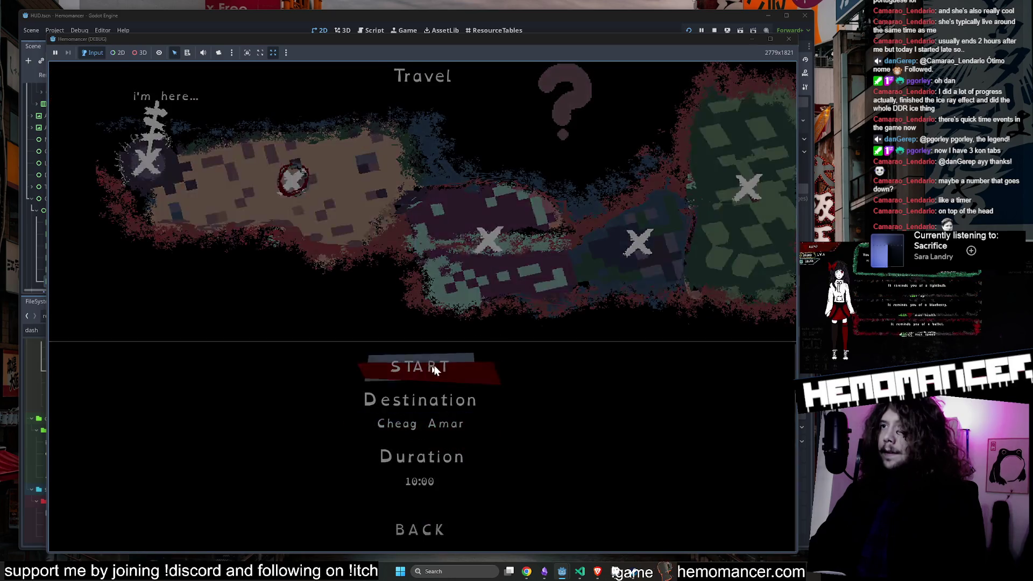
pyautogui.click(433, 365)
# Step: Move up through the level defeating enemies, then take a level-up item with Z
pyautogui.press('Up')
pyautogui.press('Right')
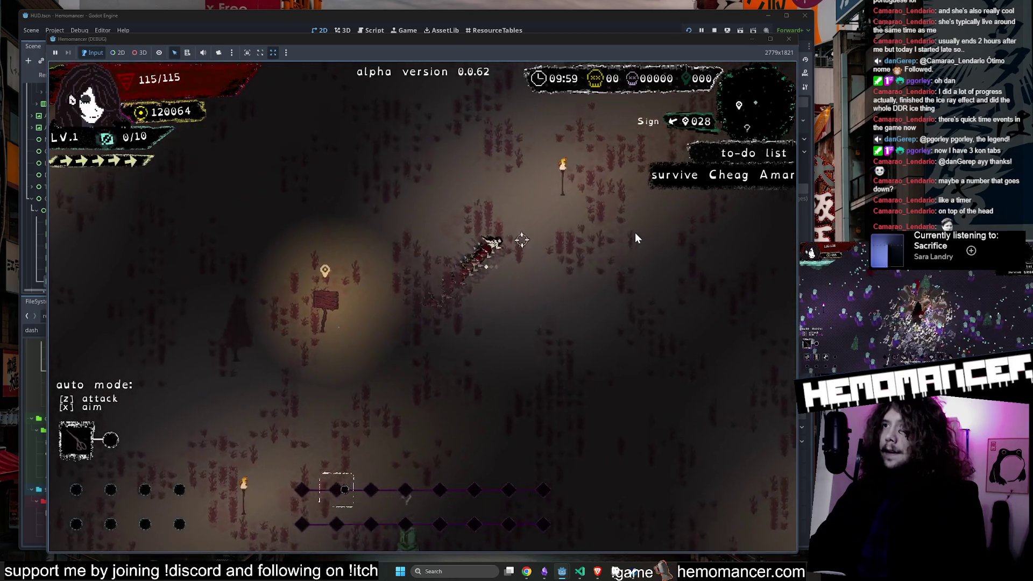
pyautogui.press('Up')
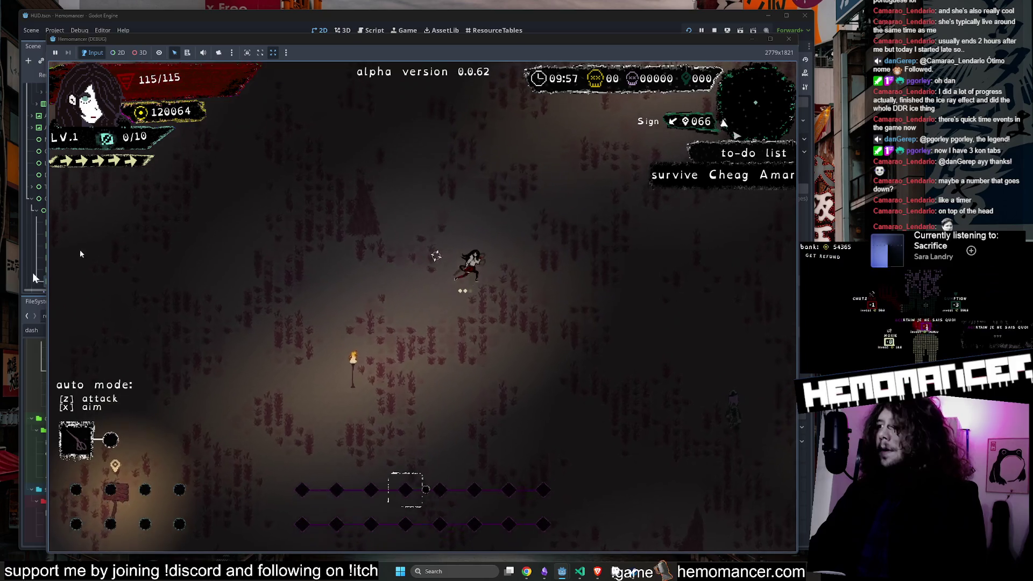
pyautogui.press('Up')
pyautogui.press('Left')
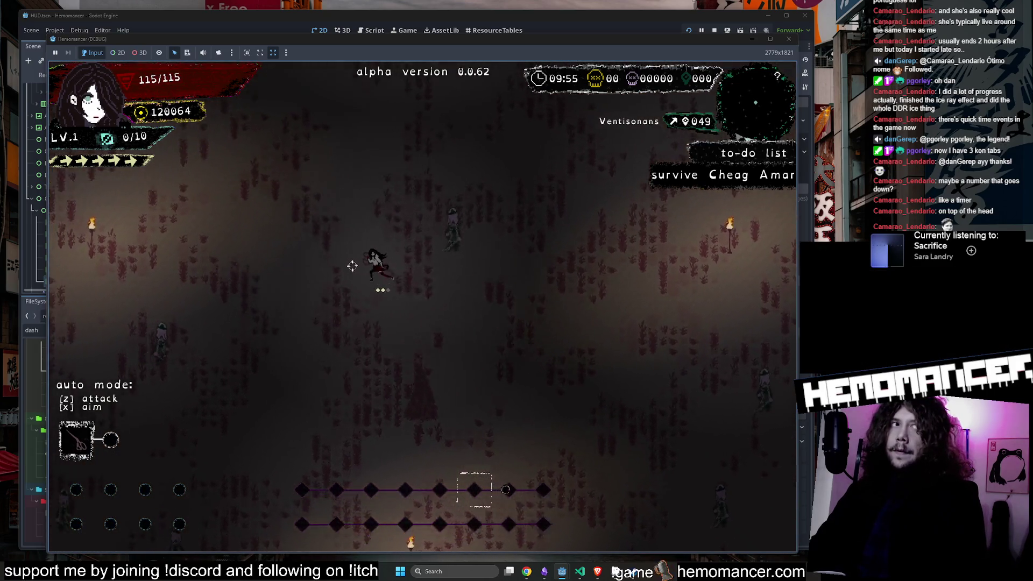
pyautogui.press('Up')
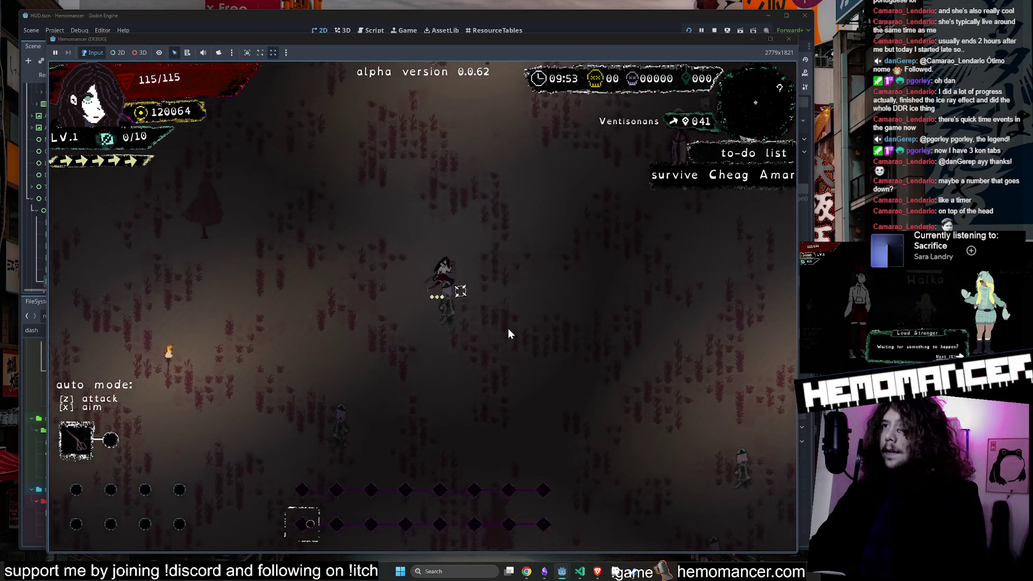
pyautogui.press('Up')
pyautogui.press('Right')
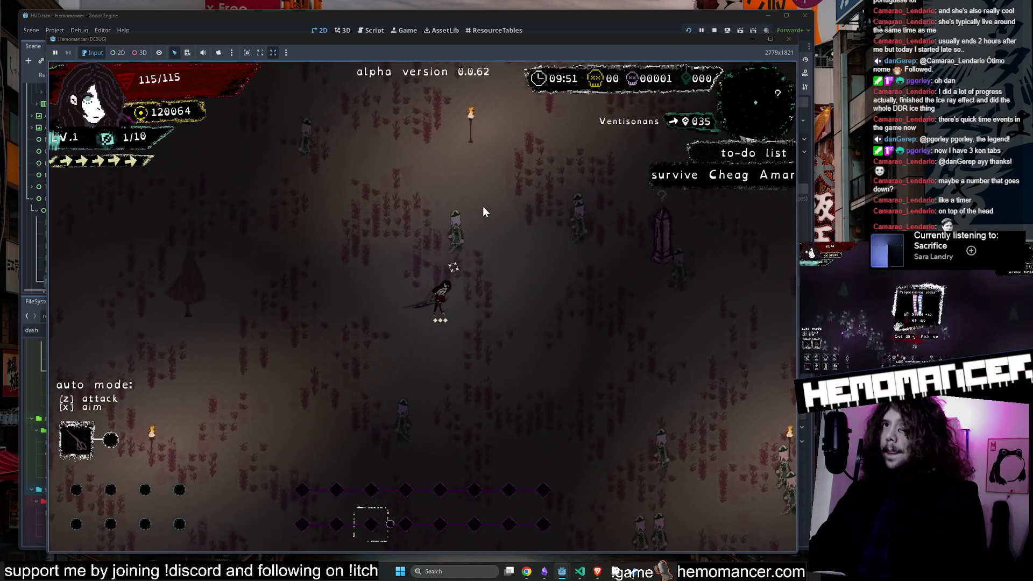
pyautogui.press('Right')
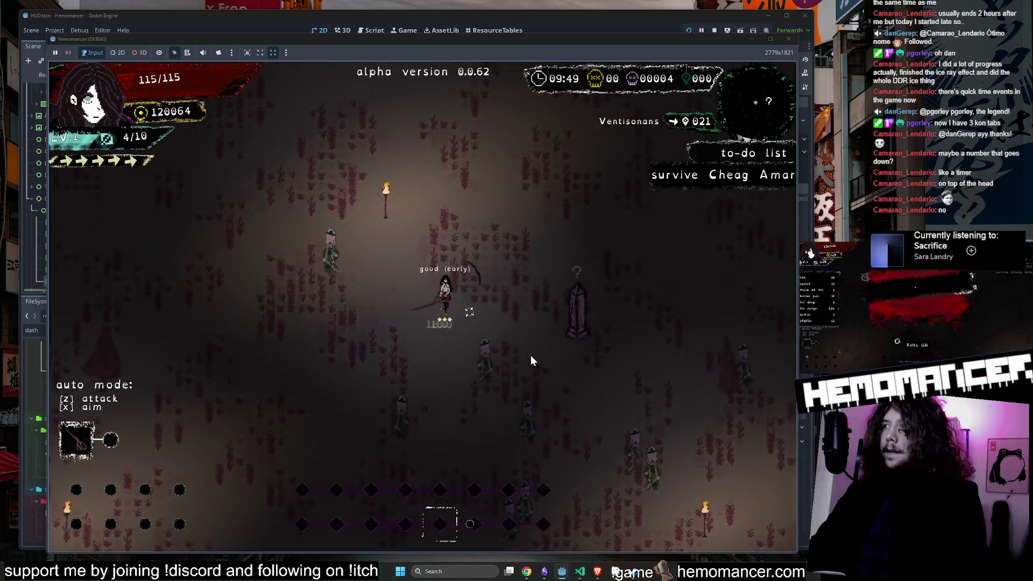
pyautogui.press('Up')
pyautogui.press('Right')
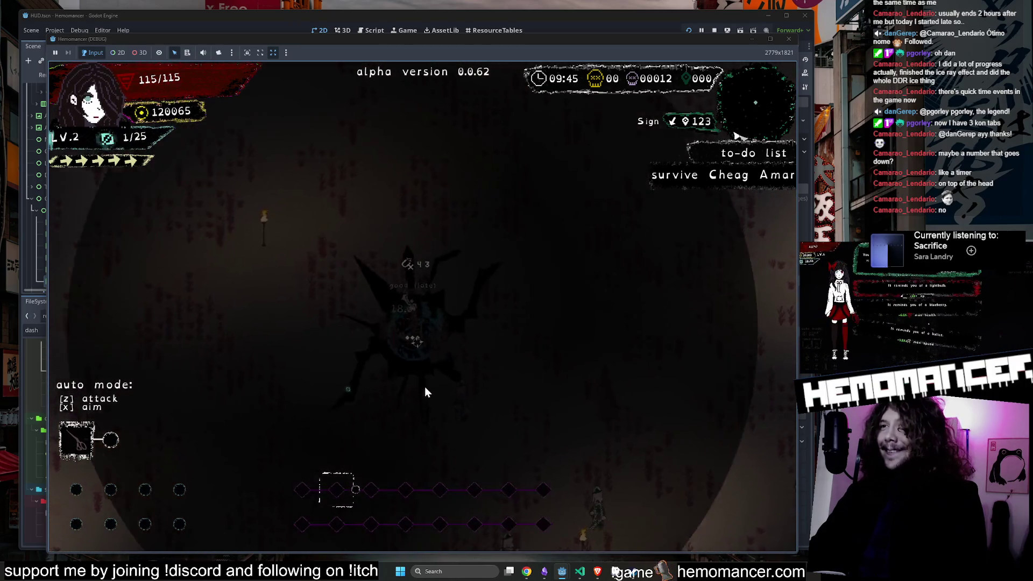
pyautogui.press('z')
# Step: Keep moving through enemies collecting experience until the level 3 sticker choice appears
pyautogui.press('Down')
pyautogui.press('Left')
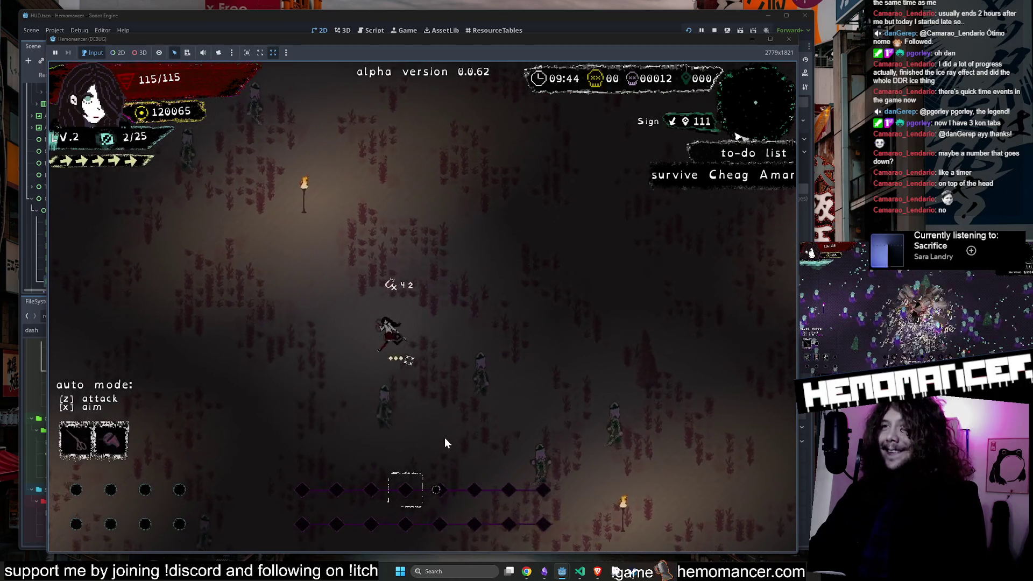
pyautogui.press('Up')
pyautogui.press('Right')
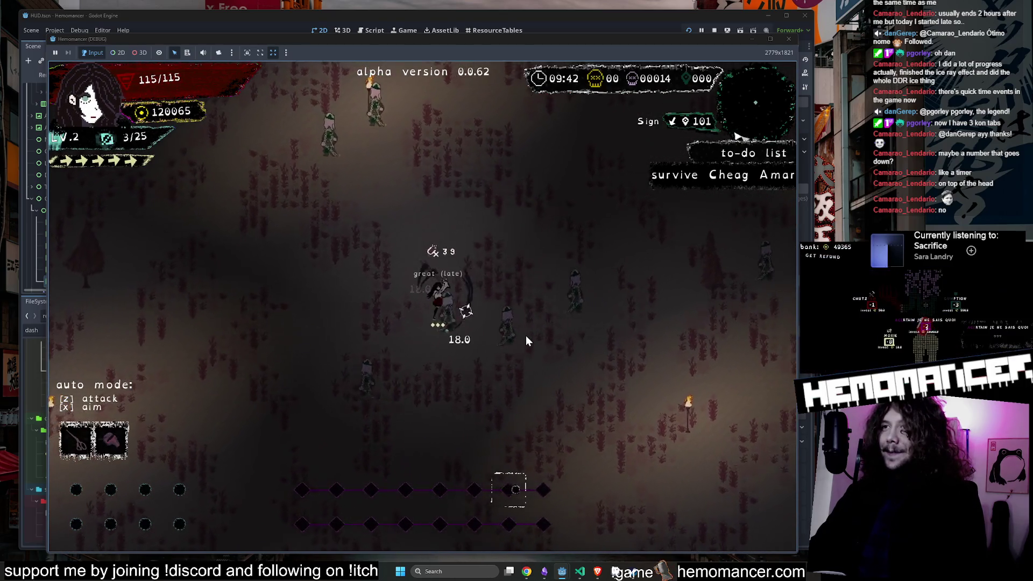
pyautogui.press('Up')
pyautogui.press('Right')
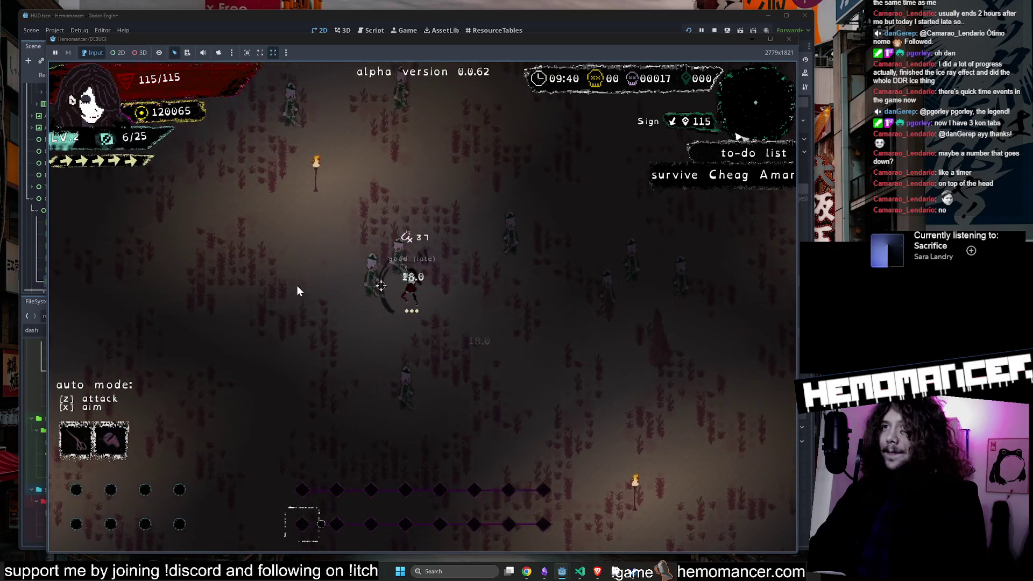
pyautogui.press('Up')
pyautogui.press('Right')
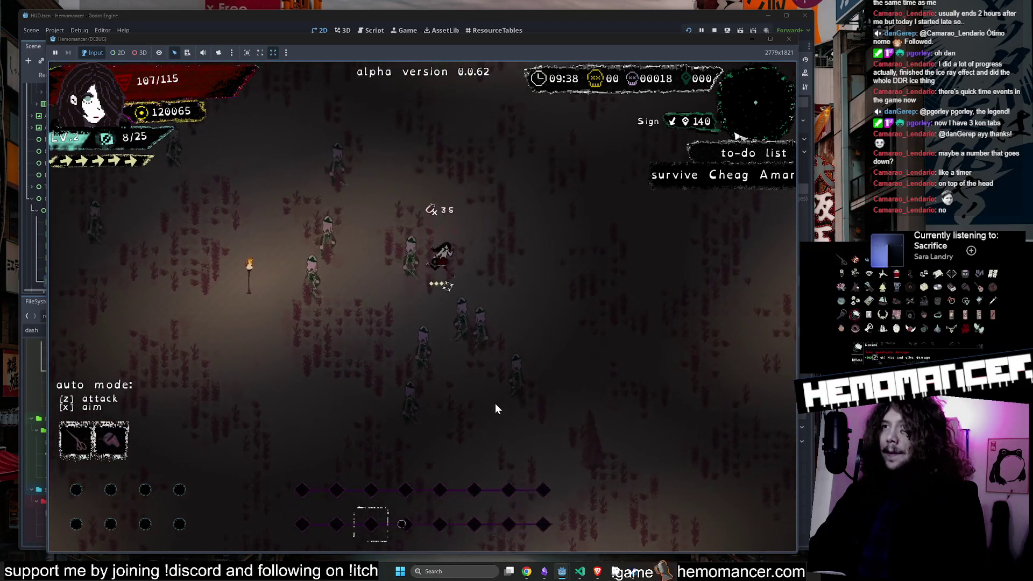
pyautogui.press('Up')
pyautogui.press('Left')
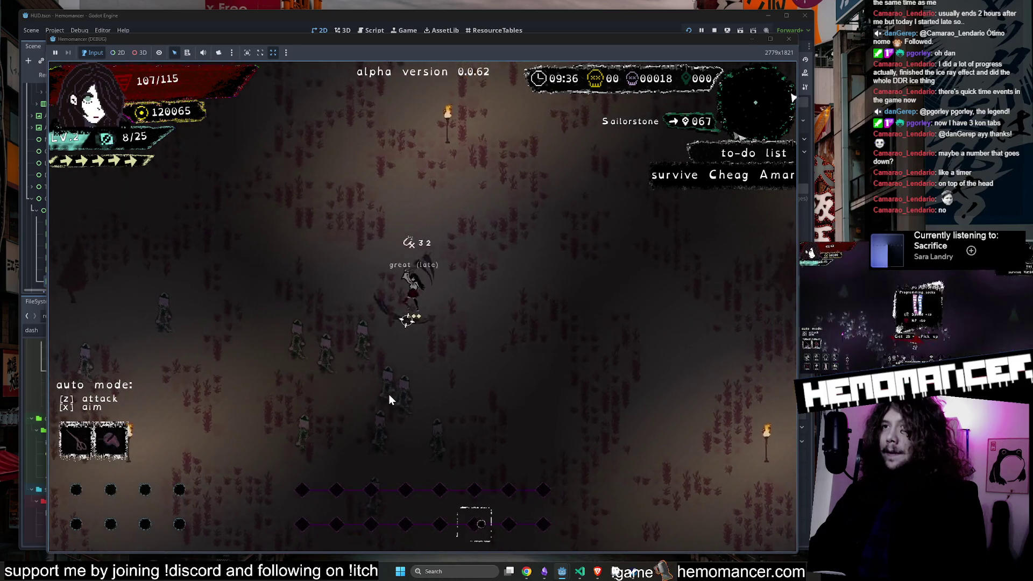
pyautogui.press('Down')
pyautogui.press('Right')
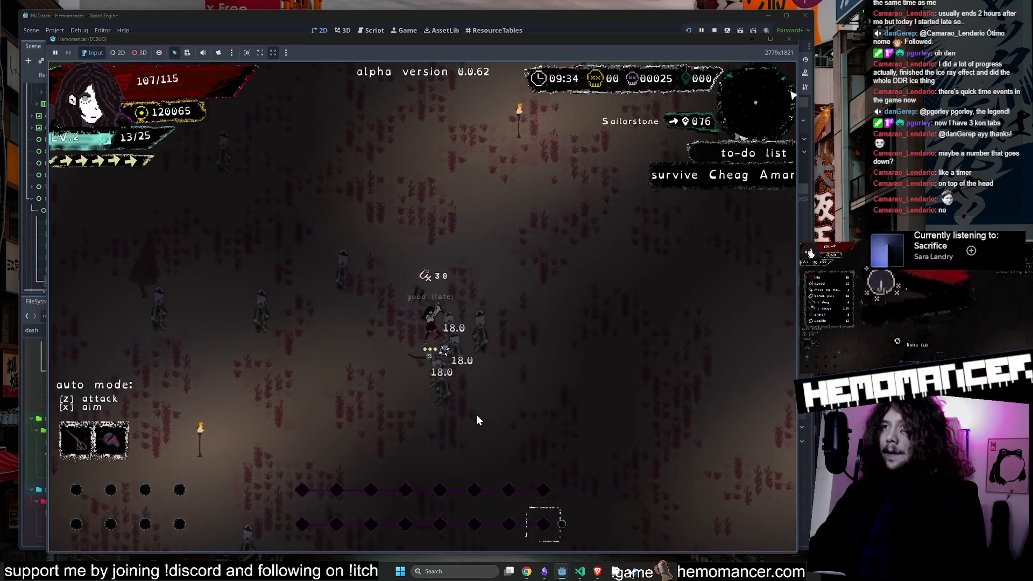
pyautogui.press('Up')
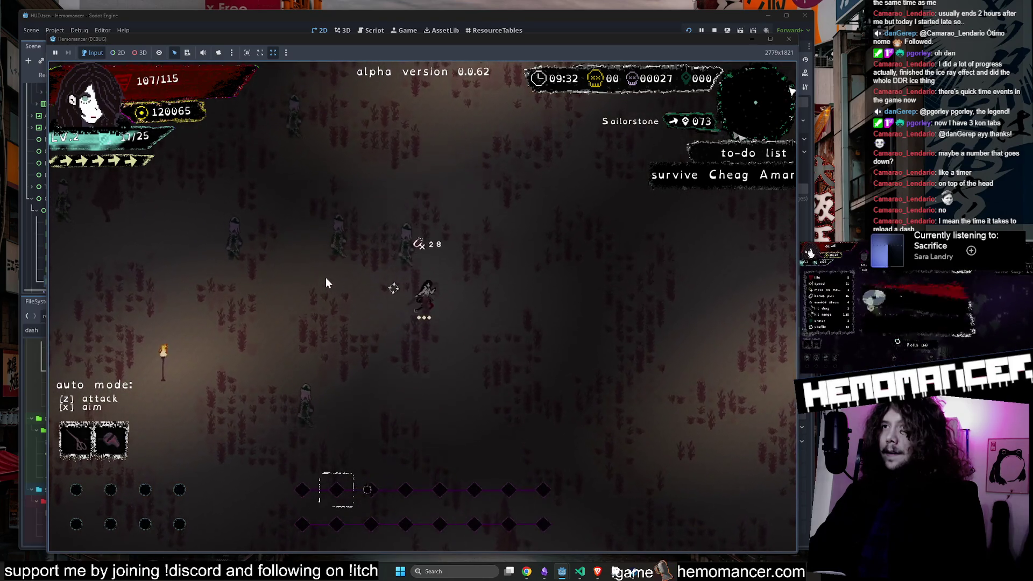
pyautogui.press('Up')
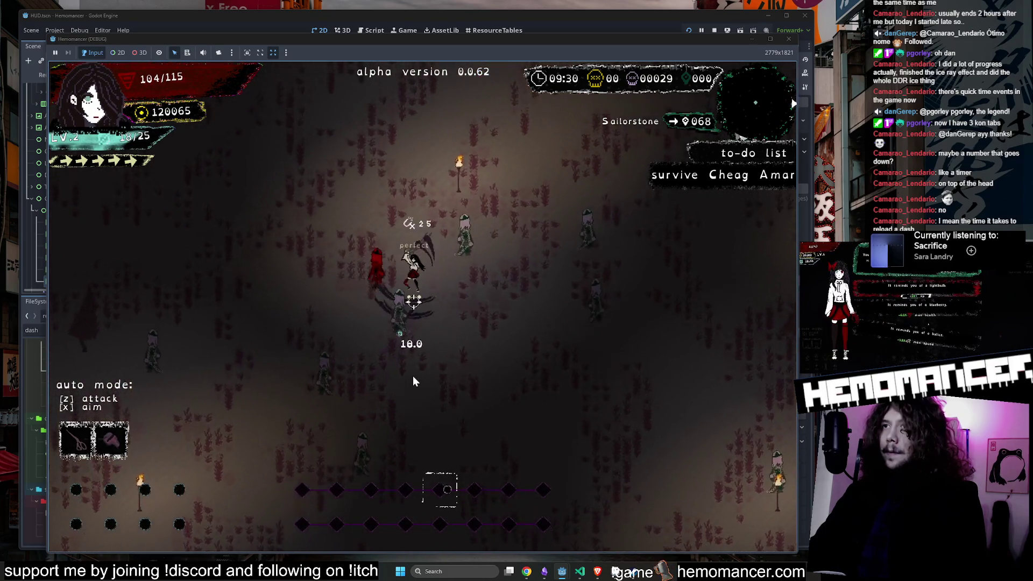
pyautogui.press('Right')
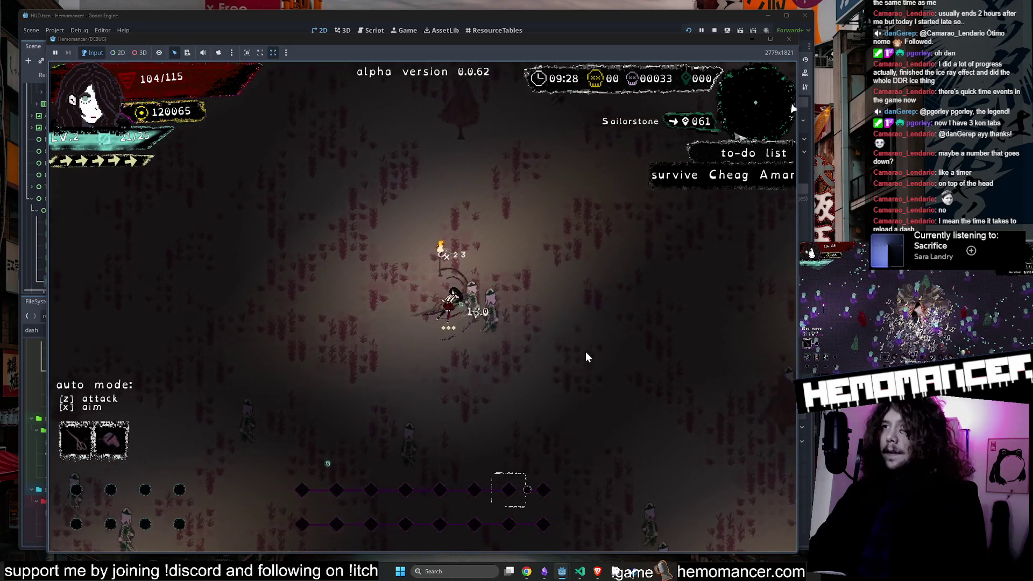
pyautogui.press('Down')
pyautogui.press('Right')
pyautogui.press('Down')
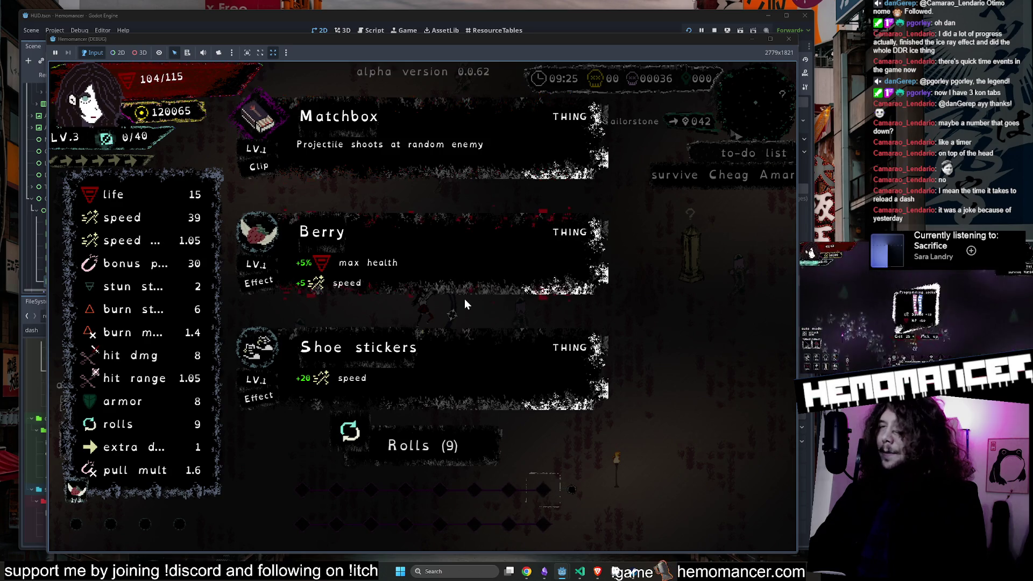
# Step: Take Shoe stickers and keep playing, dashing repeatedly to test the dash counter
pyautogui.click(540, 332)
pyautogui.press('Right')
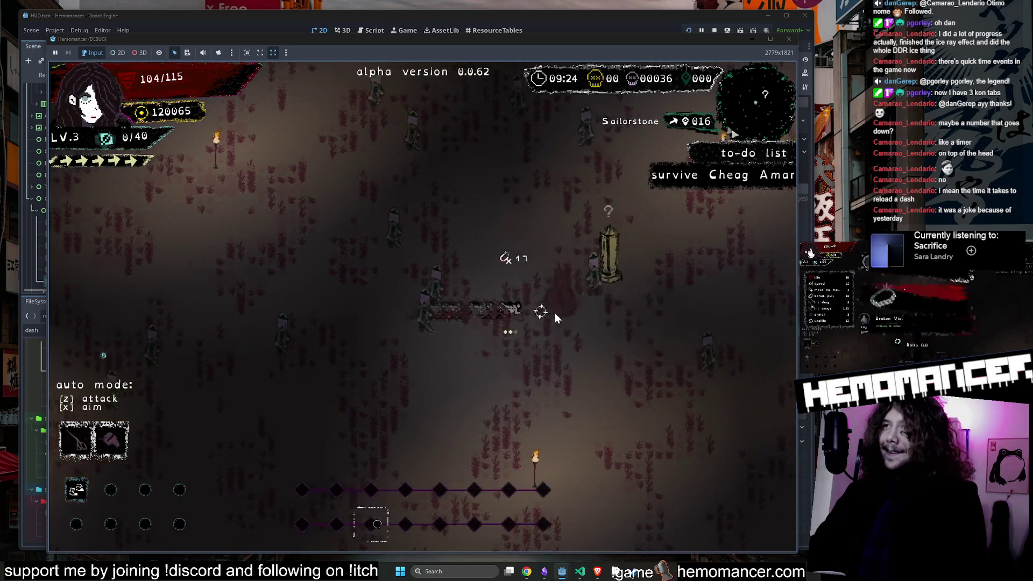
pyautogui.press('Down')
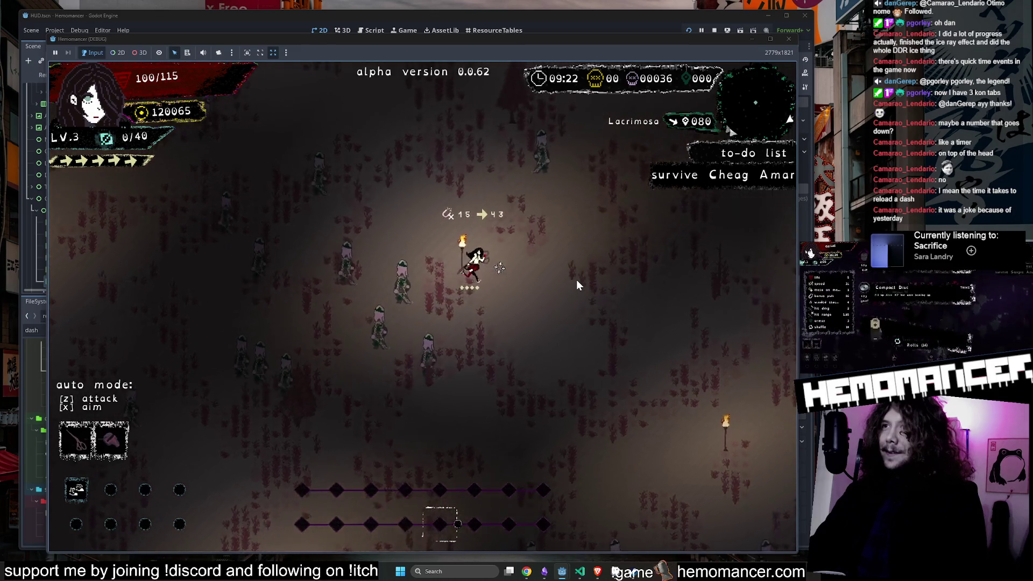
pyautogui.press('Right')
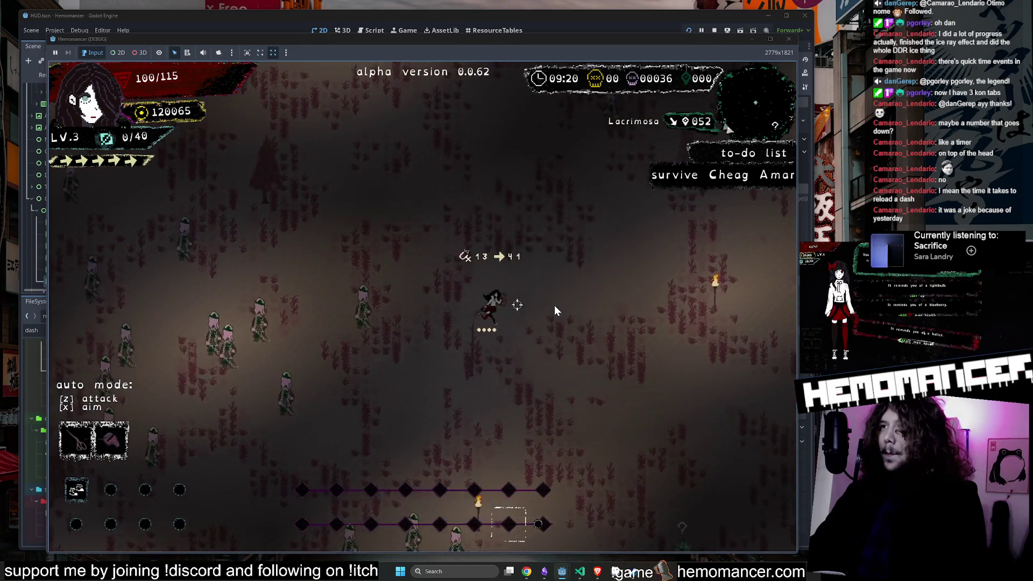
pyautogui.press('Up')
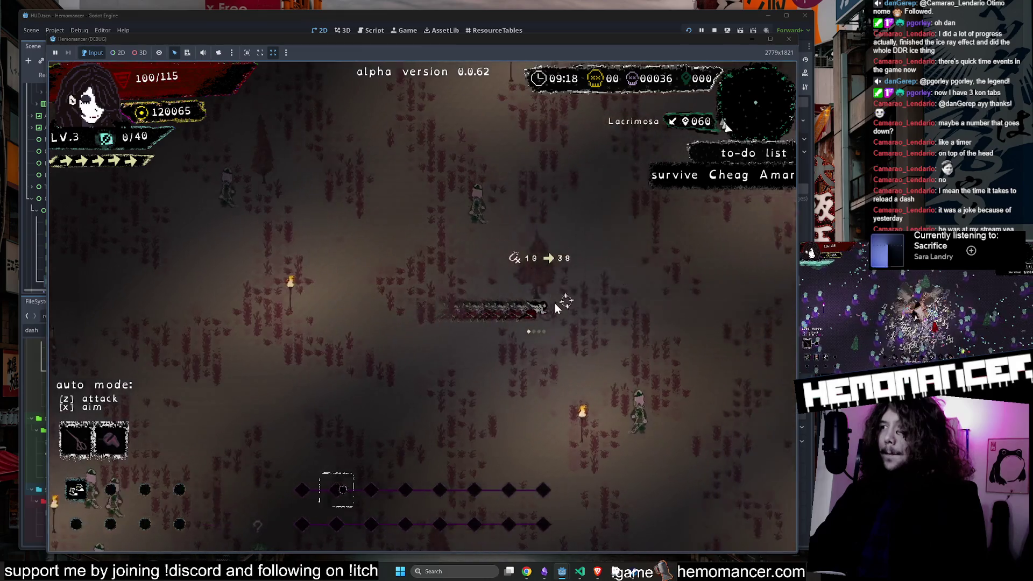
pyautogui.press('Right')
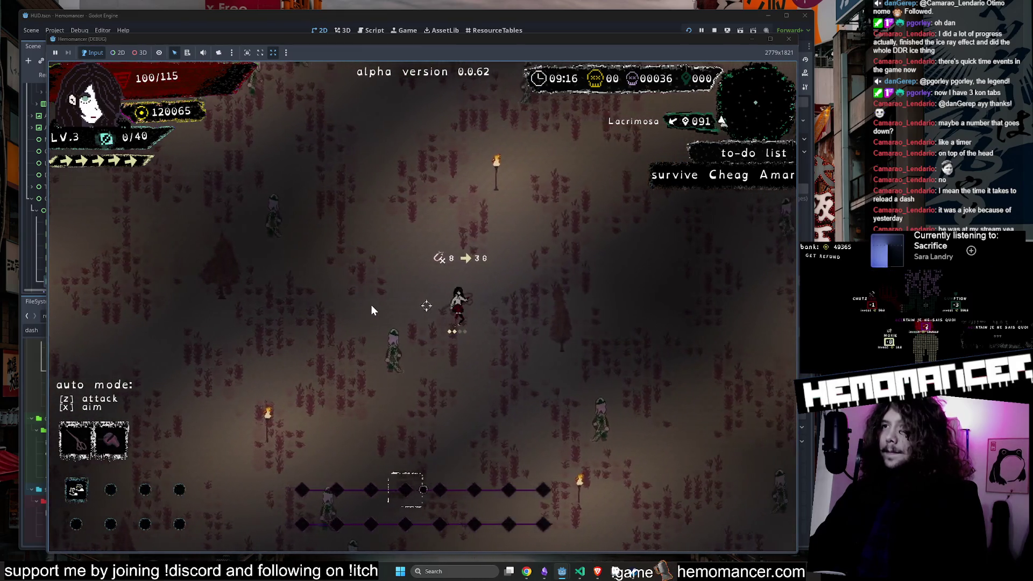
pyautogui.press('Down')
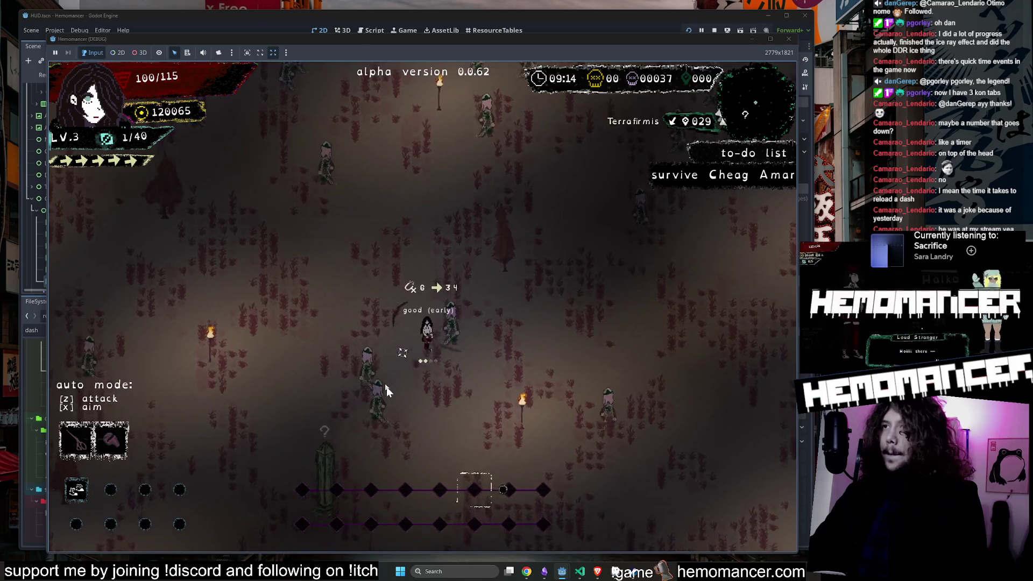
pyautogui.press('Right')
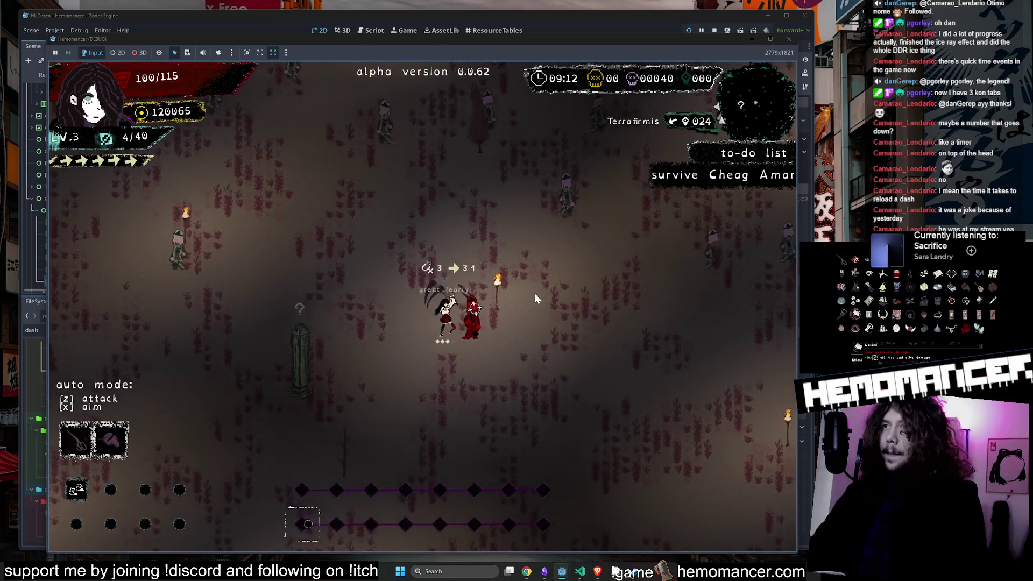
# Step: Head the player toward the Pillar, then pause the game and minimize its window
pyautogui.press('Up')
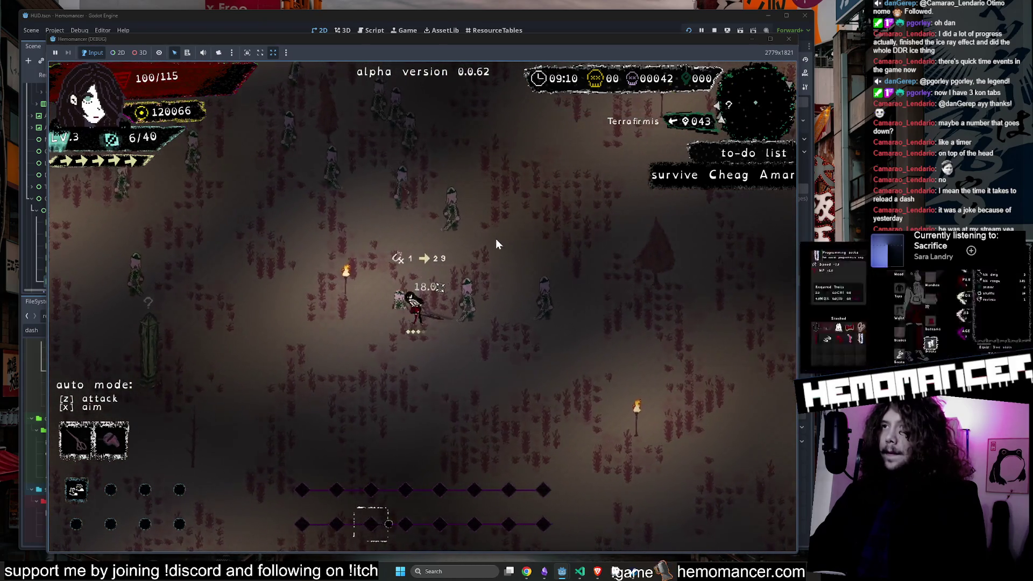
pyautogui.press('Up')
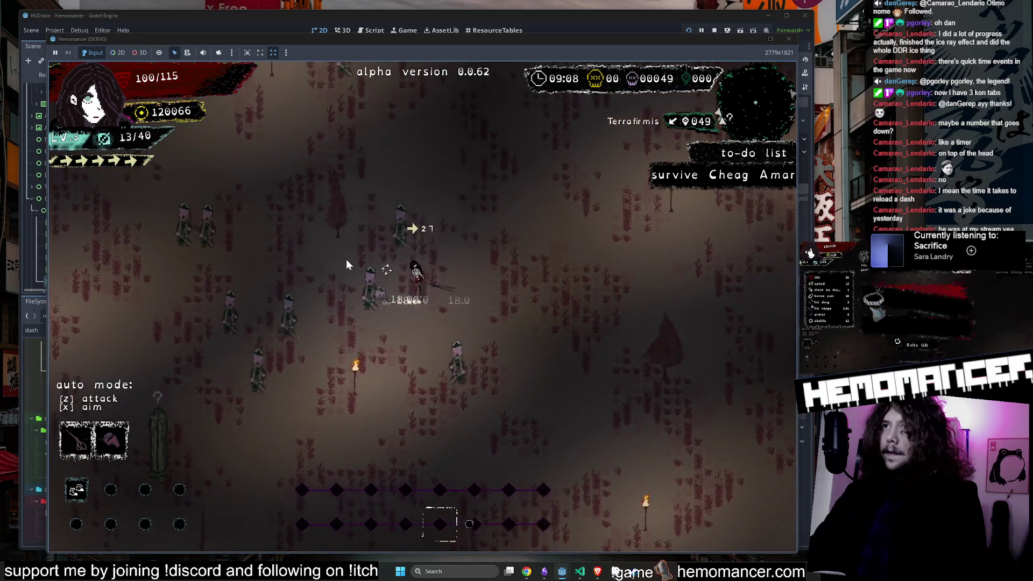
pyautogui.press('Right')
pyautogui.press('Up')
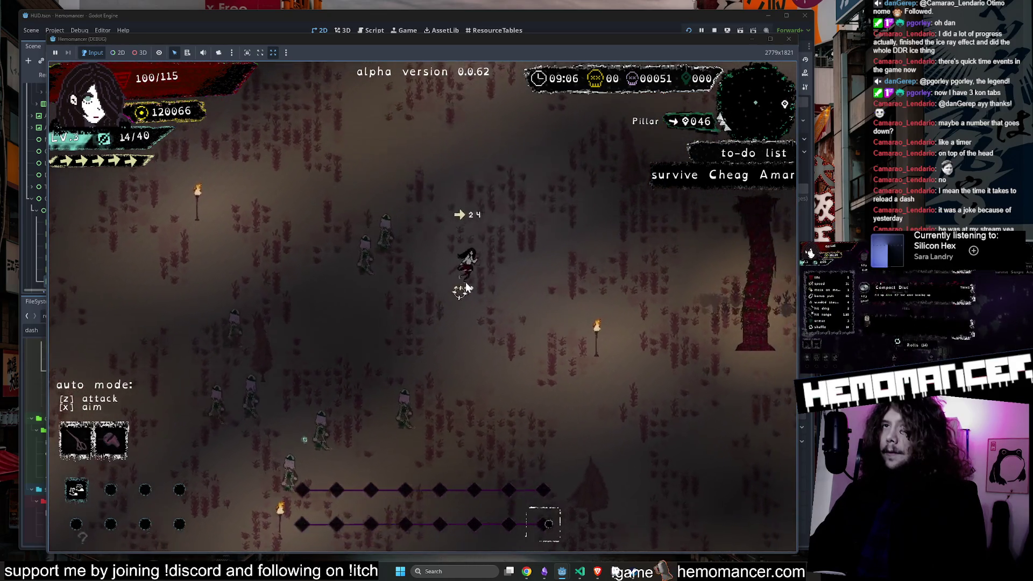
pyautogui.press('Up')
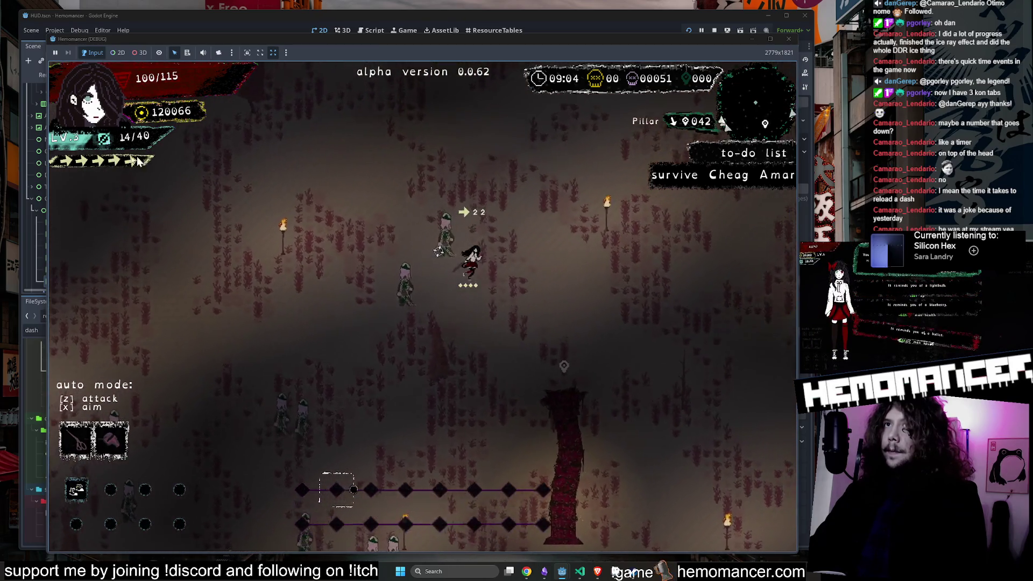
pyautogui.press('Escape')
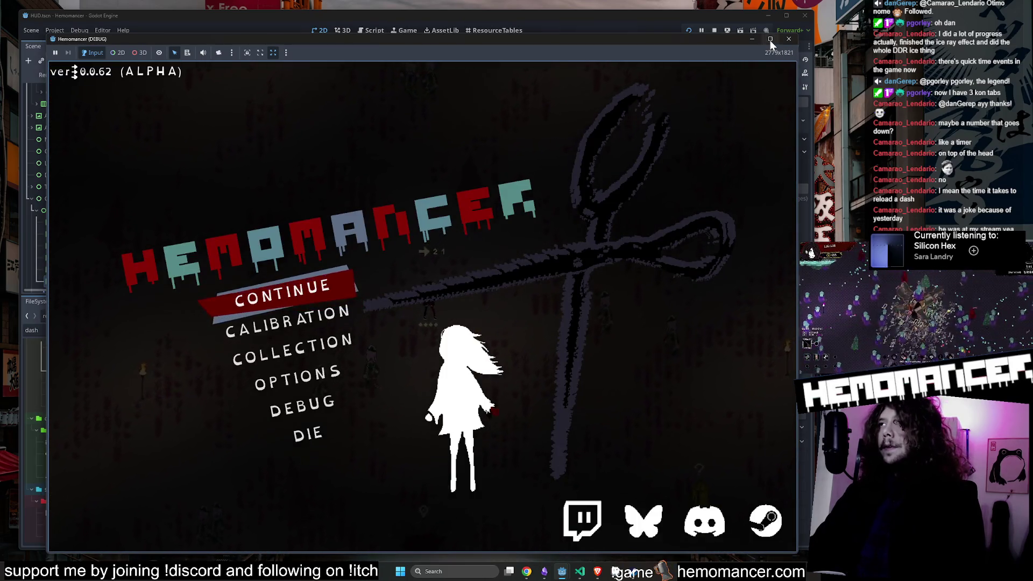
pyautogui.click(754, 41)
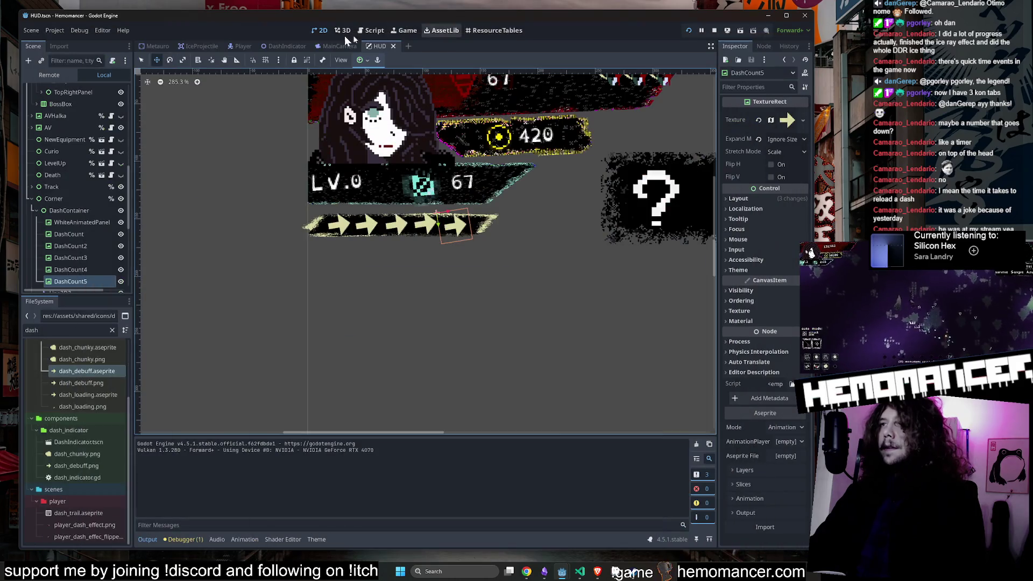
# Step: Nudge WhiteAnimatedPanel up-right and stretch it taller to 178×36 at (44, 62)
pyautogui.click(69, 223)
pyautogui.scroll(10, 500, 218)
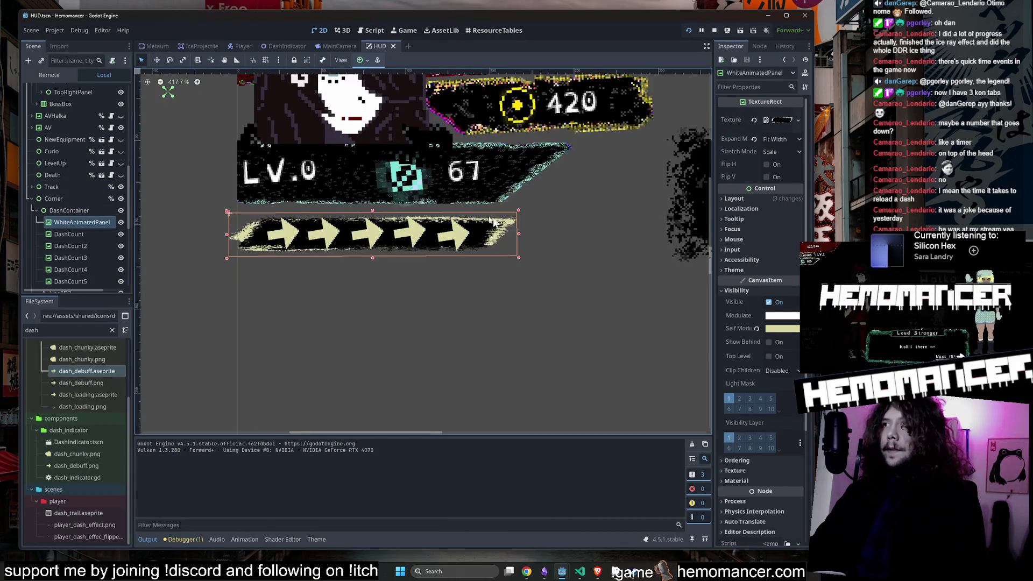
pyautogui.moveTo(492, 241); pyautogui.dragTo(501, 229)
pyautogui.scroll(-6, 503, 224)
pyautogui.scroll(5, 413, 250)
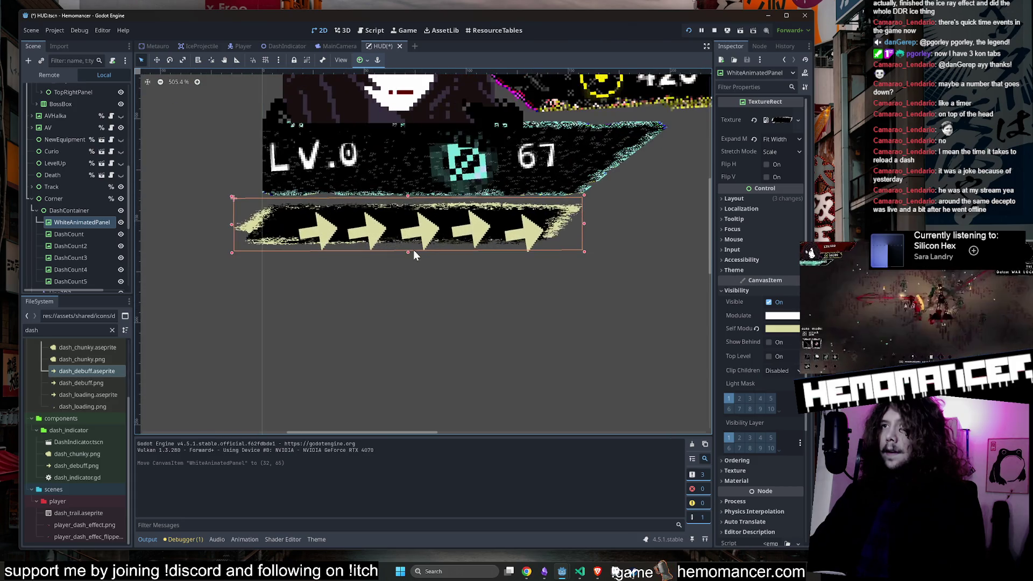
pyautogui.moveTo(406, 257); pyautogui.dragTo(404, 275)
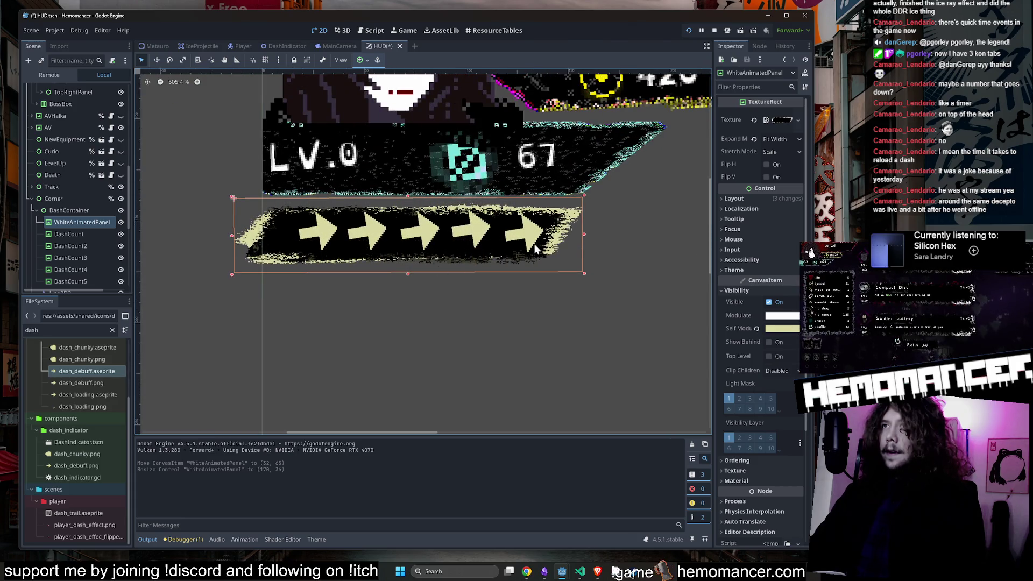
pyautogui.moveTo(566, 221); pyautogui.dragTo(597, 214)
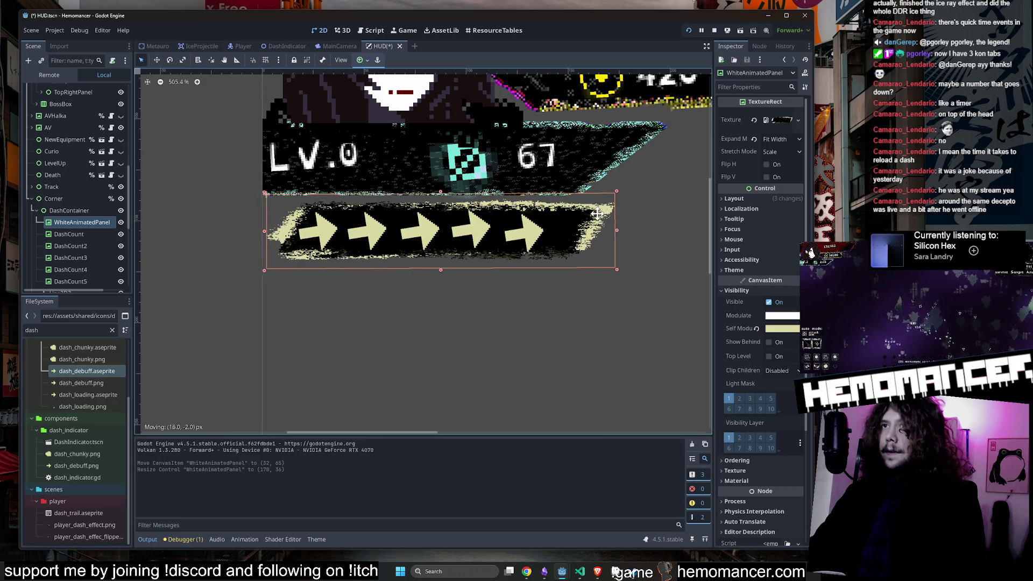
# Step: Hide the DashCount arrow icons in the Scene dock
pyautogui.click(97, 236)
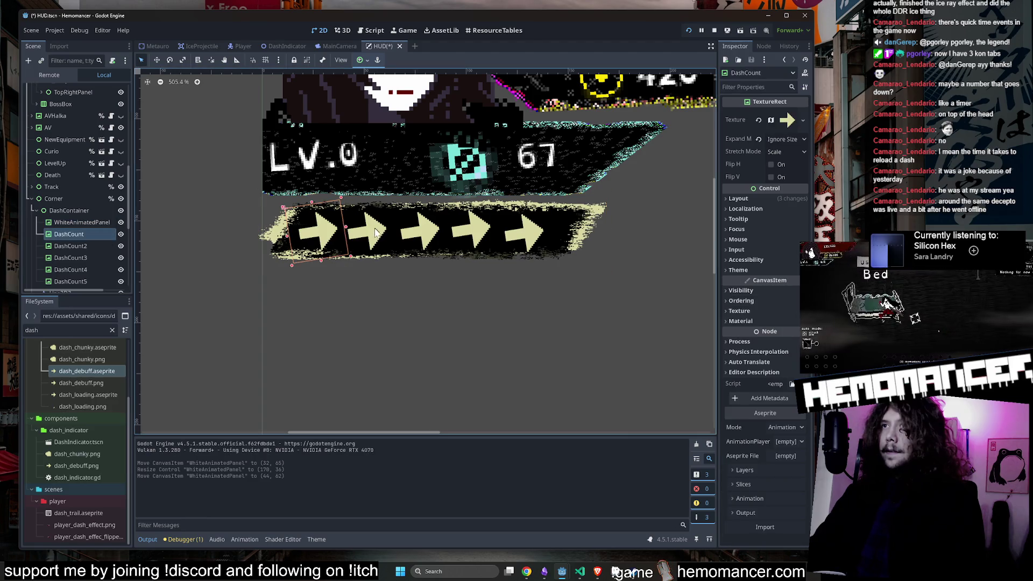
pyautogui.click(350, 195)
pyautogui.click(323, 233)
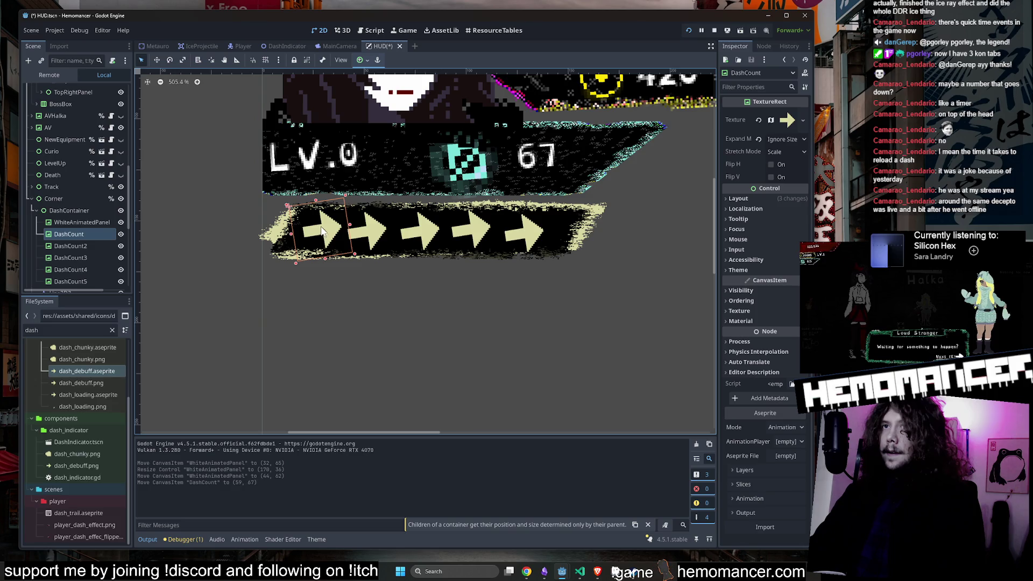
pyautogui.click(120, 234)
pyautogui.scroll(-2, 106, 235)
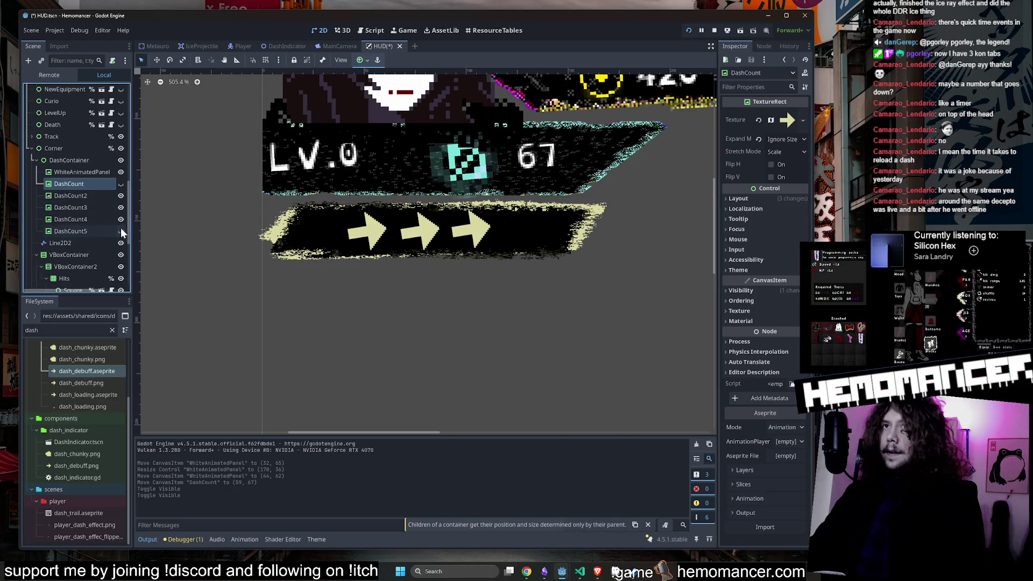
pyautogui.click(121, 207)
pyautogui.click(121, 195)
pyautogui.scroll(-4, 208, 198)
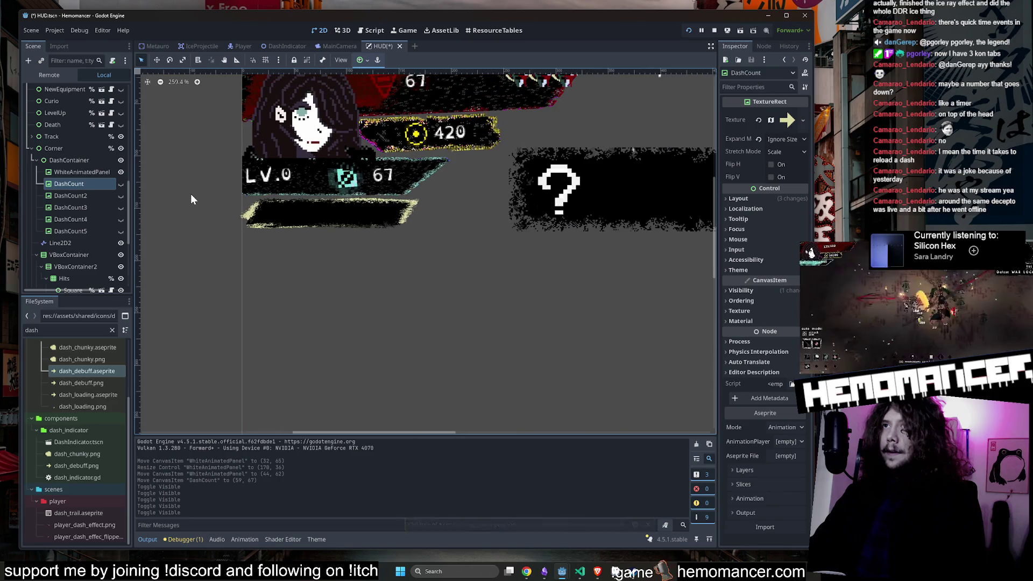
pyautogui.click(190, 193)
# Step: Set dash_chunky.aseprite as DashCount's texture and show DashCount again
pyautogui.click(79, 182)
pyautogui.scroll(1, 75, 394)
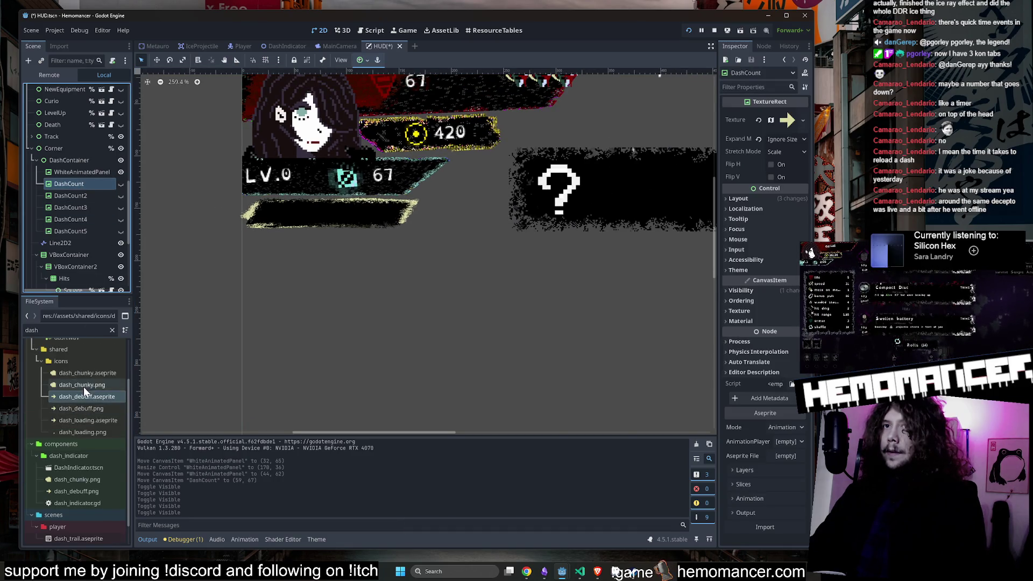
pyautogui.moveTo(88, 372); pyautogui.dragTo(737, 121)
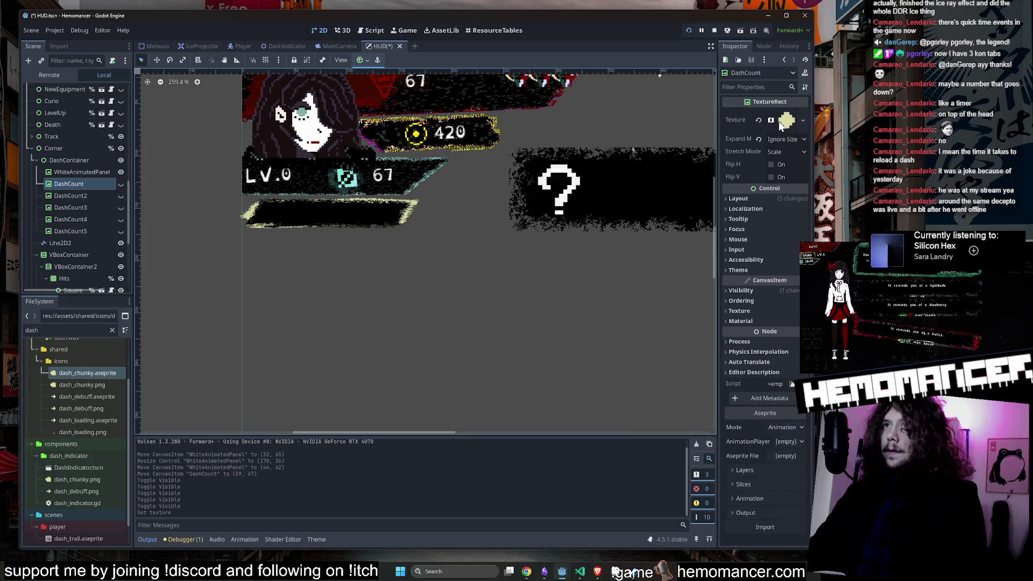
pyautogui.click(121, 184)
pyautogui.scroll(2, 211, 185)
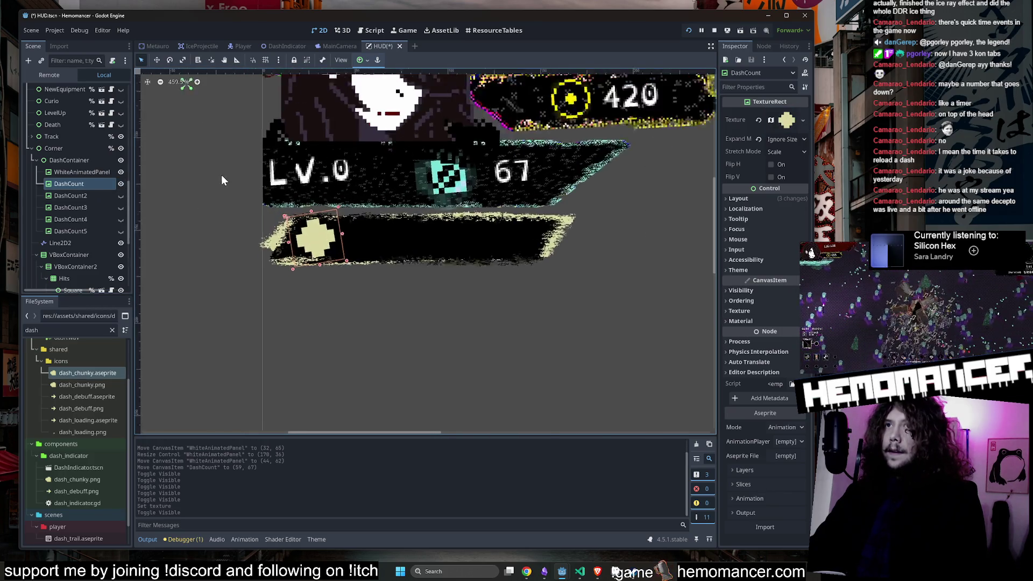
# Step: Cut DashCount2 through DashCount5 out of the scene with Ctrl+X
pyautogui.click(79, 196)
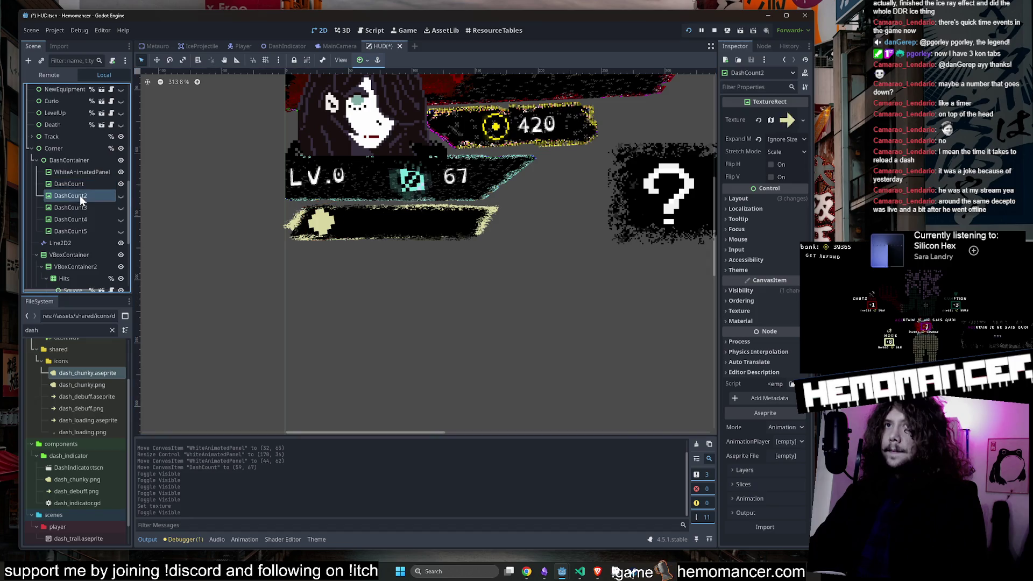
pyautogui.hotkey('ctrl', 'x')
pyautogui.click(84, 195)
pyautogui.hotkey('ctrl', 'x')
pyautogui.click(84, 196)
pyautogui.hotkey('ctrl', 'x')
pyautogui.click(86, 195)
pyautogui.hotkey('ctrl', 'x')
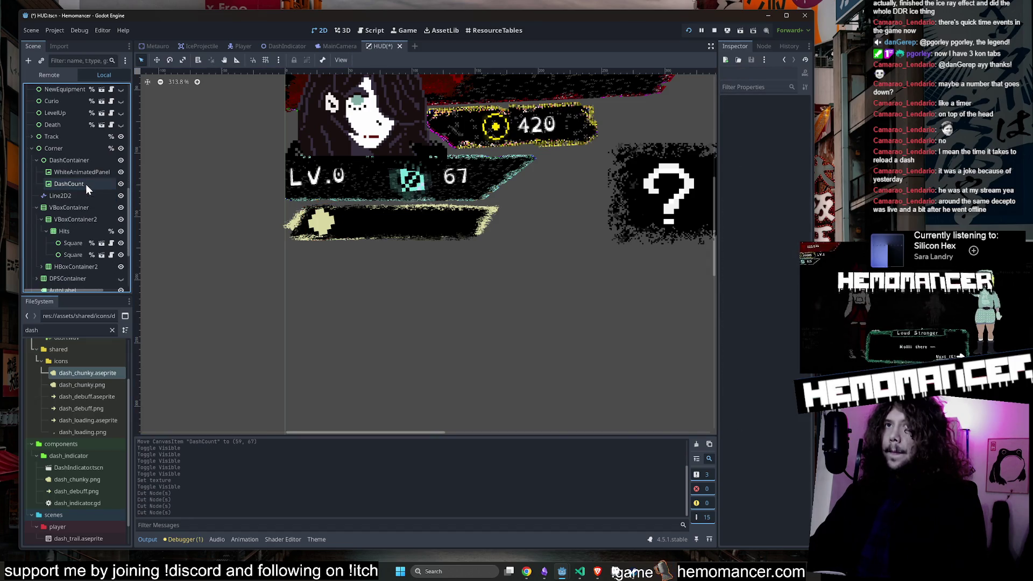
# Step: Nudge the first DashCount icon slightly up and right to even out the three-icon row
pyautogui.click(85, 184)
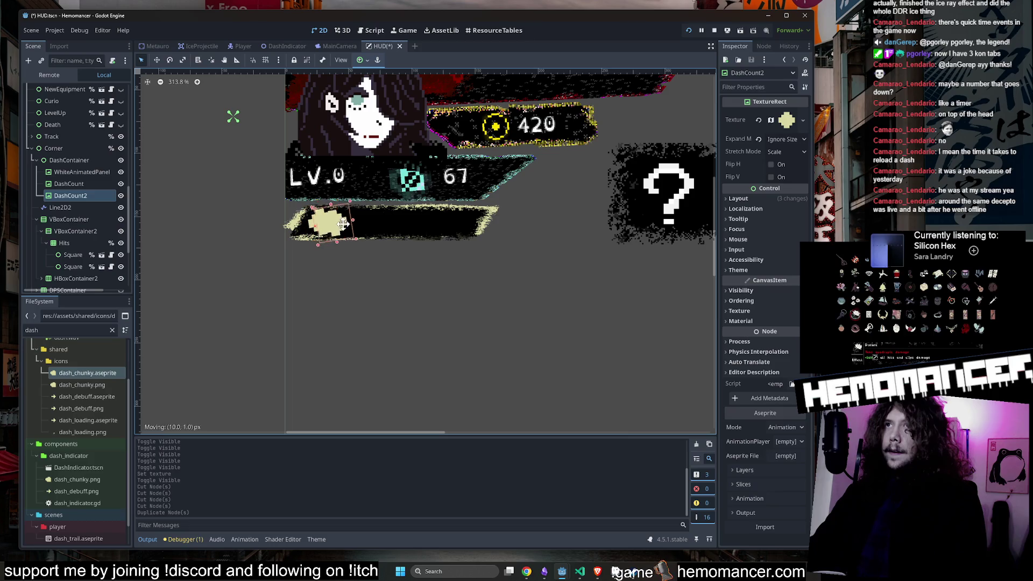
pyautogui.scroll(-1, 194, 242)
pyautogui.scroll(2, 224, 254)
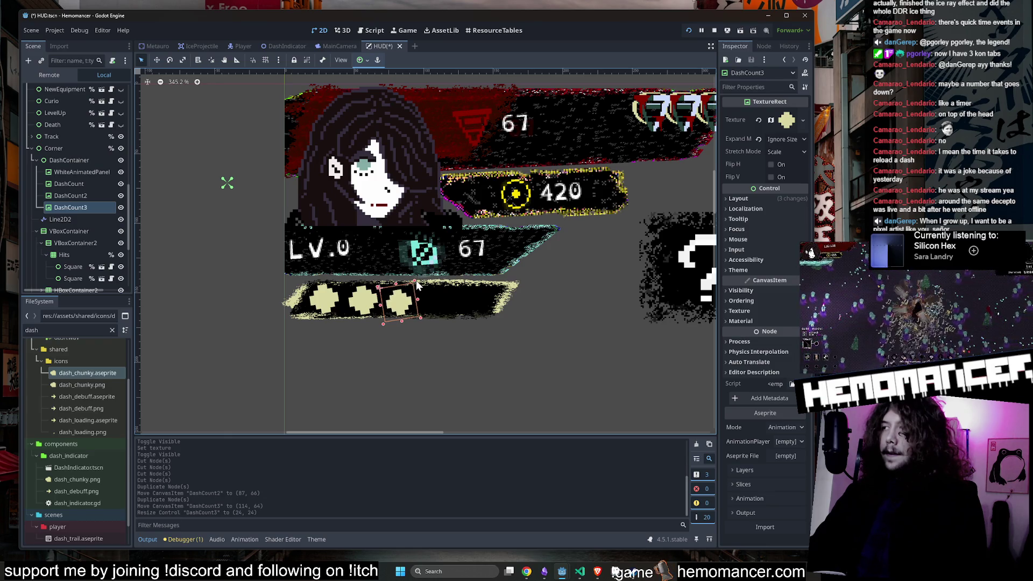
pyautogui.scroll(2, 416, 285)
pyautogui.scroll(6, 416, 283)
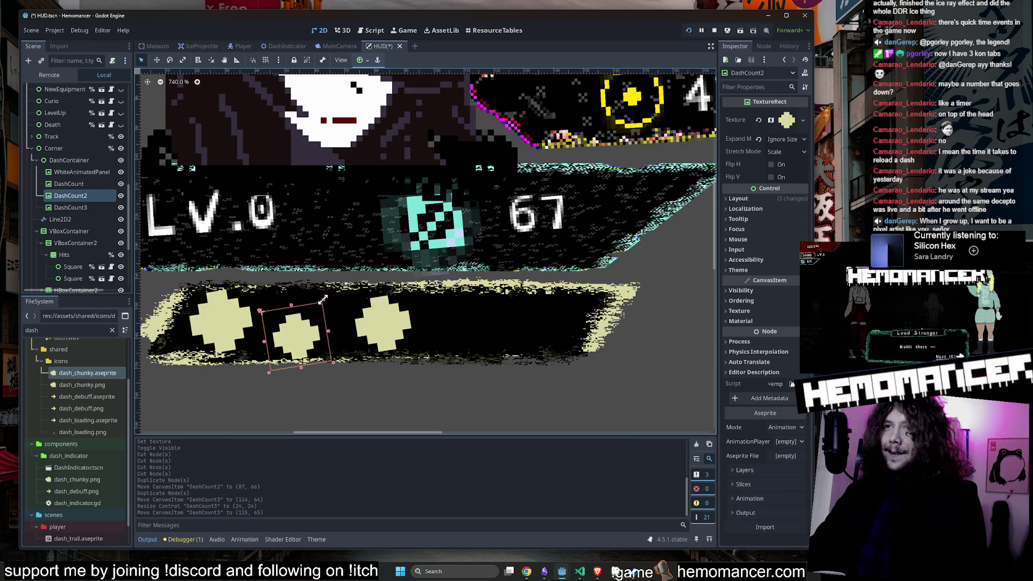
pyautogui.click(233, 322)
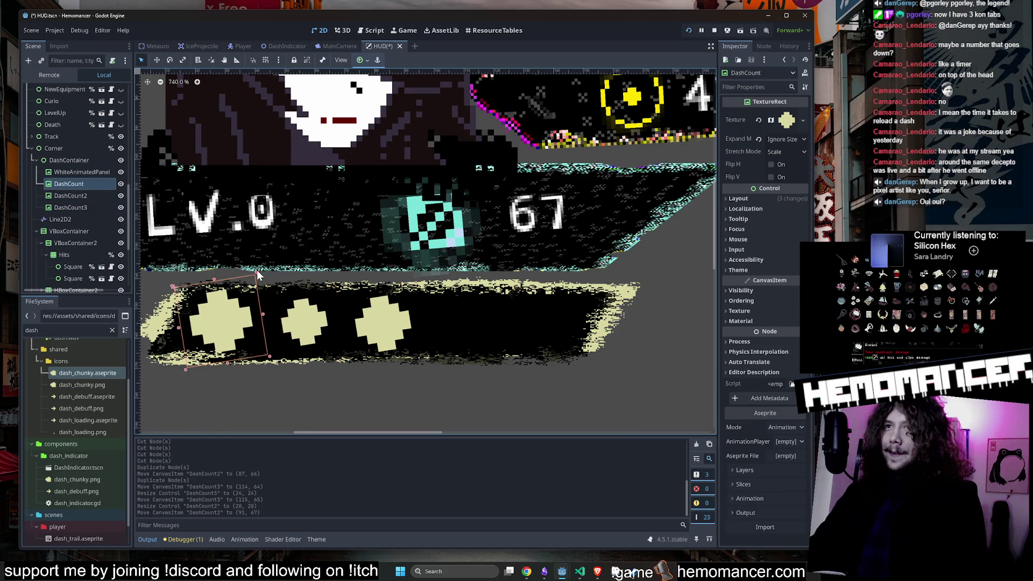
pyautogui.moveTo(211, 321); pyautogui.dragTo(227, 313)
pyautogui.click(87, 207)
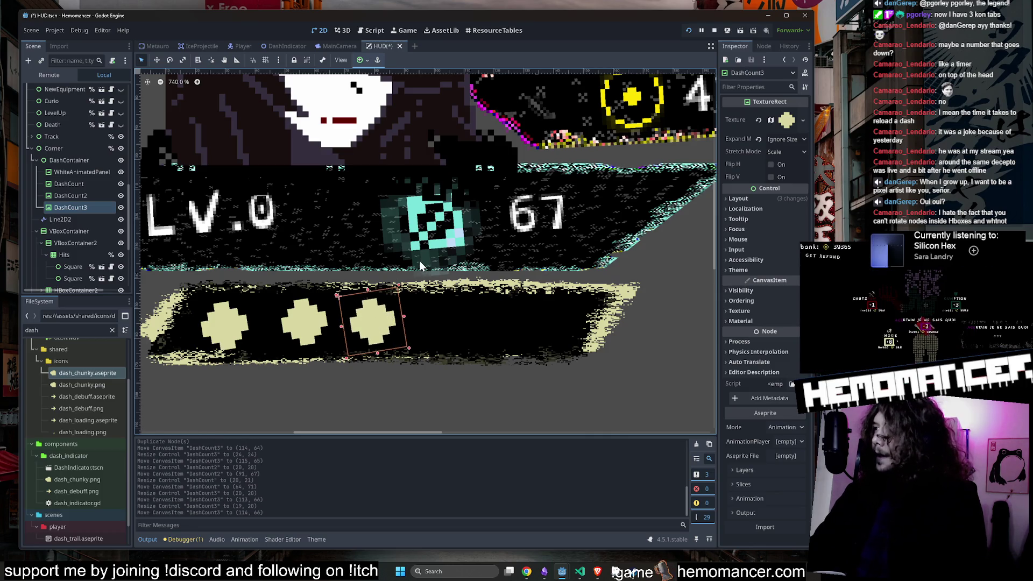
pyautogui.scroll(-2, 419, 261)
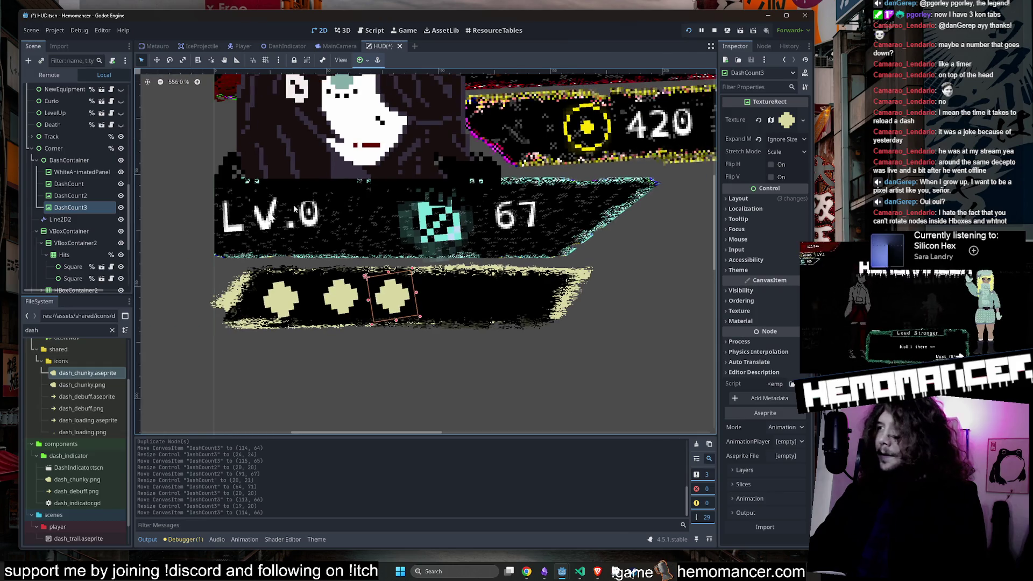
pyautogui.scroll(-2, 221, 189)
pyautogui.click(77, 160)
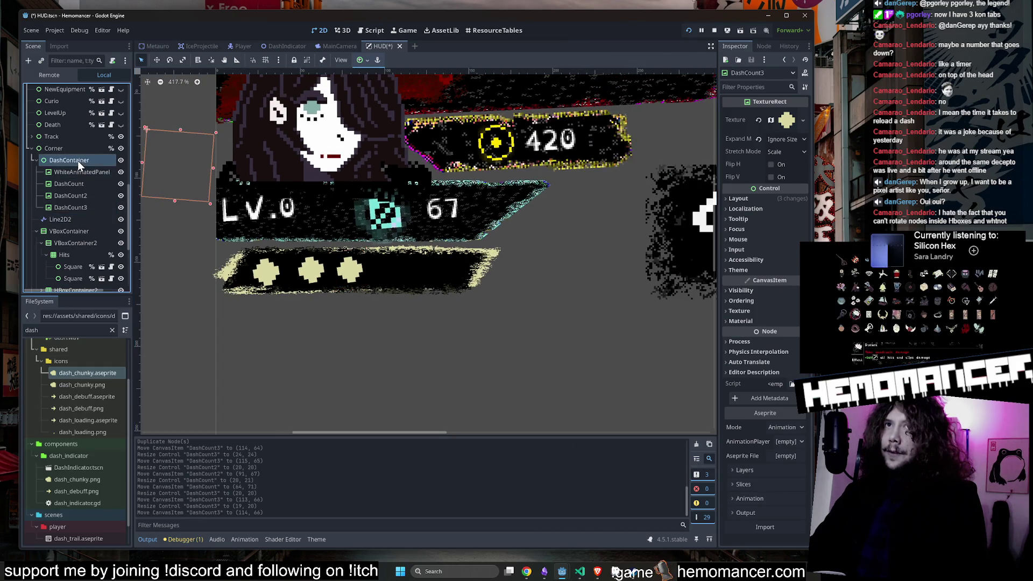
# Step: Duplicate DashCount3 into a tilted DashCount4, then duplicate again into DashCount5
pyautogui.click(78, 148)
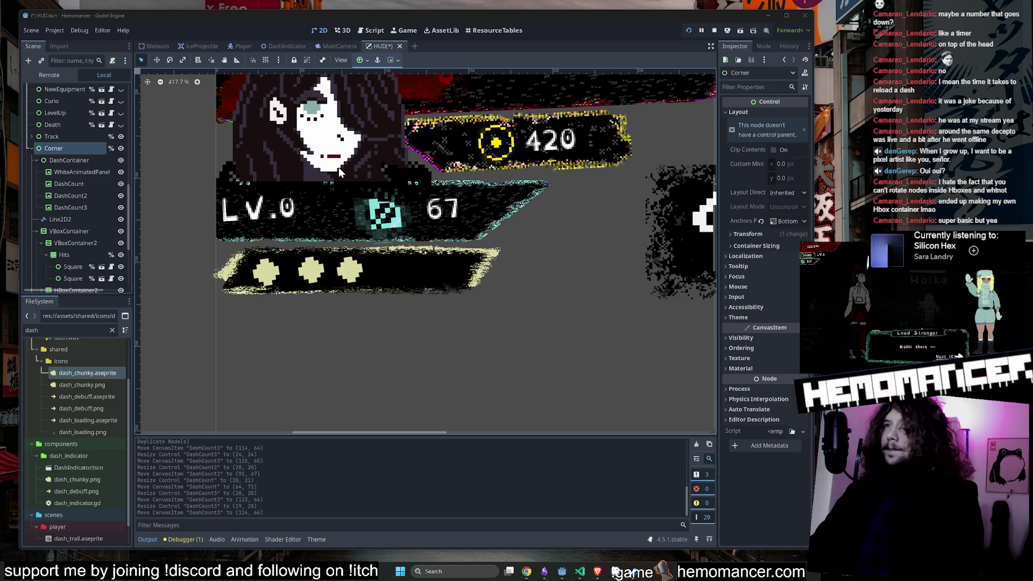
pyautogui.click(80, 159)
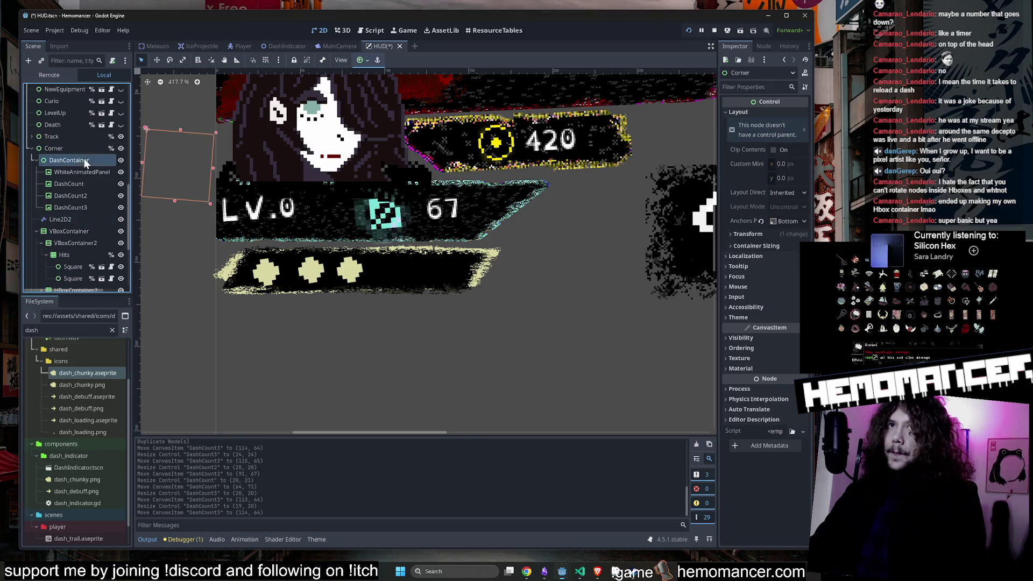
pyautogui.click(73, 184)
pyautogui.click(67, 207)
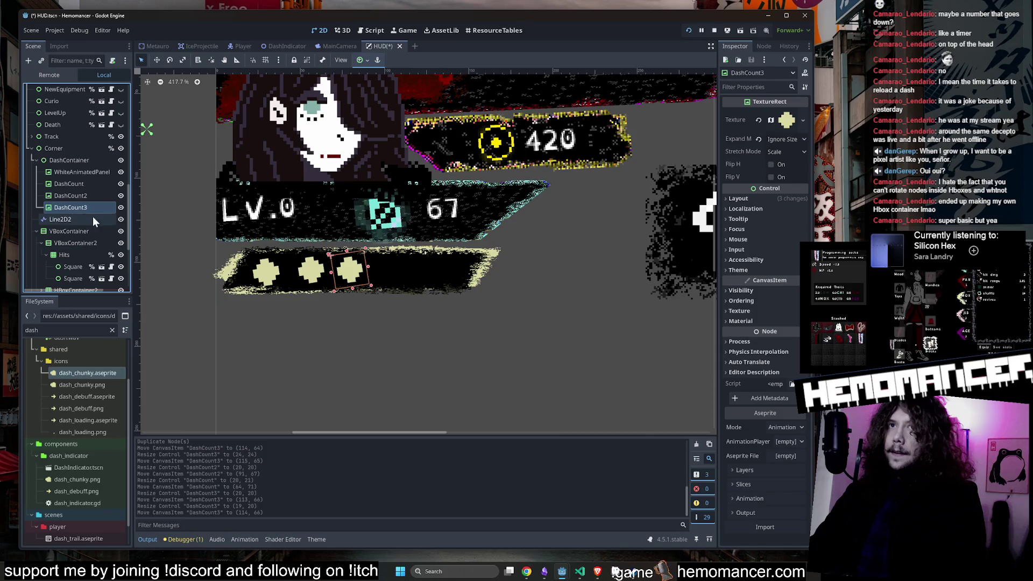
pyautogui.hotkey('ctrl', 'd')
pyautogui.click(169, 60)
pyautogui.moveTo(417, 156); pyautogui.dragTo(456, 170)
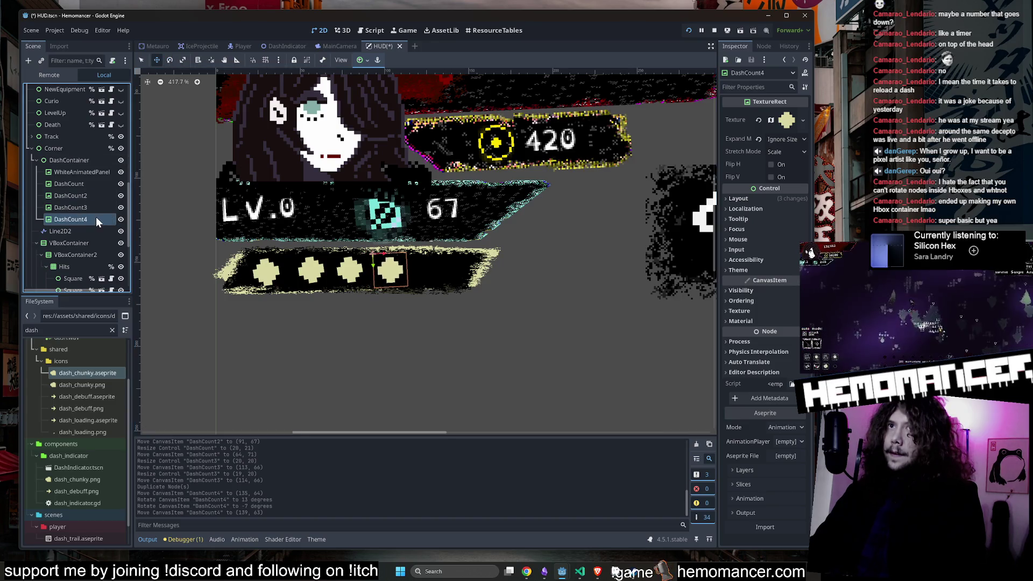
pyautogui.hotkey('ctrl', 'd')
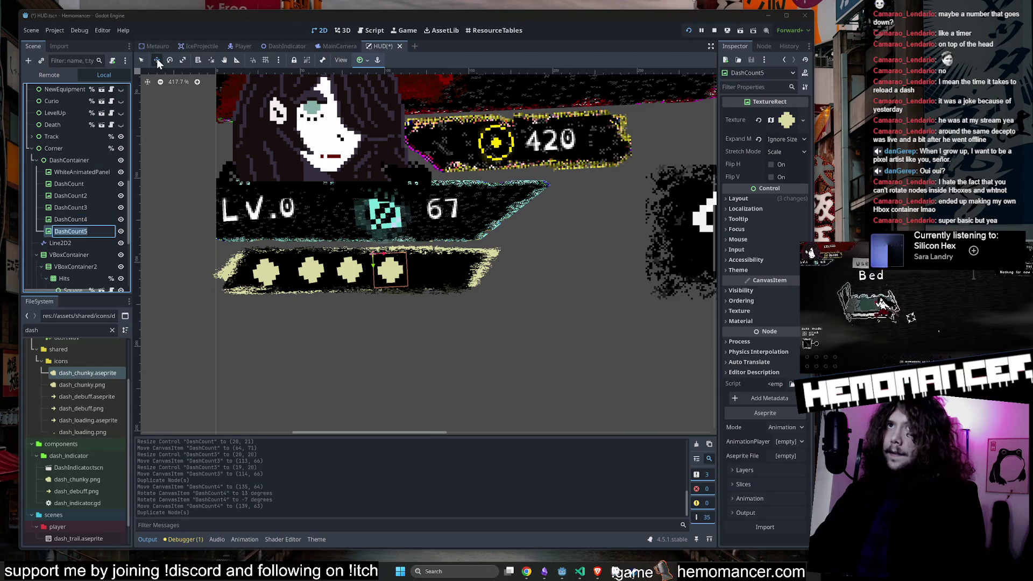
pyautogui.click(158, 61)
# Step: Hide DashCount4 and DashCount5, save the HUD scene, and run the game with F5
pyautogui.scroll(-3, 468, 220)
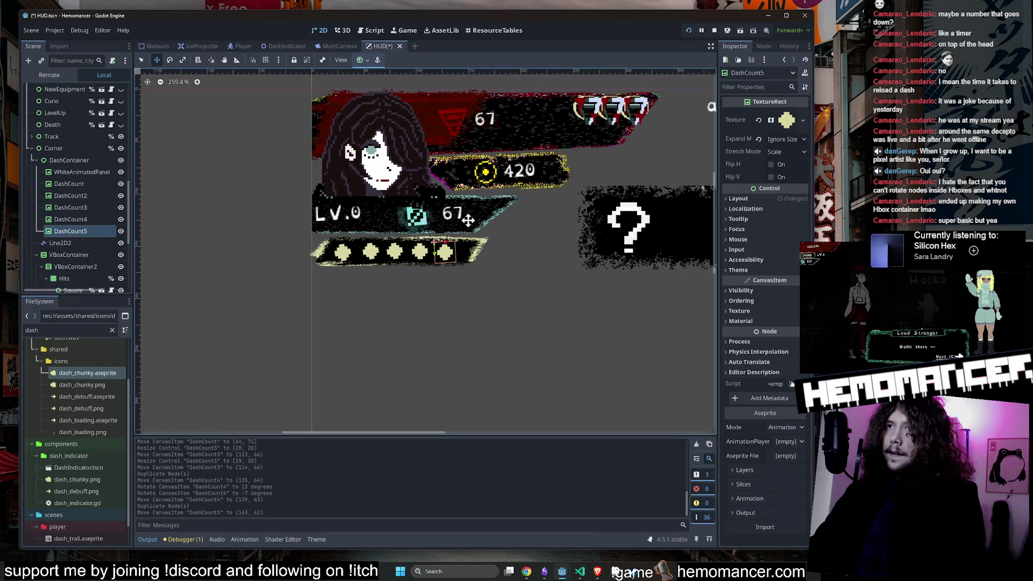
pyautogui.click(120, 207)
pyautogui.click(120, 219)
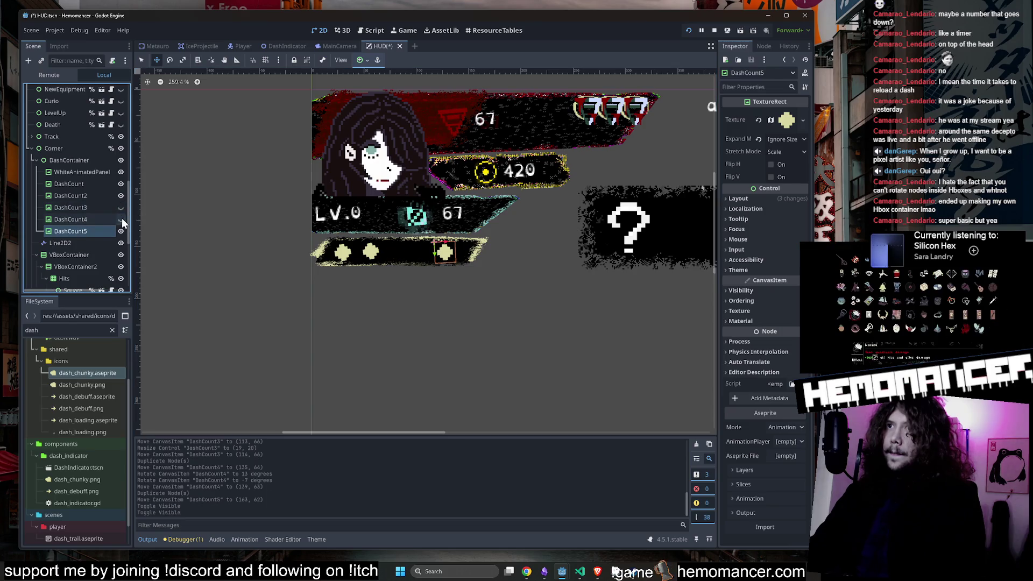
pyautogui.click(120, 231)
pyautogui.click(282, 257)
pyautogui.hotkey('ctrl', 's')
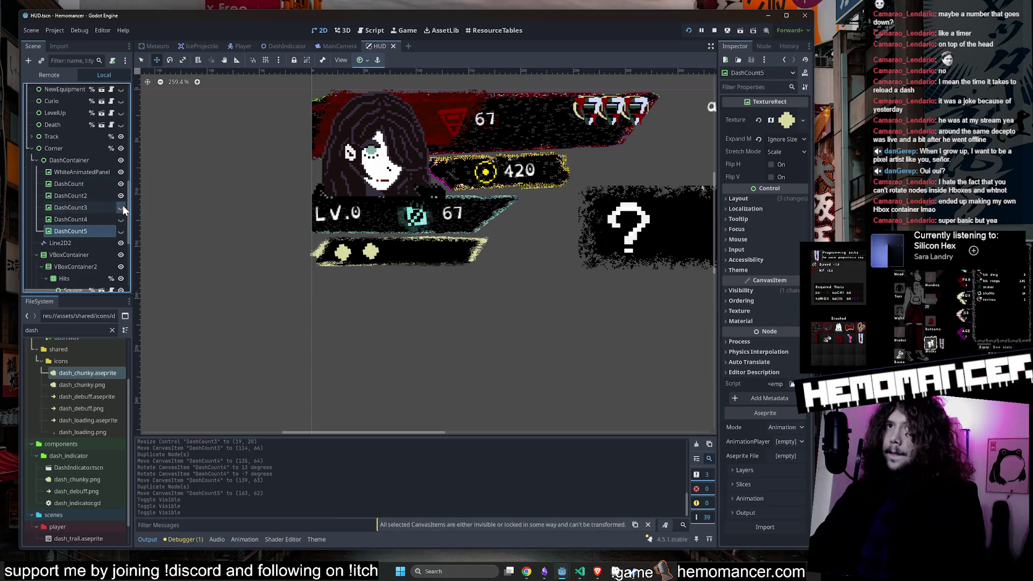
pyautogui.click(121, 207)
pyautogui.click(177, 210)
pyautogui.press('F5')
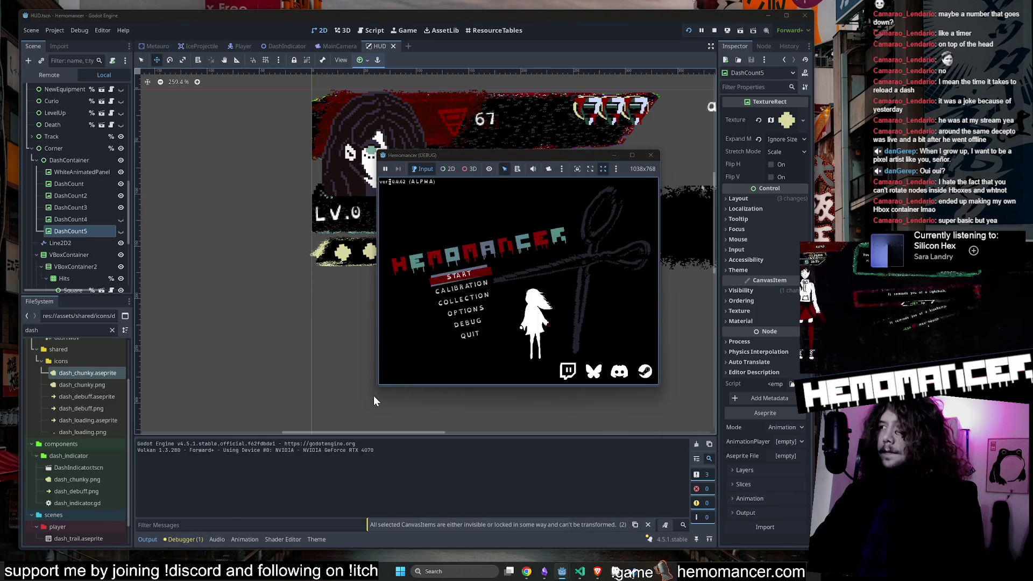
# Step: Enlarge the debug game window, then start a run and travel out to the field
pyautogui.moveTo(378, 387)
pyautogui.mouseDown()
pyautogui.moveTo(86, 557)
pyautogui.moveTo(61, 555)
pyautogui.mouseUp()
pyautogui.moveTo(660, 151)
pyautogui.mouseDown()
pyautogui.moveTo(686, 44)
pyautogui.moveTo(766, 44)
pyautogui.mouseUp()
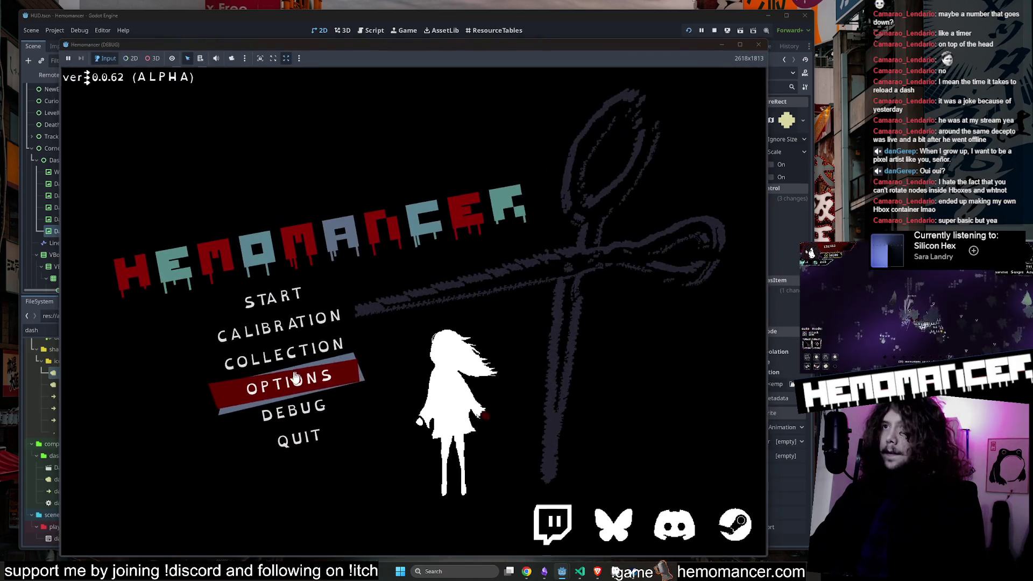
pyautogui.click(269, 294)
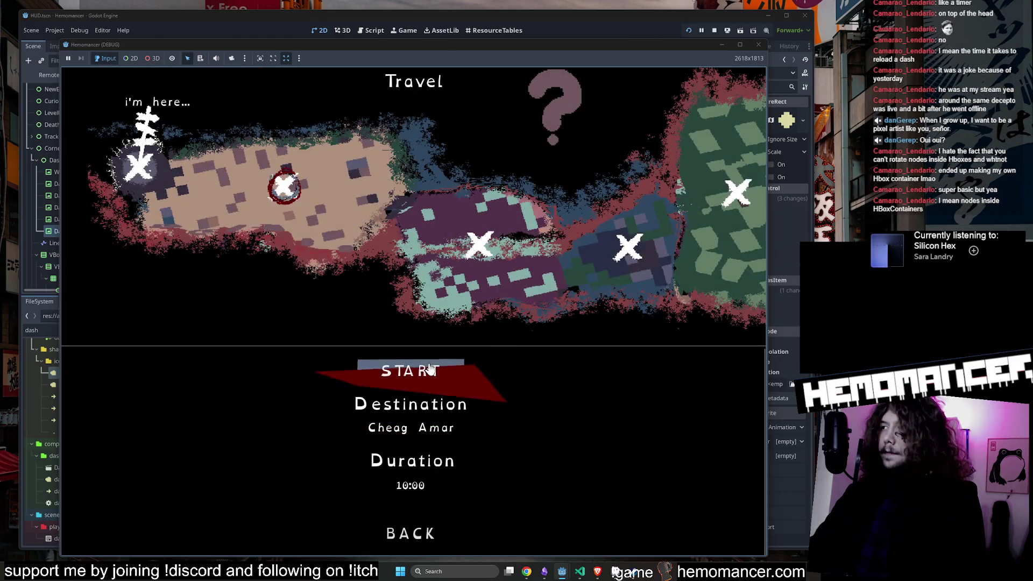
pyautogui.click(431, 368)
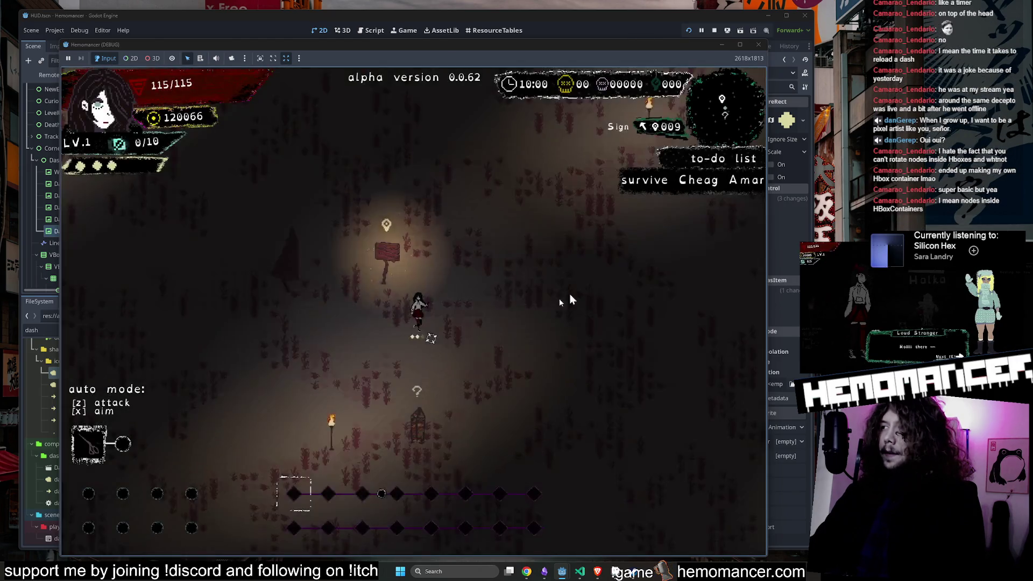
# Step: Move the character around the field with arrow keys and WASD, attacking the enemies
pyautogui.press('Up')
pyautogui.press('Right')
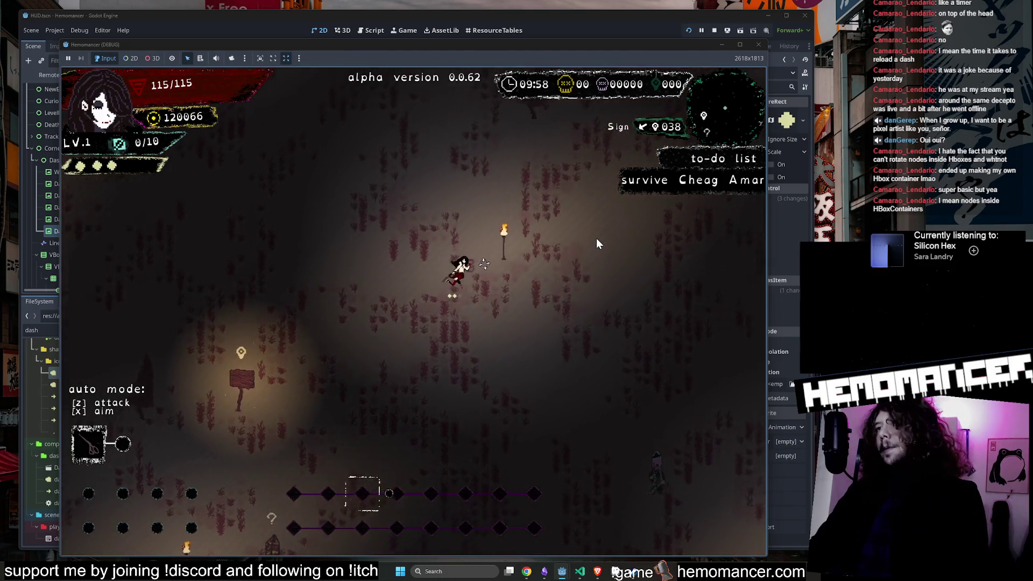
pyautogui.press('Down')
pyautogui.press('Left')
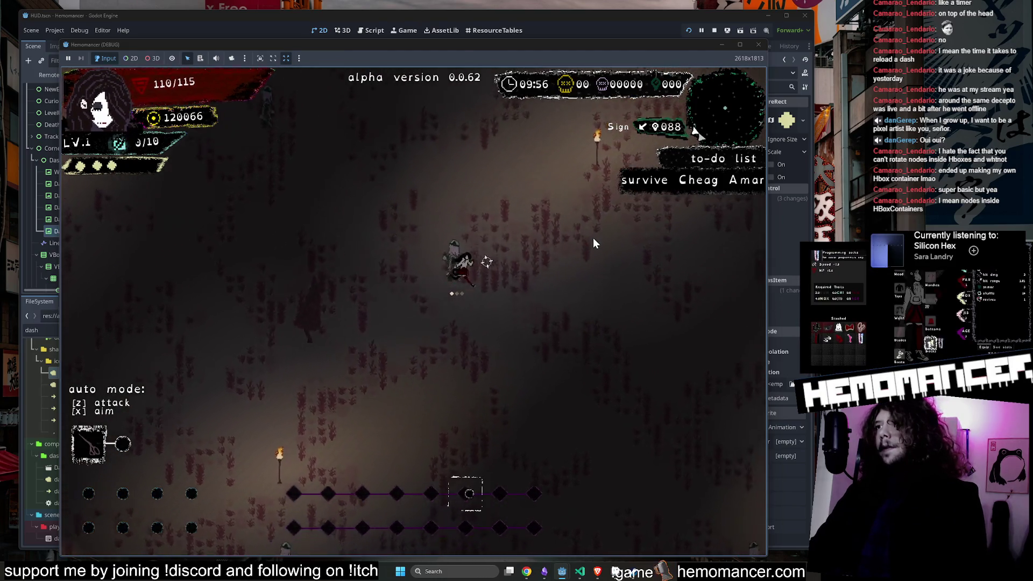
pyautogui.press('Right')
pyautogui.press('Down')
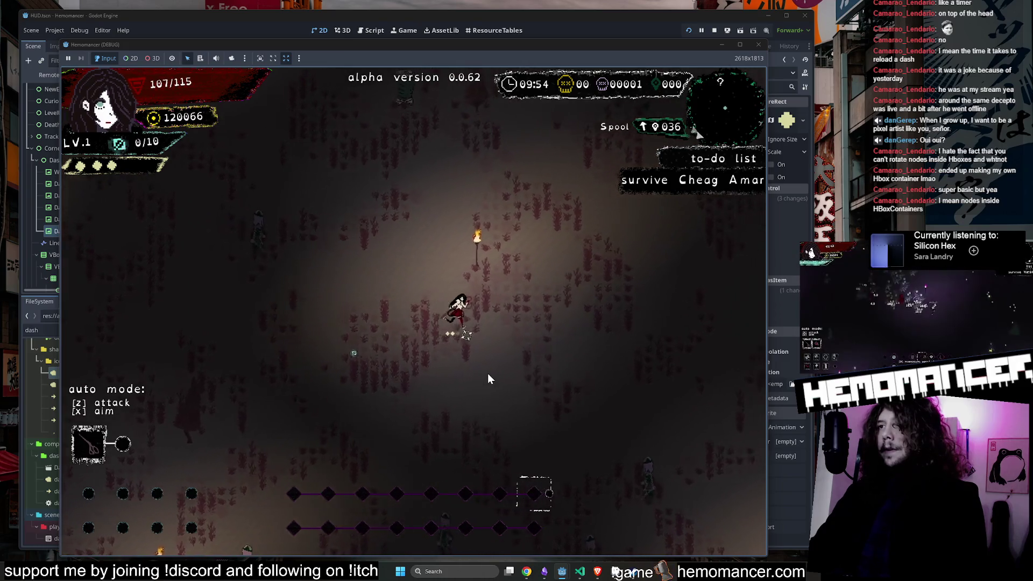
pyautogui.press('Down')
pyautogui.press('Right')
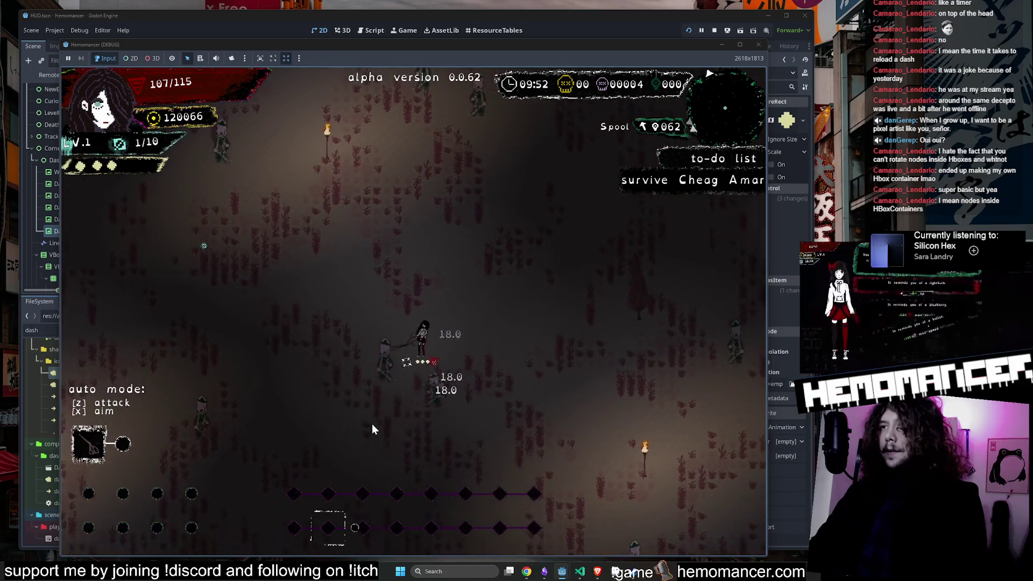
pyautogui.press('Up')
pyautogui.press('Left')
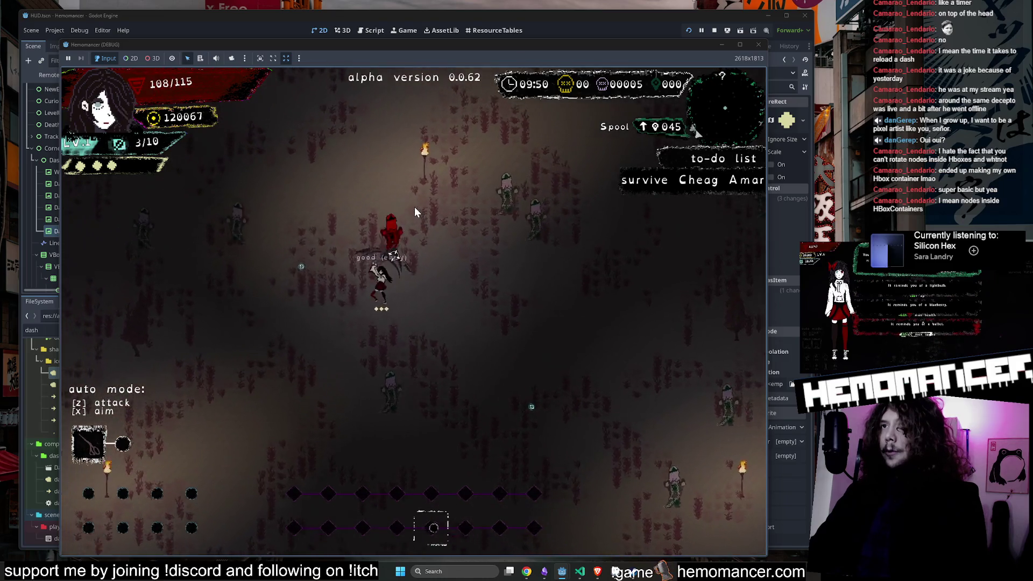
pyautogui.press('Up')
pyautogui.press('Right')
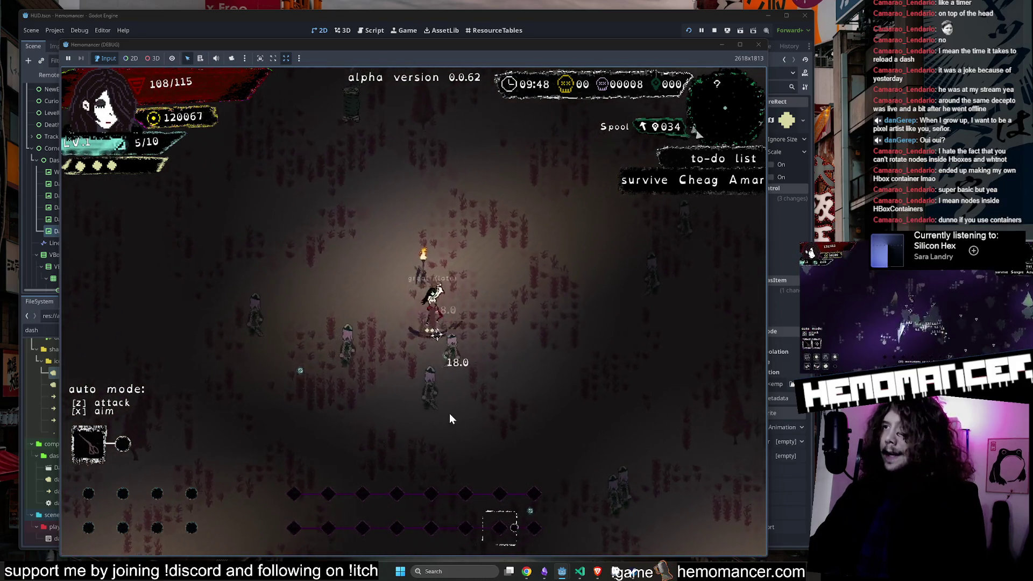
pyautogui.press('w')
pyautogui.press('d')
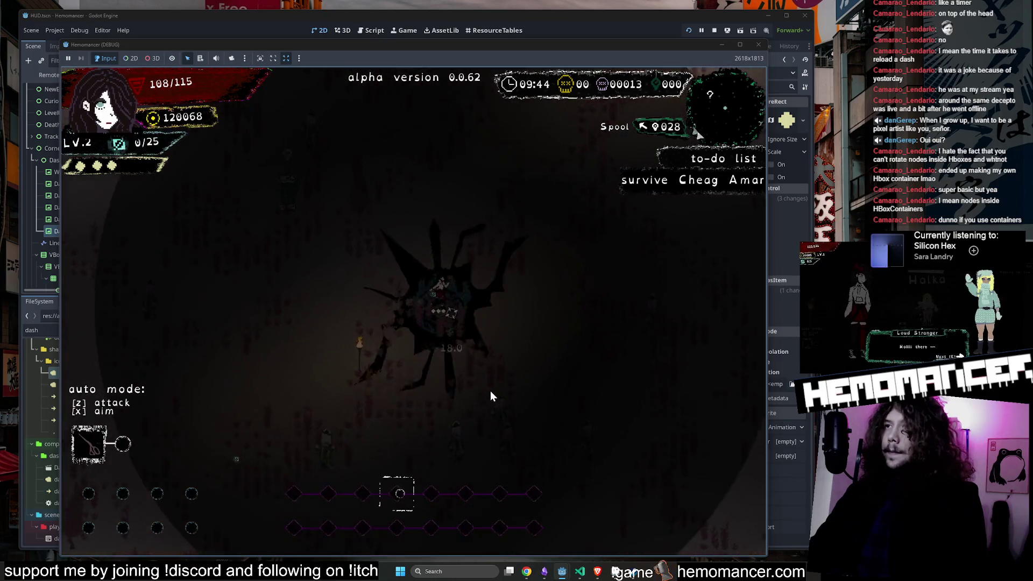
# Step: Pick a level 2 upgrade, then walk to a Box to see its Steel blades offer
pyautogui.click(438, 265)
pyautogui.press('s')
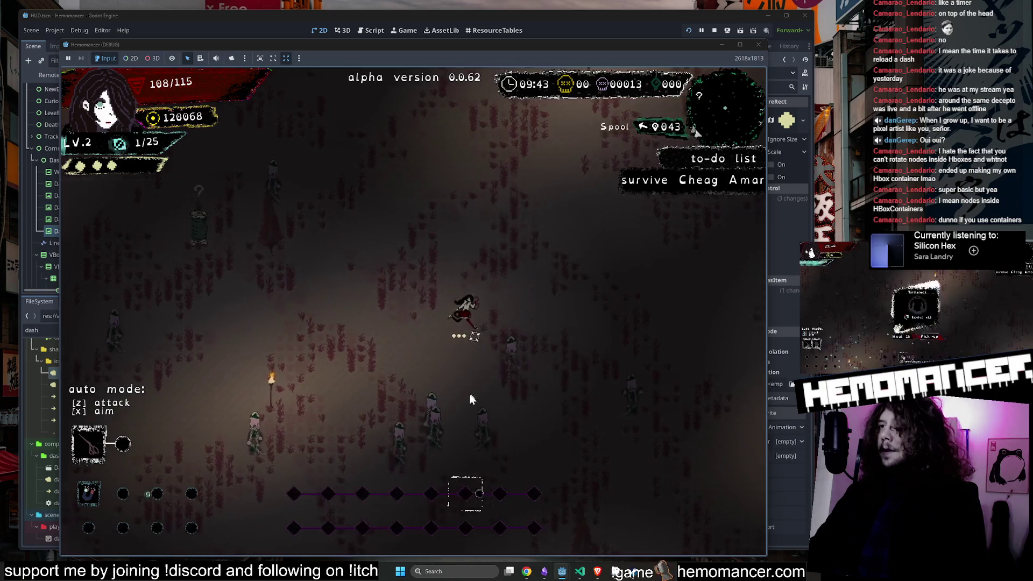
pyautogui.press('s')
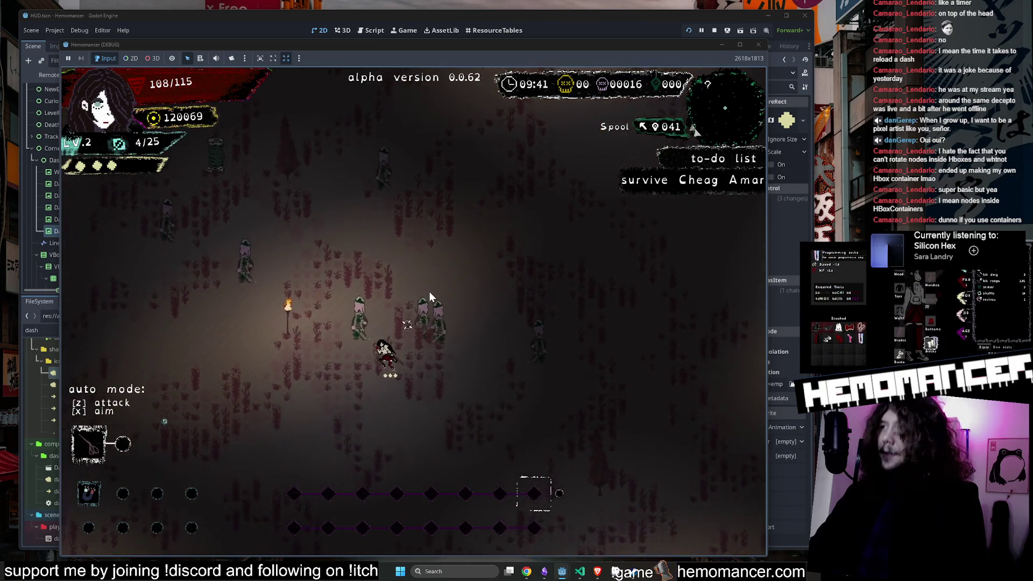
pyautogui.press('s')
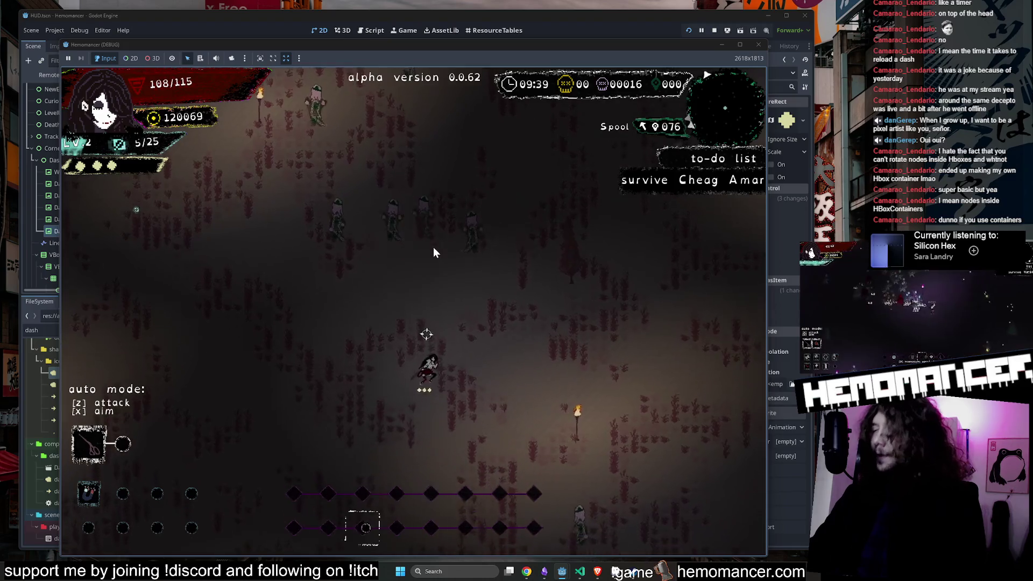
pyautogui.press('d')
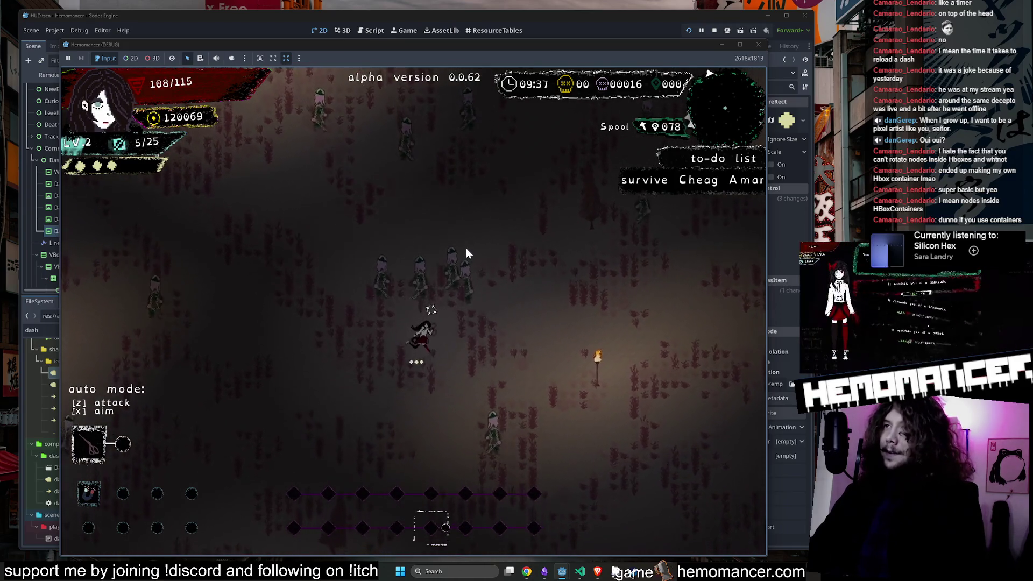
pyautogui.press('w')
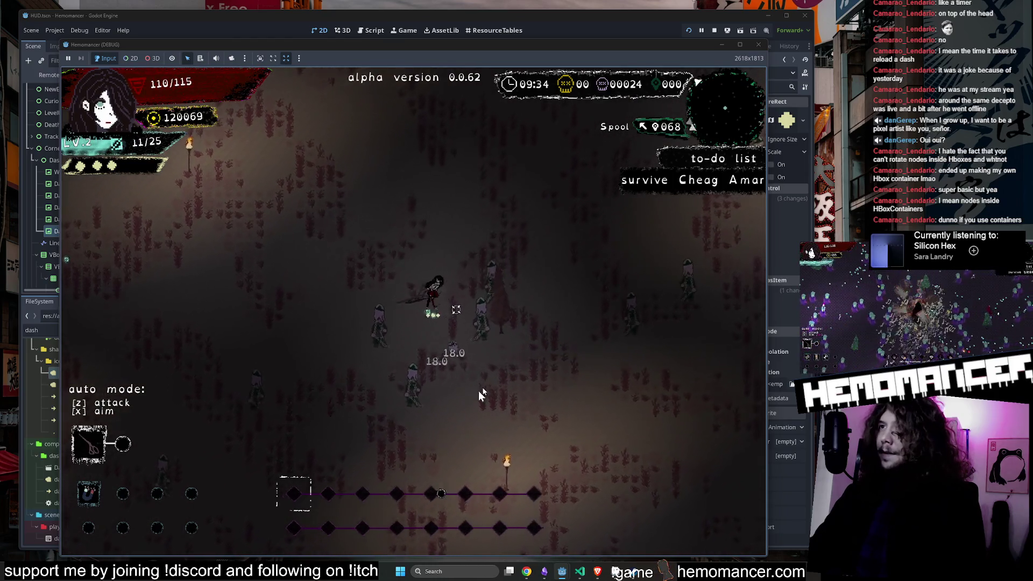
pyautogui.press('w')
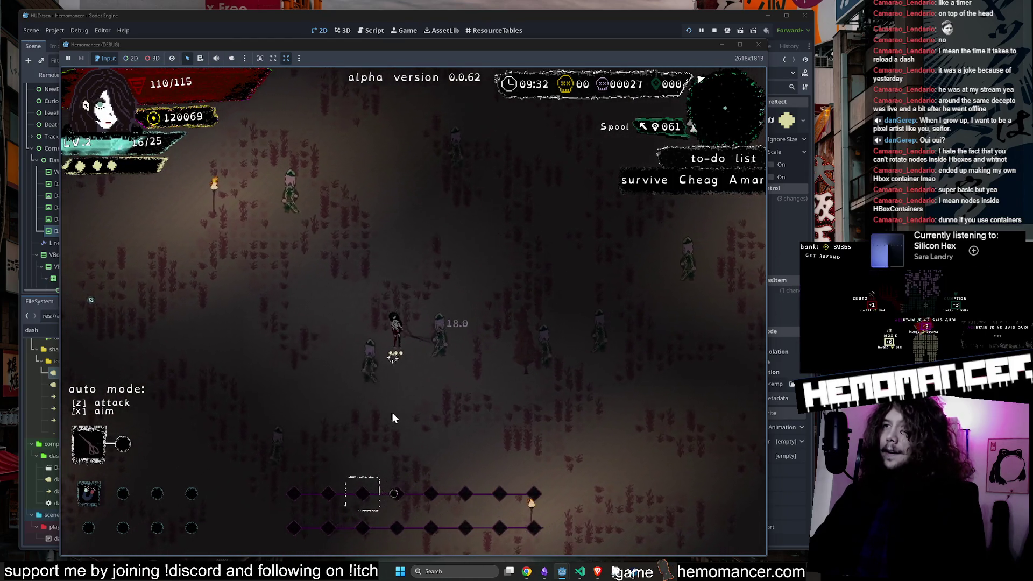
pyautogui.press('s')
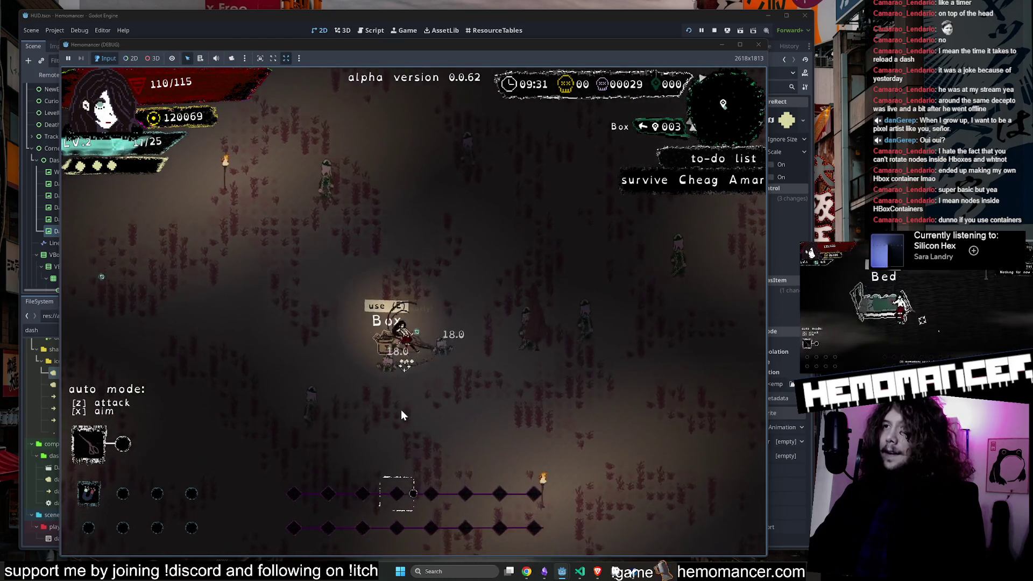
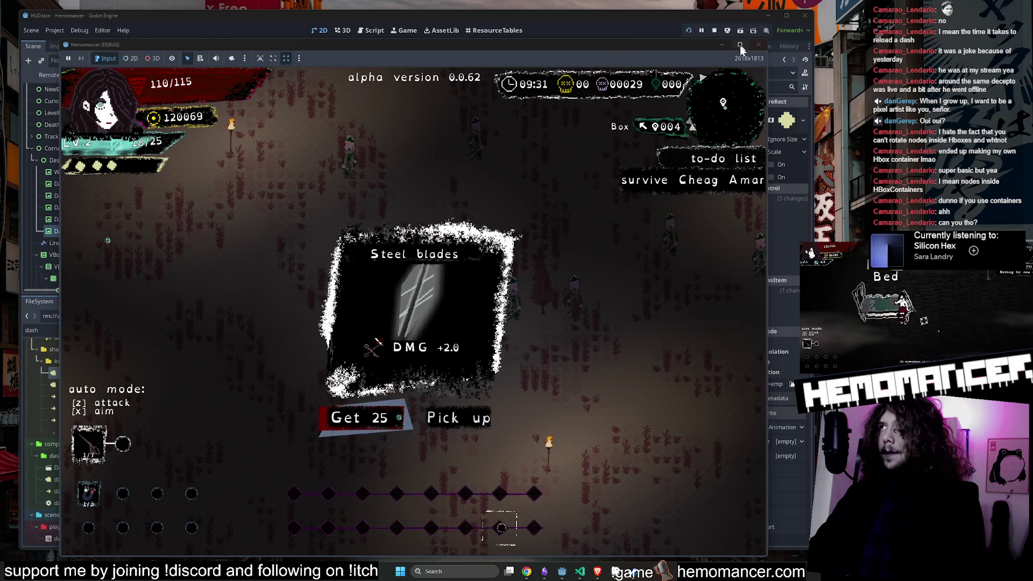
# Step: Close the running game and open item_option.gd in the script editor via Quick Open
pyautogui.click(724, 44)
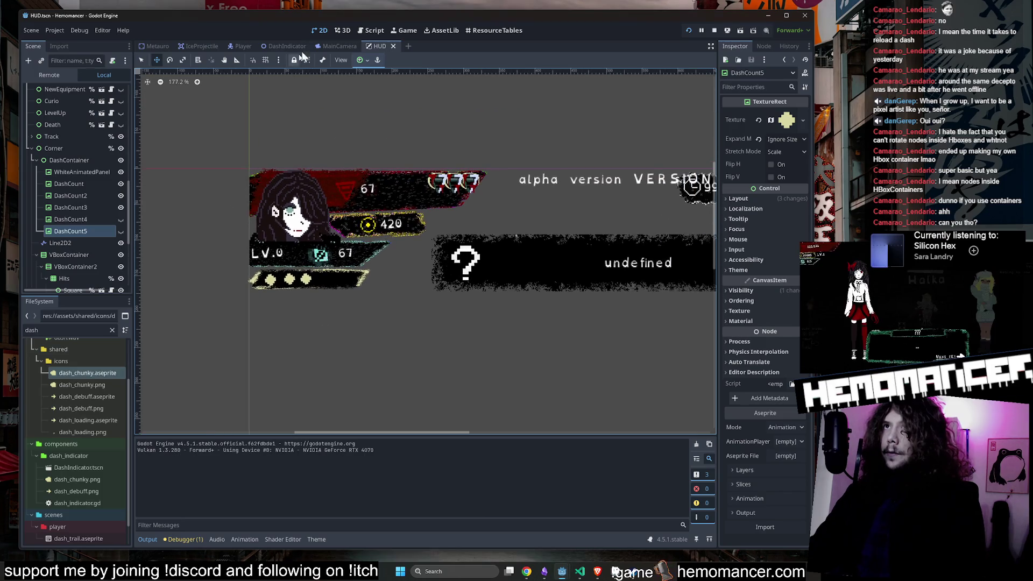
pyautogui.click(321, 31)
pyautogui.click(445, 91)
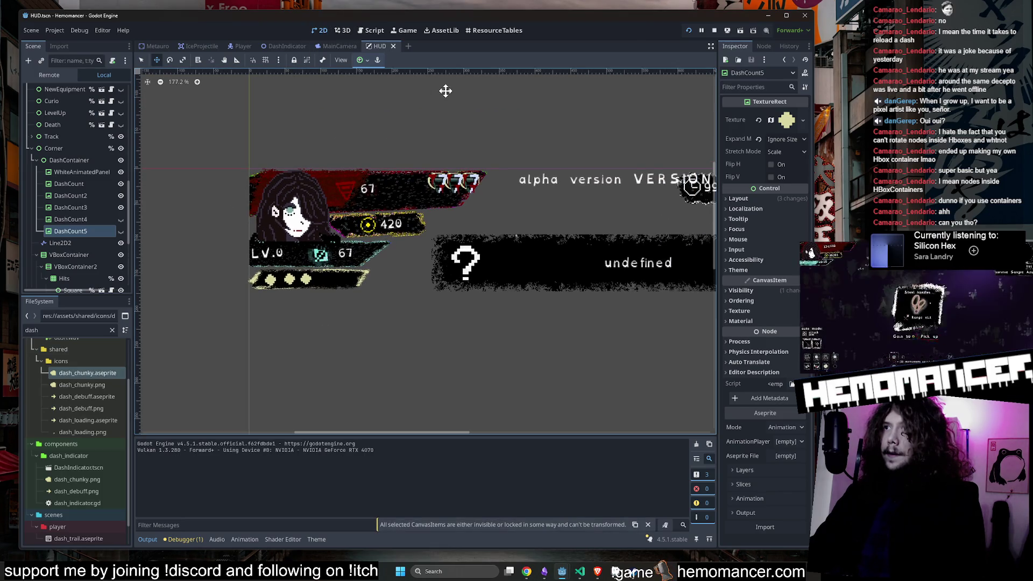
pyautogui.hotkey('shift', 'alt', 'o')
pyautogui.write('item_')
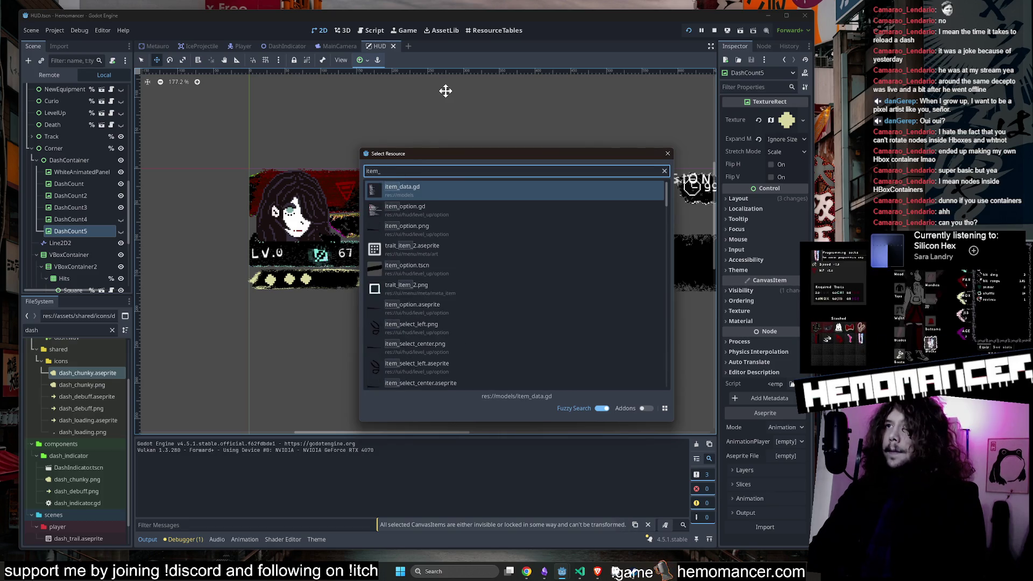
pyautogui.write('o')
pyautogui.press('Return')
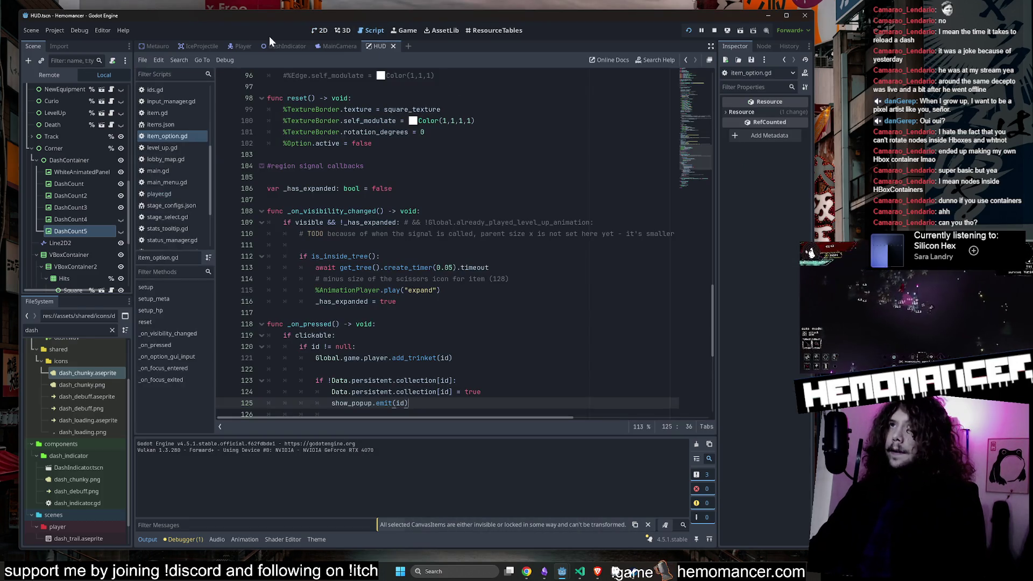
pyautogui.click(461, 203)
# Step: Quick-open the LevelUp scene by searching 'levelup'
pyautogui.hotkey('shift', 'alt', 'o')
pyautogui.write('tem')
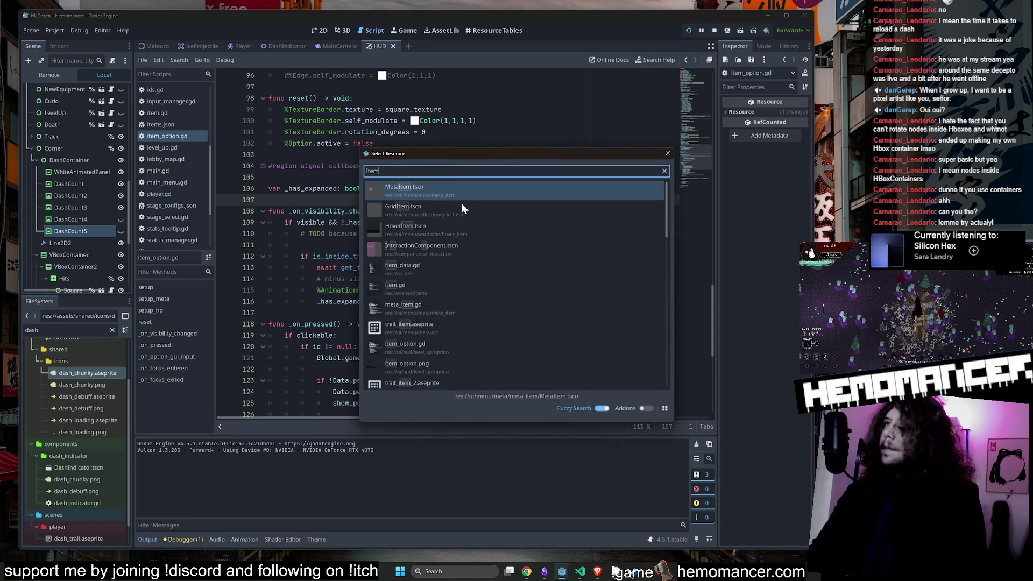
pyautogui.press('BackSpace')
pyautogui.press('BackSpace')
pyautogui.press('BackSpace')
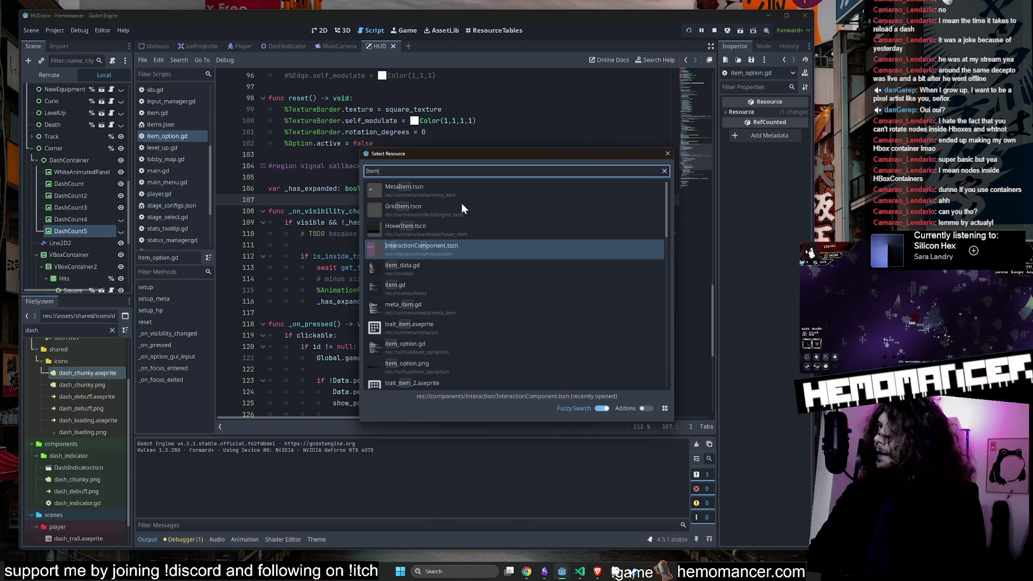
pyautogui.write('levelup')
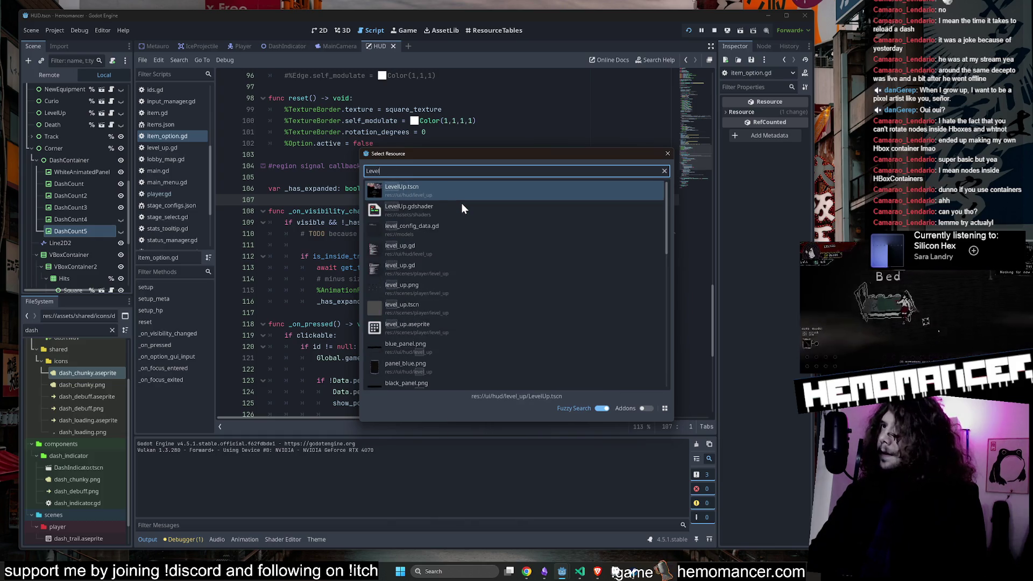
pyautogui.press('Return')
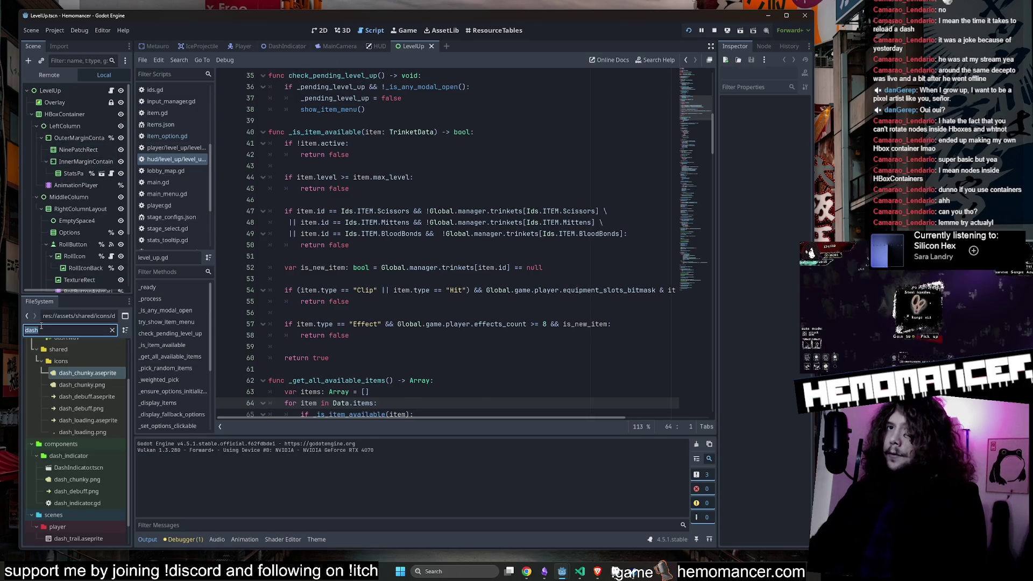
# Step: Open the GridItem and item_option scenes from the FileSystem dock, framing the item card
pyautogui.write('item')
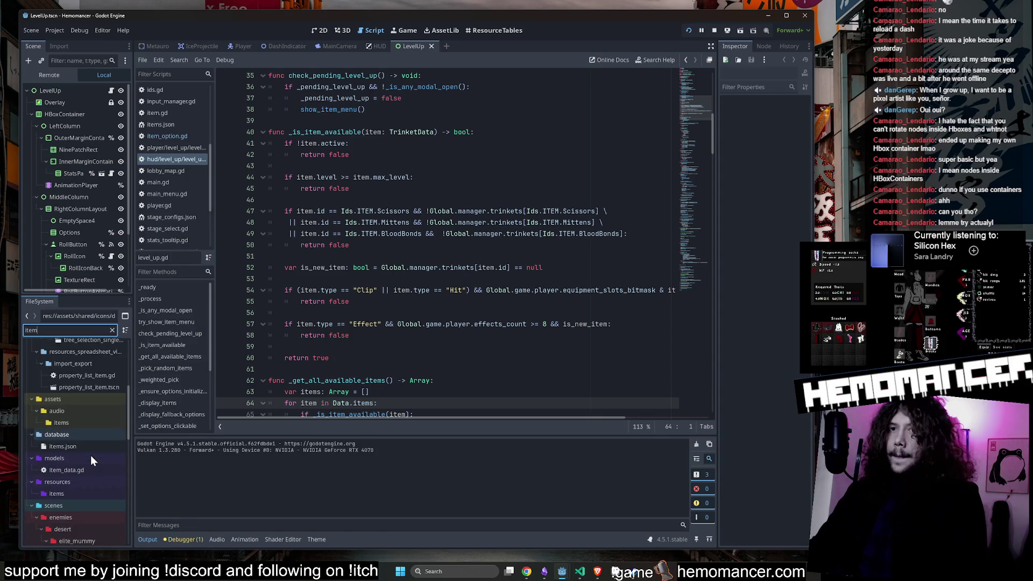
pyautogui.scroll(-10, 91, 459)
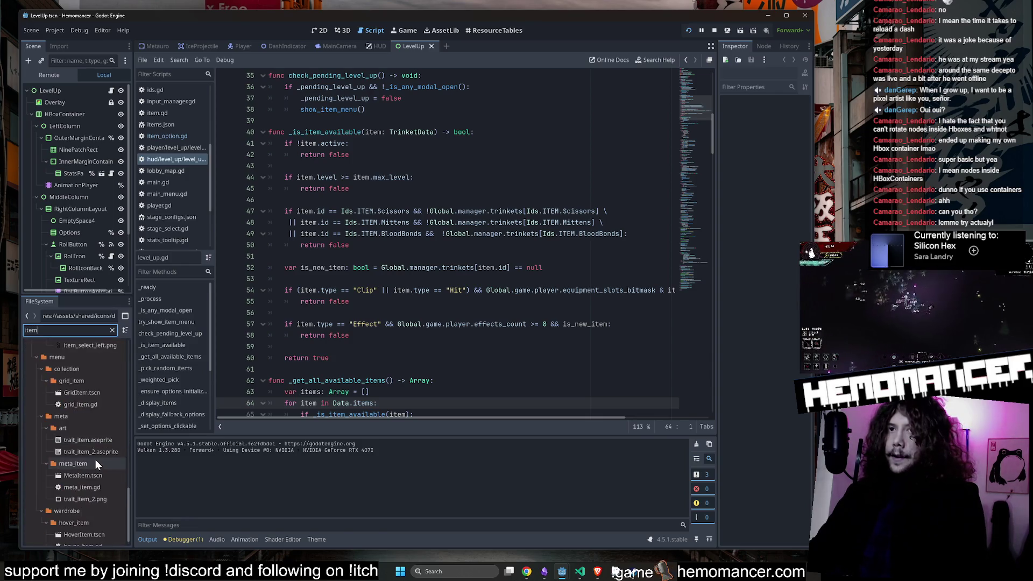
pyautogui.scroll(-1, 96, 460)
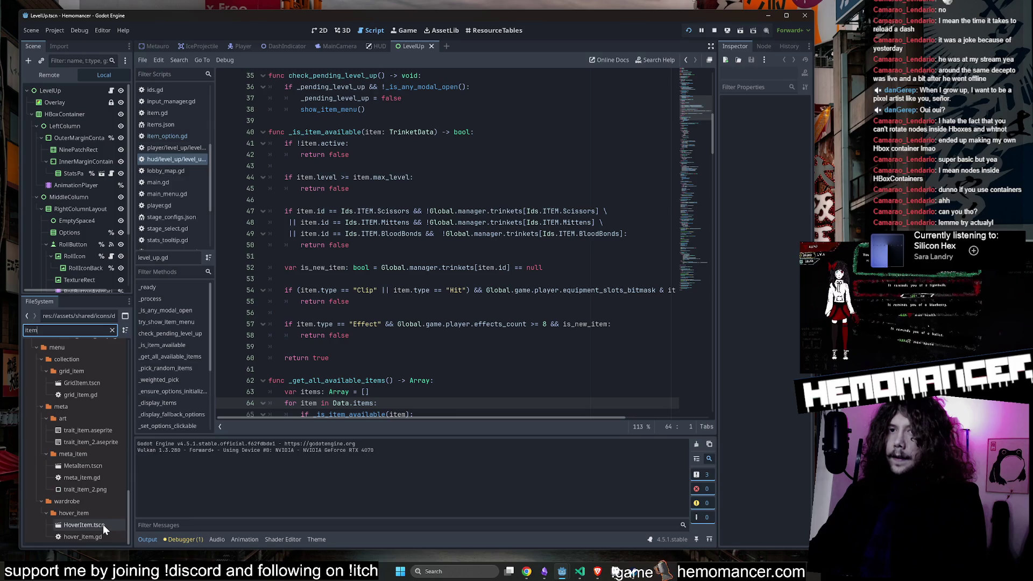
pyautogui.doubleClick(92, 384)
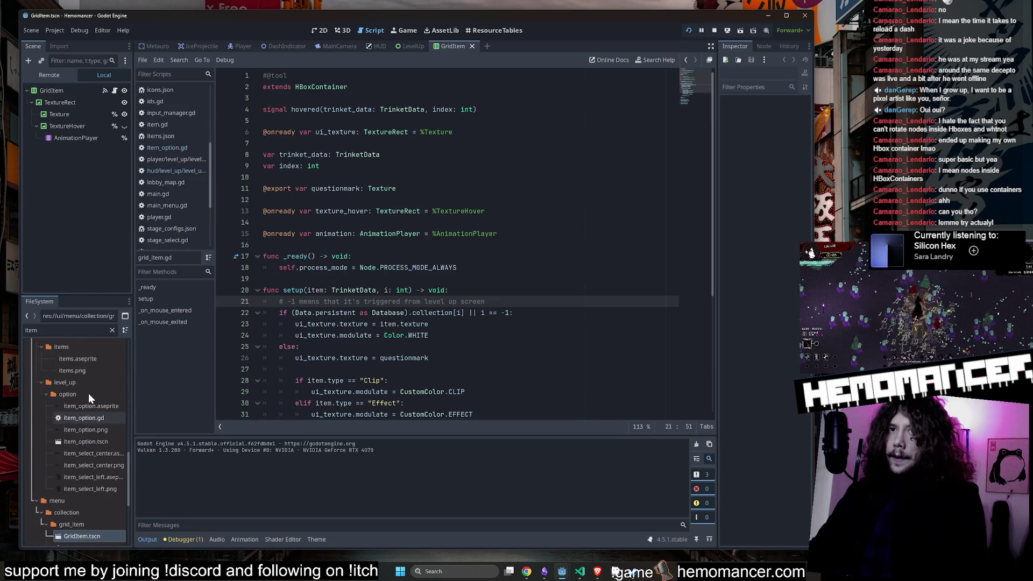
pyautogui.scroll(2, 93, 402)
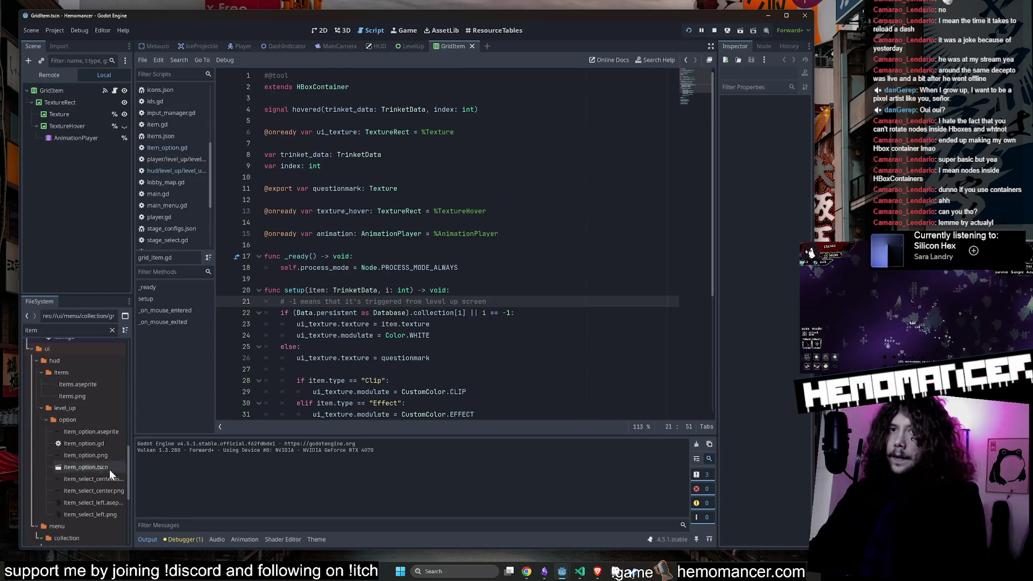
pyautogui.doubleClick(109, 468)
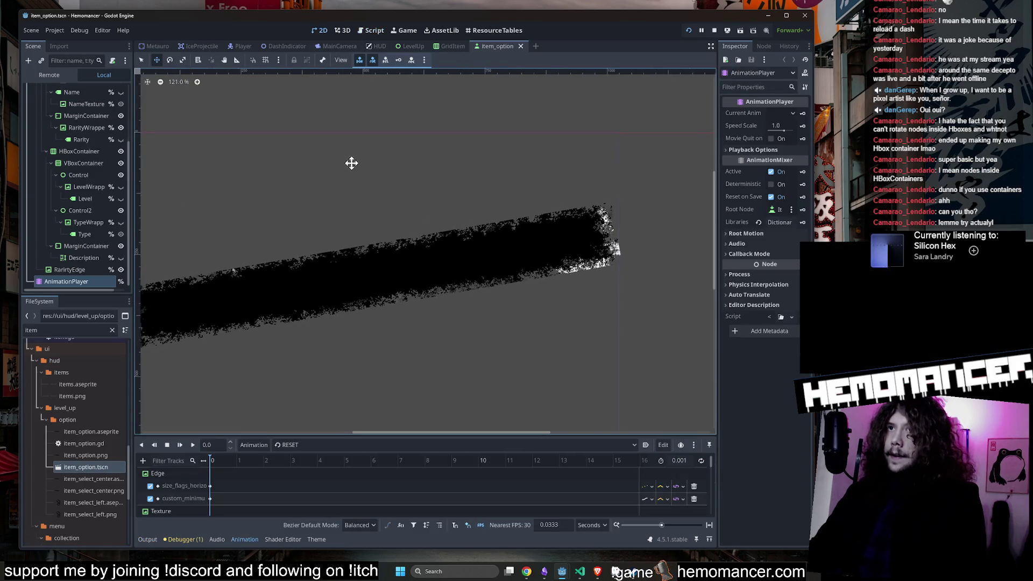
pyautogui.moveTo(352, 163)
pyautogui.mouseDown()
pyautogui.moveTo(528, 124)
pyautogui.moveTo(485, 128)
pyautogui.mouseUp()
# Step: Load the 'expand' animation on AnimationPlayer, play it, then stop to reset the card
pyautogui.scroll(2, 76, 201)
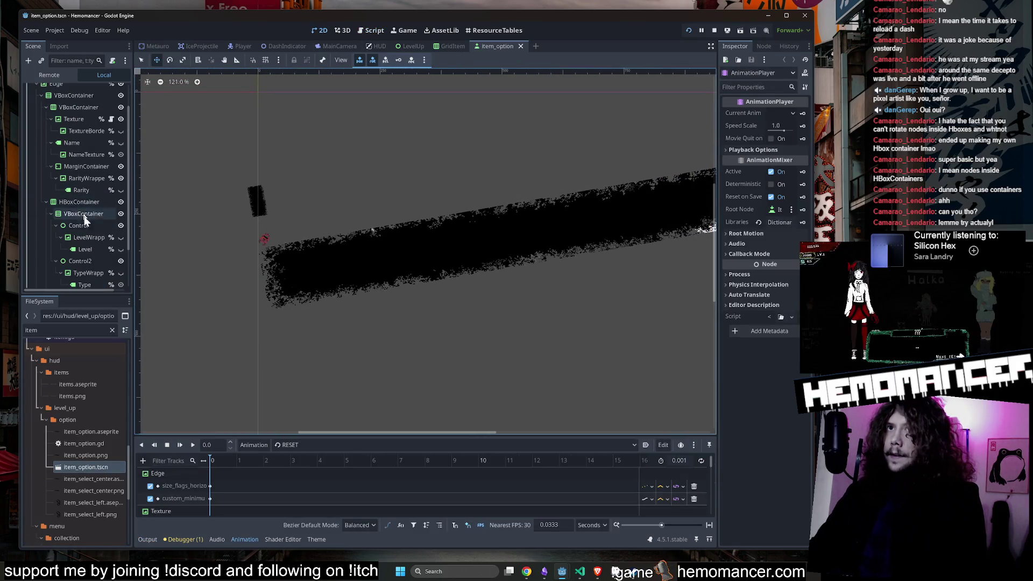
pyautogui.click(83, 214)
pyautogui.scroll(-2, 84, 199)
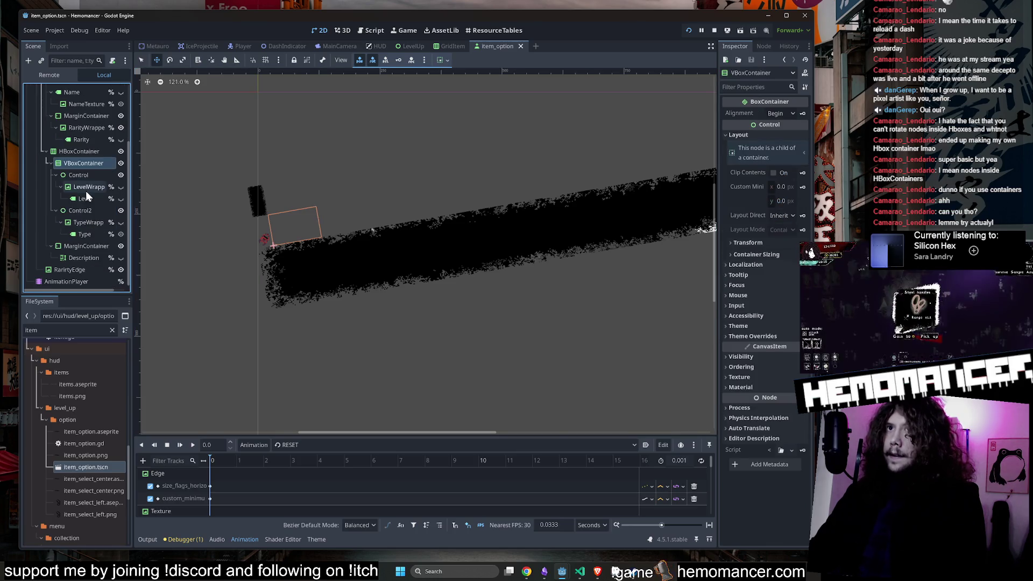
pyautogui.click(70, 280)
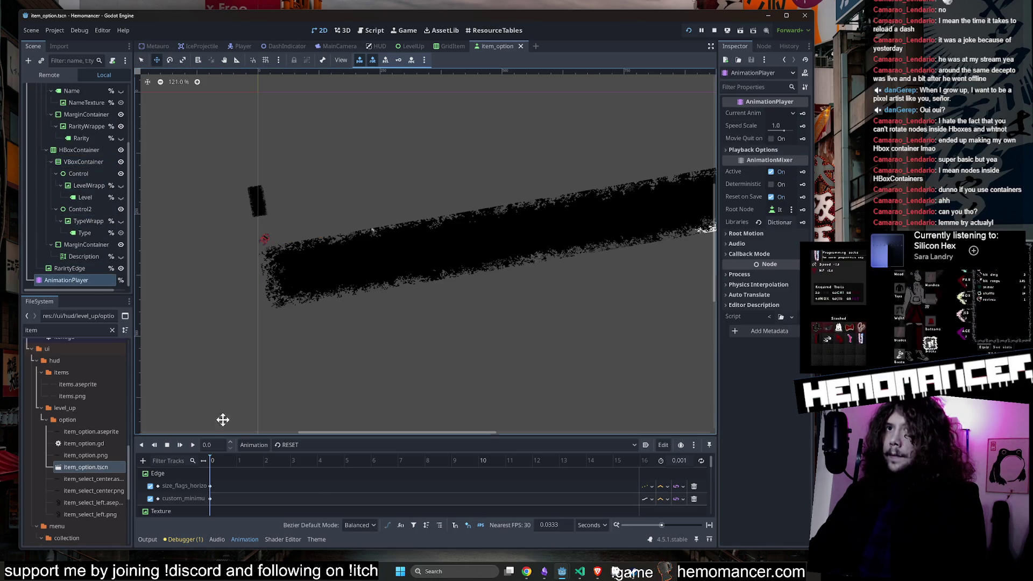
pyautogui.click(359, 447)
pyautogui.click(340, 469)
pyautogui.click(194, 446)
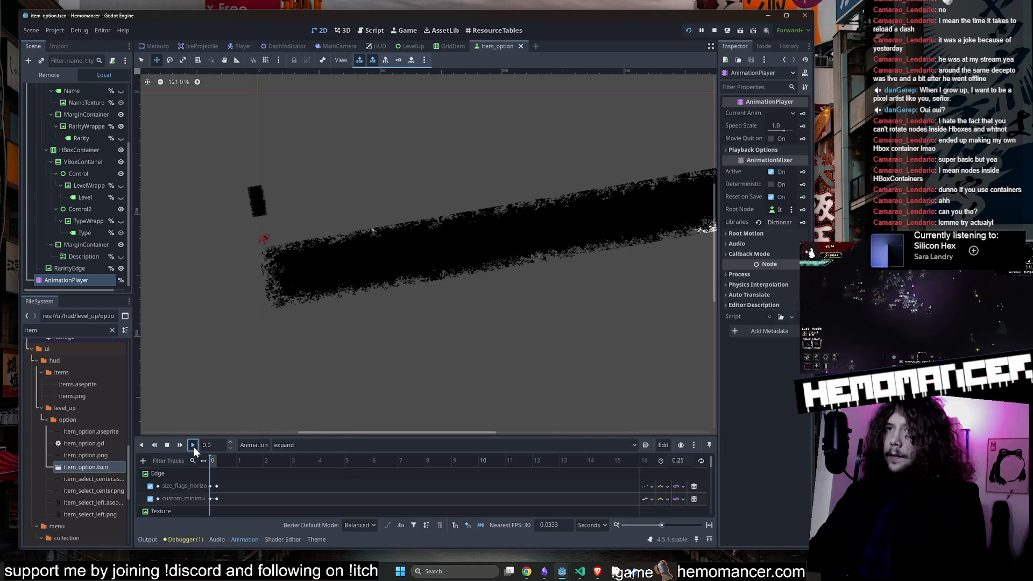
pyautogui.click(164, 446)
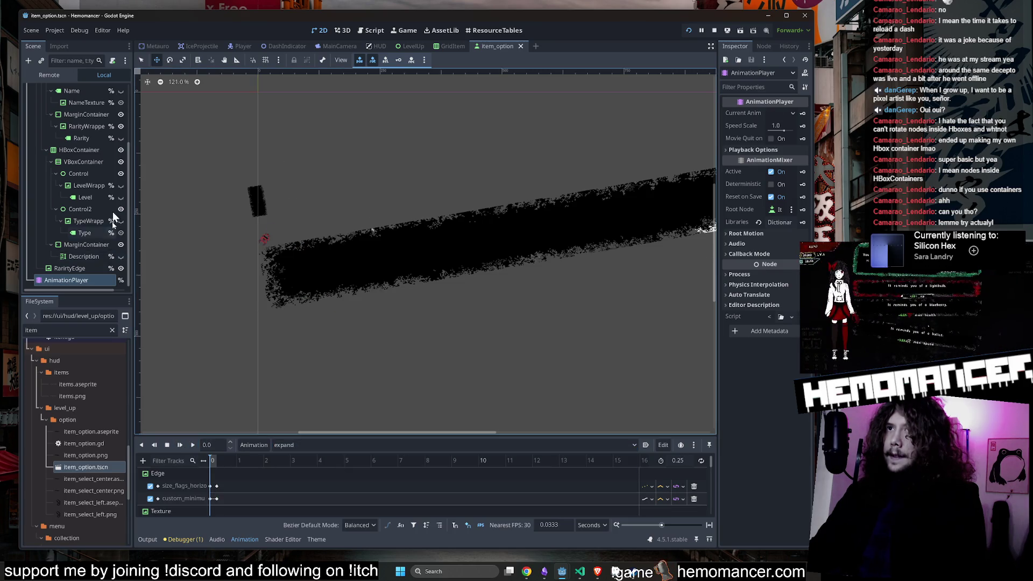
# Step: Inspect the VBoxContainer, Texture, Control and LevelWrapper nodes in the Scene tree
pyautogui.scroll(3, 100, 161)
pyautogui.click(82, 137)
pyautogui.click(77, 150)
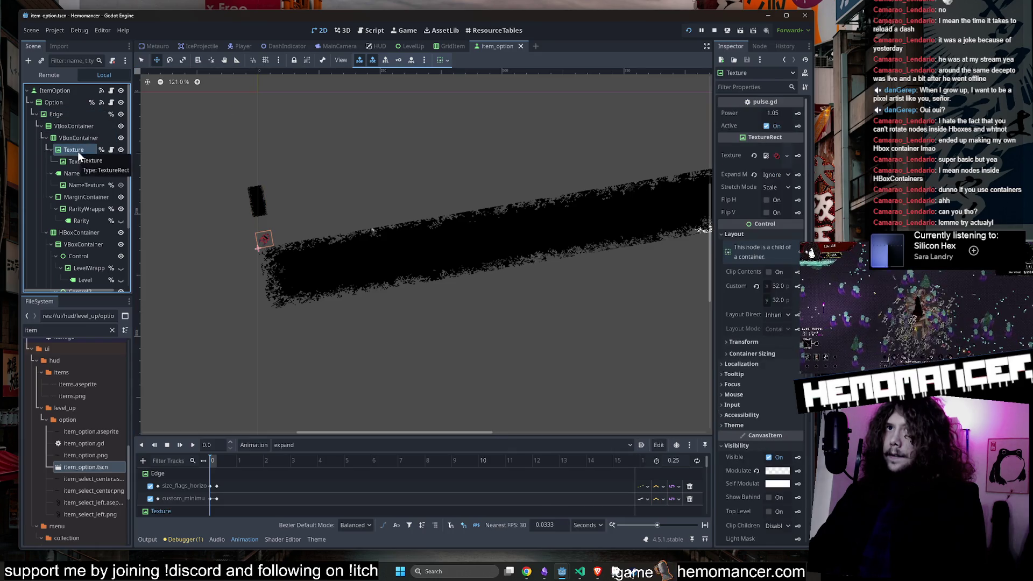
pyautogui.click(78, 132)
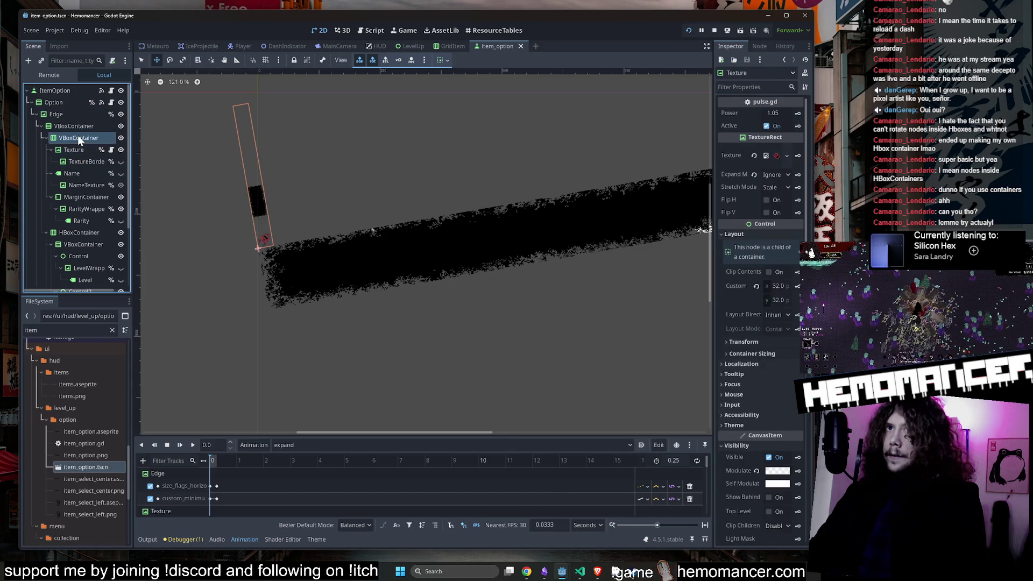
pyautogui.scroll(-3, 70, 192)
pyautogui.click(83, 175)
pyautogui.click(79, 182)
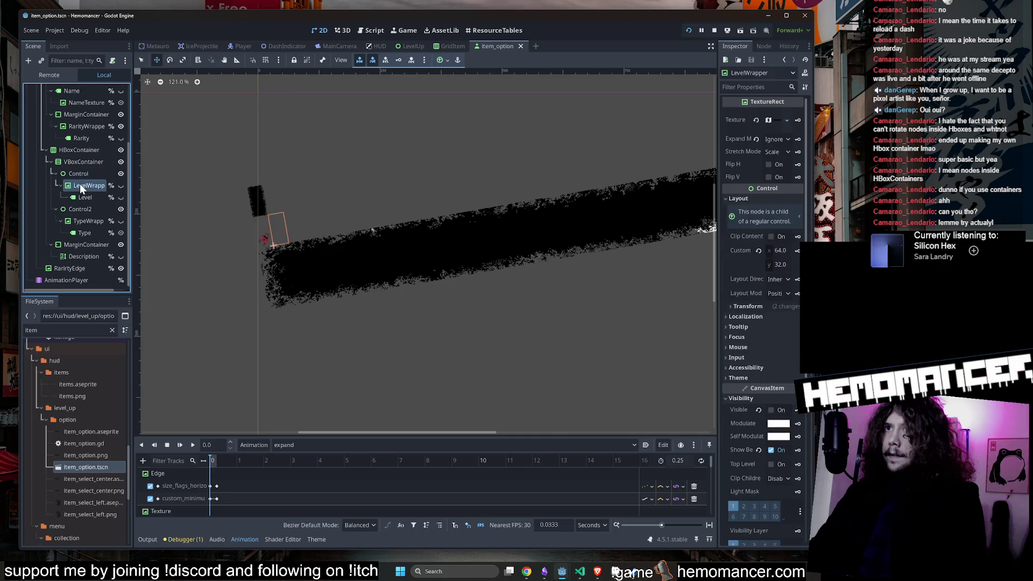
pyautogui.click(80, 173)
pyautogui.scroll(3, 207, 208)
pyautogui.scroll(10, 207, 208)
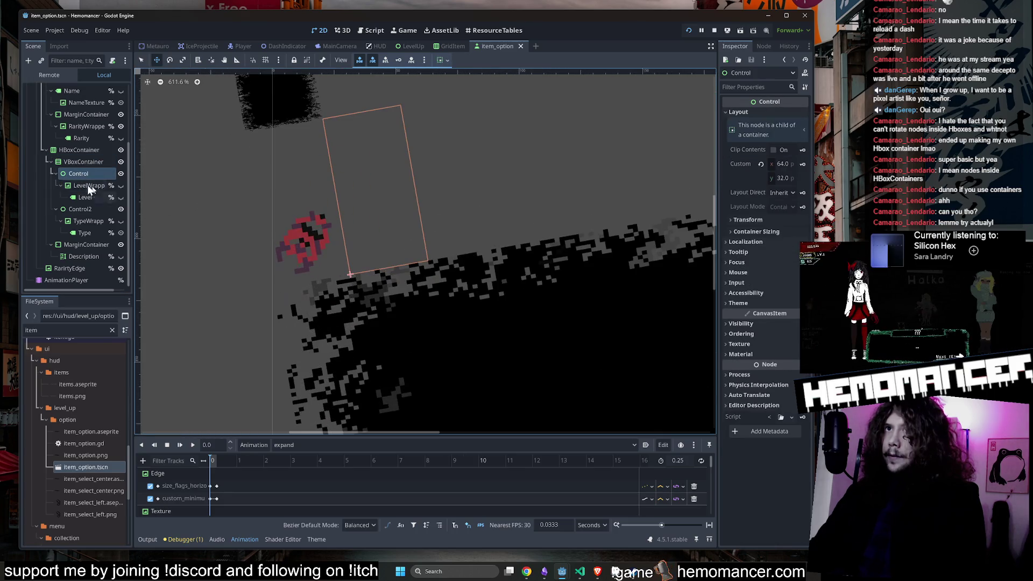
# Step: With the Rotate tool active, inspect Control2, LevelWrapper and the Level label node
pyautogui.click(171, 60)
pyautogui.click(445, 130)
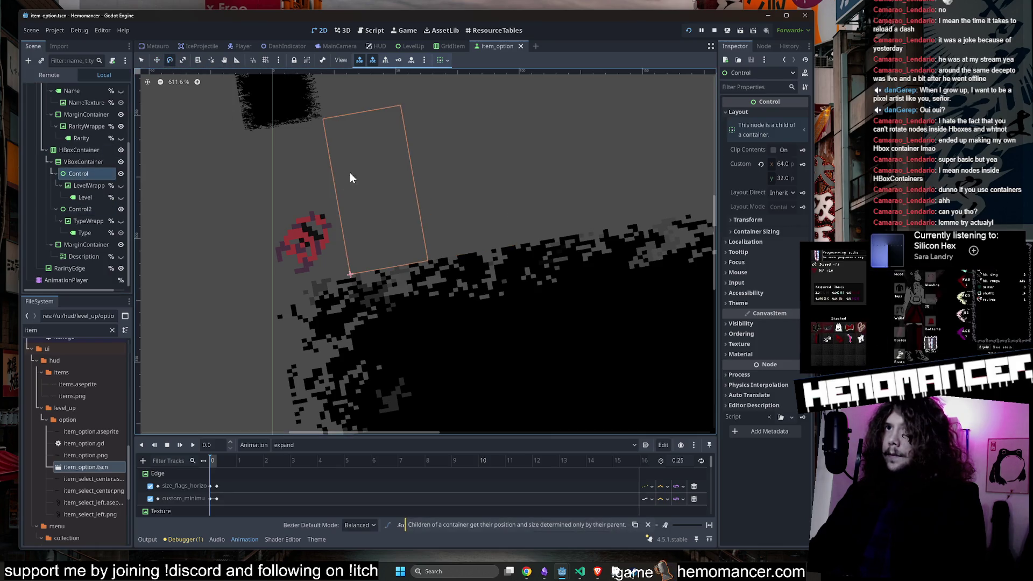
pyautogui.click(442, 139)
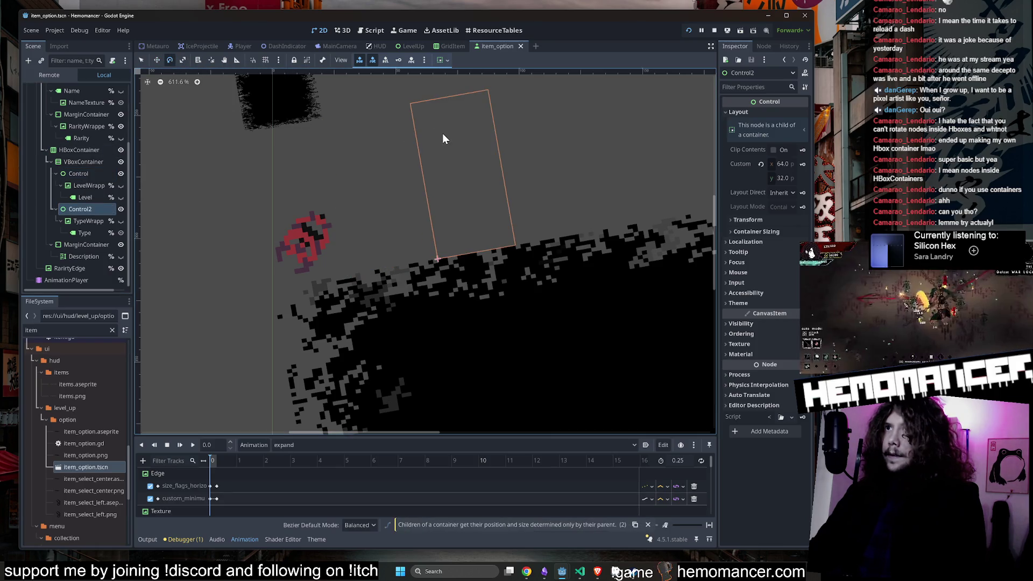
pyautogui.click(84, 185)
pyautogui.click(452, 178)
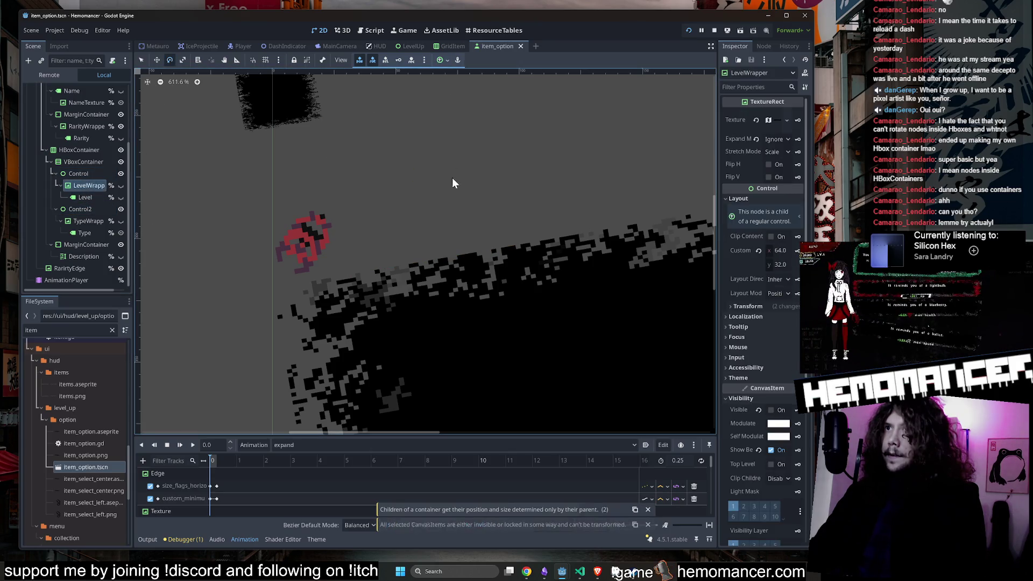
pyautogui.scroll(-6, 396, 159)
pyautogui.click(85, 198)
pyautogui.moveTo(366, 195); pyautogui.dragTo(276, 218)
pyautogui.scroll(3, 82, 170)
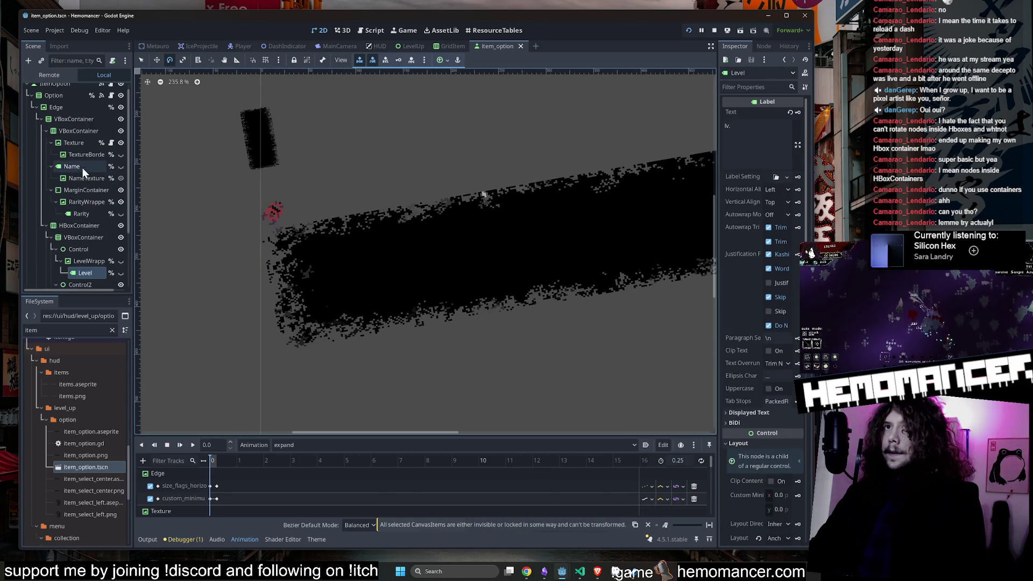
pyautogui.scroll(-2, 196, 172)
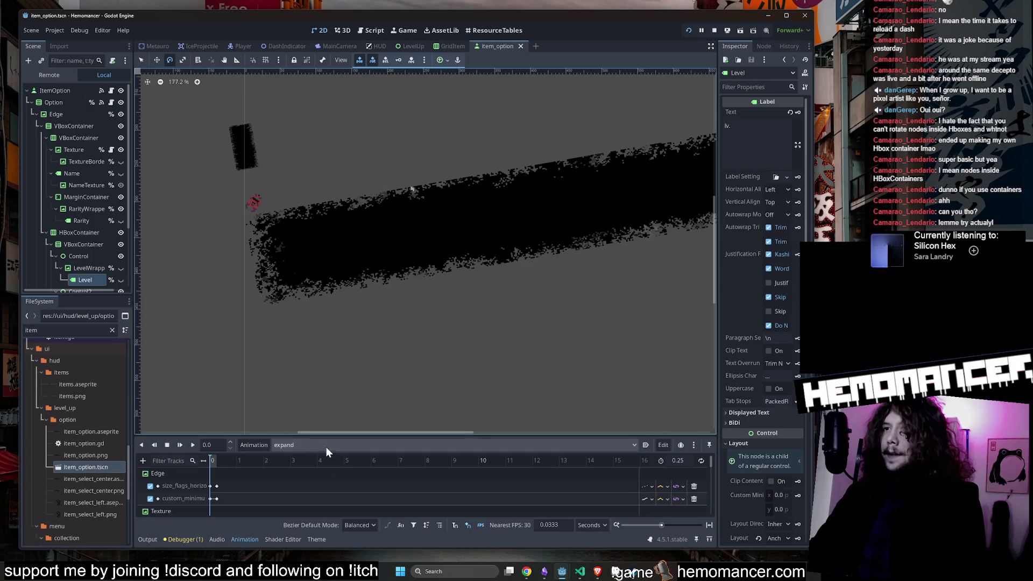
# Step: Replay the expand animation and collapse the tree down to the Edge node
pyautogui.click(190, 446)
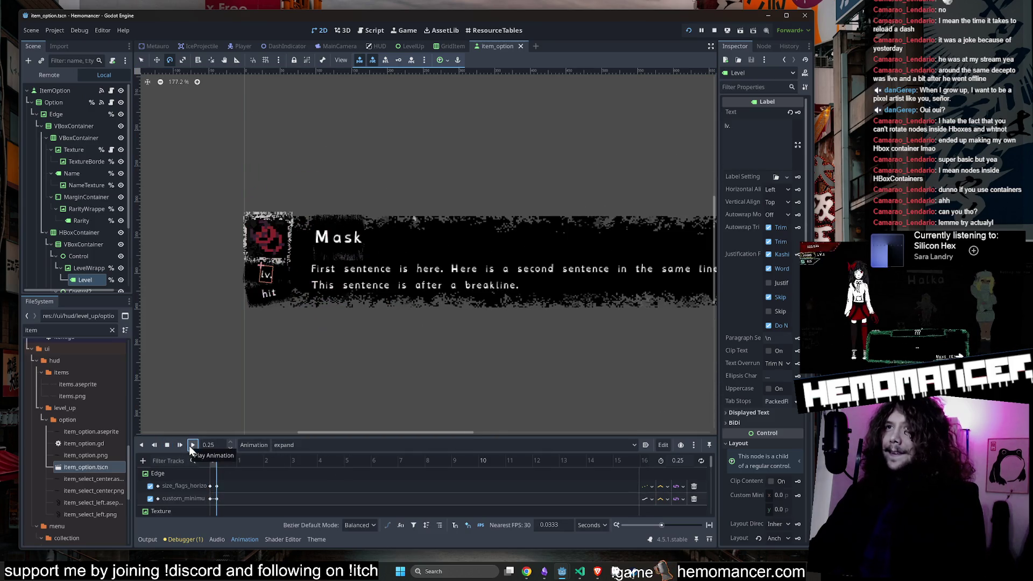
pyautogui.scroll(4, 245, 241)
pyautogui.scroll(-6, 316, 254)
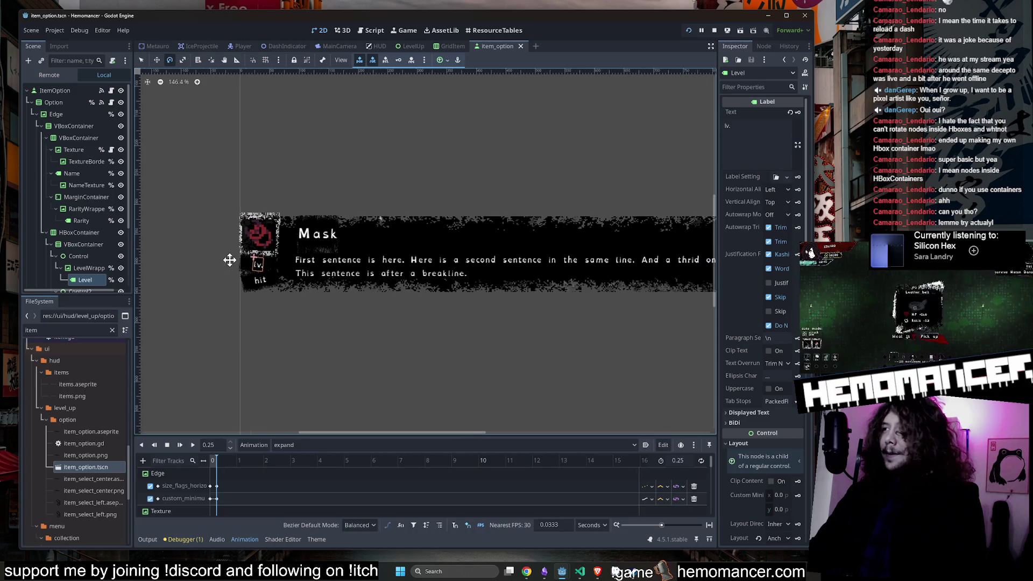
pyautogui.click(47, 137)
pyautogui.click(48, 114)
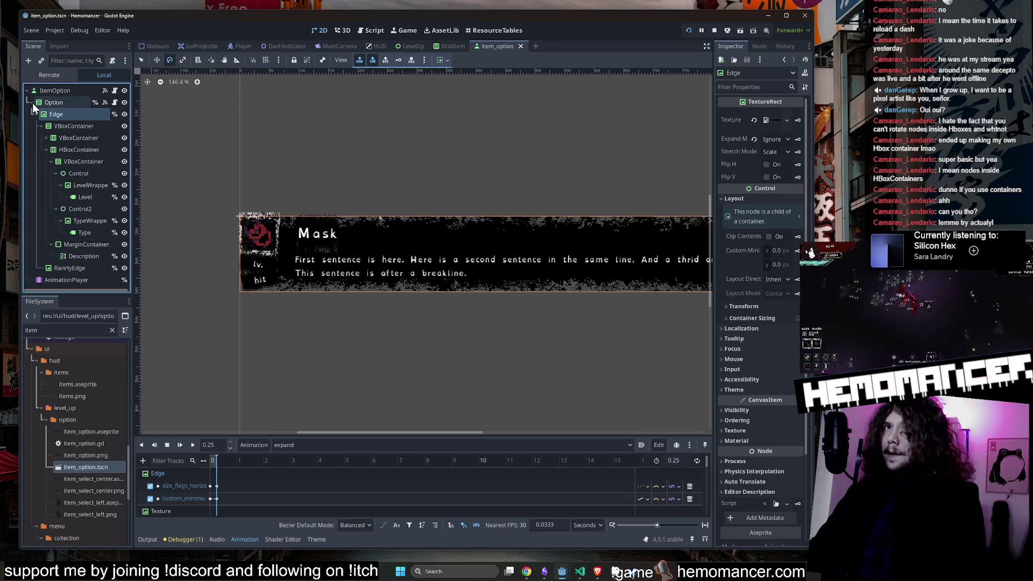
pyautogui.click(35, 114)
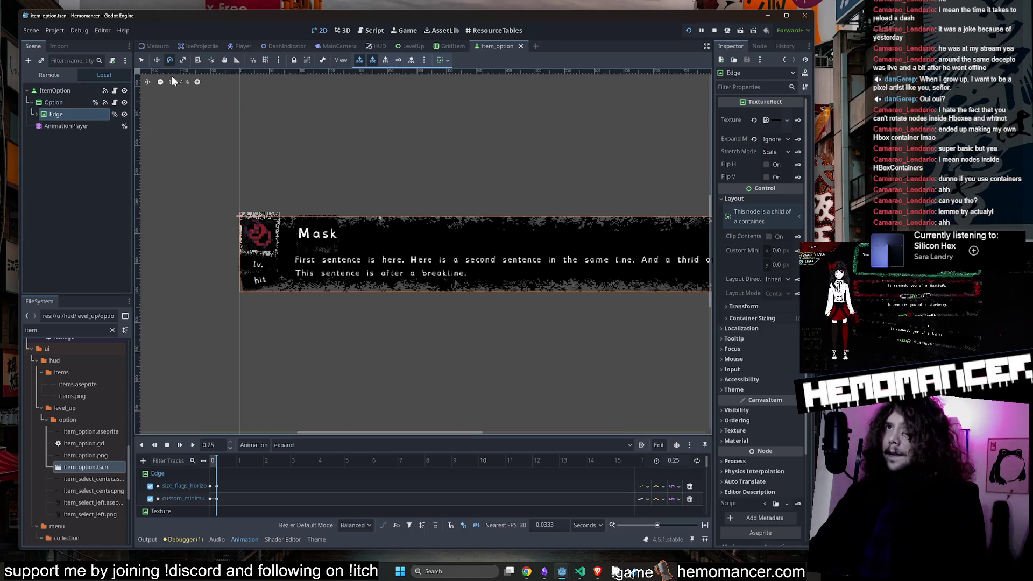
# Step: Try tilting the outer VBoxContainer under Edge, then reset its rotation to 0
pyautogui.click(169, 61)
pyautogui.click(381, 150)
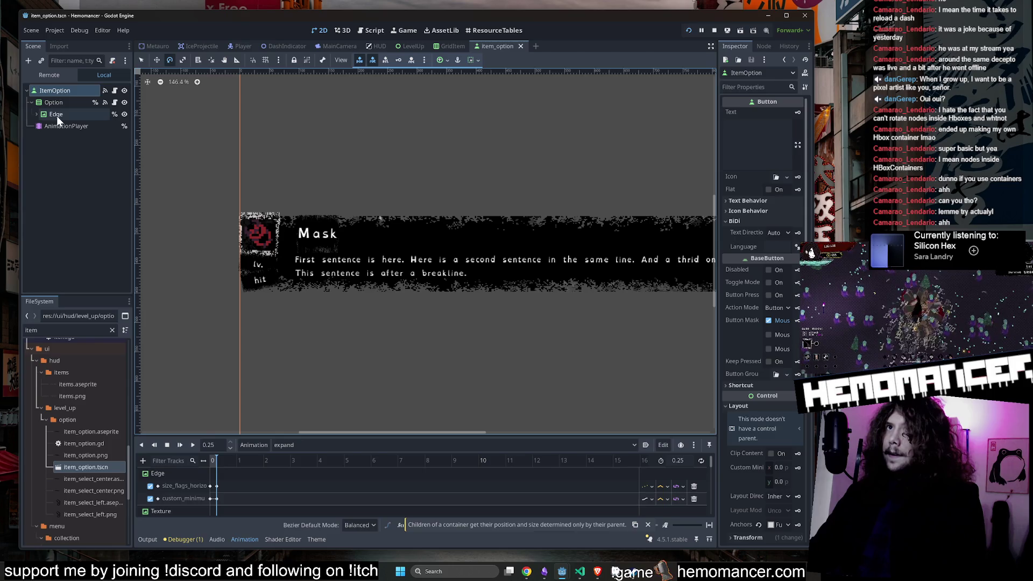
pyautogui.click(430, 231)
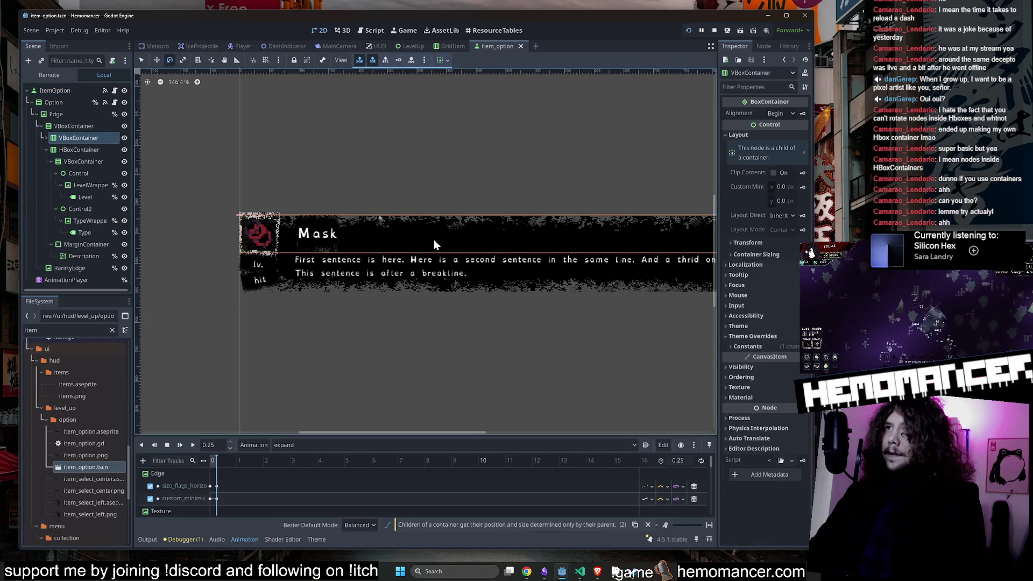
pyautogui.click(41, 126)
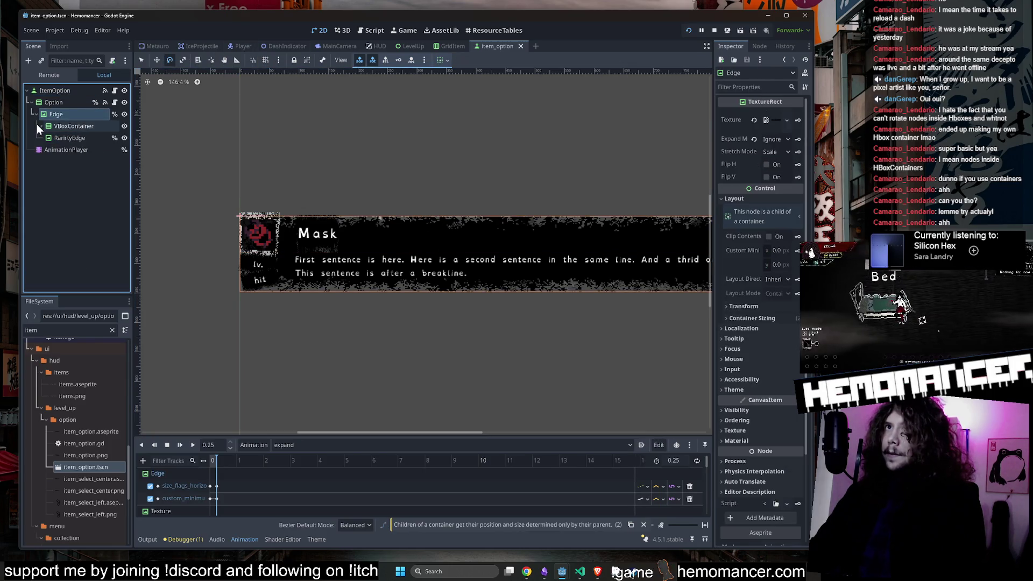
pyautogui.click(73, 126)
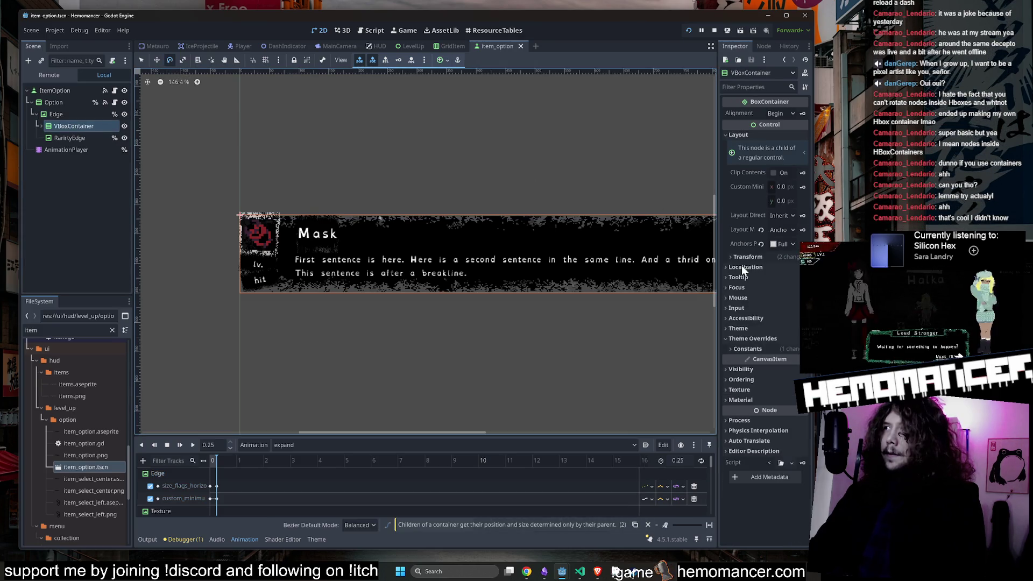
pyautogui.click(766, 256)
pyautogui.moveTo(774, 328); pyautogui.dragTo(766, 327)
pyautogui.click(790, 330)
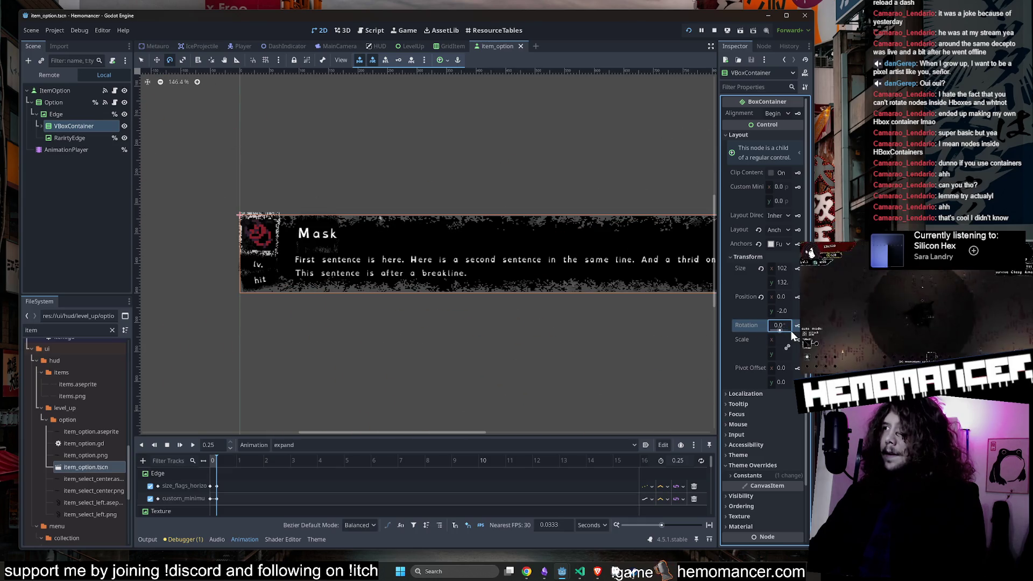
# Step: Review the Edge node's transform properties in the Inspector
pyautogui.click(56, 114)
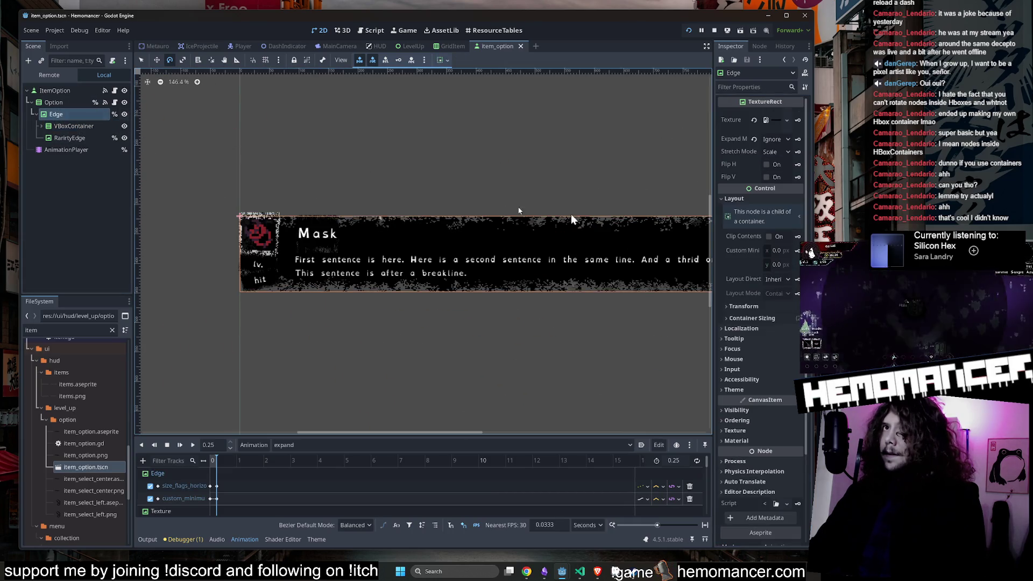
pyautogui.click(750, 306)
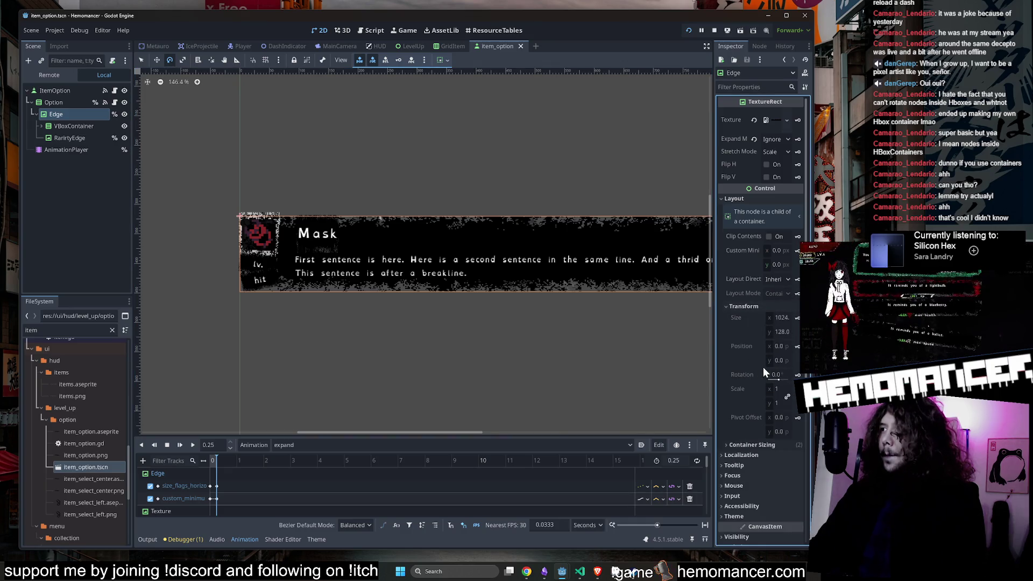
pyautogui.click(64, 126)
pyautogui.click(63, 112)
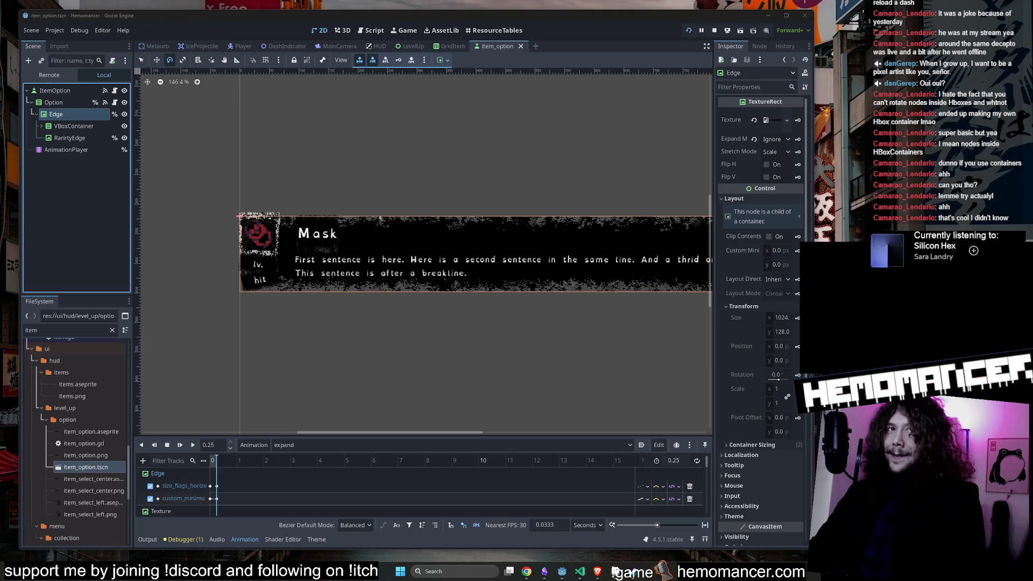
pyautogui.scroll(-3, 451, 396)
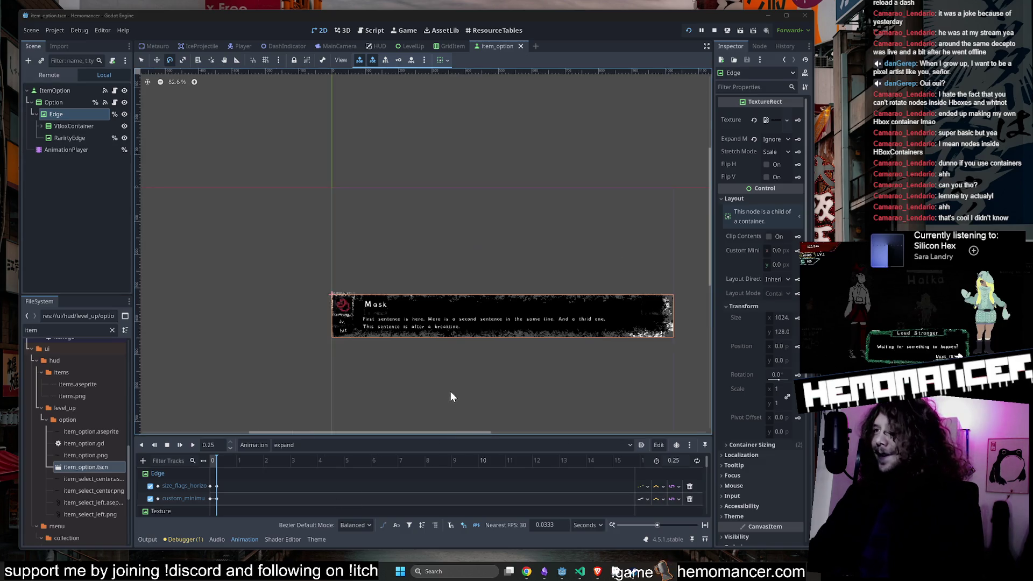
pyautogui.scroll(2, 253, 310)
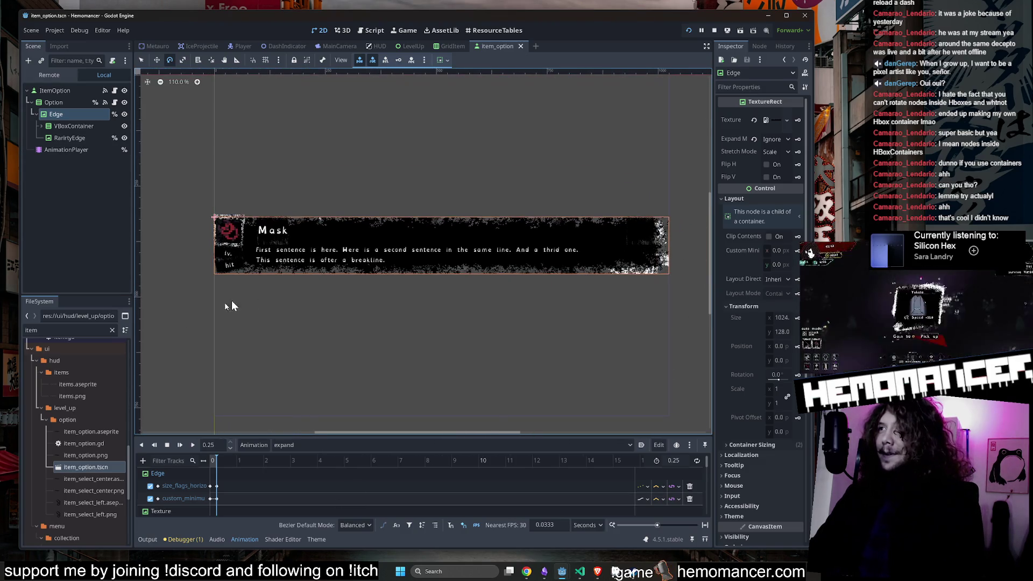
pyautogui.scroll(1, 380, 264)
pyautogui.scroll(-1, 376, 298)
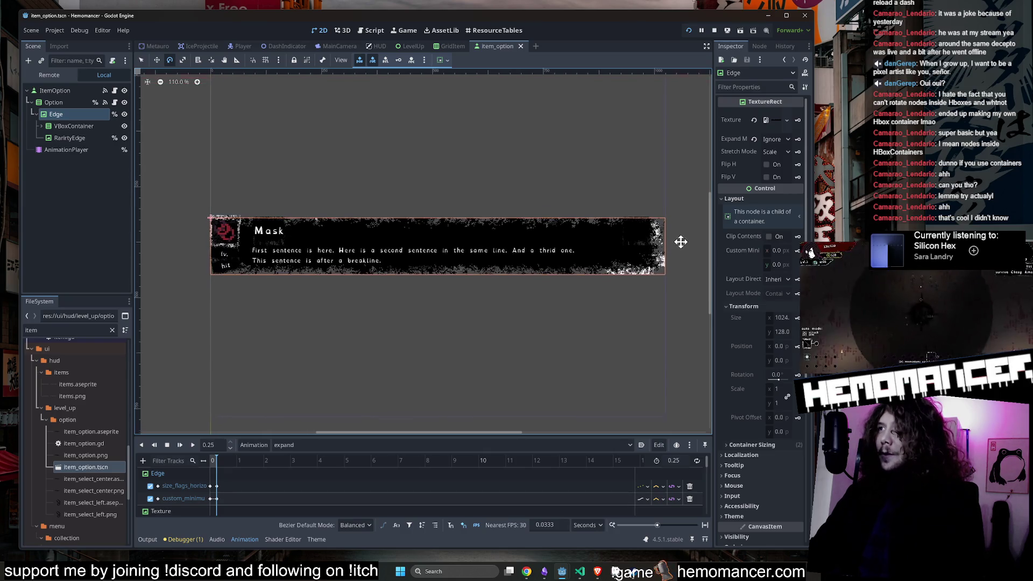
pyautogui.scroll(2, 470, 257)
# Step: Expand the VBoxContainer under Edge to inspect the inner VBoxContainer and level Control, then collapse it
pyautogui.click(74, 125)
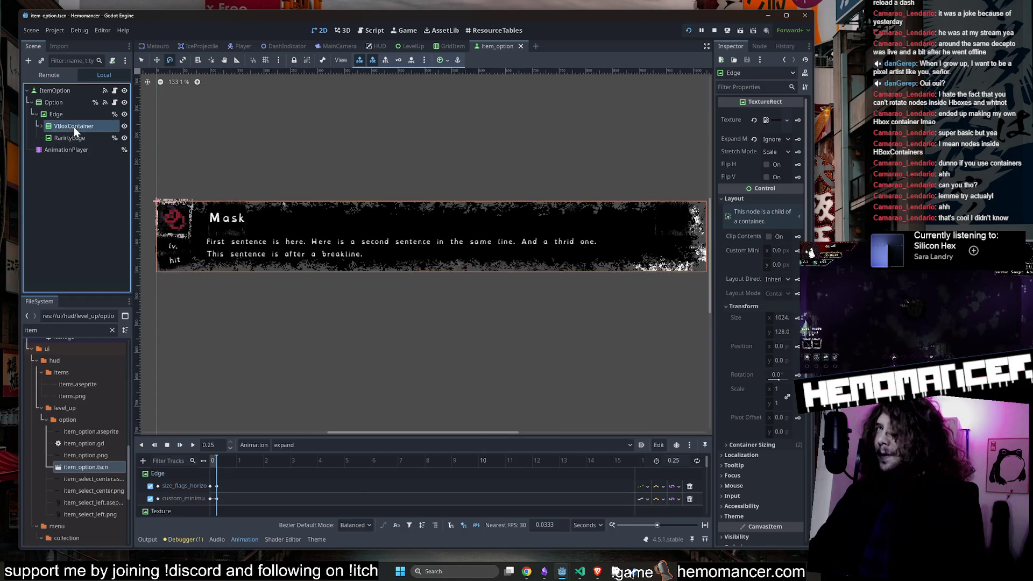
pyautogui.click(39, 126)
pyautogui.click(45, 137)
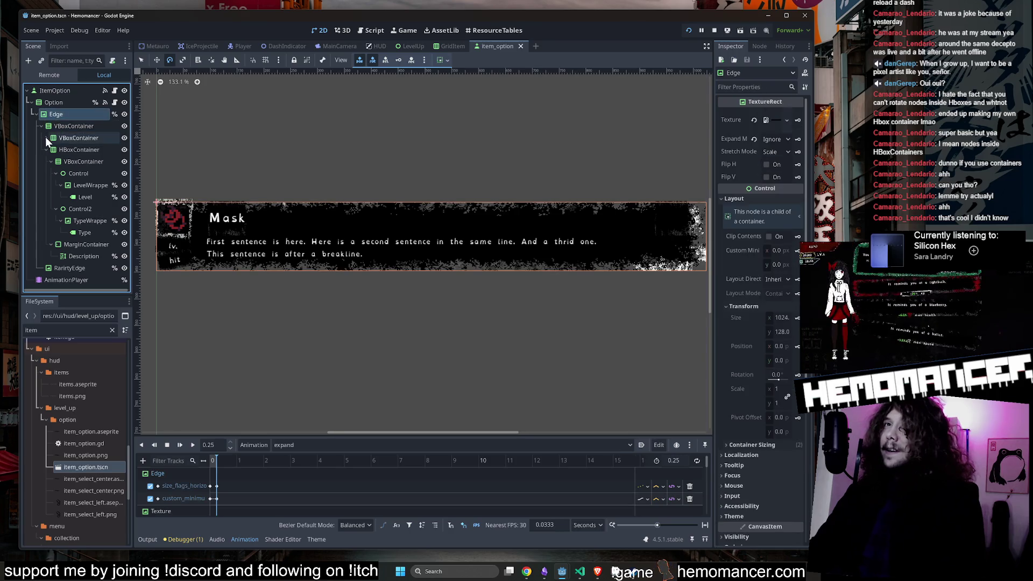
pyautogui.click(66, 162)
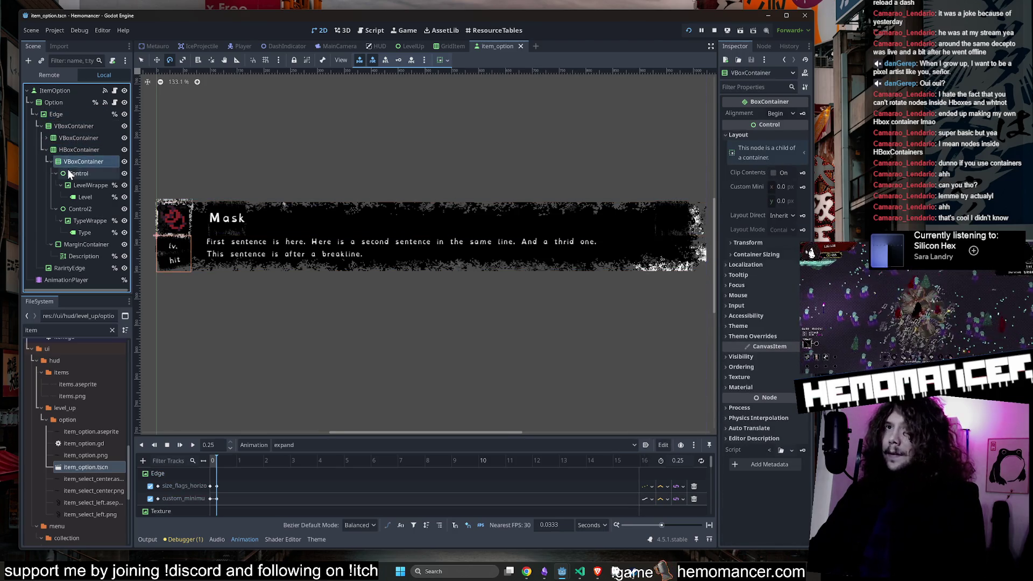
pyautogui.click(70, 174)
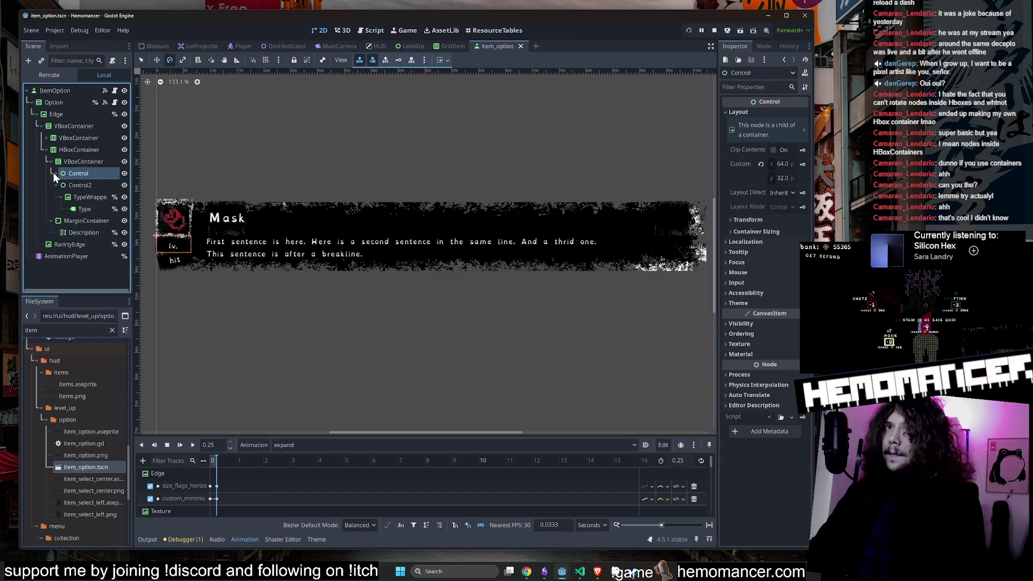
pyautogui.click(50, 162)
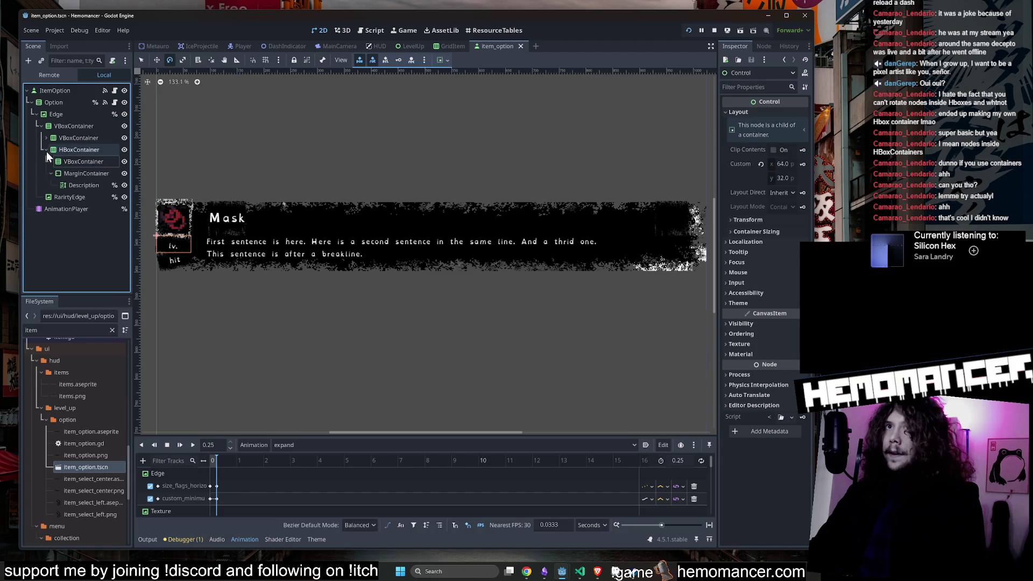
pyautogui.click(47, 150)
pyautogui.click(56, 114)
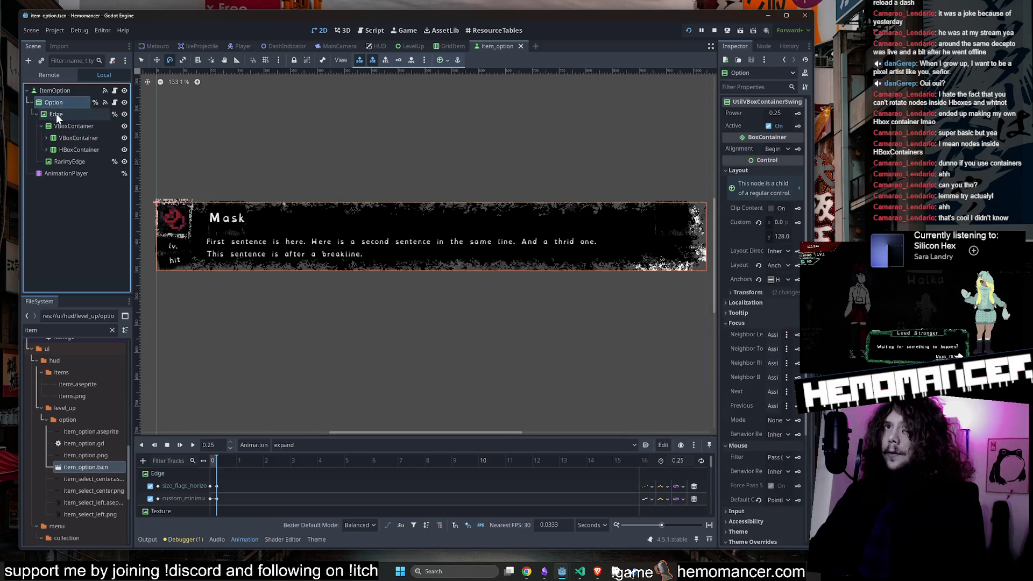
pyautogui.click(35, 115)
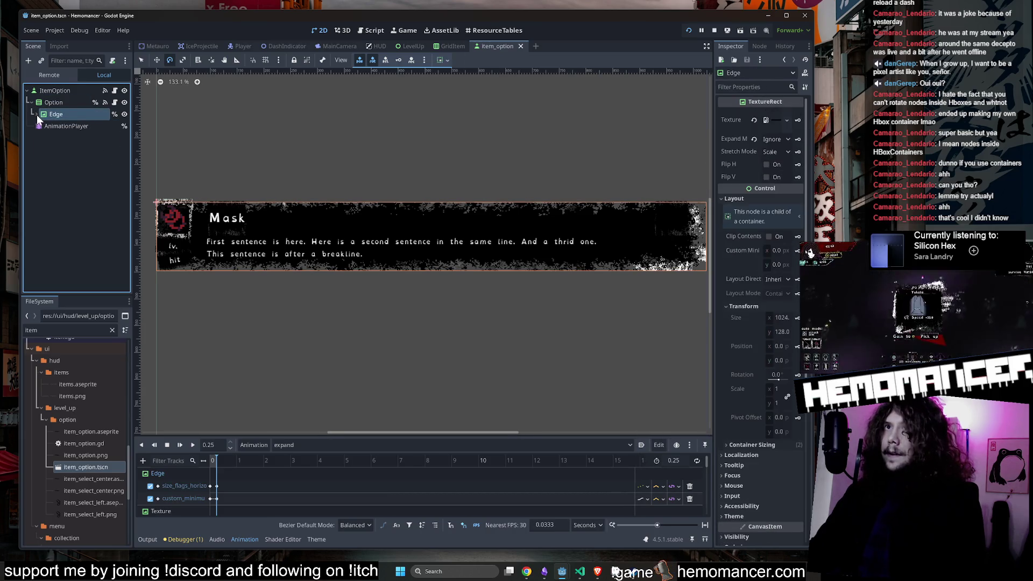
pyautogui.click(36, 115)
pyautogui.click(59, 136)
# Step: Trial-rotate the icon's TextureBorder around its pivot, then undo the rotation
pyautogui.click(50, 150)
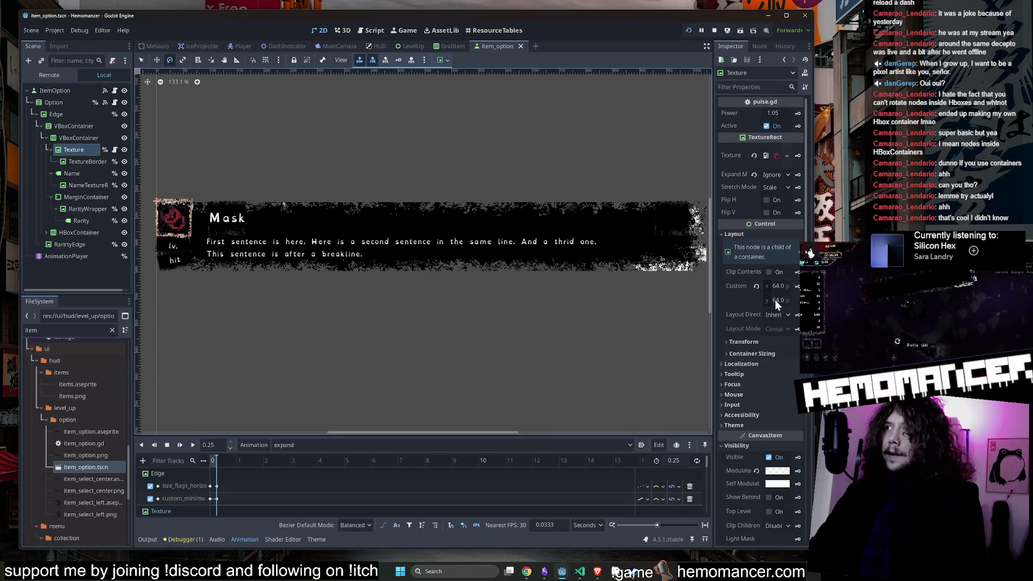
pyautogui.click(757, 341)
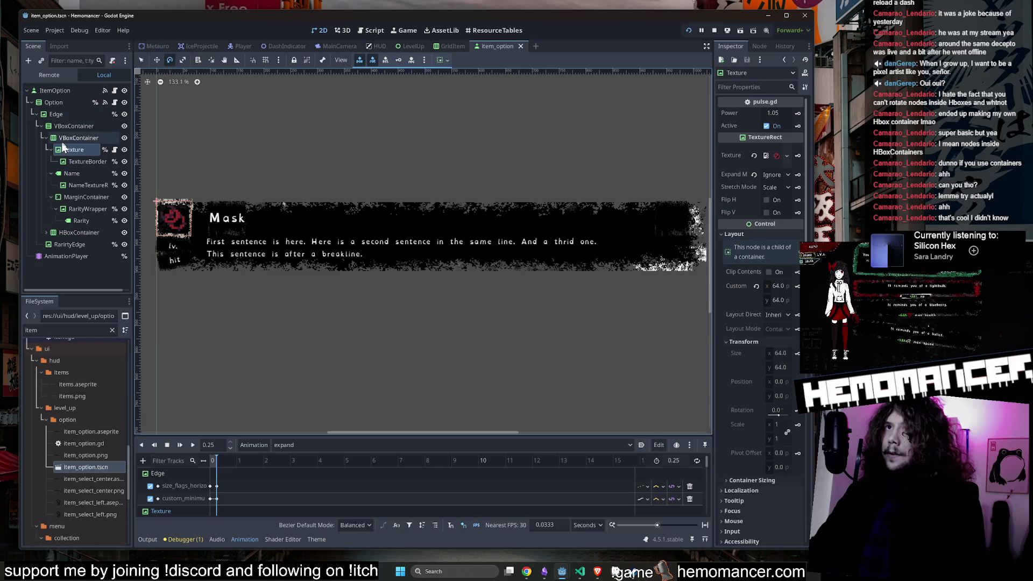
pyautogui.click(79, 160)
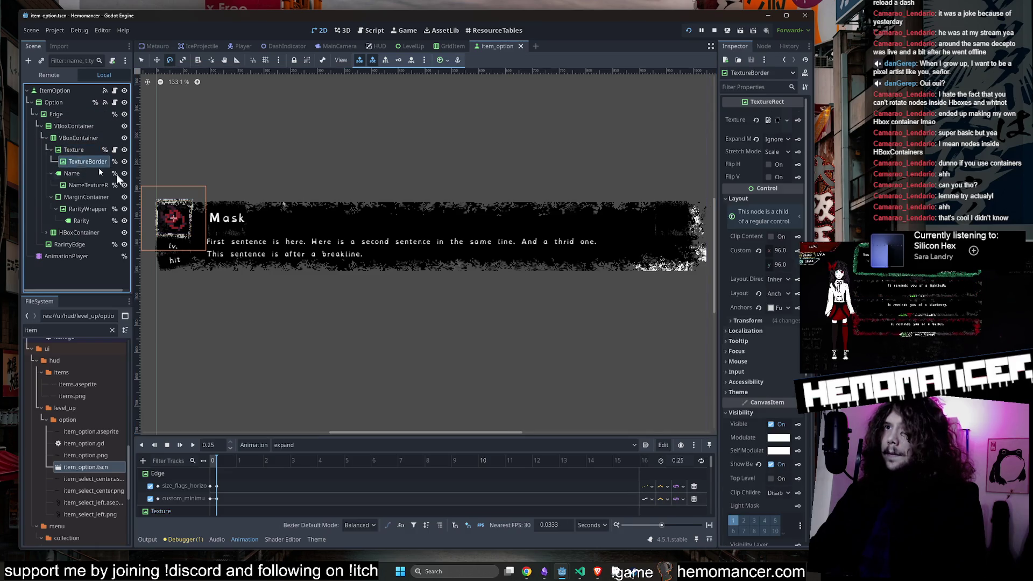
pyautogui.click(766, 323)
pyautogui.scroll(4, 323, 124)
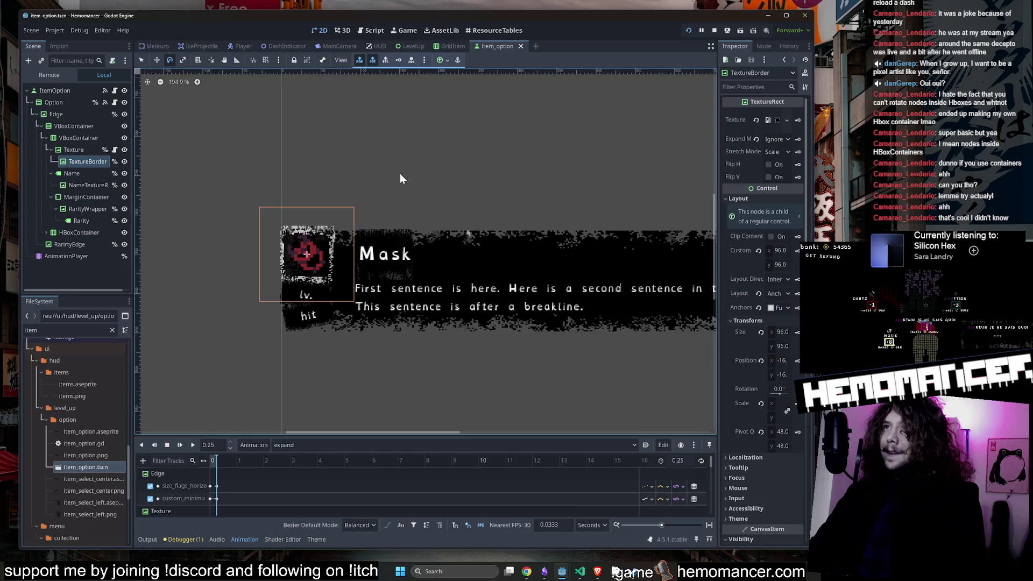
pyautogui.moveTo(447, 122)
pyautogui.mouseDown()
pyautogui.moveTo(300, 127)
pyautogui.moveTo(192, 237)
pyautogui.moveTo(482, 245)
pyautogui.moveTo(550, 200)
pyautogui.moveTo(518, 175)
pyautogui.mouseUp()
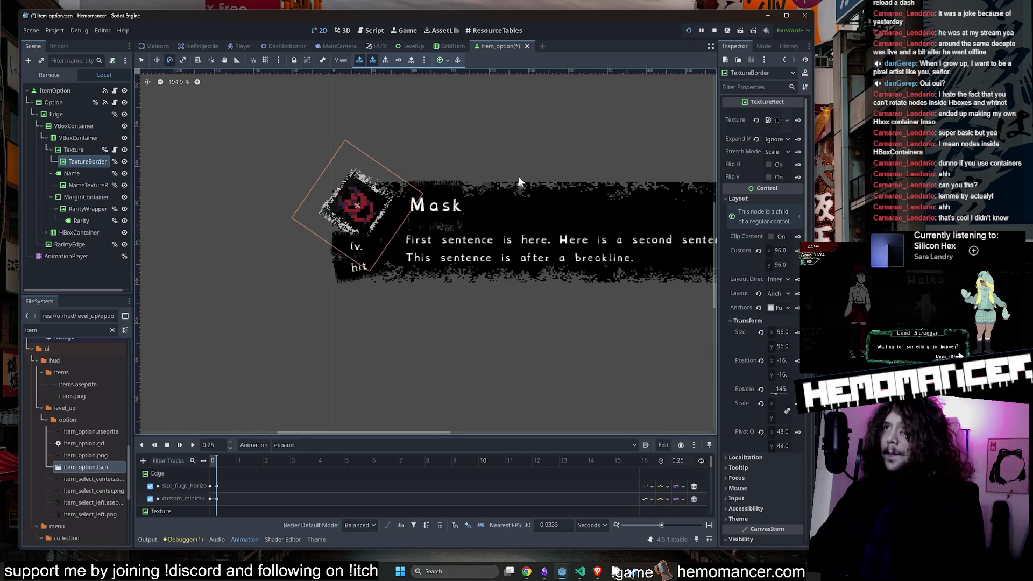
pyautogui.hotkey('ctrl', 'z')
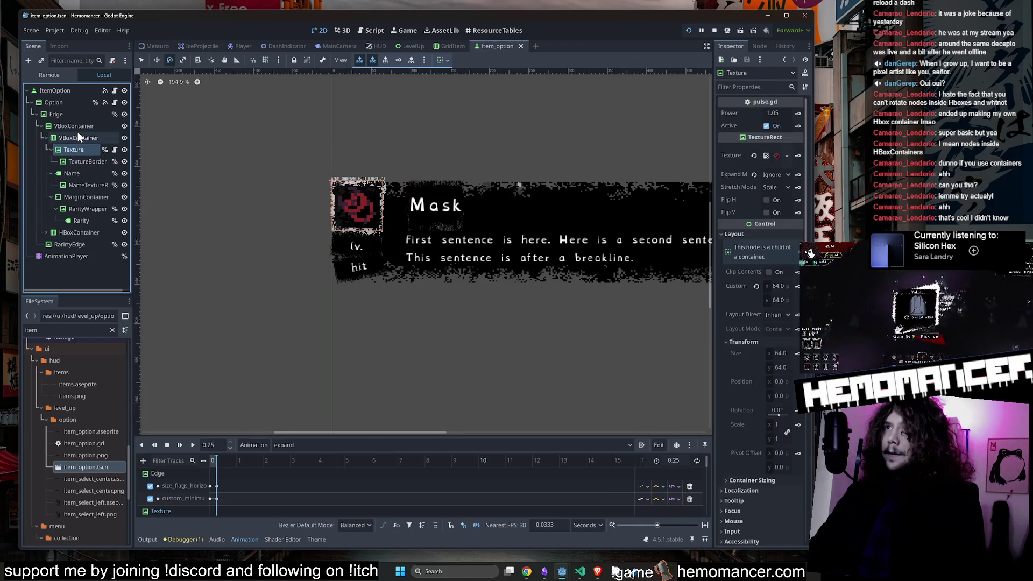
# Step: Collapse the Option node and save the item_option scene
pyautogui.click(77, 129)
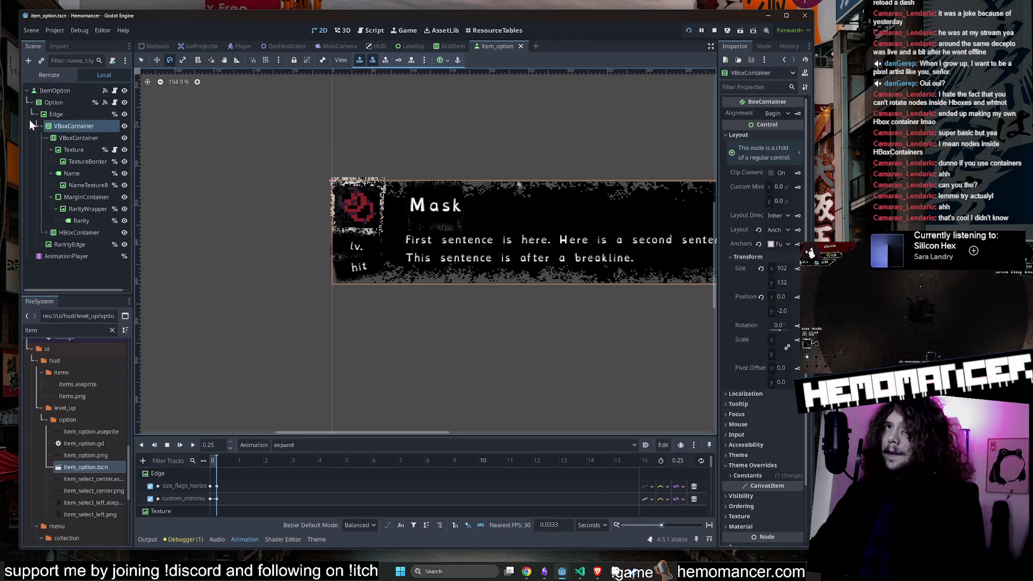
pyautogui.click(31, 103)
pyautogui.hotkey('ctrl', 's')
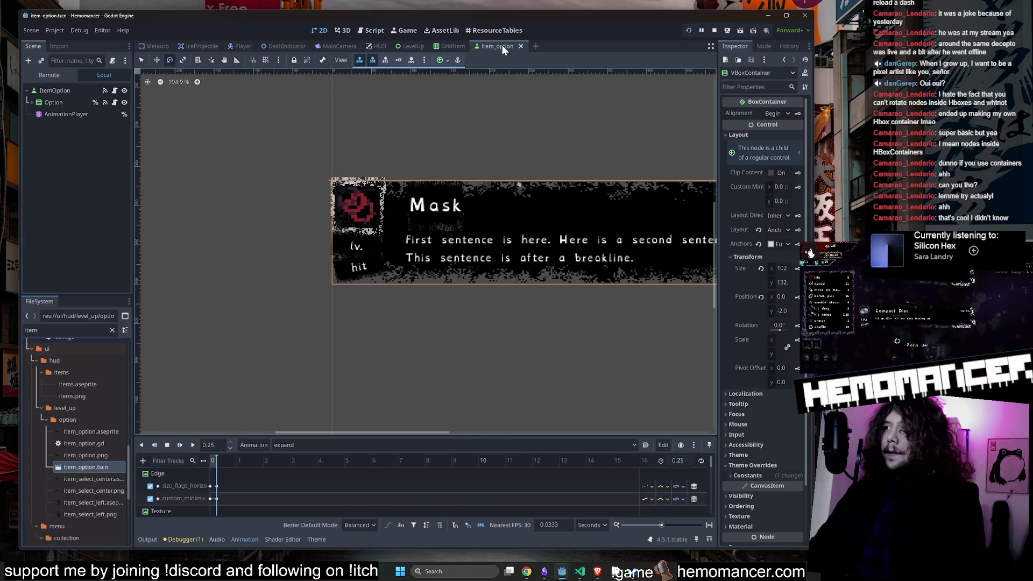
# Step: Close the item_option, GridItem and LevelUp tabs and select DashCount in the HUD
pyautogui.middleClick(502, 46)
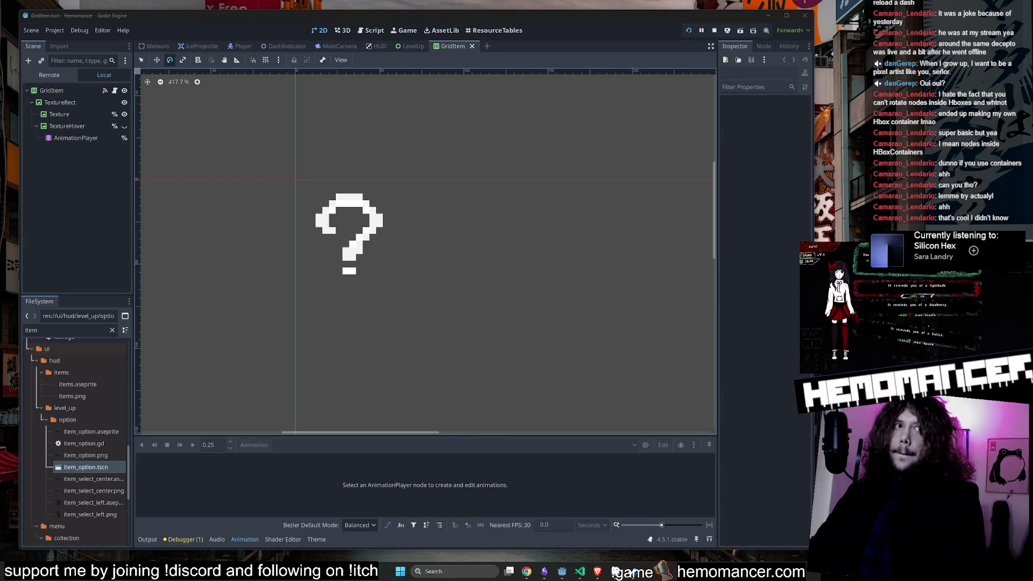
pyautogui.middleClick(447, 46)
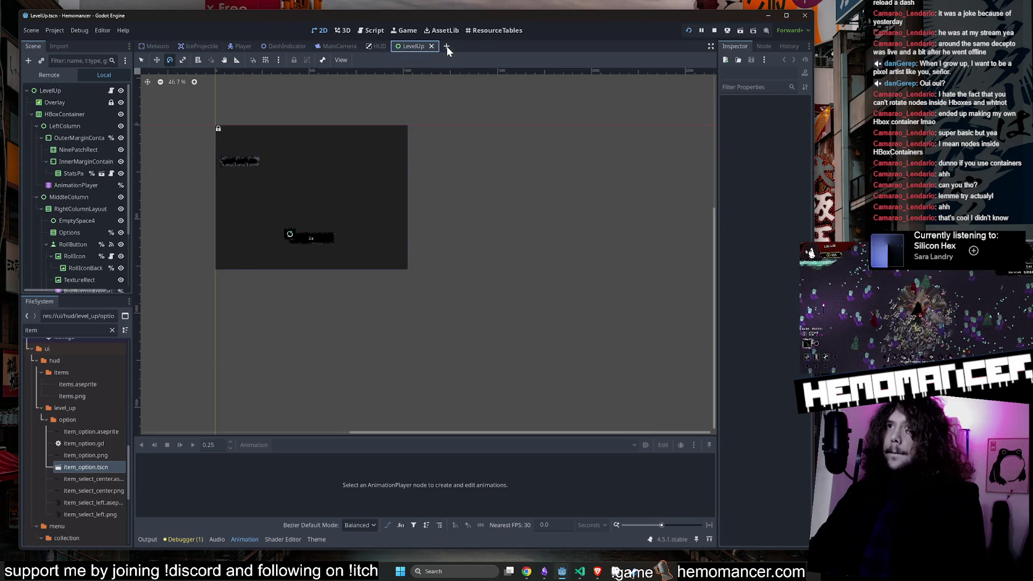
pyautogui.middleClick(414, 47)
pyautogui.click(67, 245)
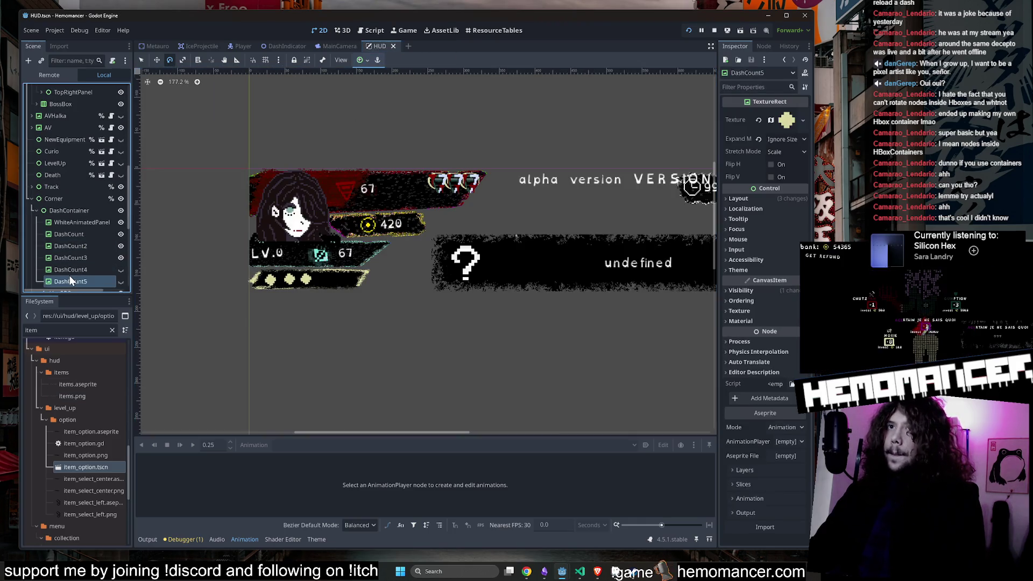
pyautogui.scroll(2, 146, 267)
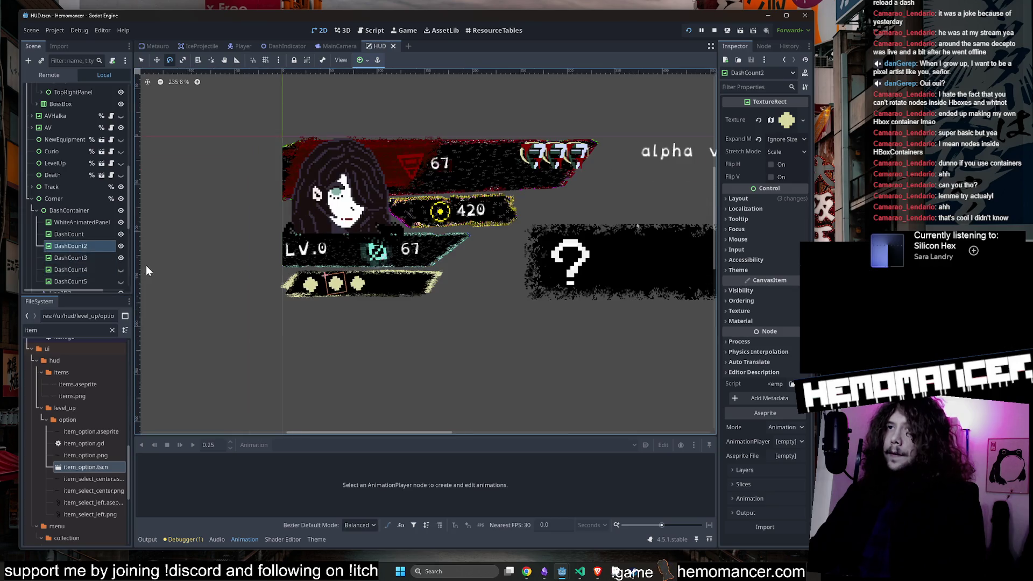
pyautogui.click(71, 231)
# Step: Shrink the first dash diamond and nudge it a few pixels down-right with the Move tool
pyautogui.scroll(5, 312, 267)
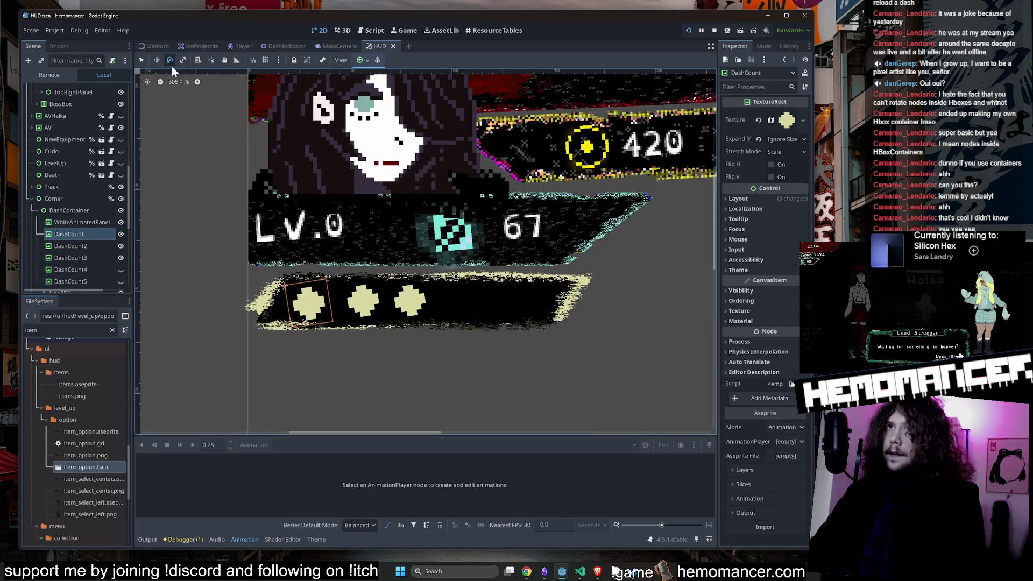
pyautogui.scroll(3, 285, 273)
pyautogui.moveTo(357, 348); pyautogui.dragTo(328, 326)
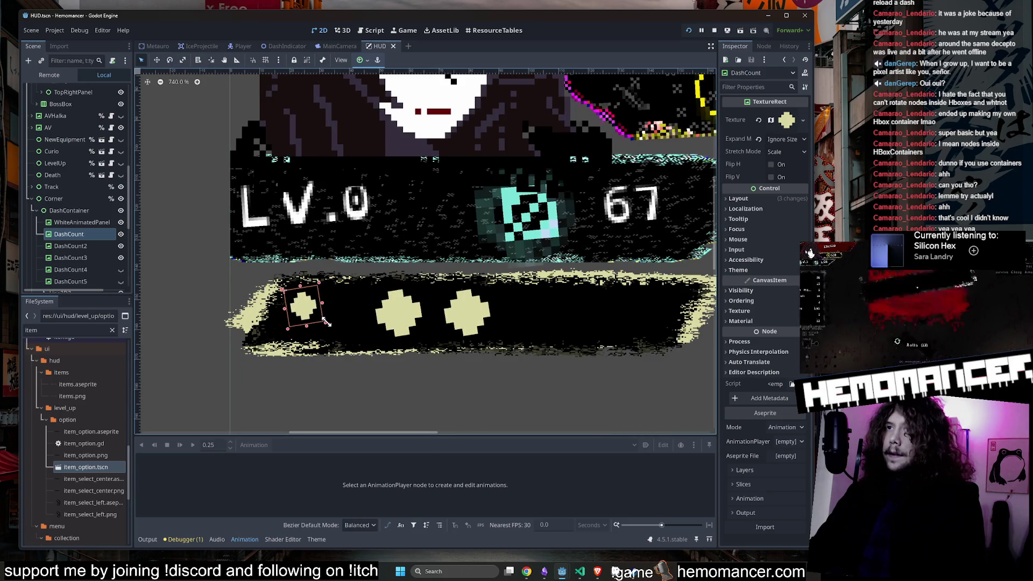
pyautogui.click(156, 60)
pyautogui.moveTo(357, 243); pyautogui.dragTo(372, 255)
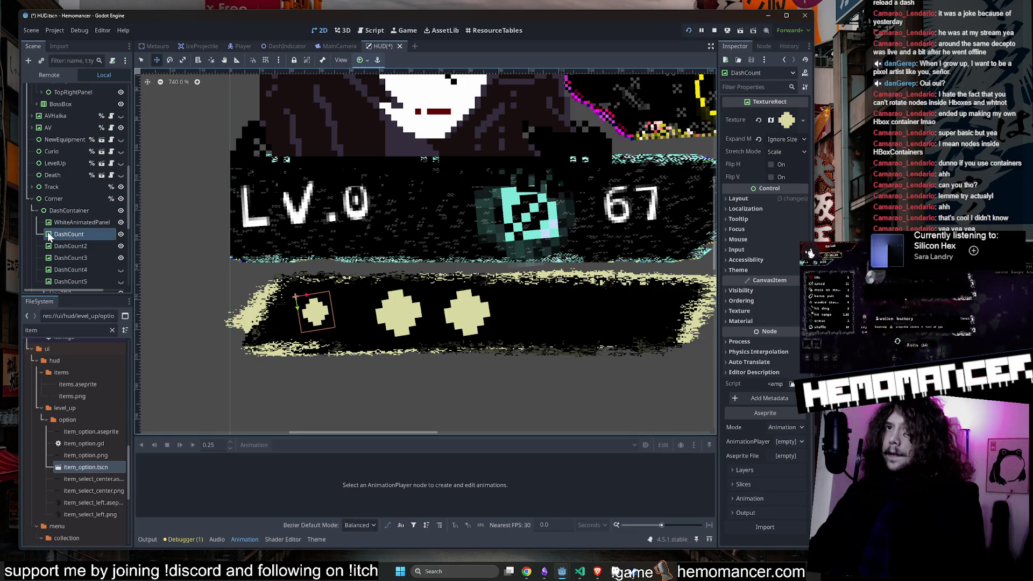
# Step: Delete the DashCount2 and DashCount3 nodes
pyautogui.click(63, 246)
pyautogui.press('Delete')
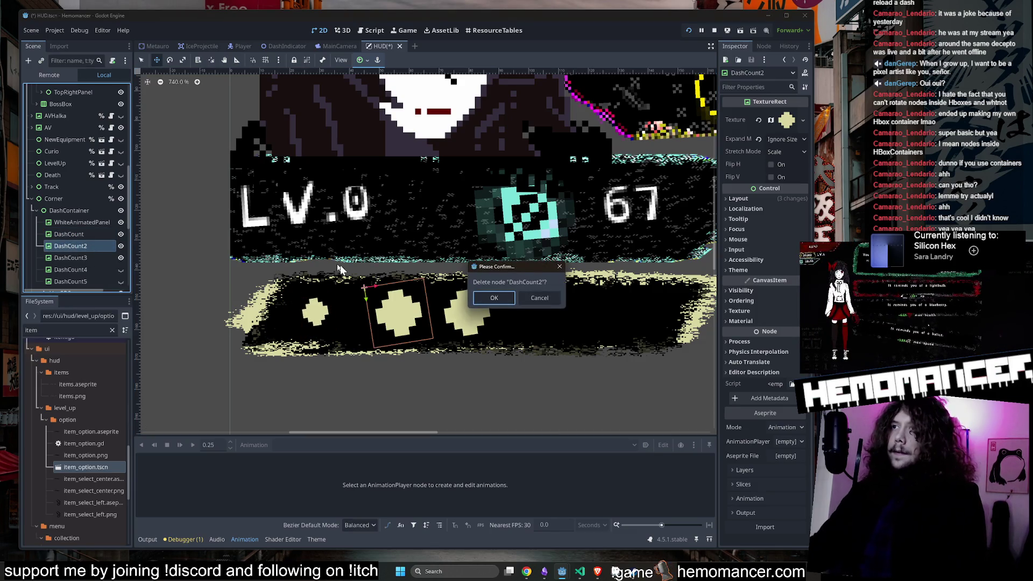
pyautogui.click(501, 295)
pyautogui.click(73, 244)
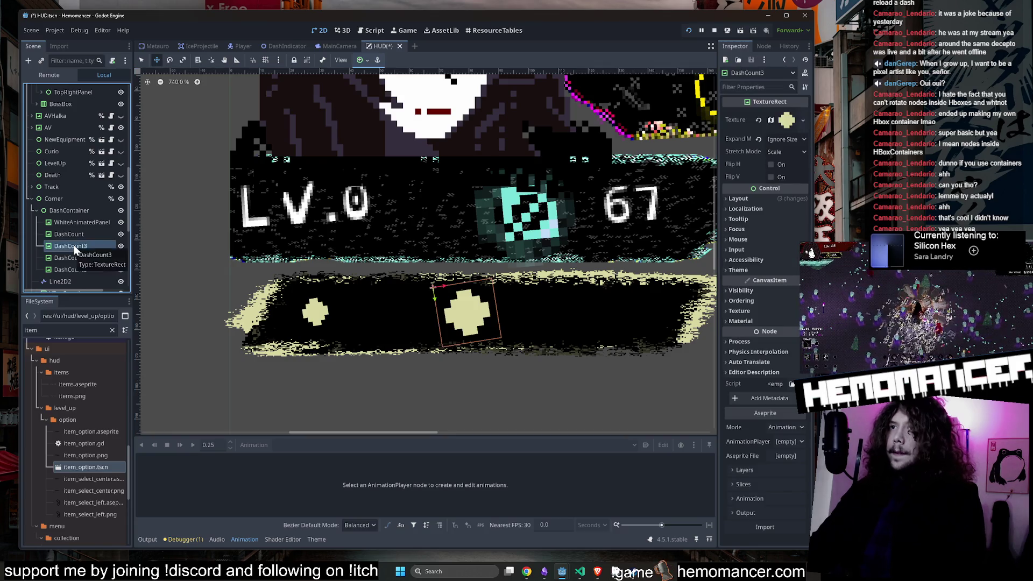
pyautogui.press('Delete')
pyautogui.press('Return')
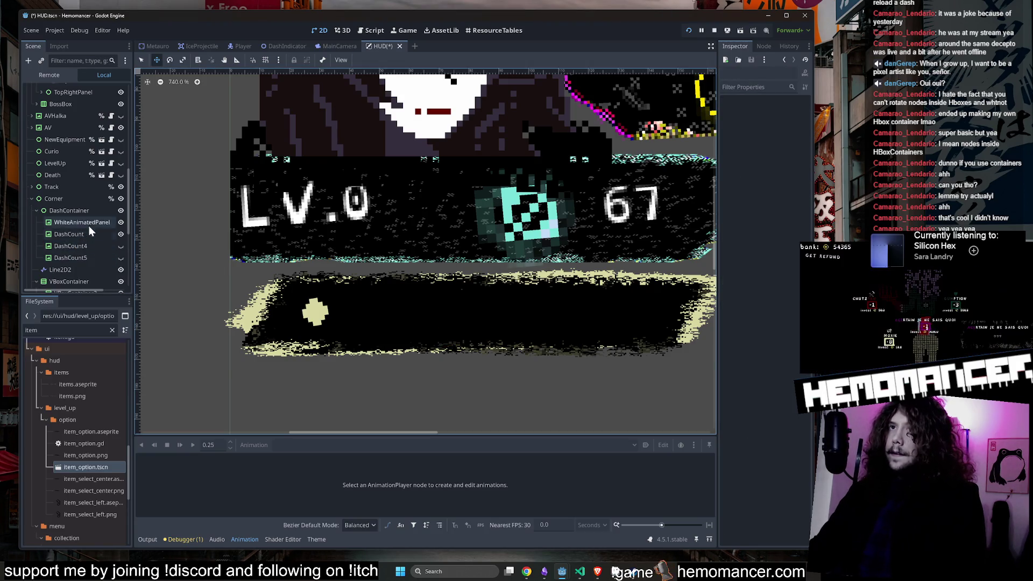
# Step: Duplicate the small DashCount diamond twice, placing the copy beside the first
pyautogui.click(89, 223)
pyautogui.click(88, 233)
pyautogui.hotkey('ctrl', 'd')
pyautogui.moveTo(314, 311)
pyautogui.mouseDown()
pyautogui.moveTo(433, 309)
pyautogui.moveTo(418, 307)
pyautogui.mouseUp()
pyautogui.hotkey('ctrl', 'd')
pyautogui.scroll(-6, 417, 307)
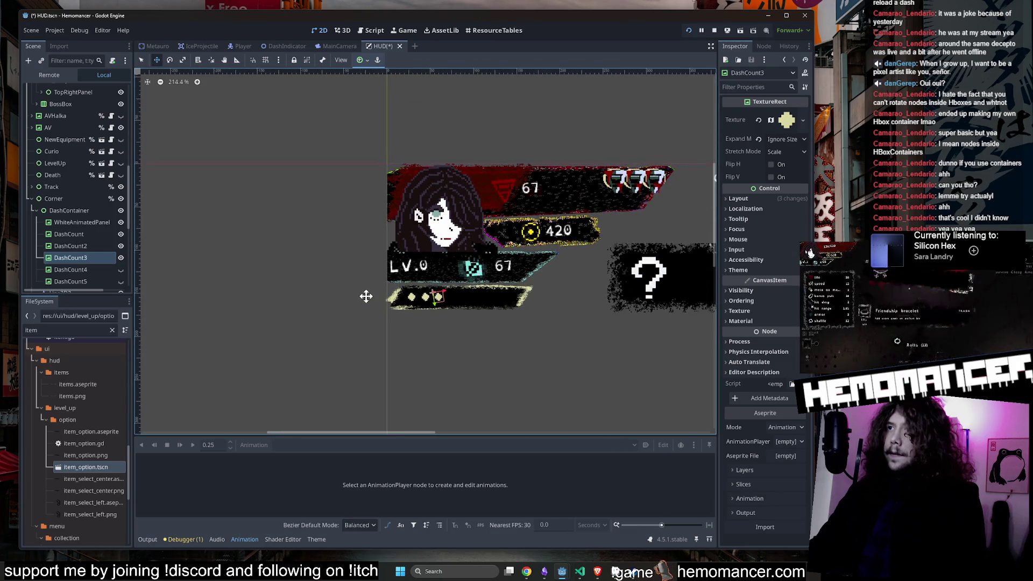
pyautogui.scroll(1, 366, 296)
# Step: Narrow the WhiteAnimatedPanel to fit the three diamonds and save the scene
pyautogui.click(63, 226)
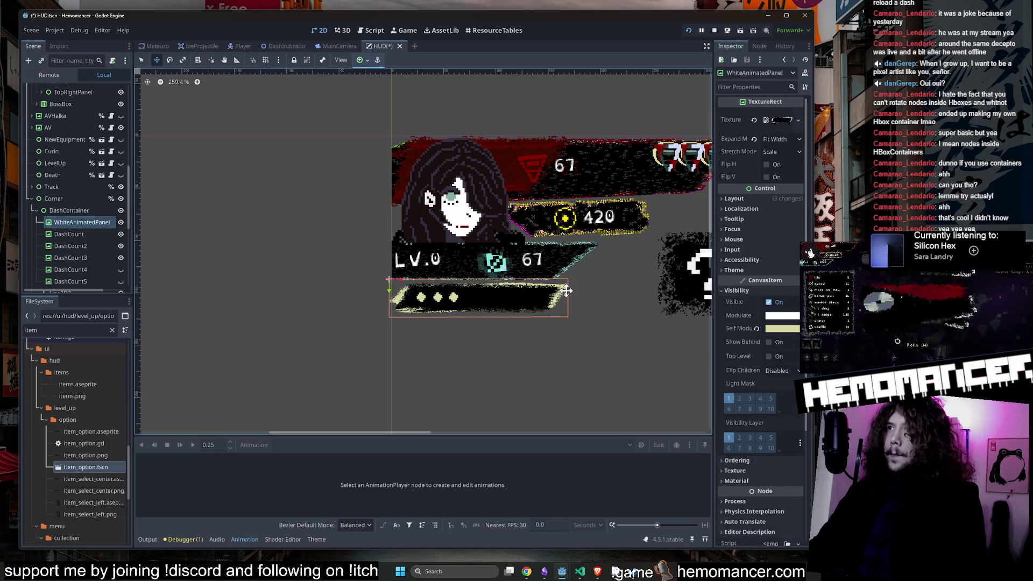
pyautogui.scroll(1, 569, 297)
pyautogui.scroll(2, 593, 311)
pyautogui.moveTo(559, 296); pyautogui.dragTo(530, 296)
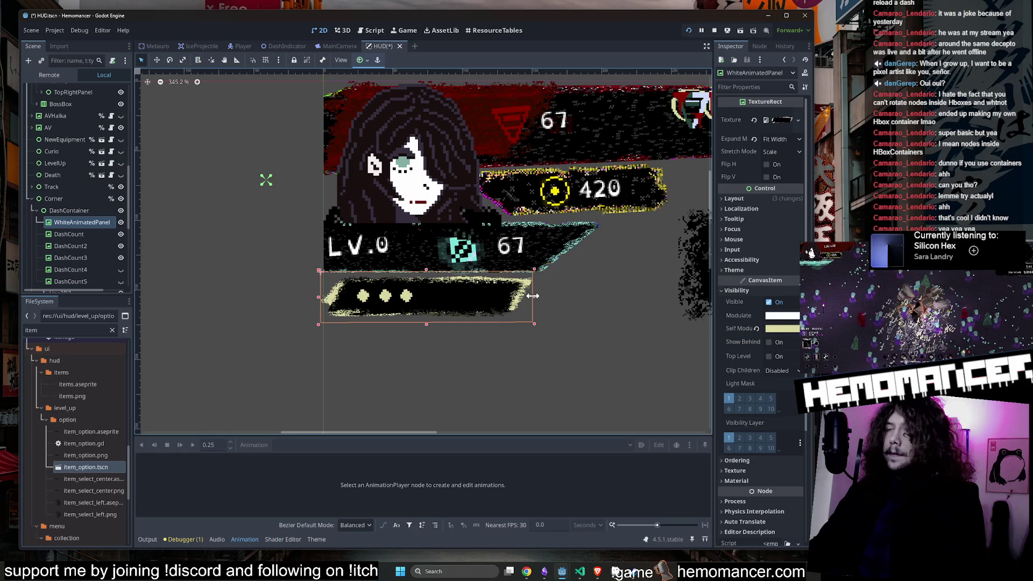
pyautogui.click(209, 272)
# Step: Run the game with F5, enlarge the debug window and start a new game
pyautogui.press('F5')
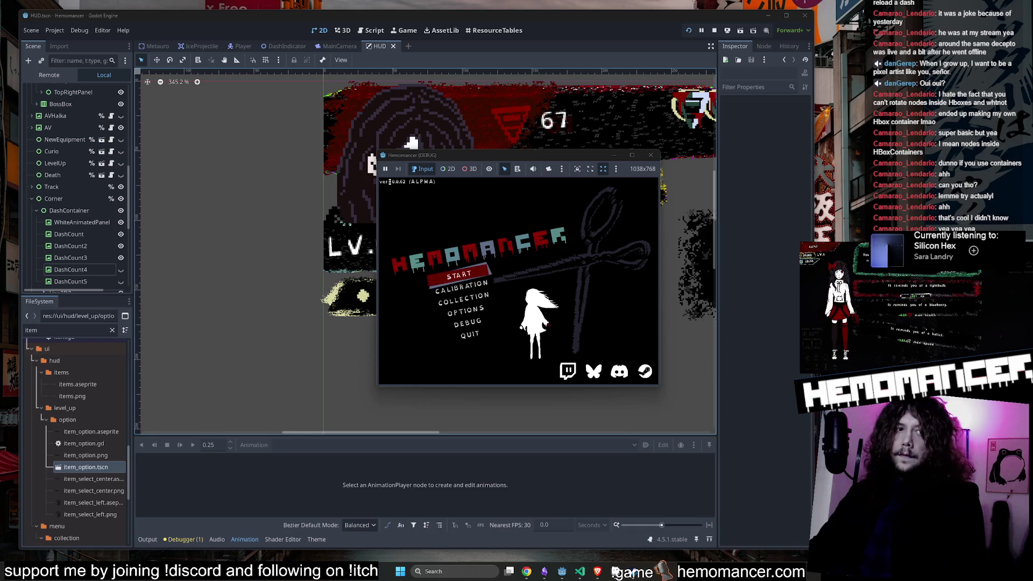
pyautogui.moveTo(379, 388)
pyautogui.mouseDown()
pyautogui.moveTo(151, 462)
pyautogui.moveTo(157, 514)
pyautogui.mouseUp()
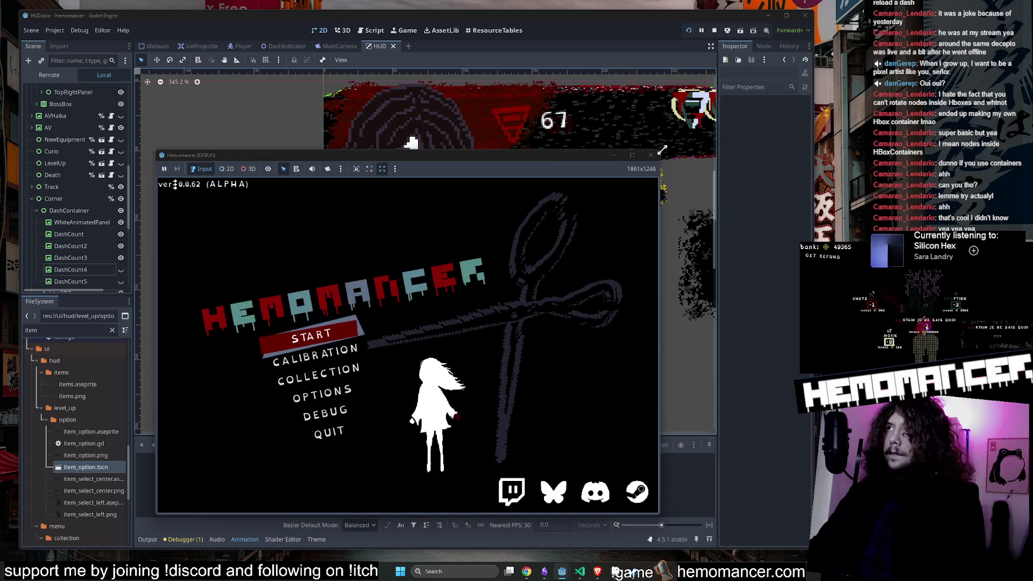
pyautogui.moveTo(662, 150); pyautogui.dragTo(789, 37)
pyautogui.click(345, 275)
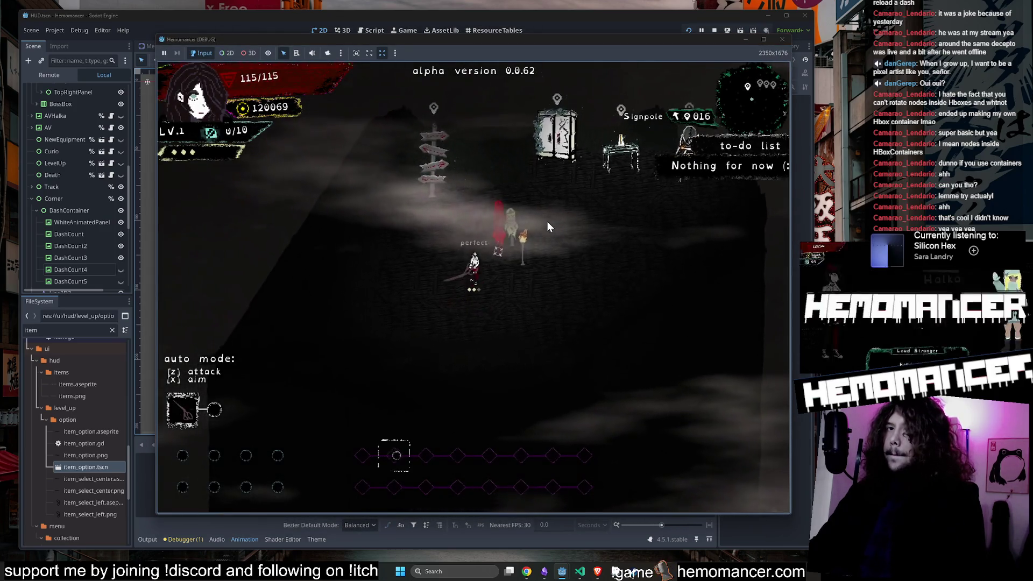
# Step: Walk to the signpole and start the journey to Cheag Amar
pyautogui.press('w')
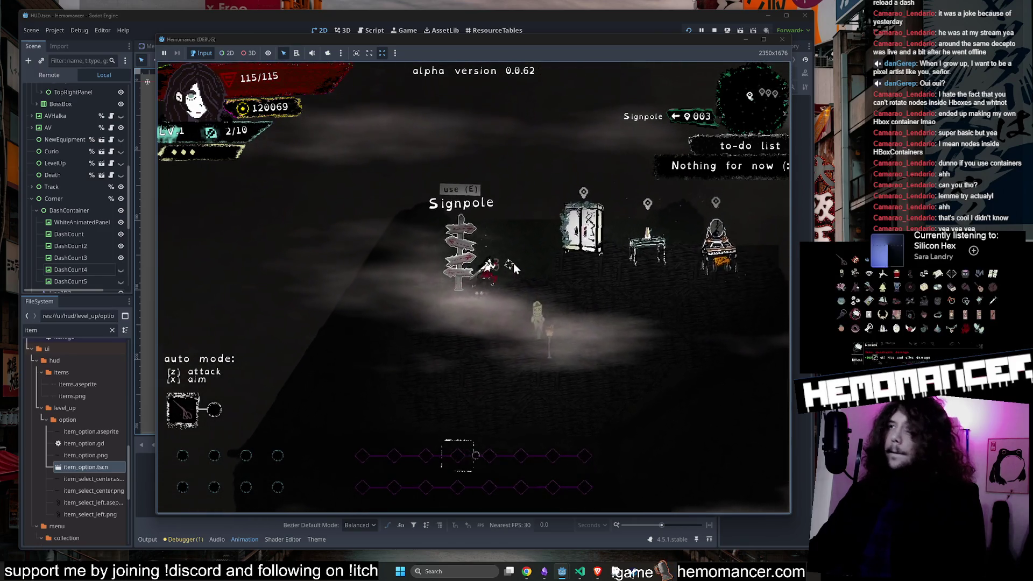
pyautogui.press('s')
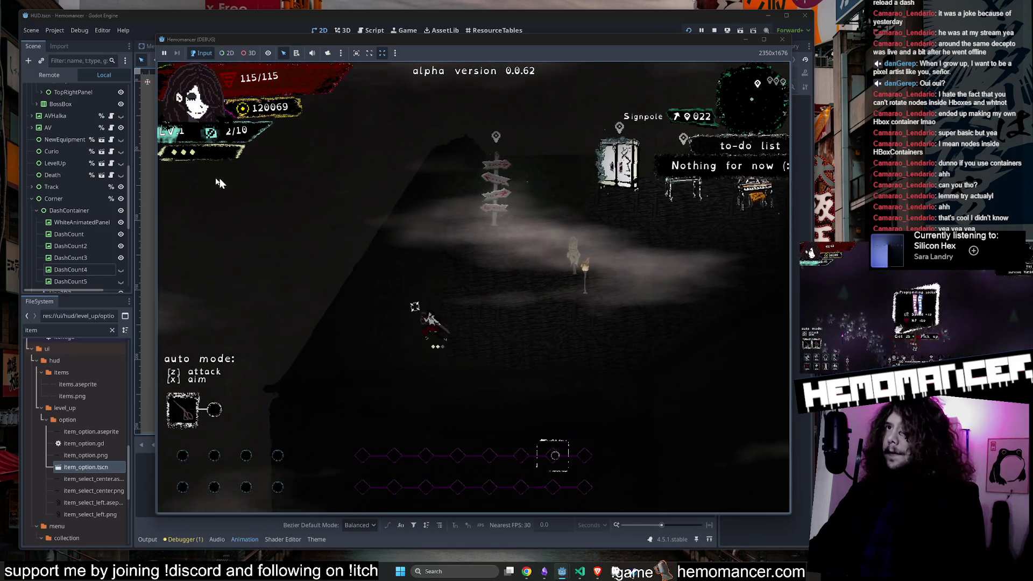
pyautogui.press('w')
pyautogui.press('e')
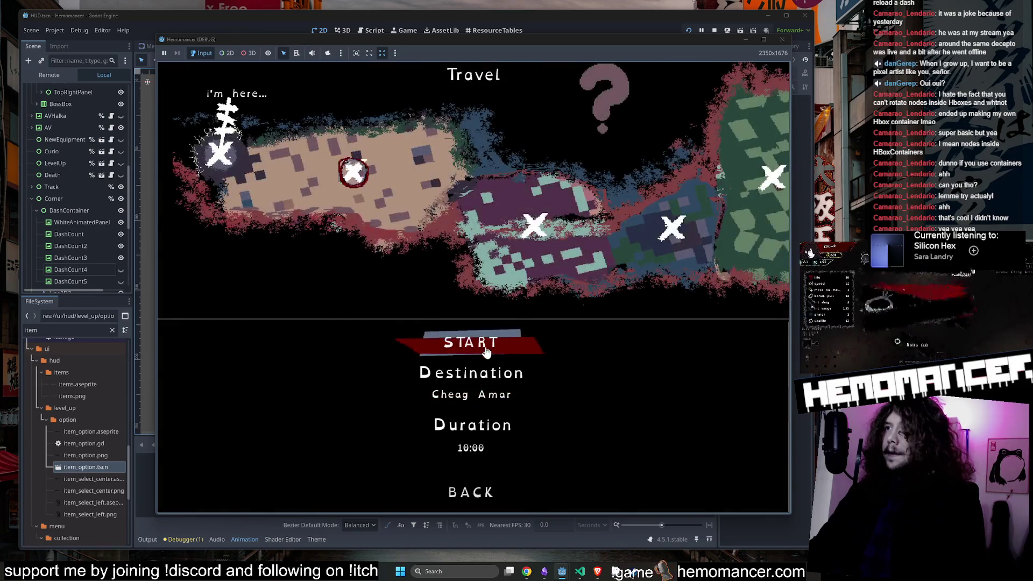
pyautogui.click(484, 349)
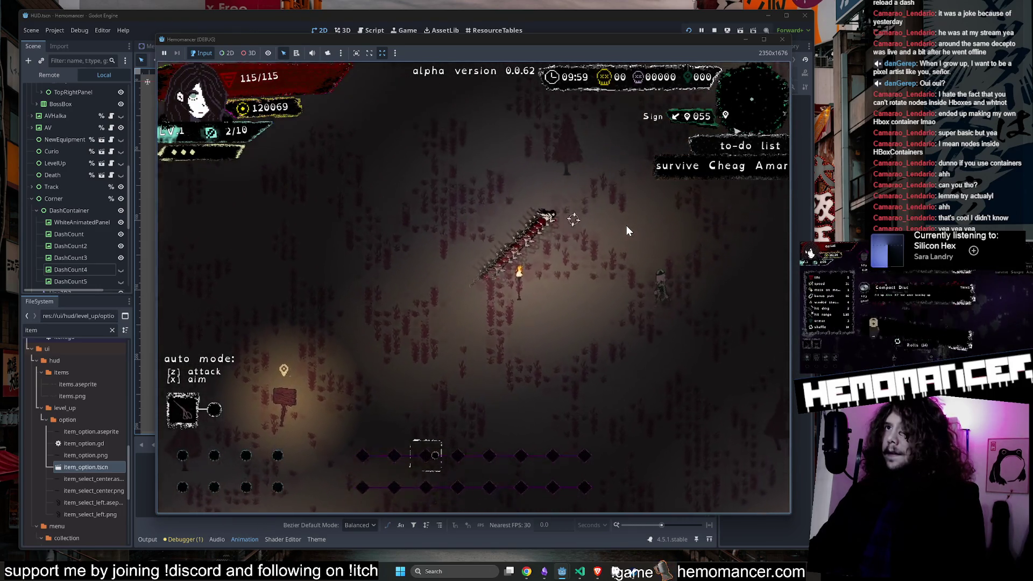
# Step: Steer the character up-right past Modulafortis, Terrafirmis and Cantilena toward the Fragmentum pillar
pyautogui.press('w')
pyautogui.press('d')
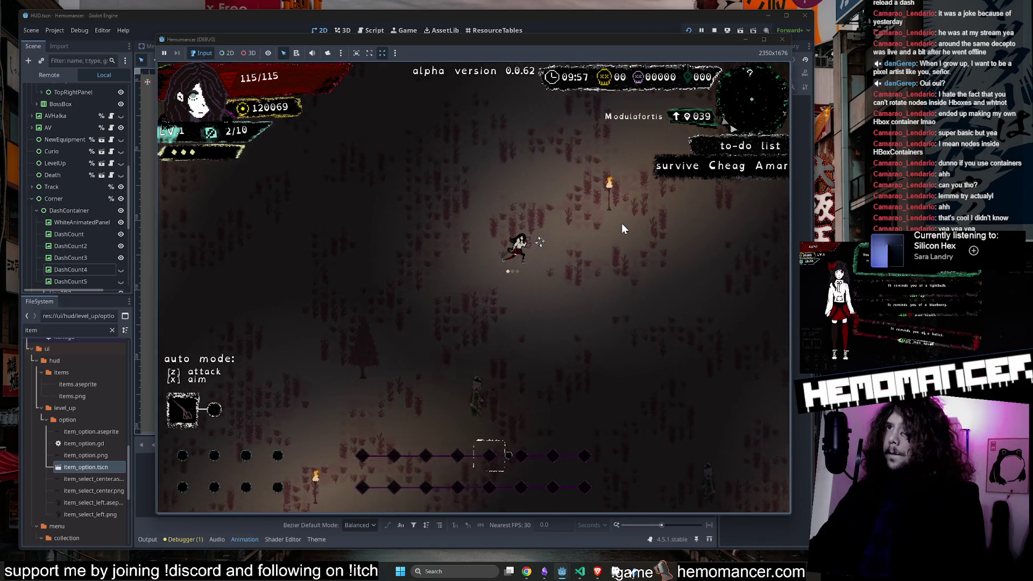
pyautogui.press('w')
pyautogui.press('d')
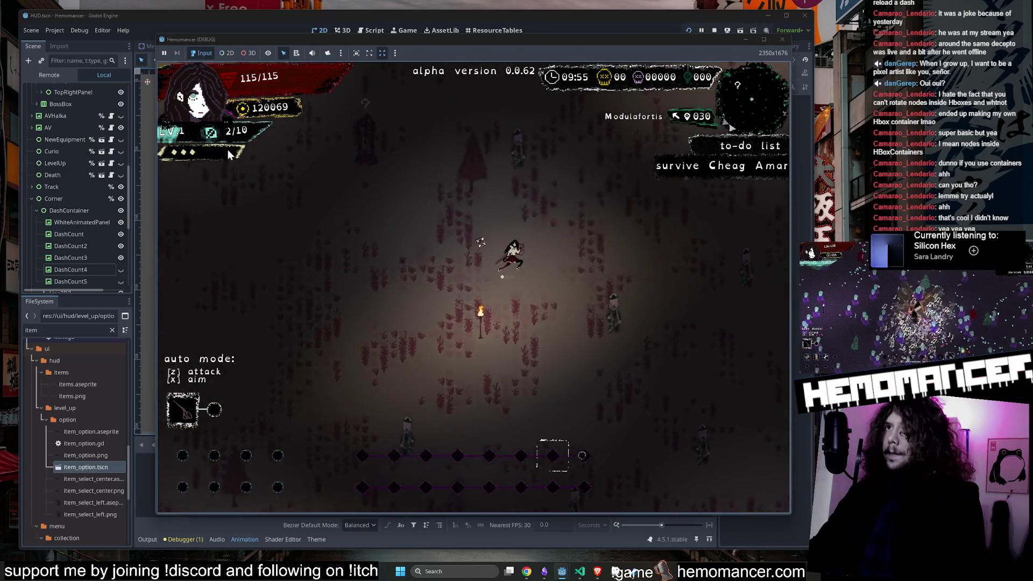
pyautogui.press('w')
pyautogui.press('d')
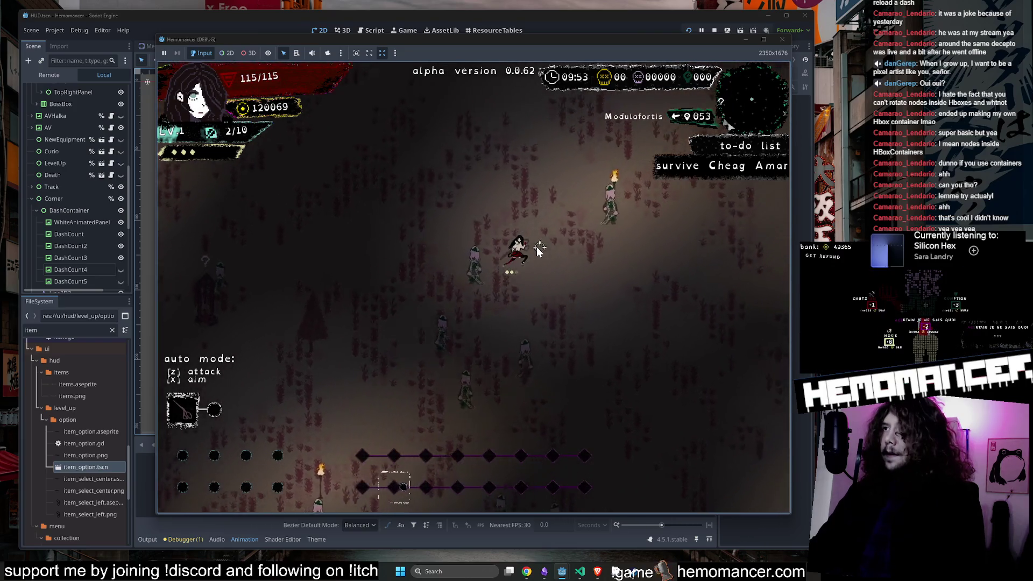
pyautogui.press('w')
pyautogui.press('d')
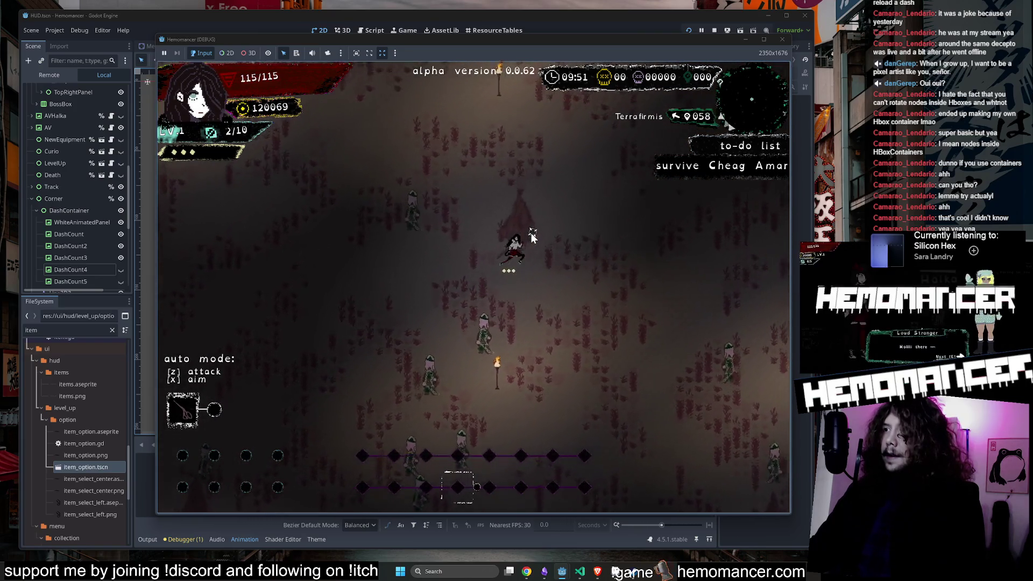
pyautogui.press('w')
pyautogui.press('d')
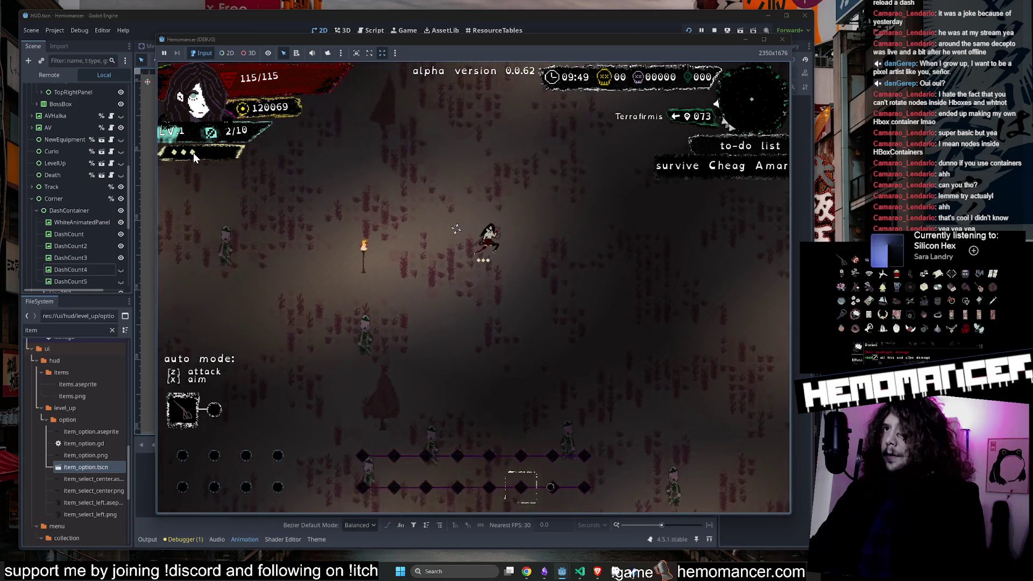
pyautogui.press('w')
pyautogui.press('d')
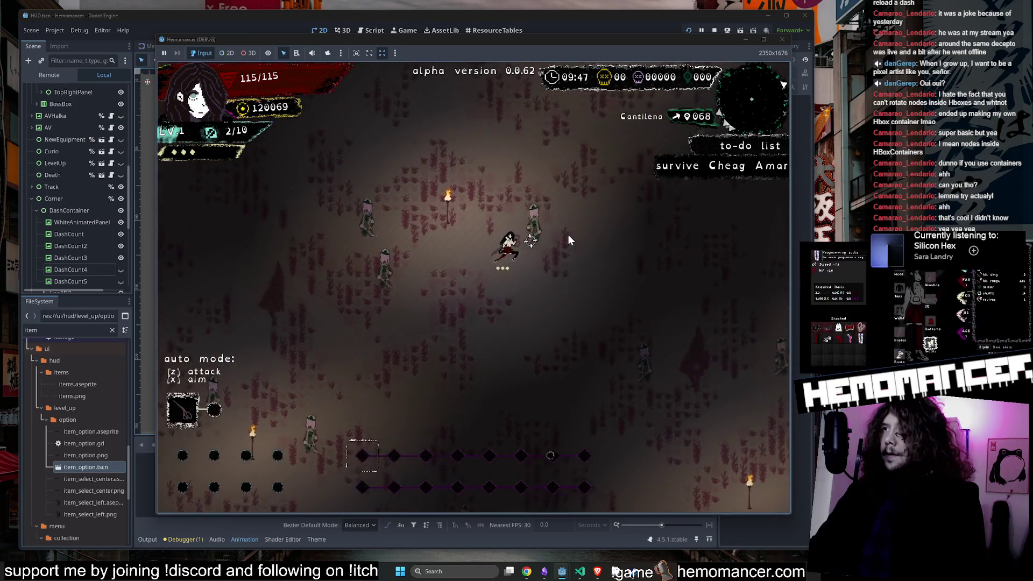
pyautogui.press('w')
pyautogui.press('d')
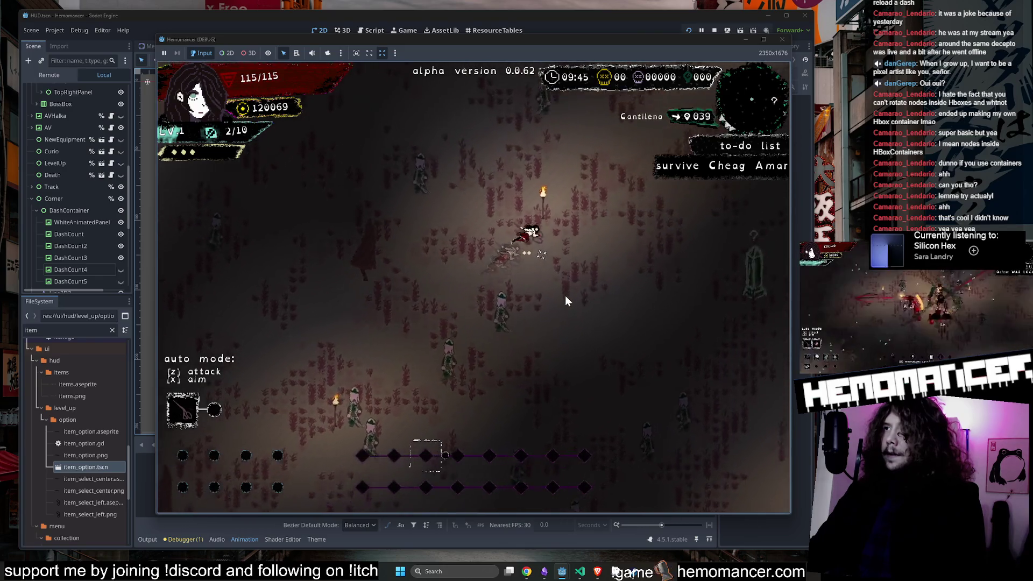
pyautogui.press('w')
pyautogui.press('d')
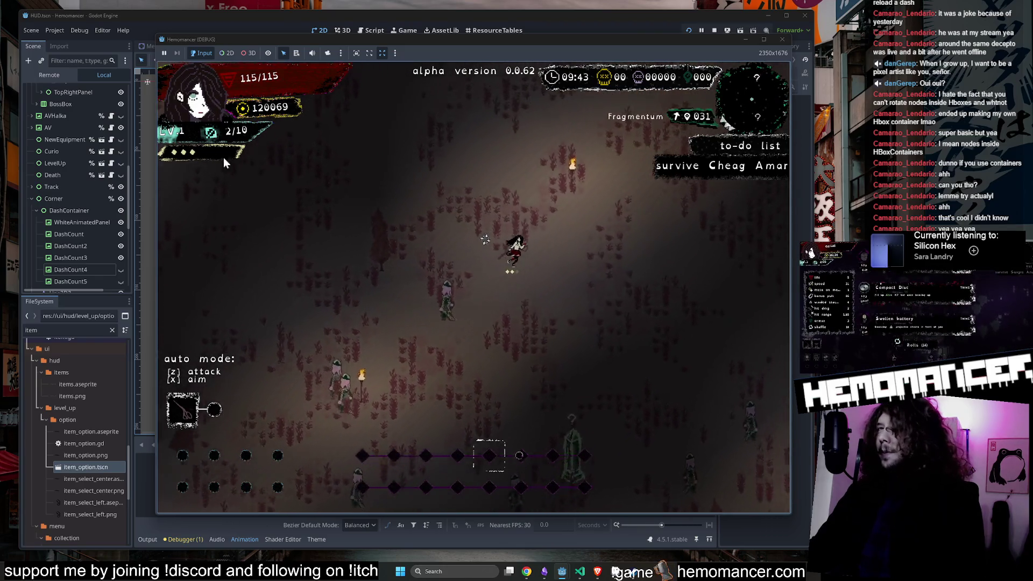
pyautogui.press('w')
pyautogui.press('d')
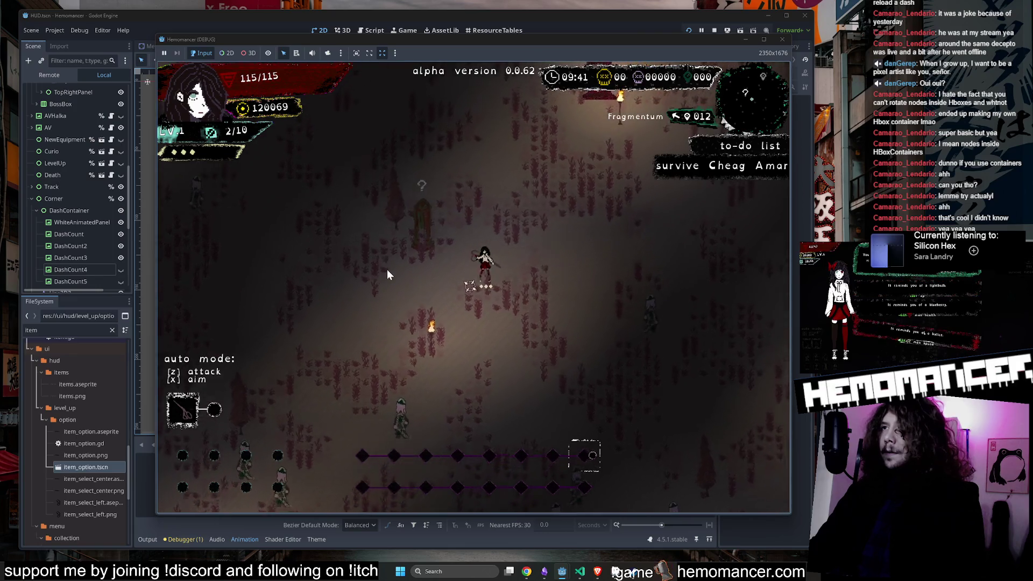
pyautogui.press('w')
pyautogui.press('d')
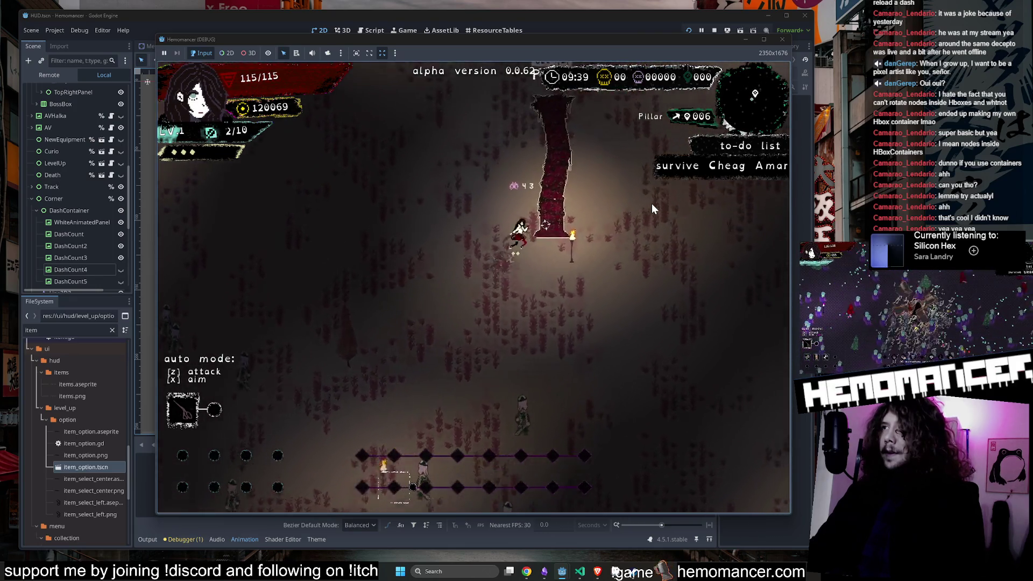
# Step: Break the pillar, cut left through enemies, then head up and right until level 2
pyautogui.press('w')
pyautogui.press('a')
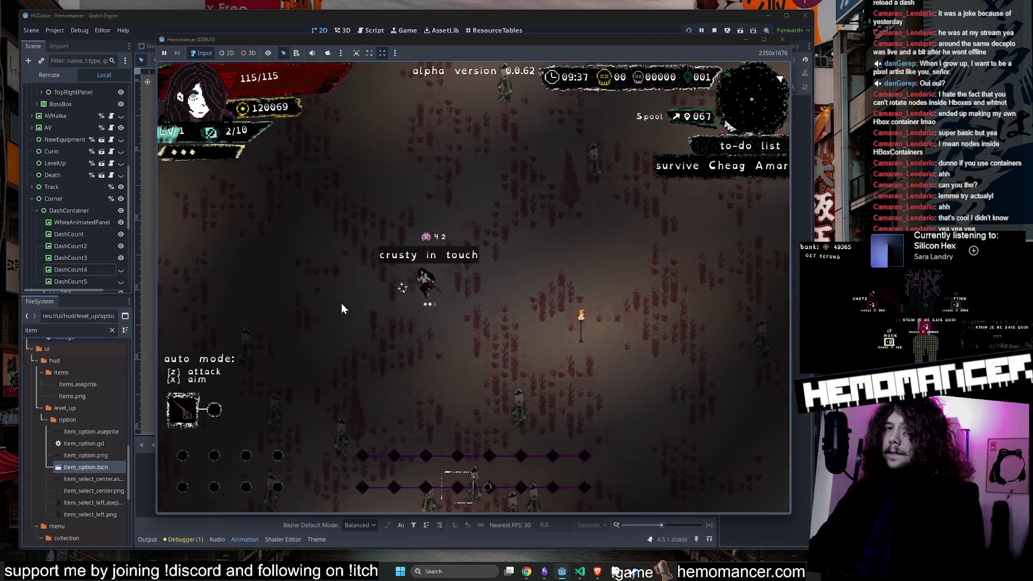
pyautogui.press('a')
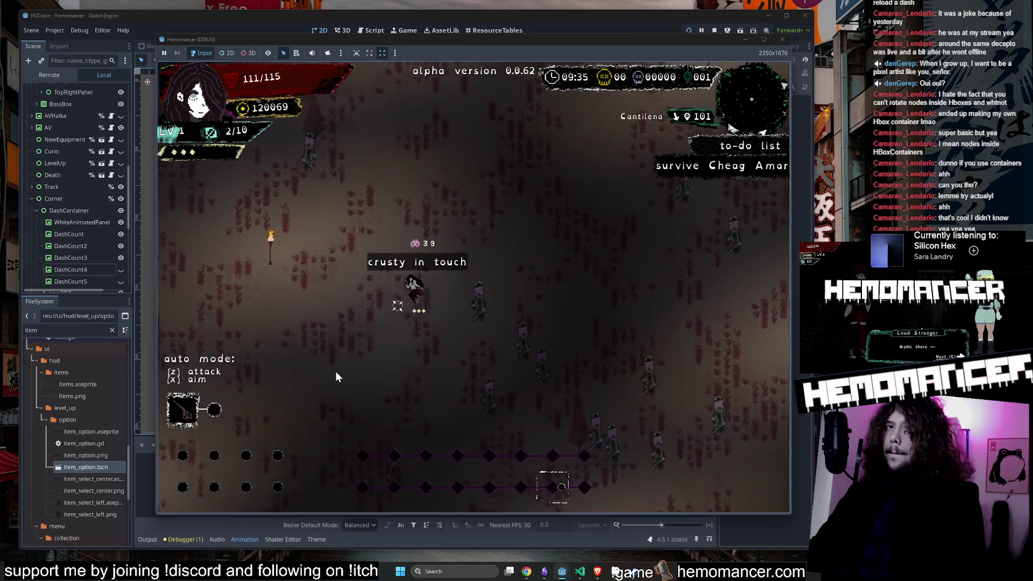
pyautogui.press('w')
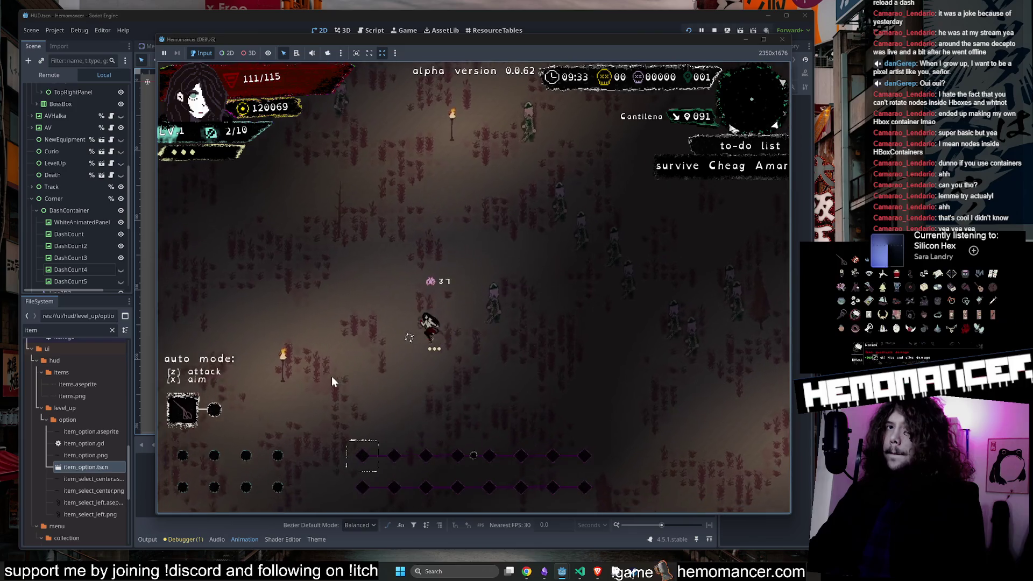
pyautogui.press('w')
pyautogui.press('d')
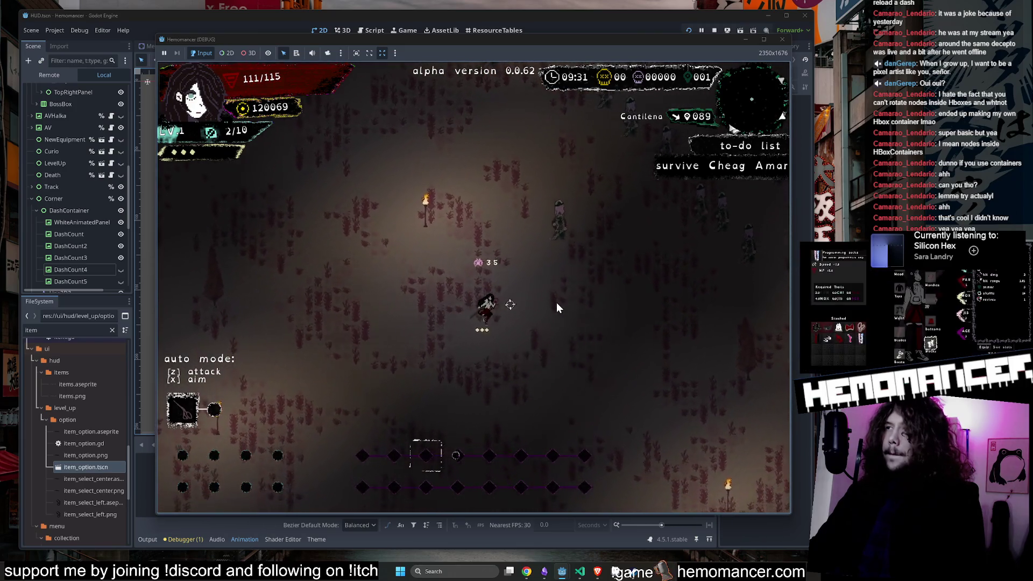
pyautogui.press('d')
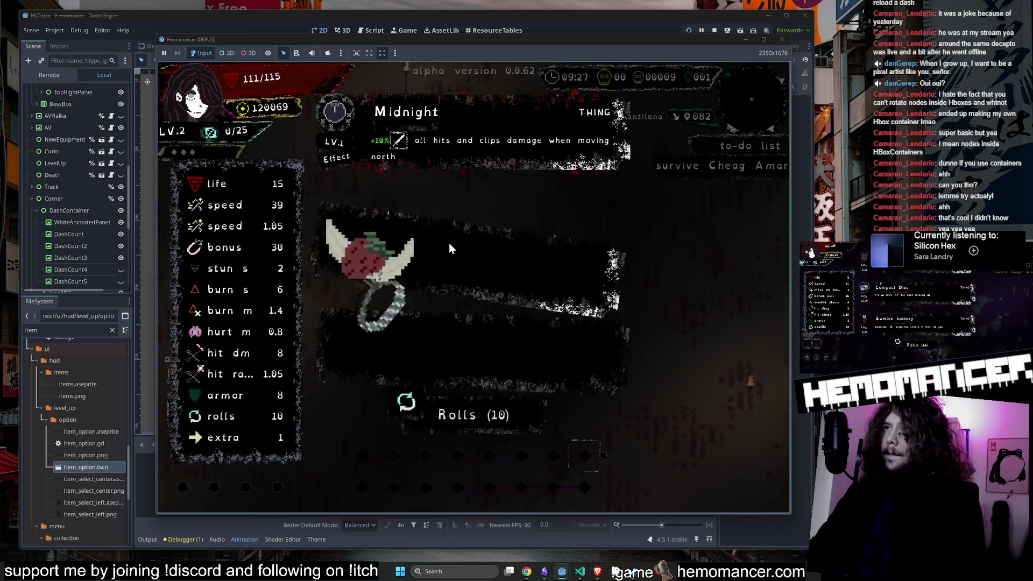
# Step: Reroll the level-up items three times, take the Blue stone ring, then pause and switch to Obsidian
pyautogui.click(452, 408)
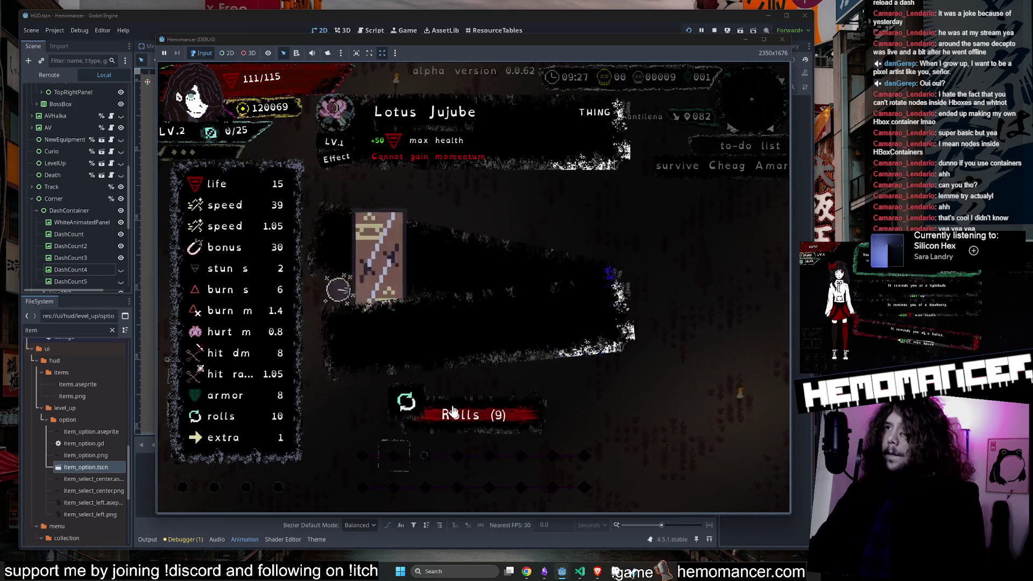
pyautogui.click(452, 408)
pyautogui.click(452, 409)
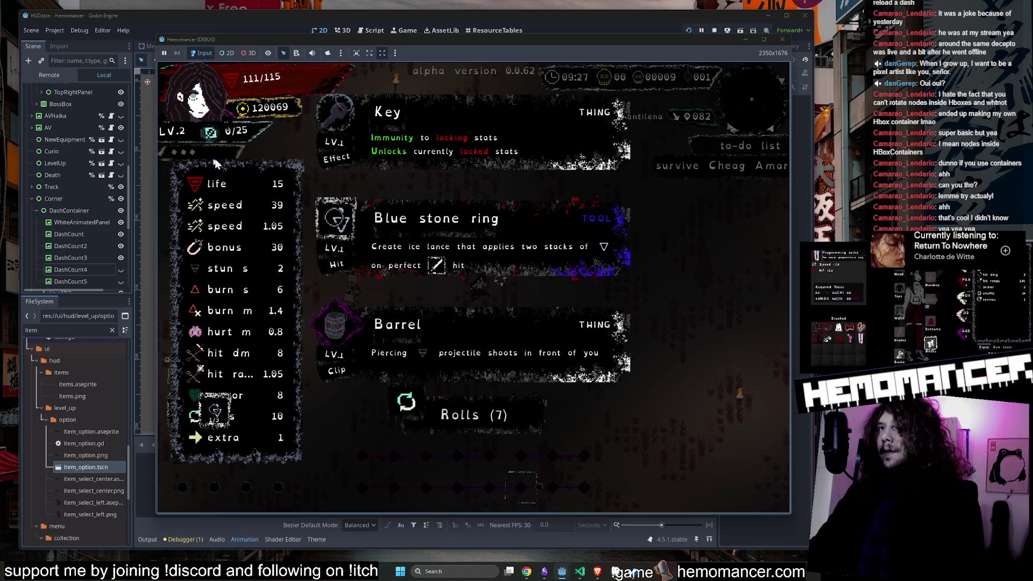
pyautogui.click(334, 196)
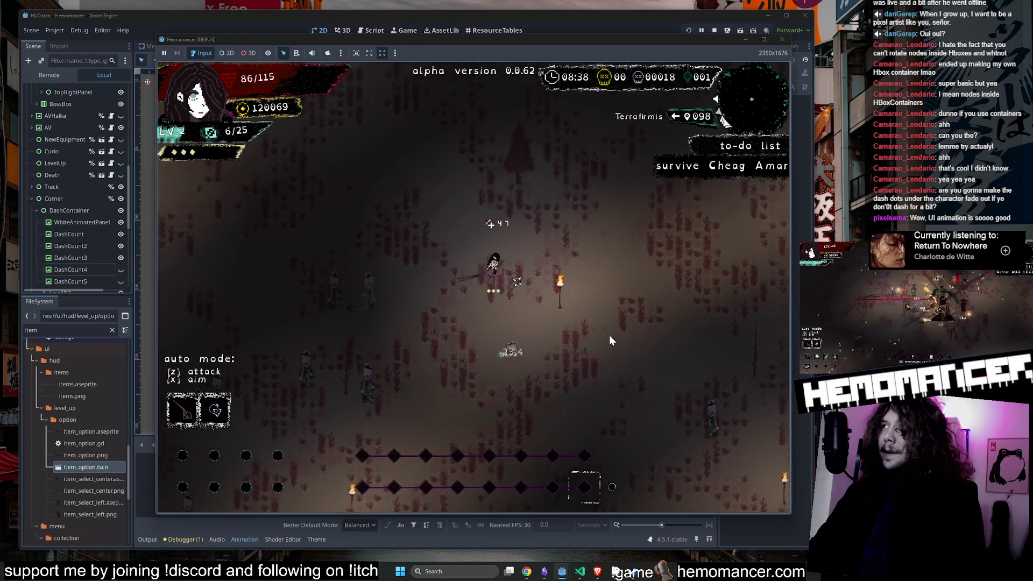
pyautogui.press('Escape')
pyautogui.hotkey('alt', 'Tab')
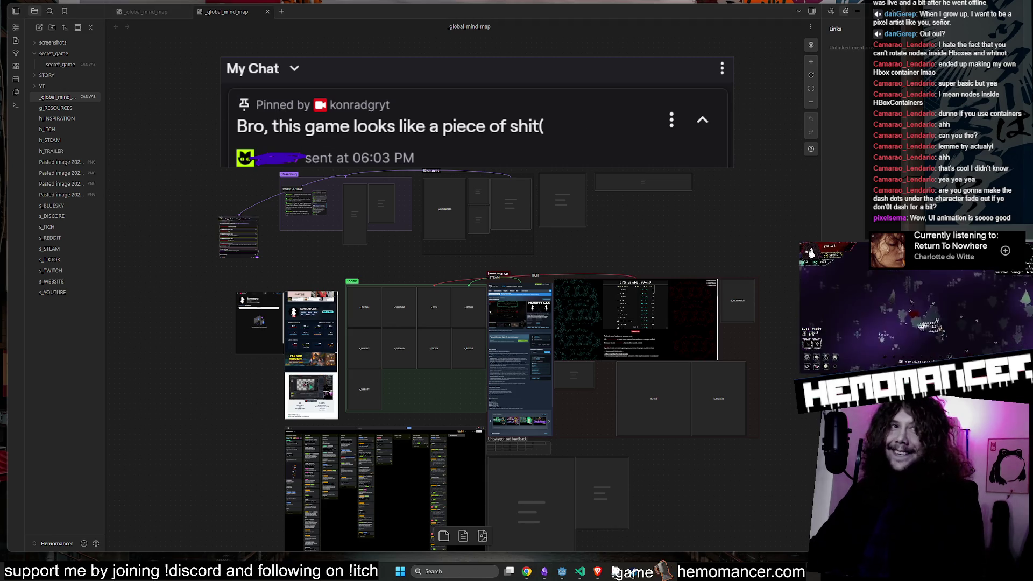
# Step: Minimize the Obsidian mind map and continue the Hemomancer run from the title menu
pyautogui.click(859, 12)
pyautogui.click(364, 268)
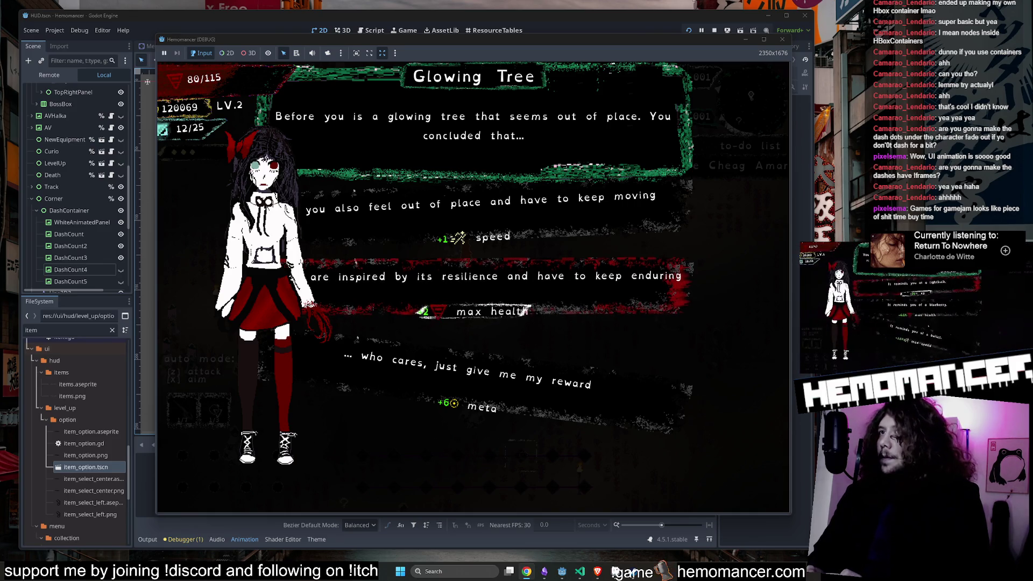
# Step: Take the tree's max health reward, then reroll and pick the Kapala item
pyautogui.click(645, 302)
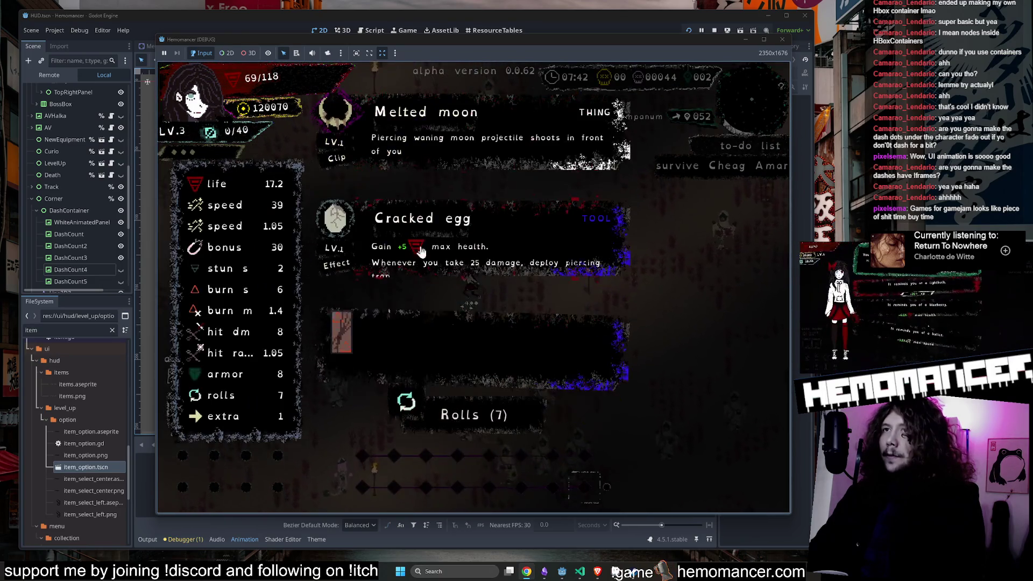
pyautogui.click(476, 419)
pyautogui.click(440, 350)
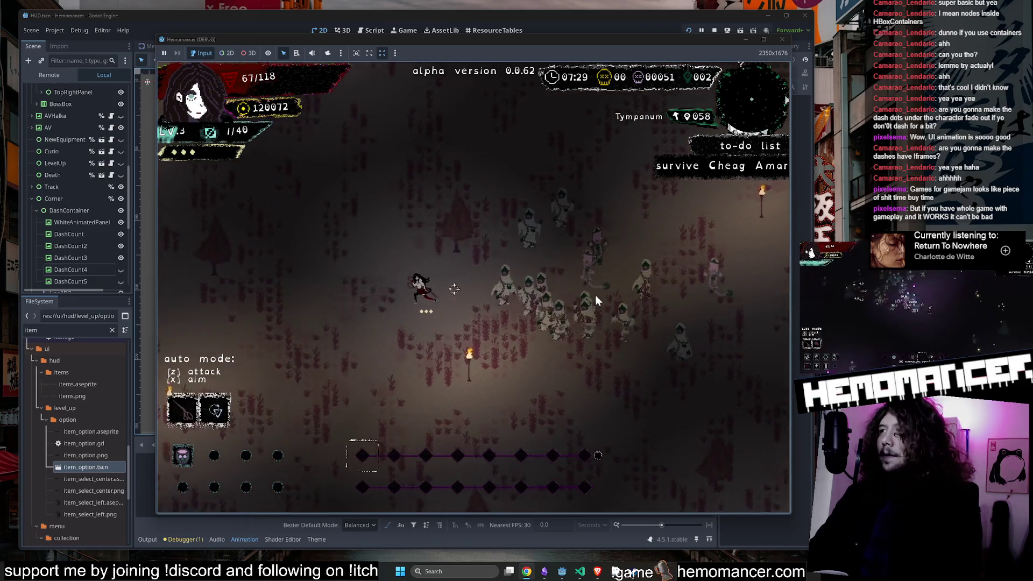
# Step: Pause the run and zoom the Obsidian canvas onto the itch.io leaderboard embed
pyautogui.press('Escape')
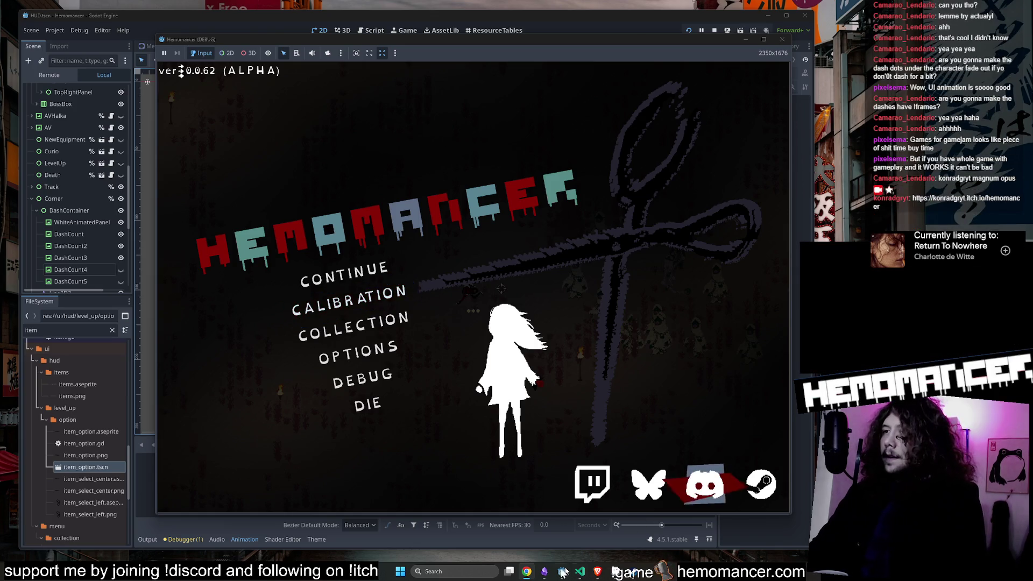
pyautogui.hotkey('alt', 'Tab')
pyautogui.scroll(10, 685, 317)
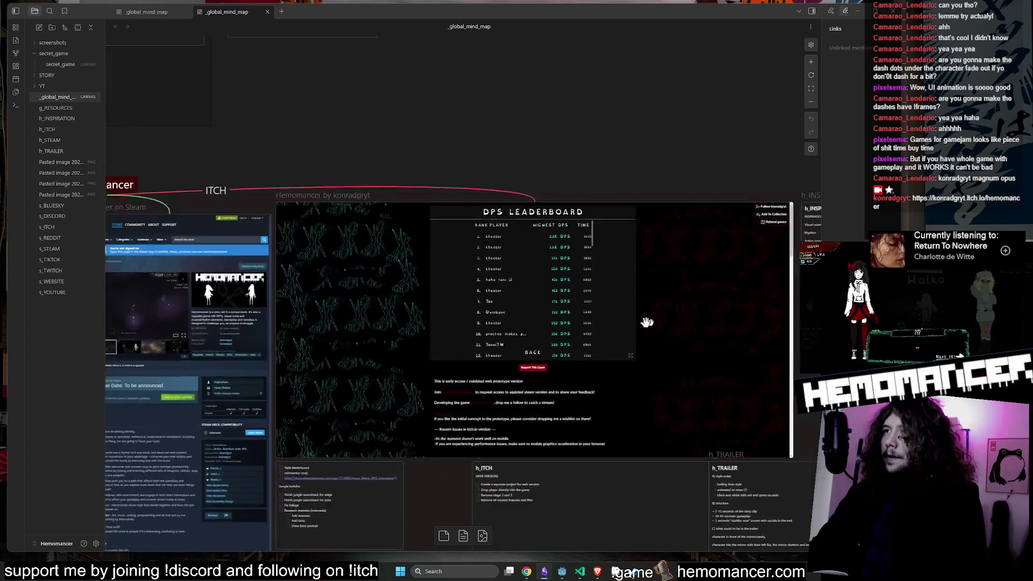
# Step: Browse the embedded game's DPS leaderboard, then return to its game menu
pyautogui.click(482, 369)
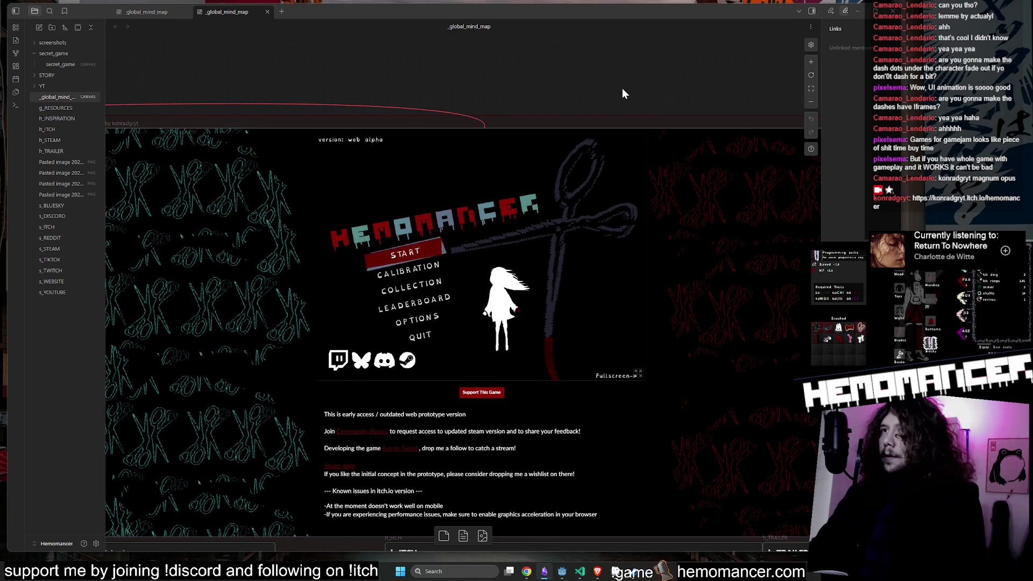
pyautogui.click(425, 306)
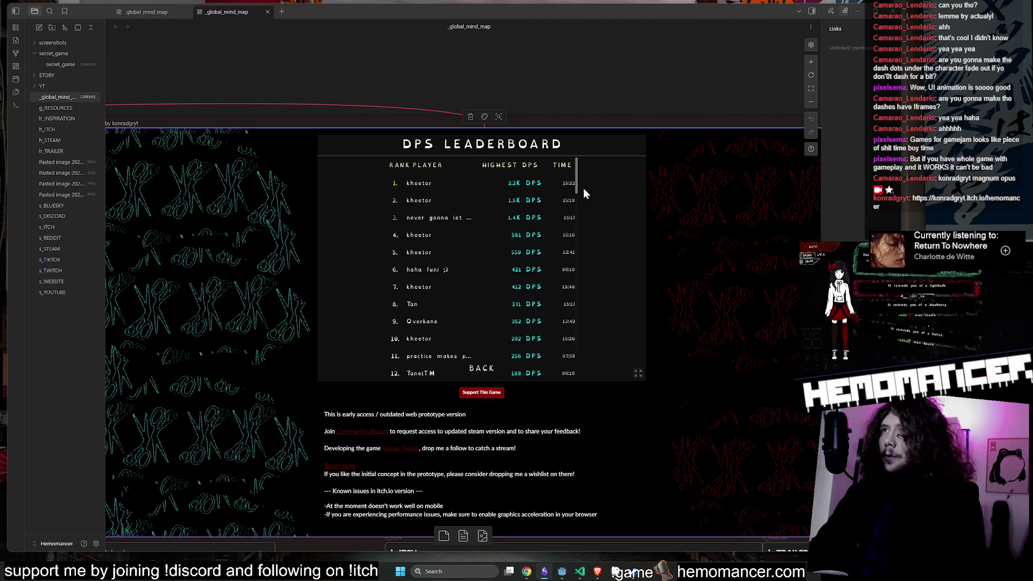
pyautogui.scroll(-2, 576, 180)
pyautogui.scroll(2, 562, 199)
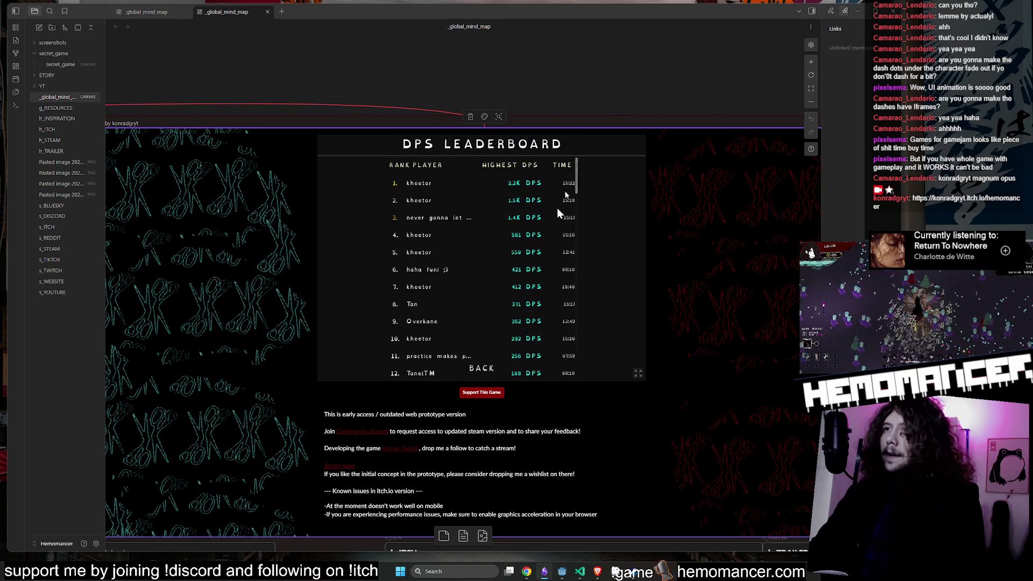
pyautogui.click(492, 368)
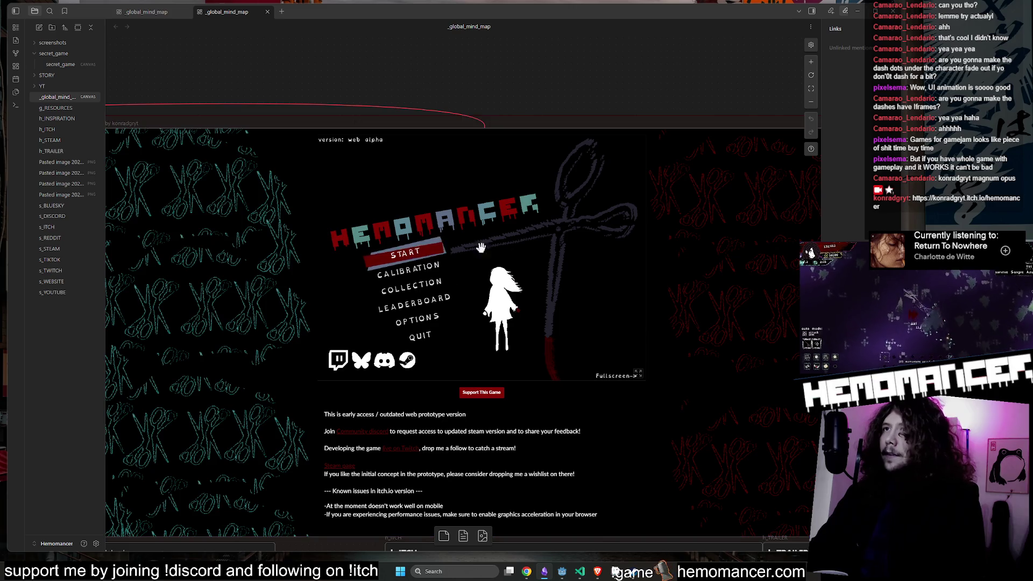
# Step: Zoom out and pan across the mind map, then minimize Obsidian
pyautogui.scroll(-5, 461, 87)
pyautogui.moveTo(475, 212); pyautogui.dragTo(668, 226)
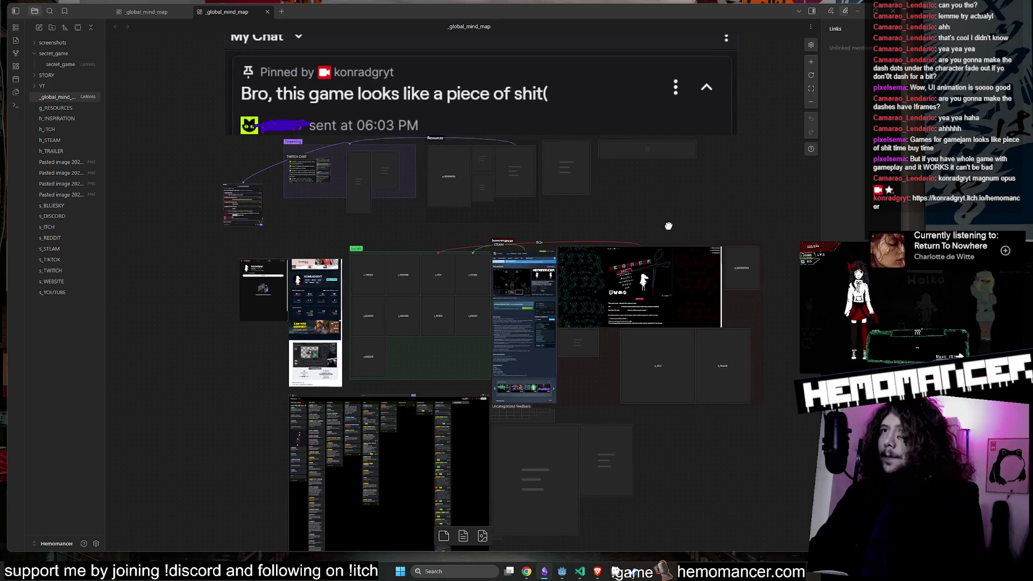
pyautogui.click(855, 12)
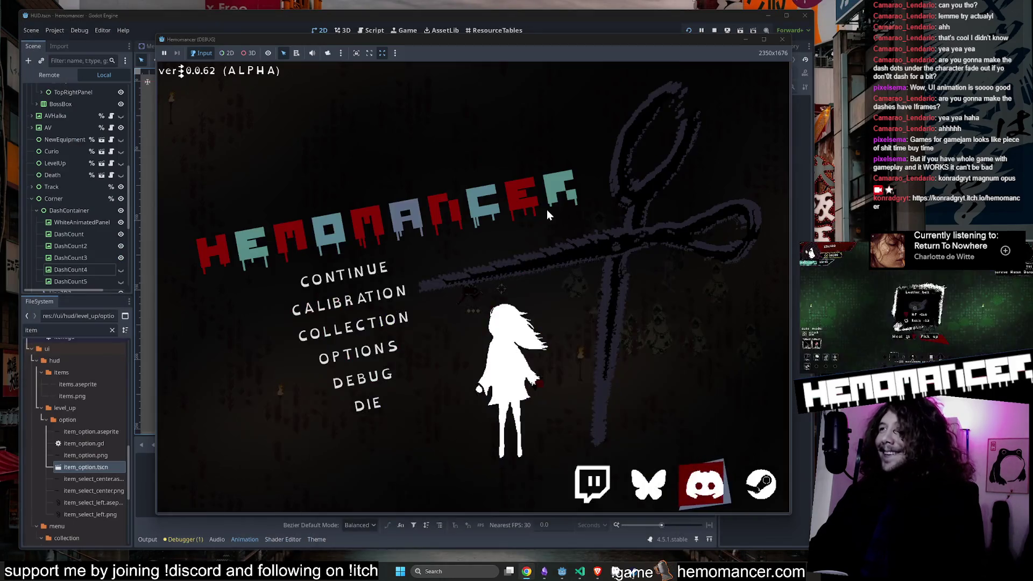
# Step: Continue the run and move the character up and left toward the Sailorstone
pyautogui.click(376, 268)
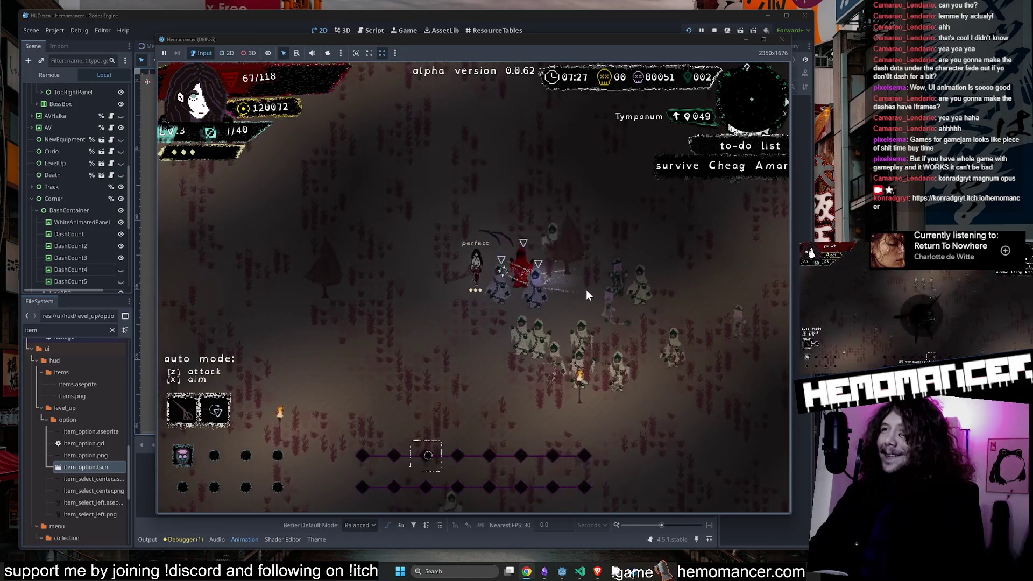
pyautogui.press('w')
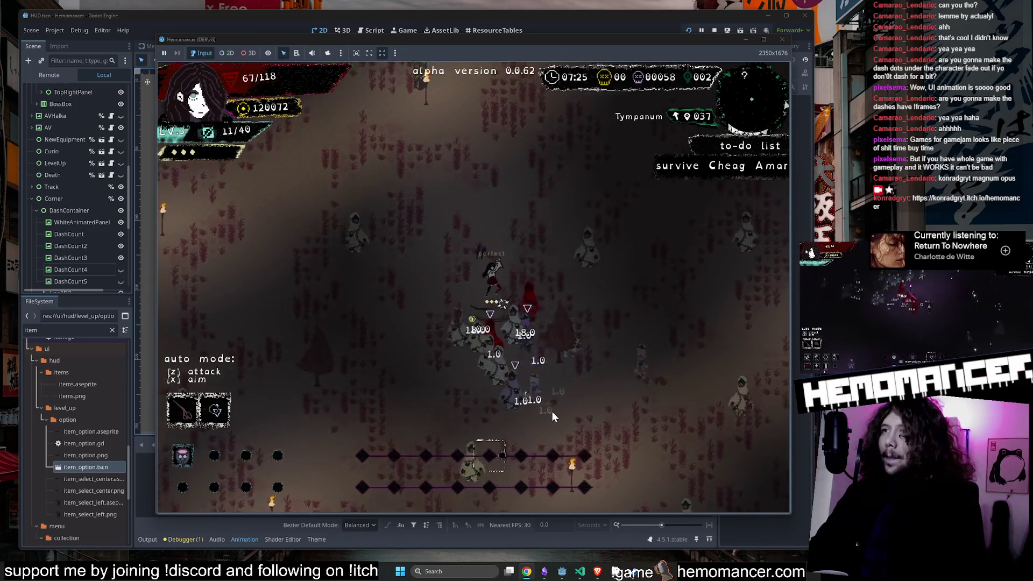
pyautogui.press('w')
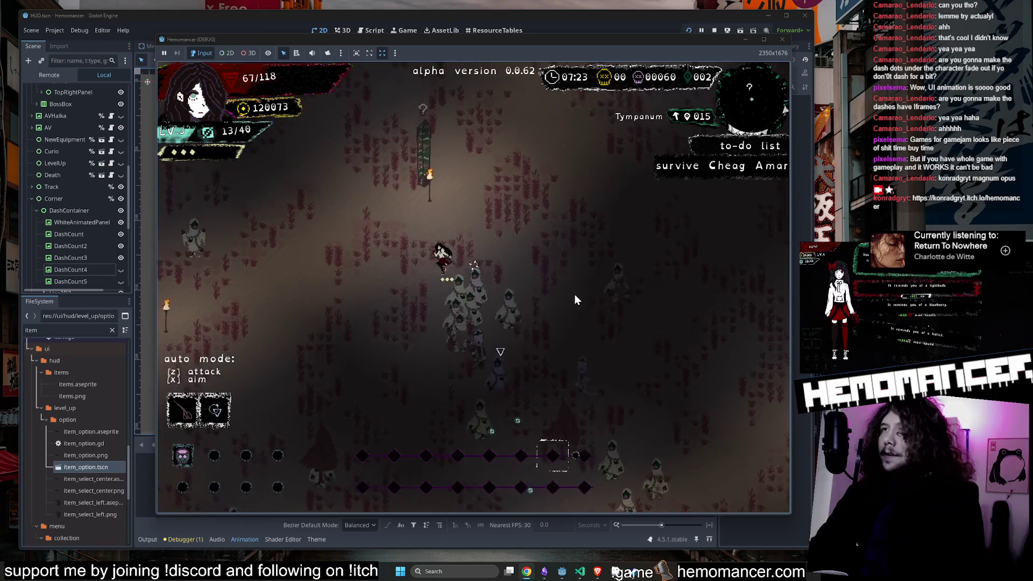
pyautogui.press('w')
pyautogui.press('a')
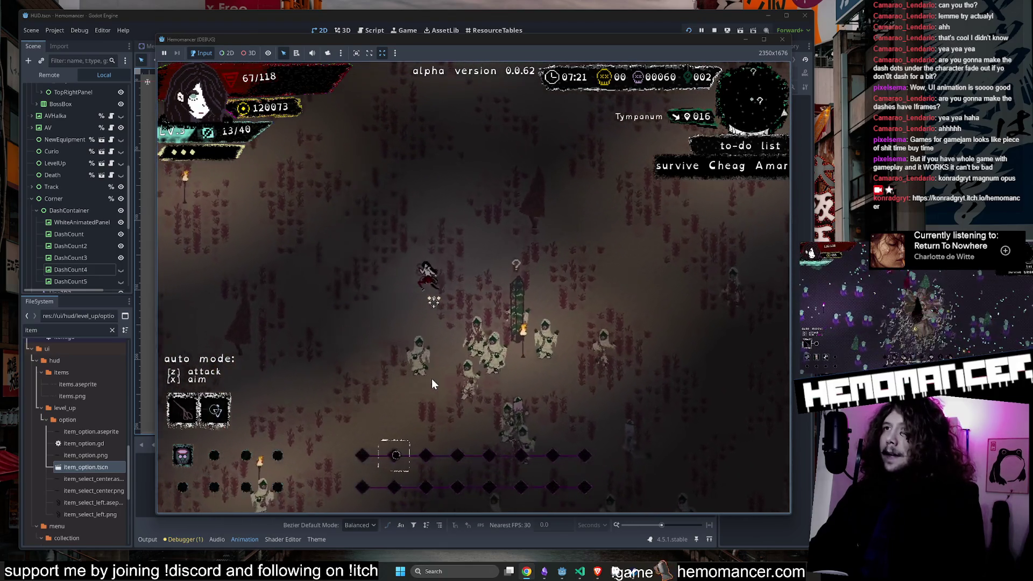
pyautogui.press('a')
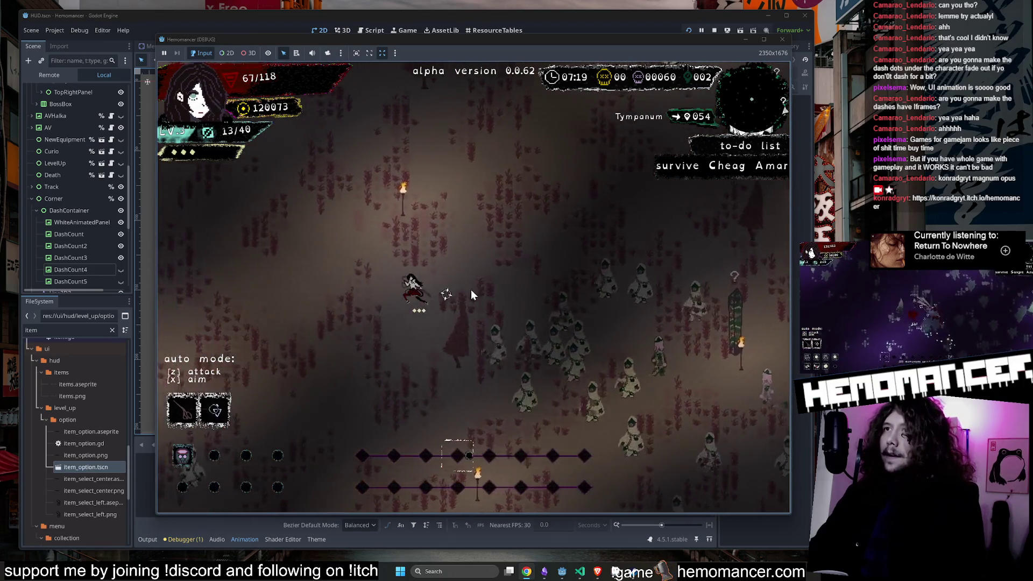
pyautogui.press('w')
pyautogui.press('a')
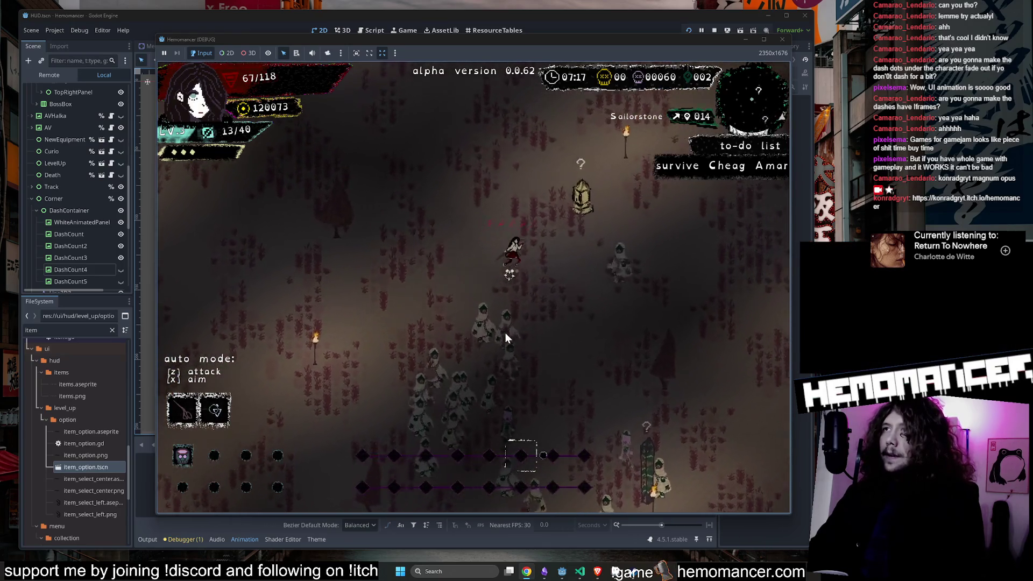
pyautogui.press('w')
pyautogui.press('a')
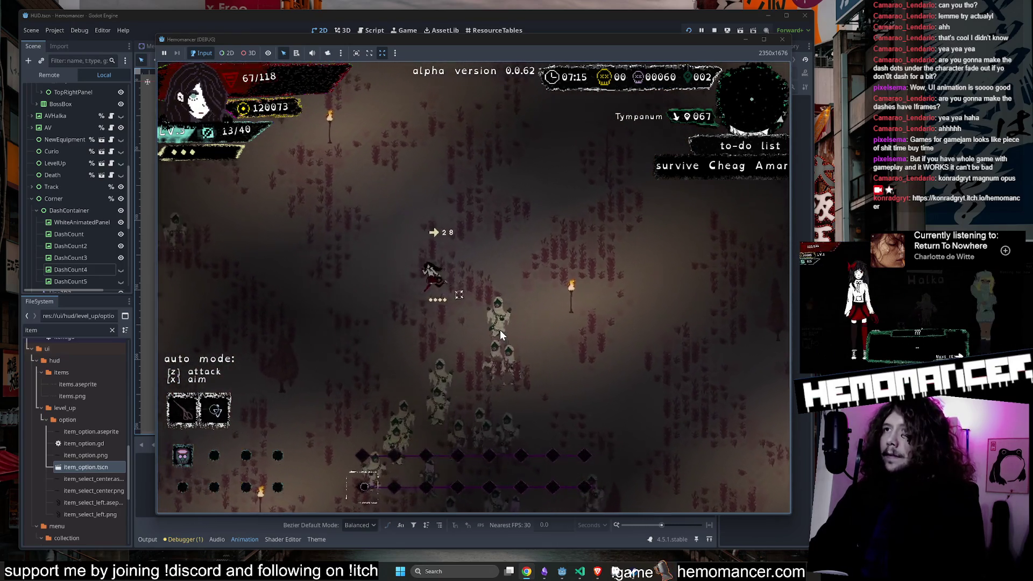
# Step: Fight through the enemy group up-left and pick a level-up item
pyautogui.press('w')
pyautogui.press('a')
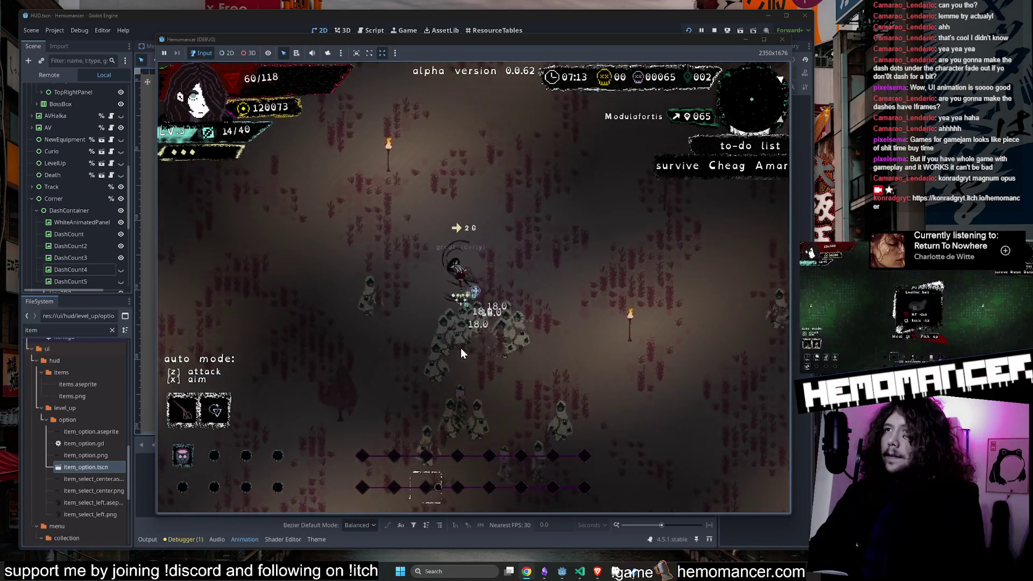
pyautogui.press('w')
pyautogui.press('a')
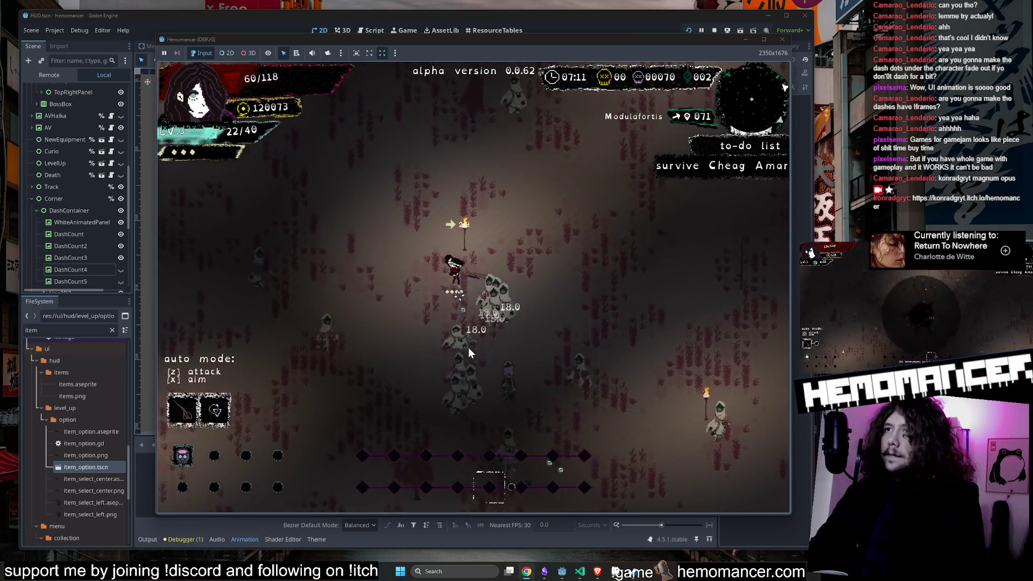
pyautogui.press('w')
pyautogui.press('a')
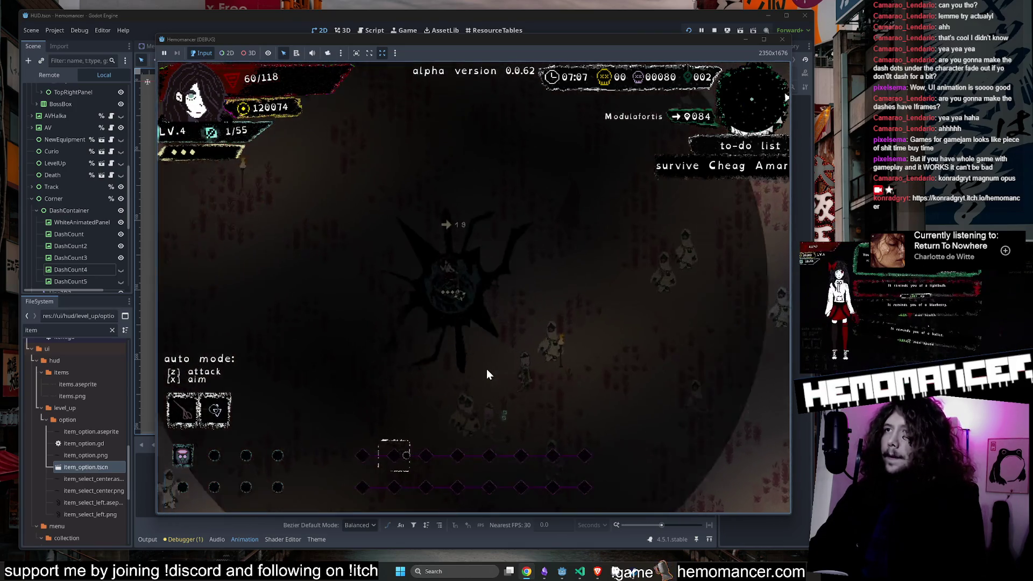
pyautogui.click(533, 270)
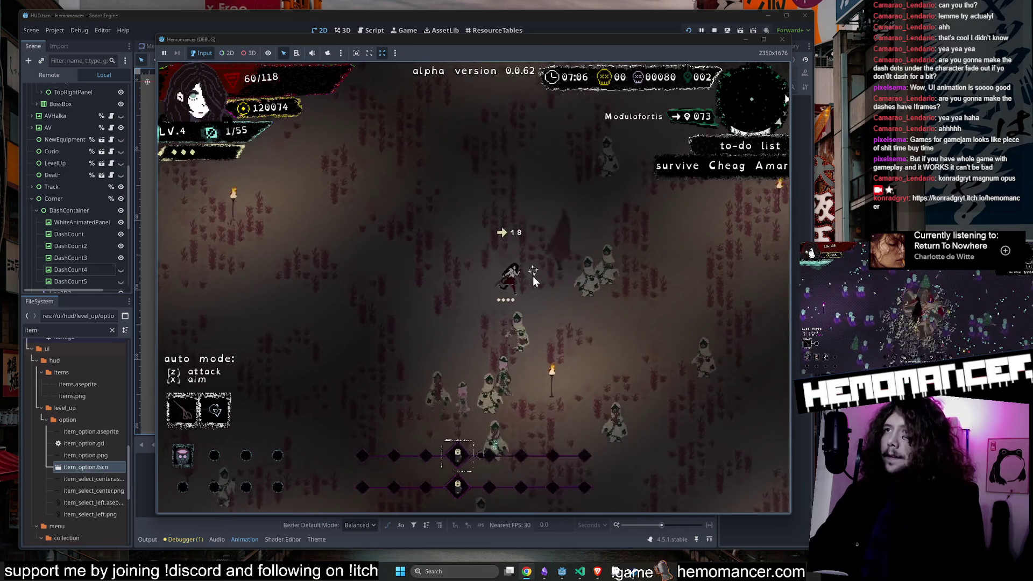
# Step: Dash and walk up-left toward Terrafirmis, reaching the gravestone to trigger its event
pyautogui.press('w')
pyautogui.press('a')
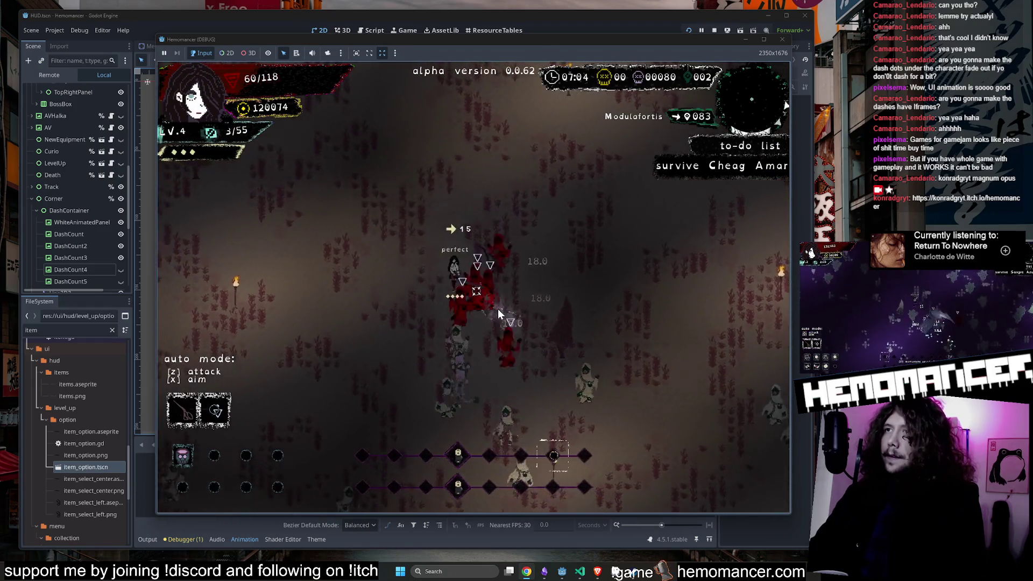
pyautogui.press('w')
pyautogui.press('a')
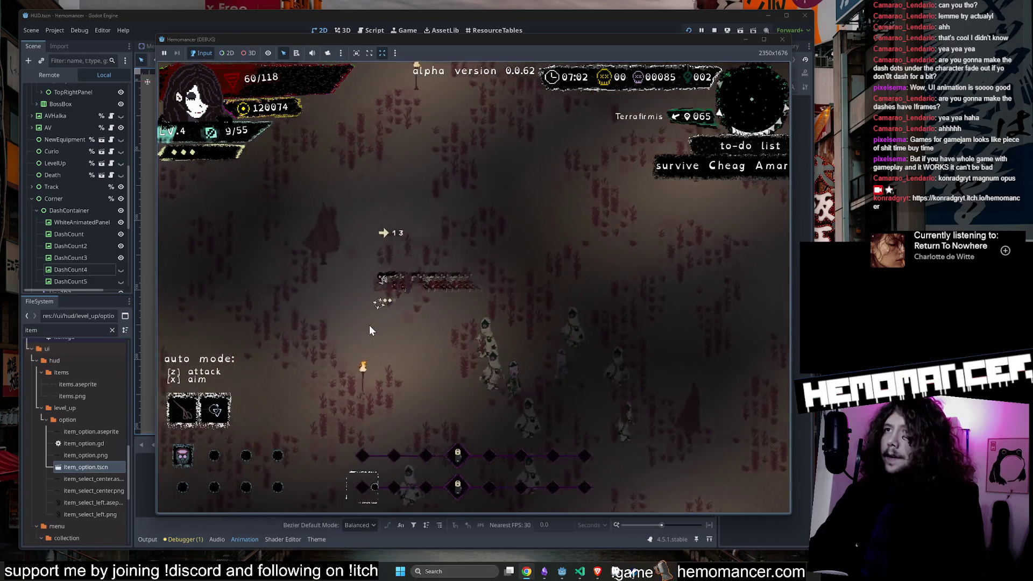
pyautogui.press('w')
pyautogui.press('a')
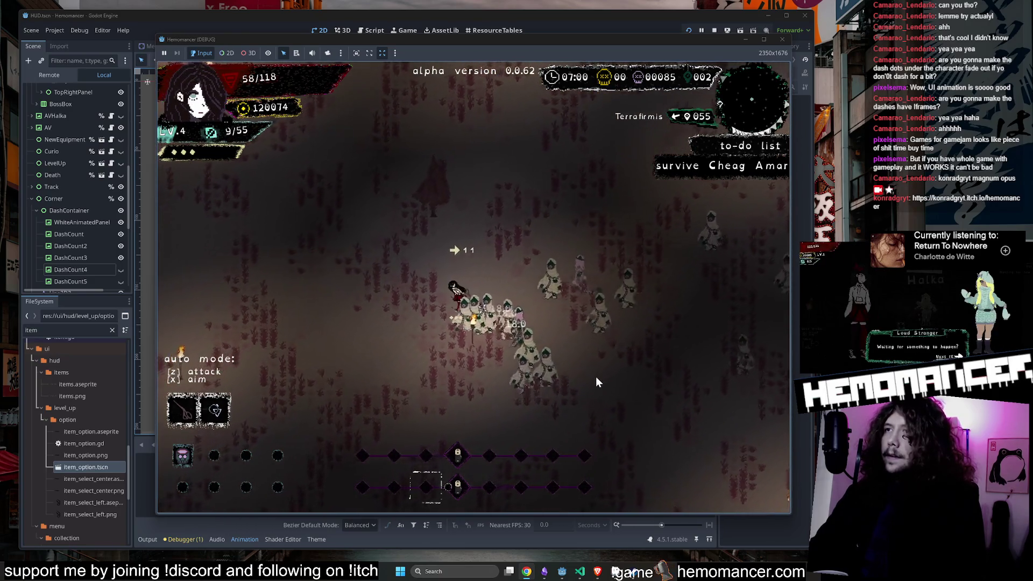
pyautogui.press('w')
pyautogui.press('a')
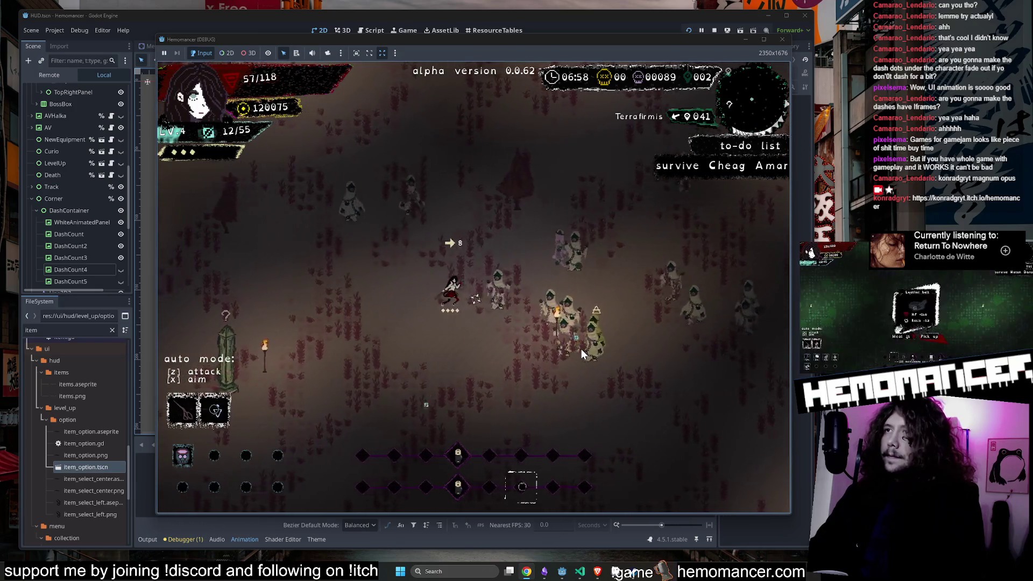
pyautogui.press('w')
pyautogui.press('a')
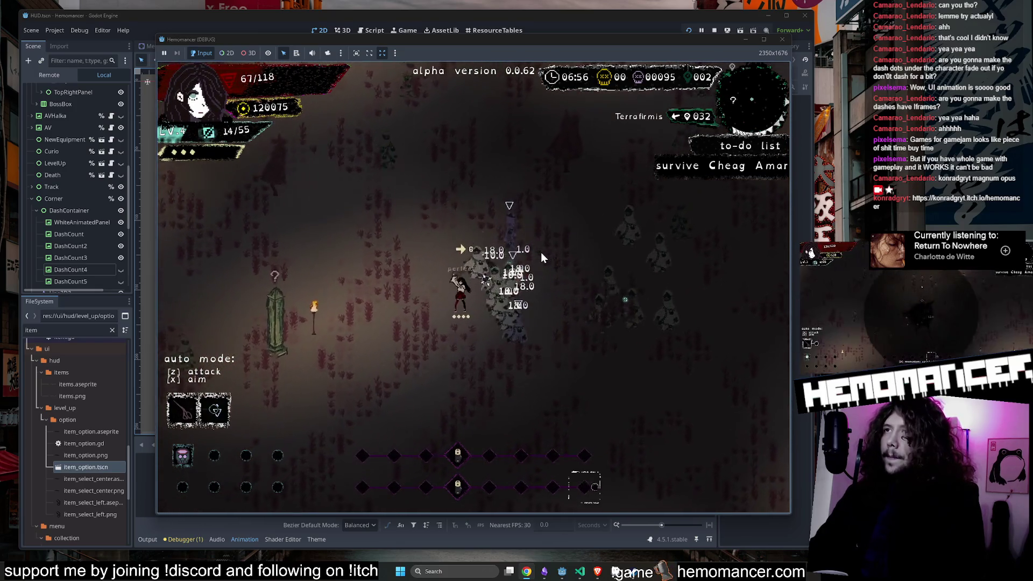
pyautogui.press('w')
pyautogui.press('a')
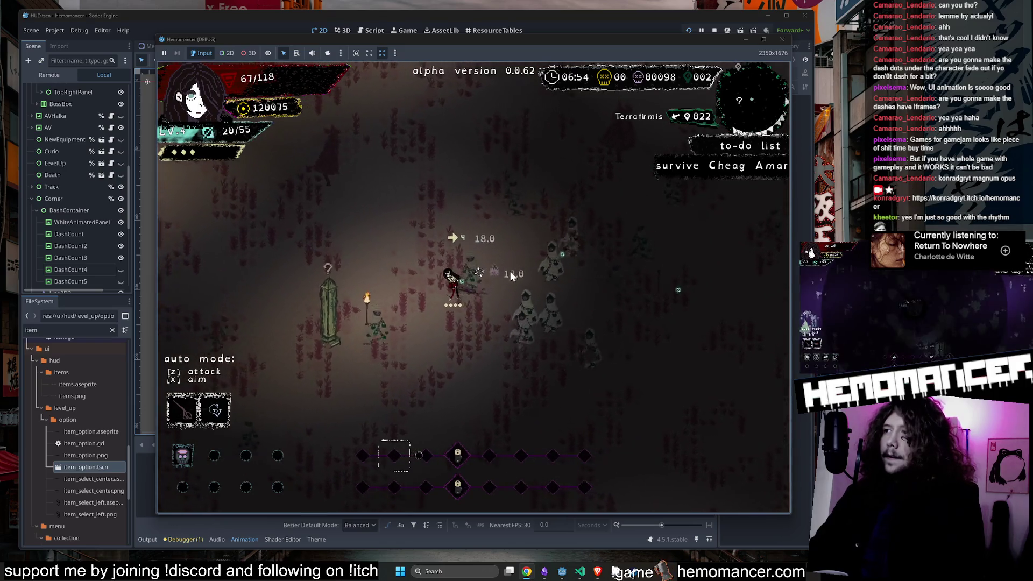
pyautogui.press('w')
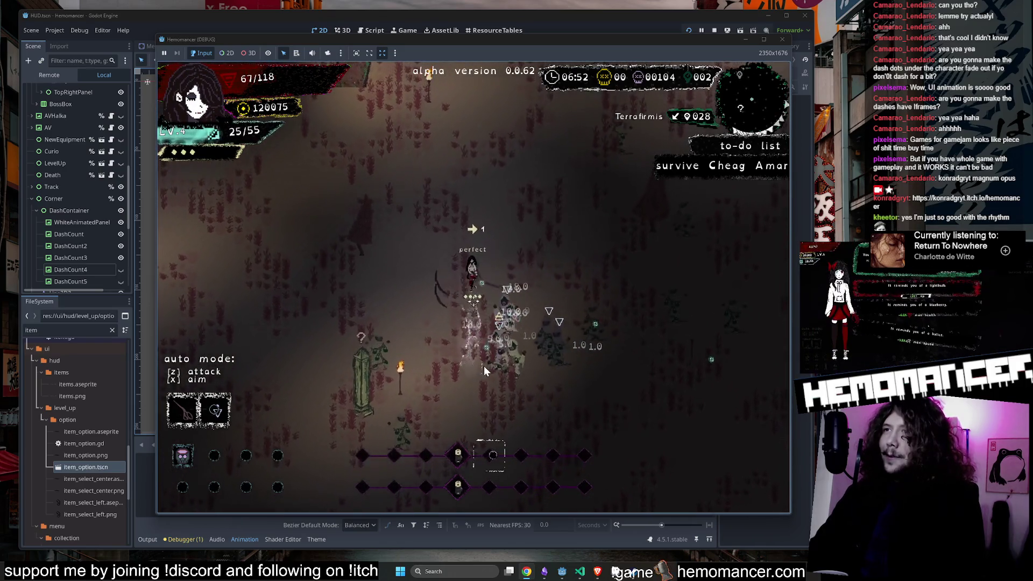
pyautogui.press('w')
pyautogui.press('a')
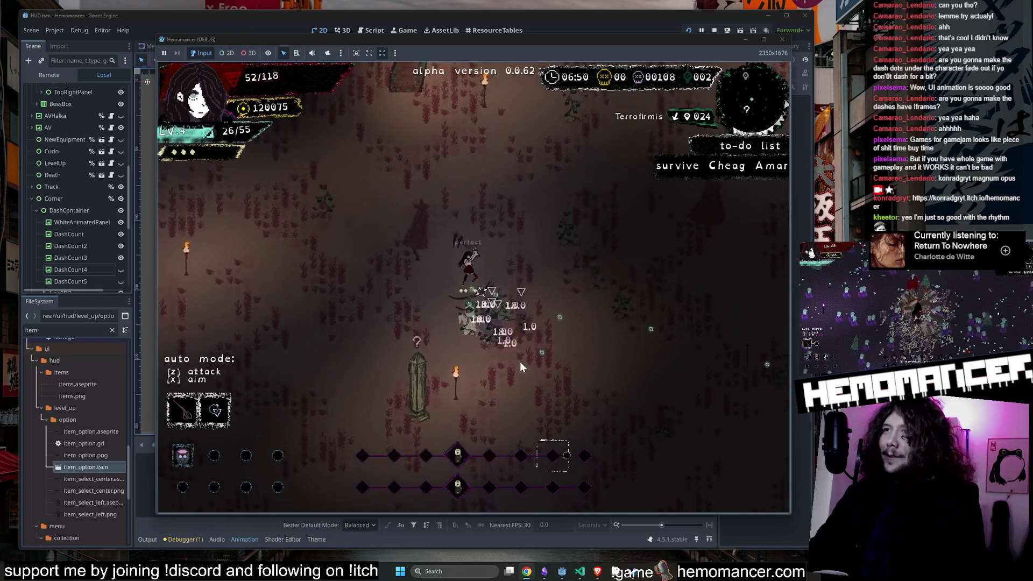
pyautogui.press('w')
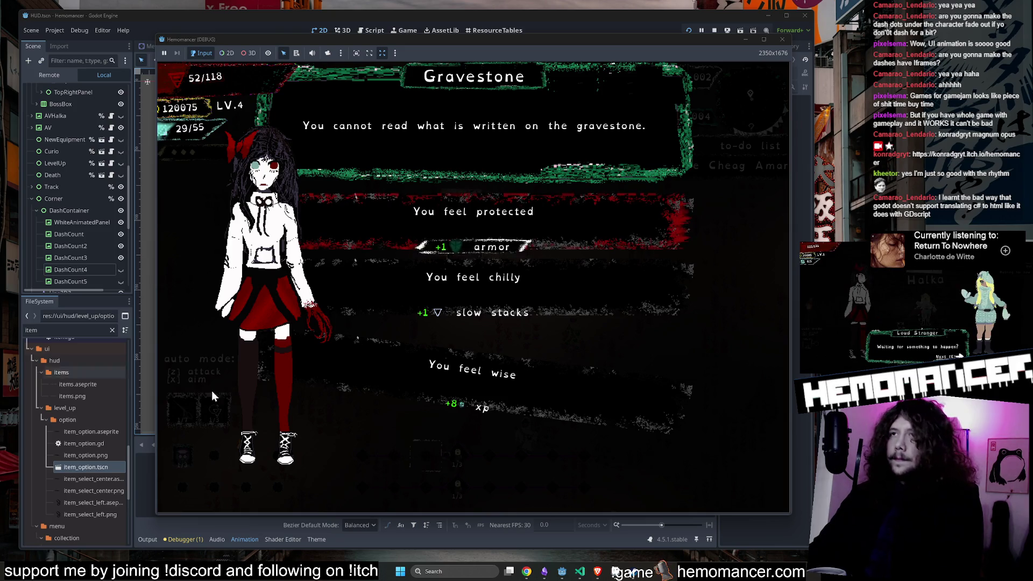
# Step: Take the +1 armor blessing, pick a level-up item, then choose DIE from the game menu
pyautogui.click(491, 249)
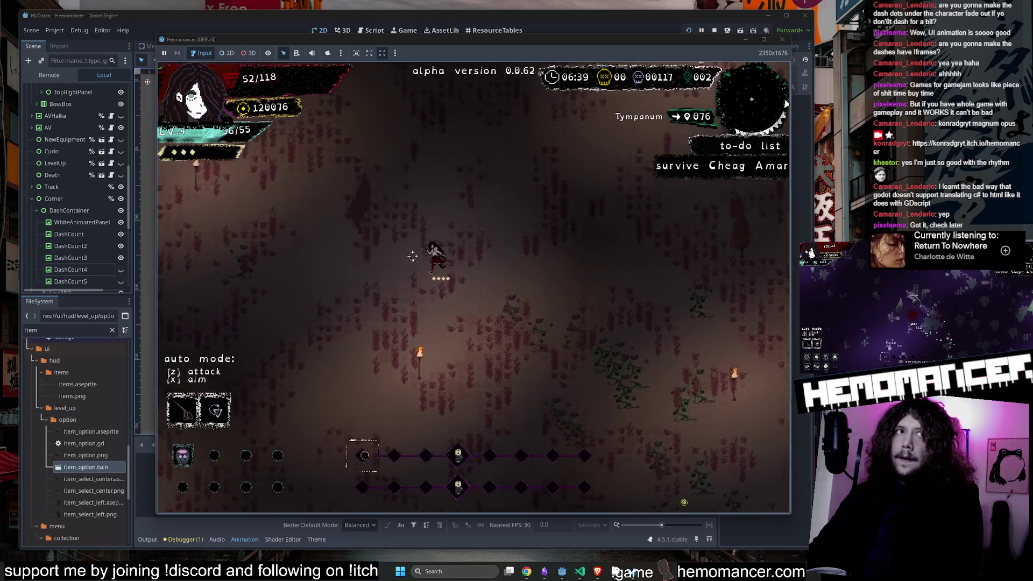
pyautogui.press('Escape')
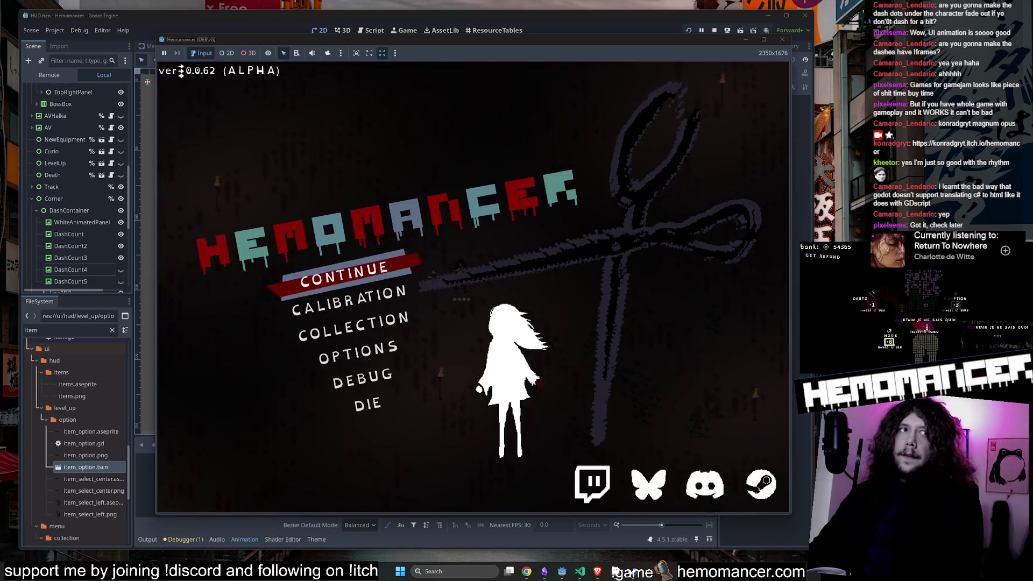
pyautogui.press('Up')
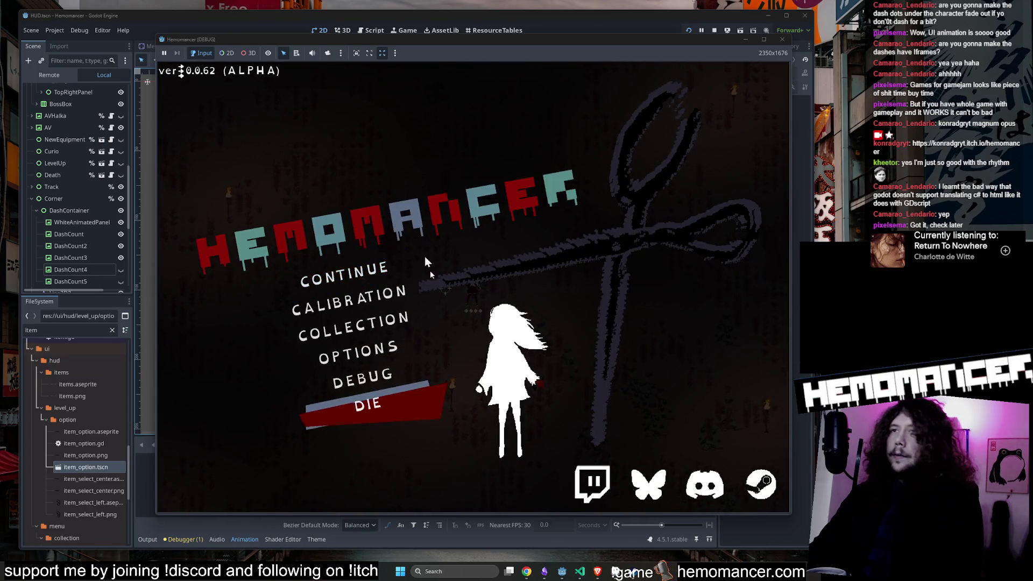
pyautogui.press('Escape')
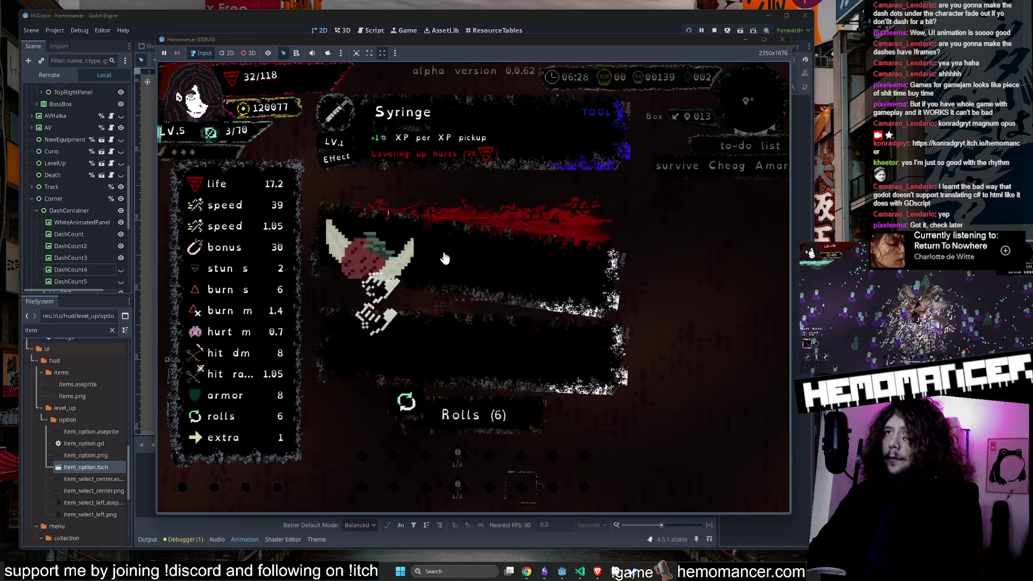
pyautogui.click(443, 331)
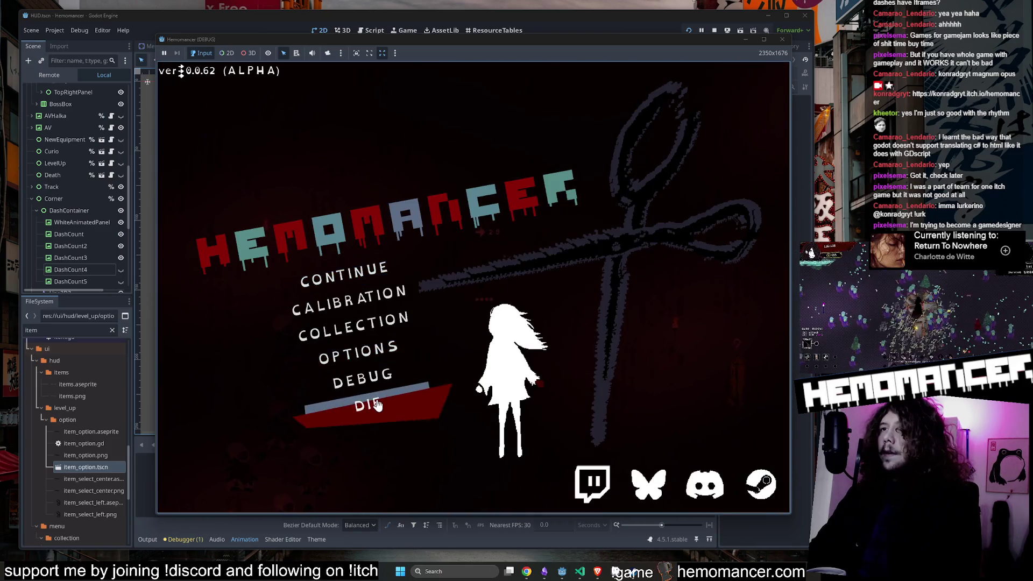
pyautogui.click(369, 403)
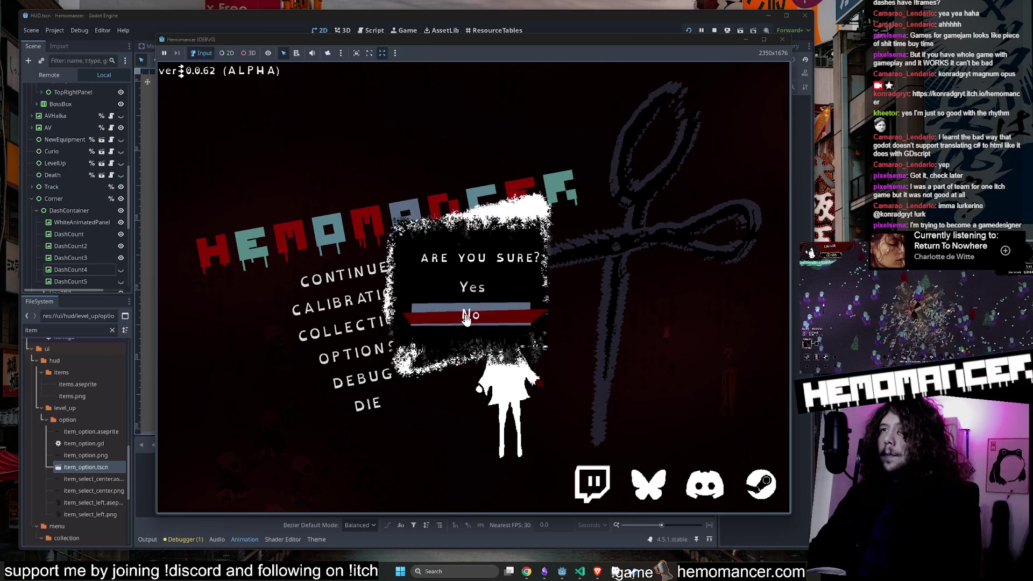
# Step: Decline dying, then look through the item Collection and go back
pyautogui.click(458, 315)
pyautogui.click(385, 333)
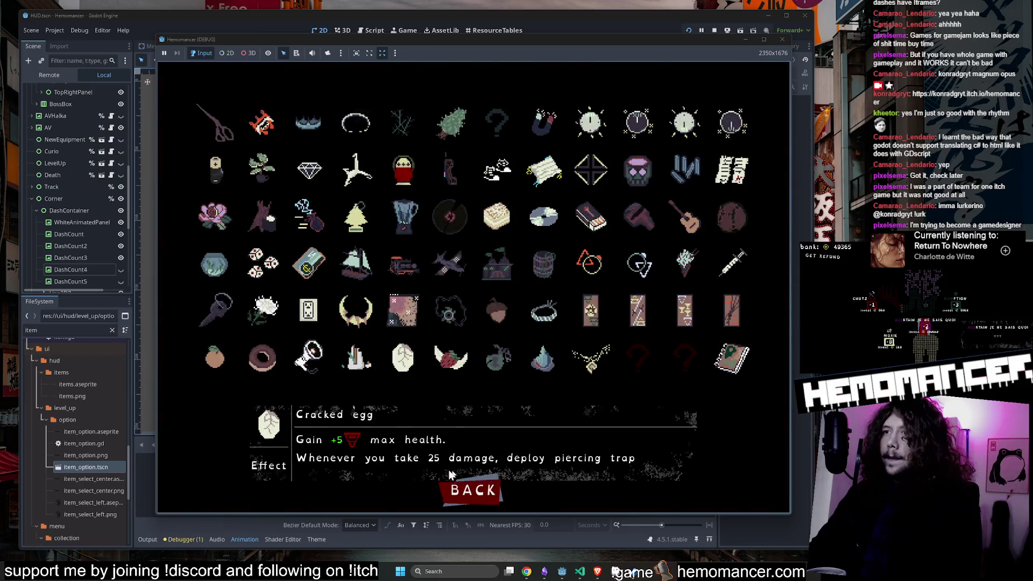
pyautogui.click(459, 490)
# Step: Browse the Audio, Controls and Gameplay options screens, then return to the title menu
pyautogui.click(372, 348)
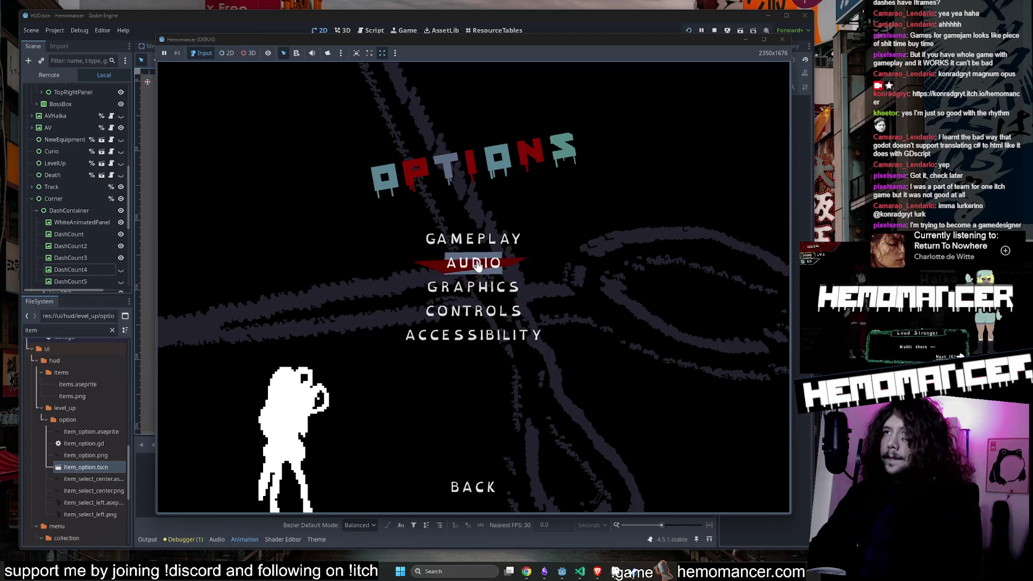
pyautogui.click(476, 265)
pyautogui.click(484, 484)
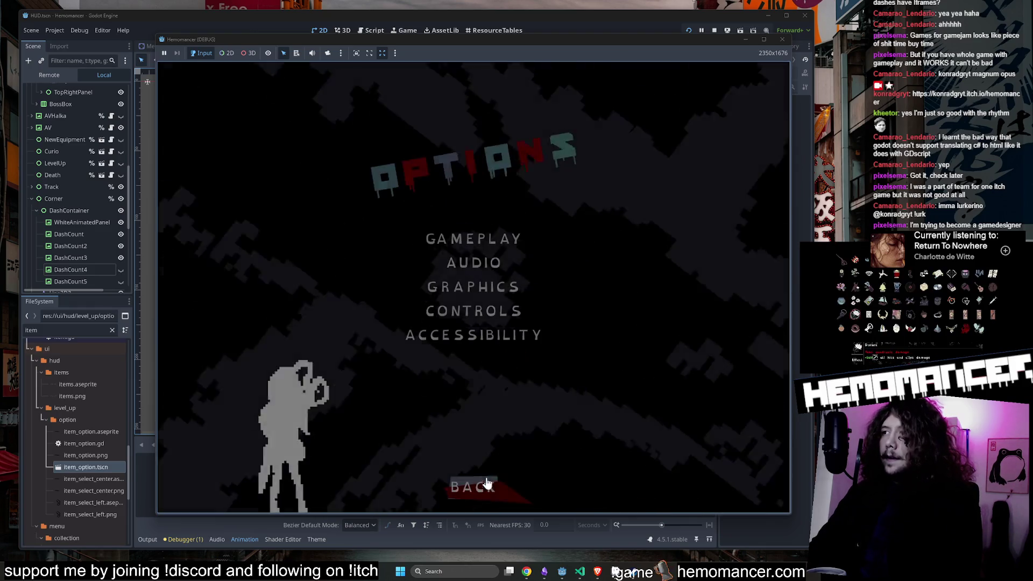
pyautogui.click(468, 310)
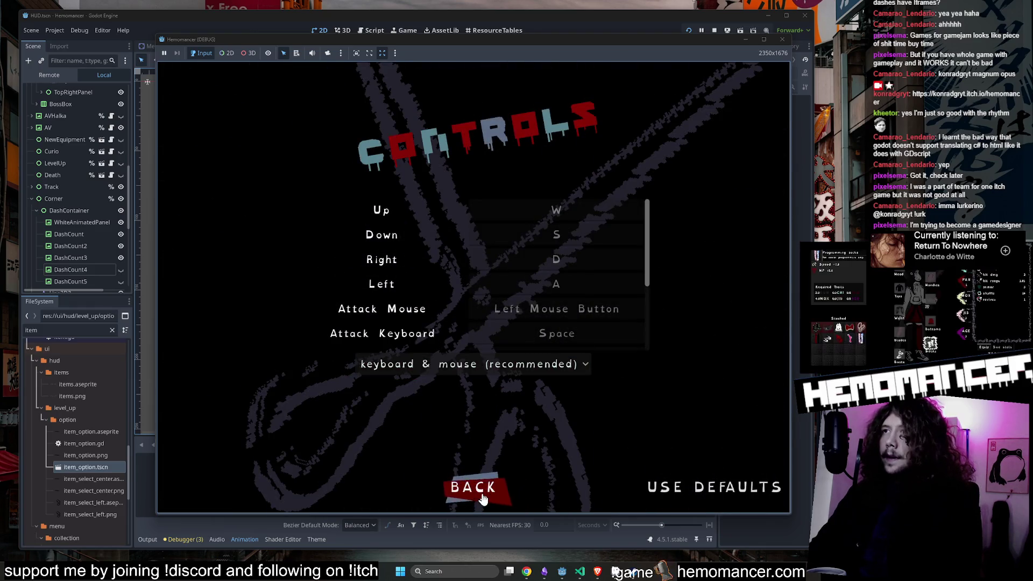
pyautogui.click(481, 496)
pyautogui.click(477, 249)
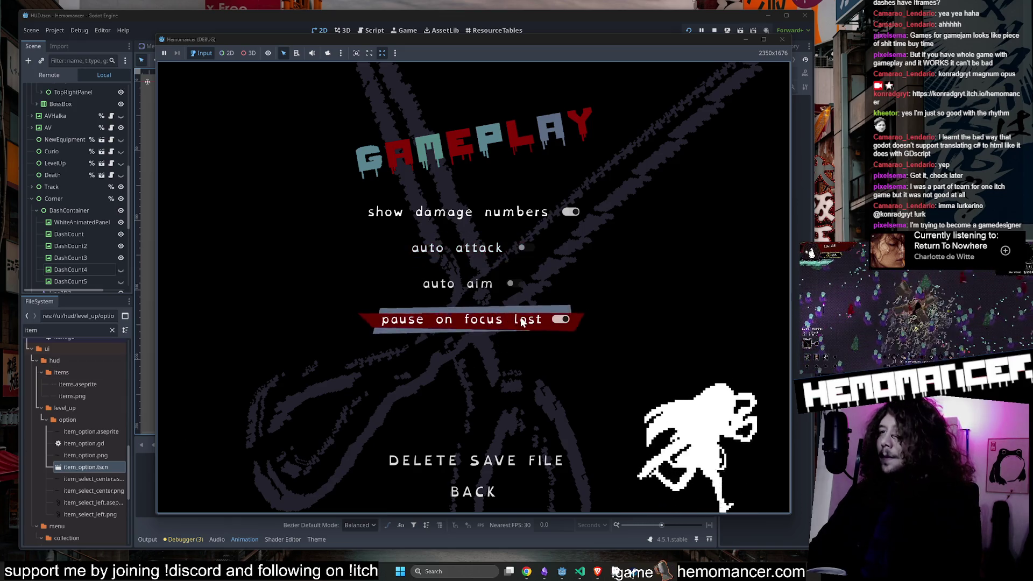
pyautogui.click(482, 495)
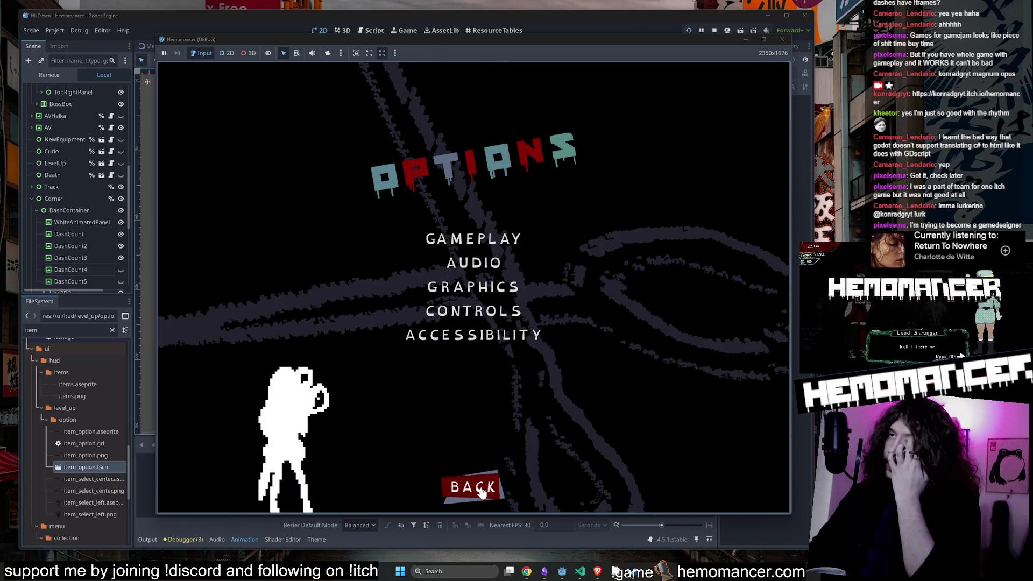
pyautogui.click(481, 492)
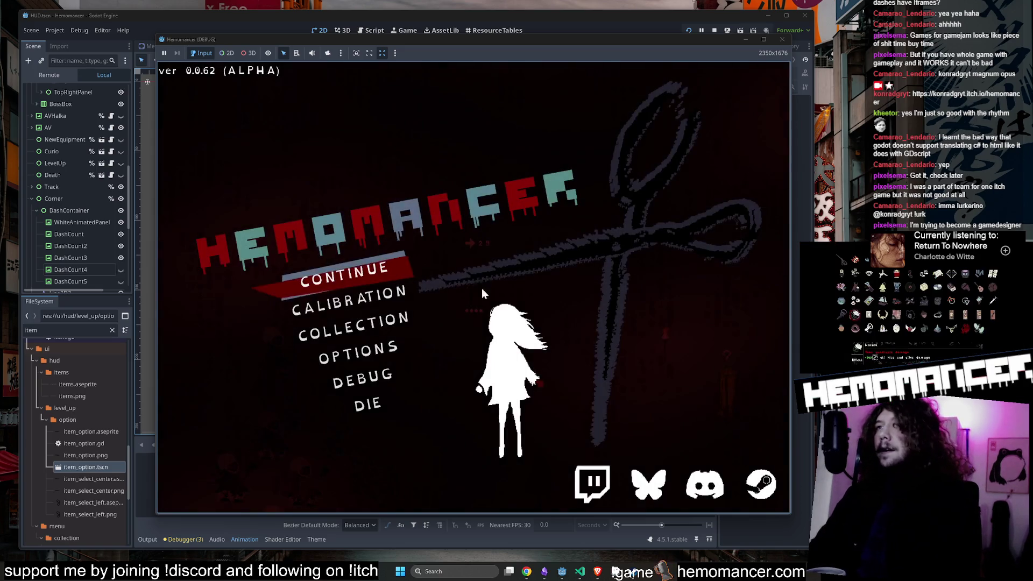
# Step: Browse the item Collection screen, then close the running game window
pyautogui.click(347, 330)
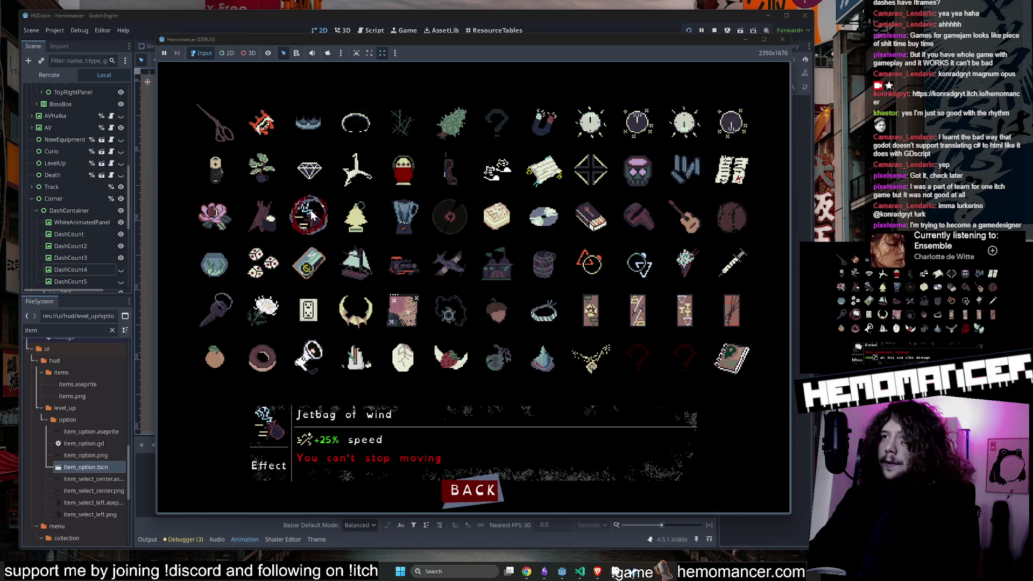
pyautogui.click(782, 38)
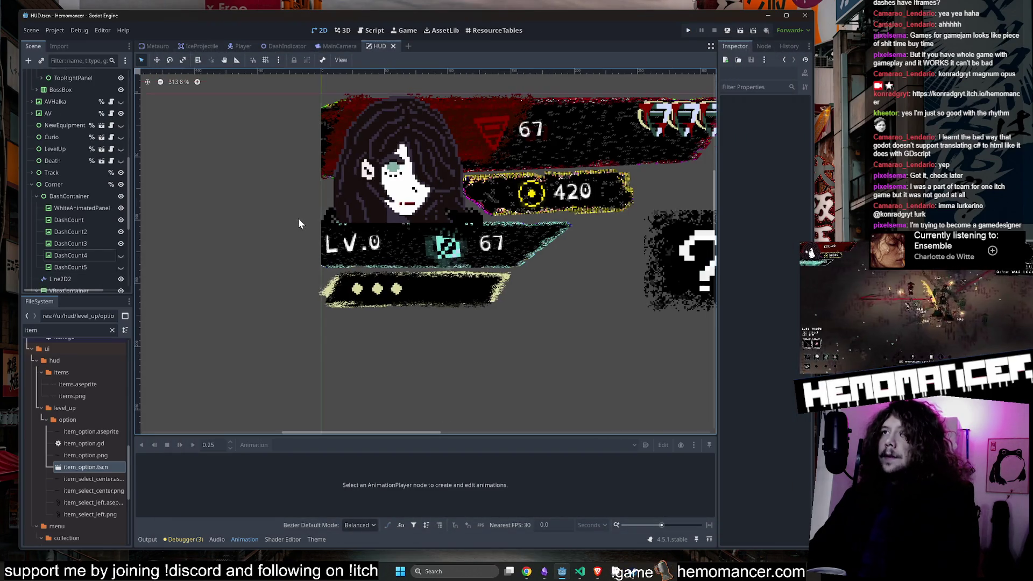
# Step: Delete the DashCount4 and DashCount5 nodes from the HUD's dash pips
pyautogui.click(441, 290)
pyautogui.scroll(-3, 248, 220)
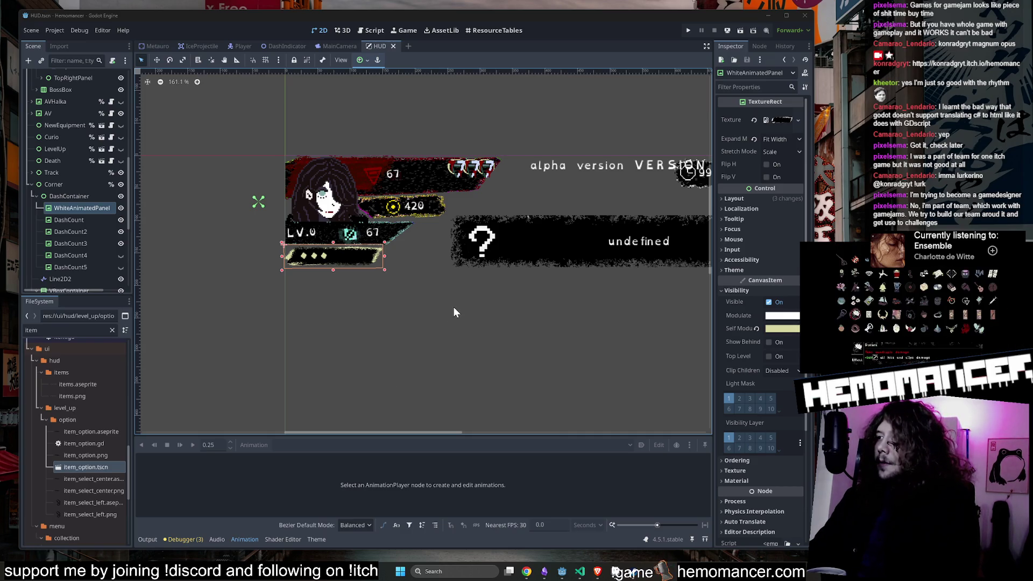
pyautogui.scroll(-1, 454, 312)
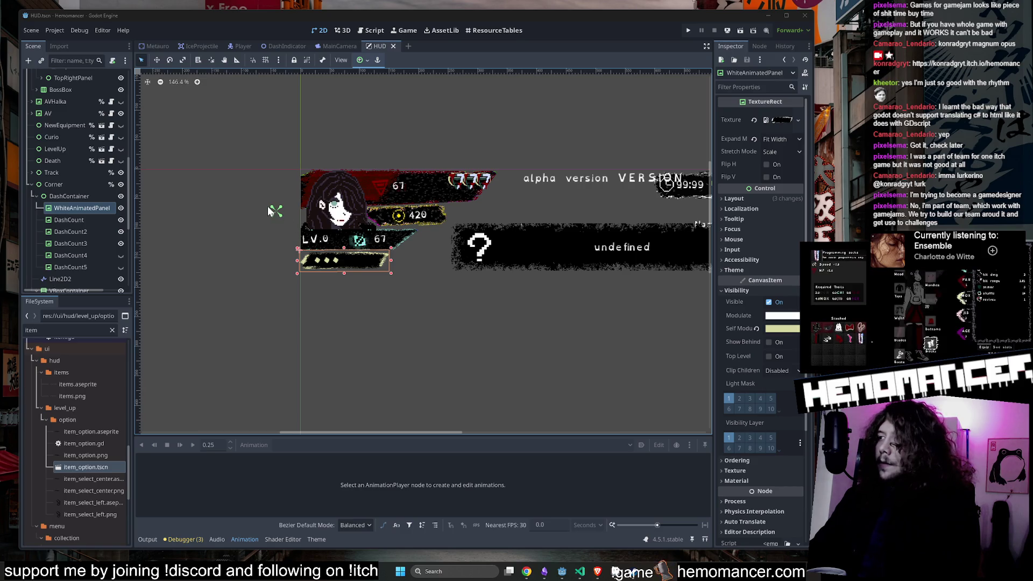
pyautogui.moveTo(268, 207); pyautogui.dragTo(249, 203)
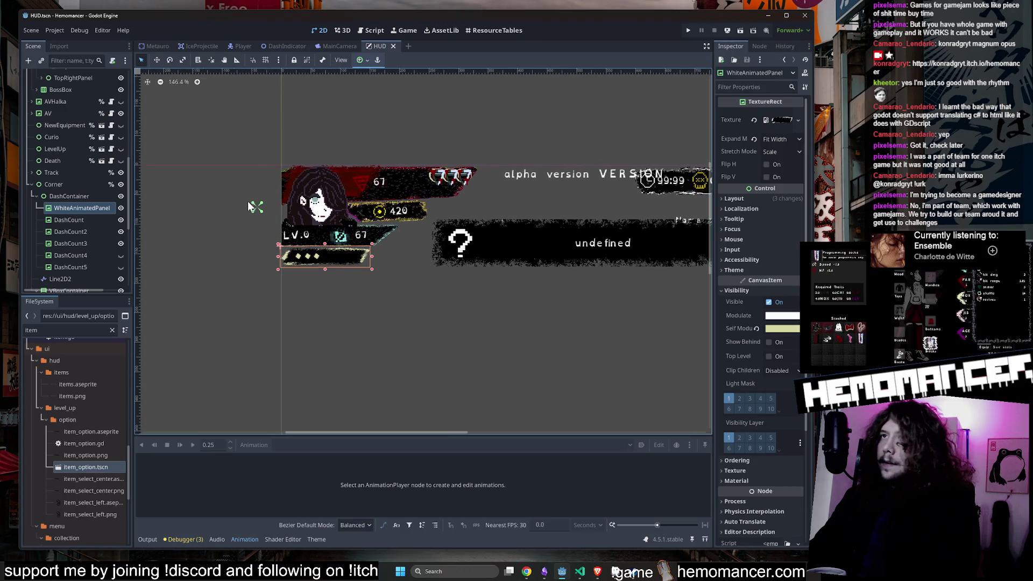
pyautogui.click(86, 243)
pyautogui.click(93, 254)
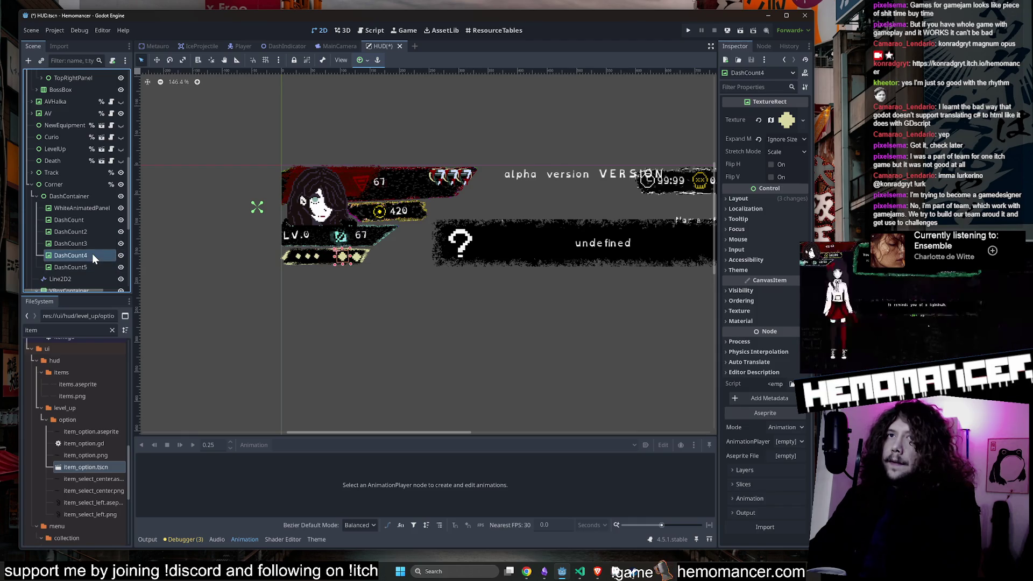
pyautogui.press('Delete')
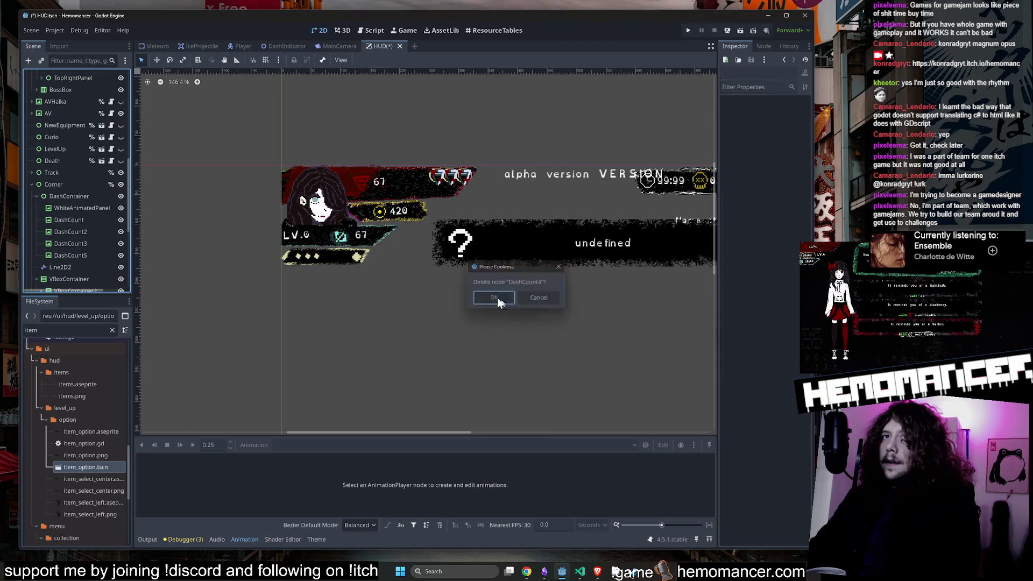
pyautogui.press('Return')
pyautogui.click(99, 254)
pyautogui.press('Delete')
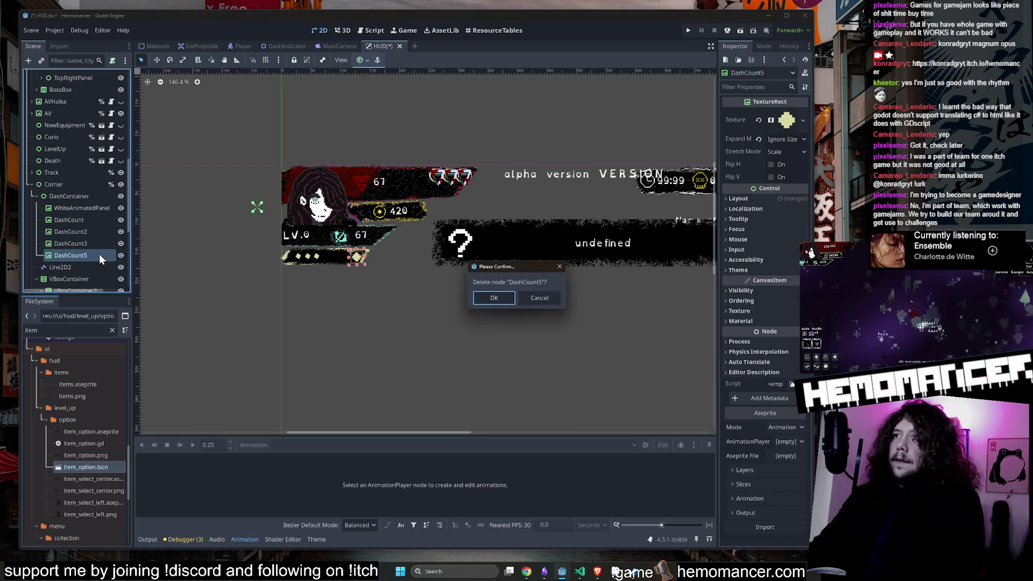
pyautogui.click(479, 299)
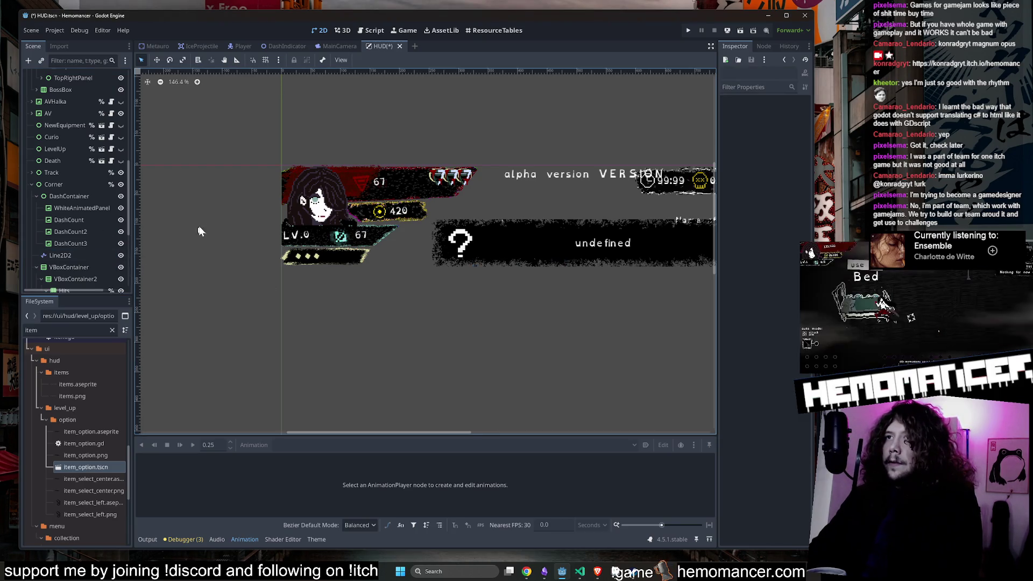
# Step: Save HUD.tscn and run the project to playtest it
pyautogui.scroll(2, 222, 219)
pyautogui.scroll(-1, 157, 349)
pyautogui.scroll(3, 185, 322)
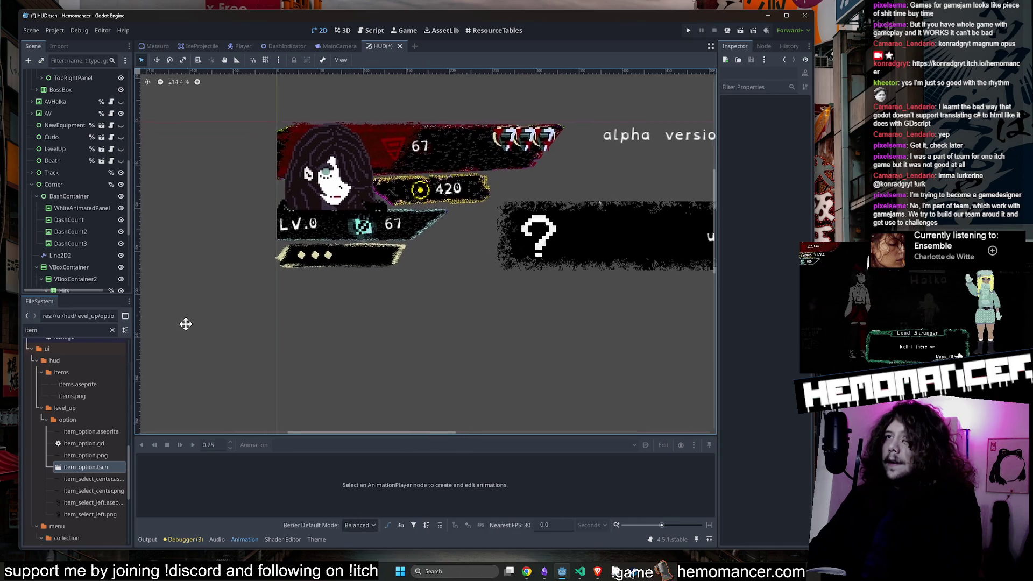
pyautogui.scroll(-2, 260, 233)
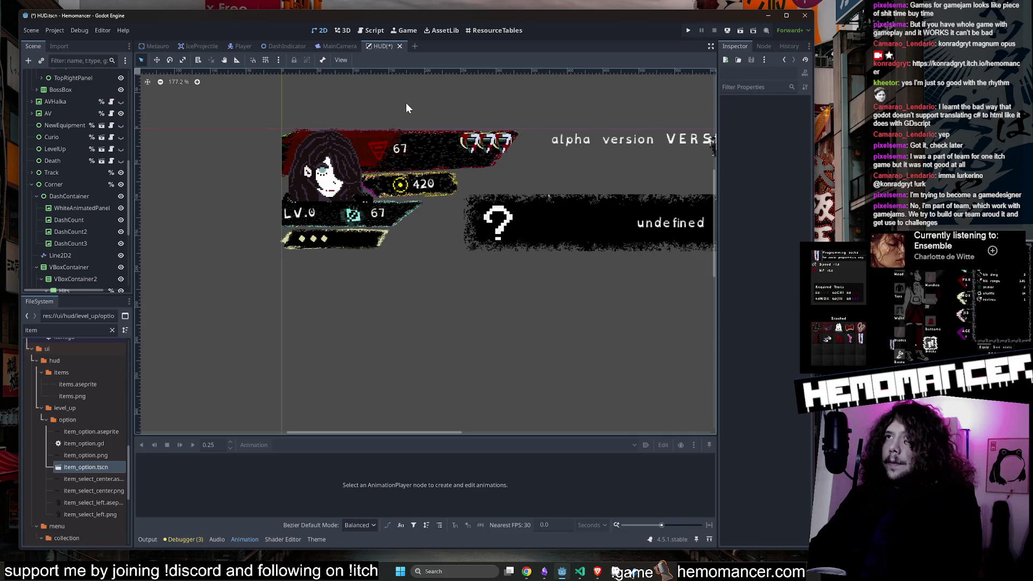
pyautogui.scroll(-1, 400, 107)
pyautogui.hotkey('ctrl', 's')
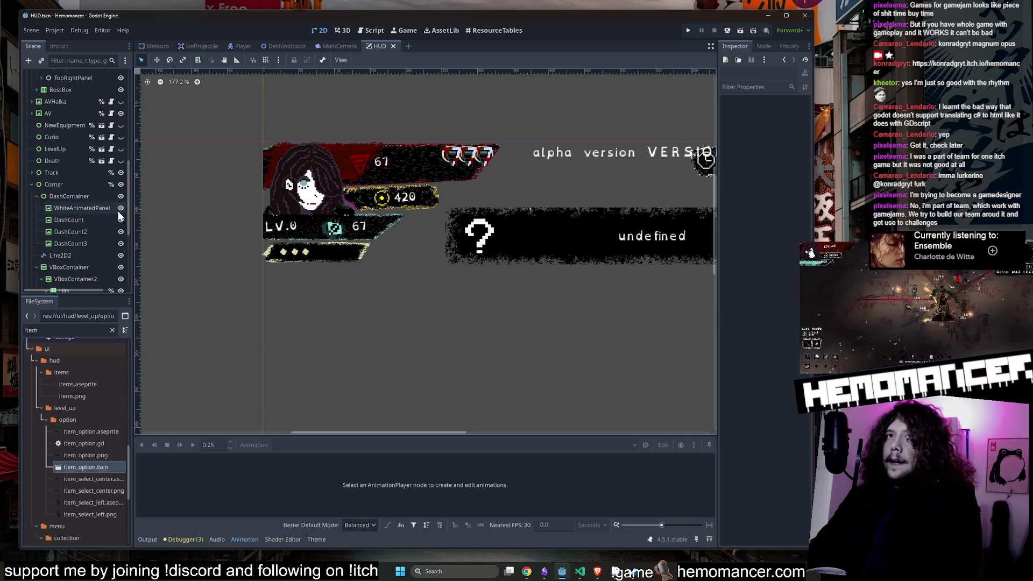
pyautogui.press('F5')
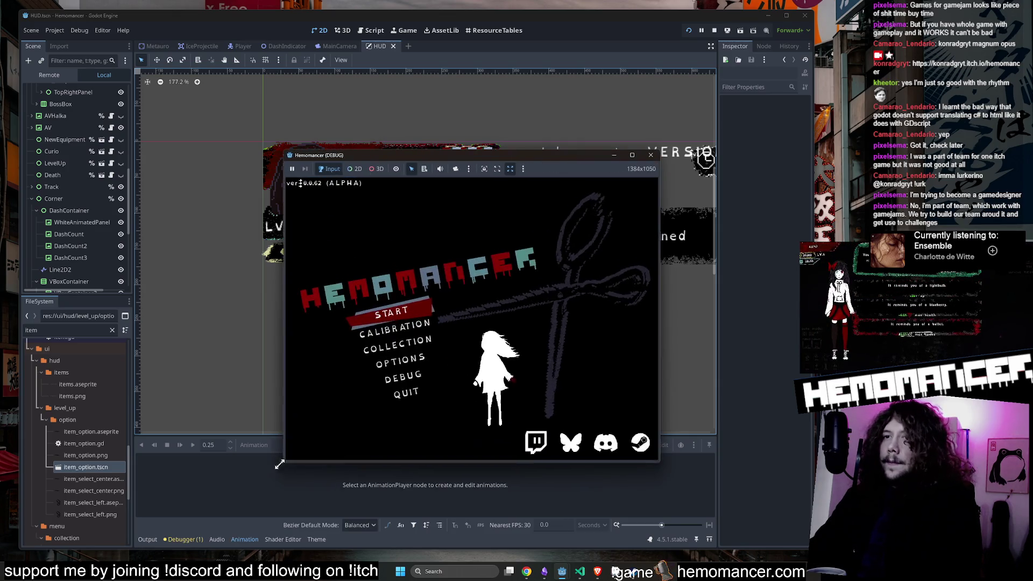
# Step: Jump from the Errors tab's narrowing-conversion warning into stats.gd and trace the _calc_add_stat definition
pyautogui.click(185, 528)
pyautogui.click(202, 466)
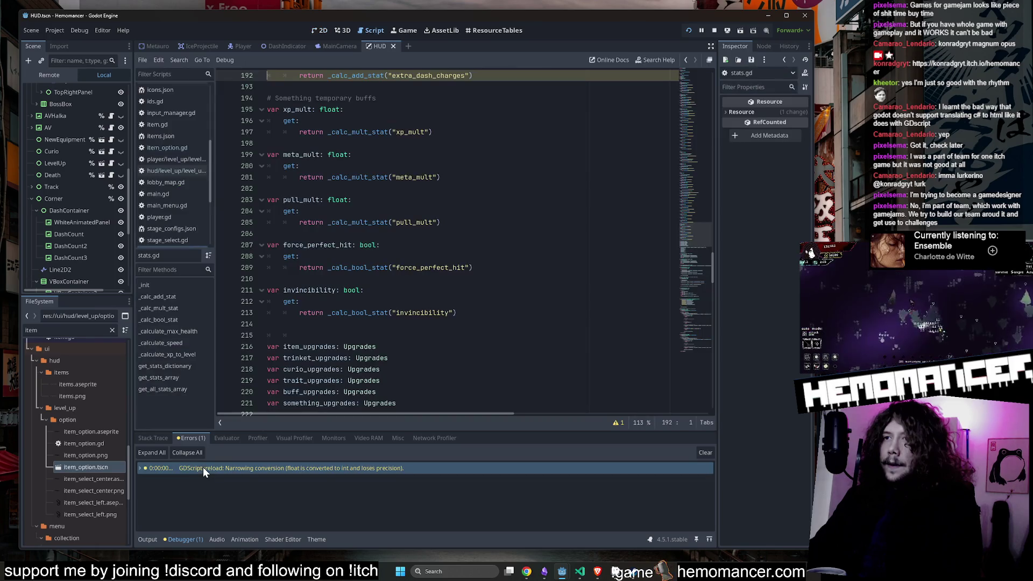
pyautogui.scroll(1, 499, 303)
pyautogui.scroll(1, 499, 302)
pyautogui.click(391, 163)
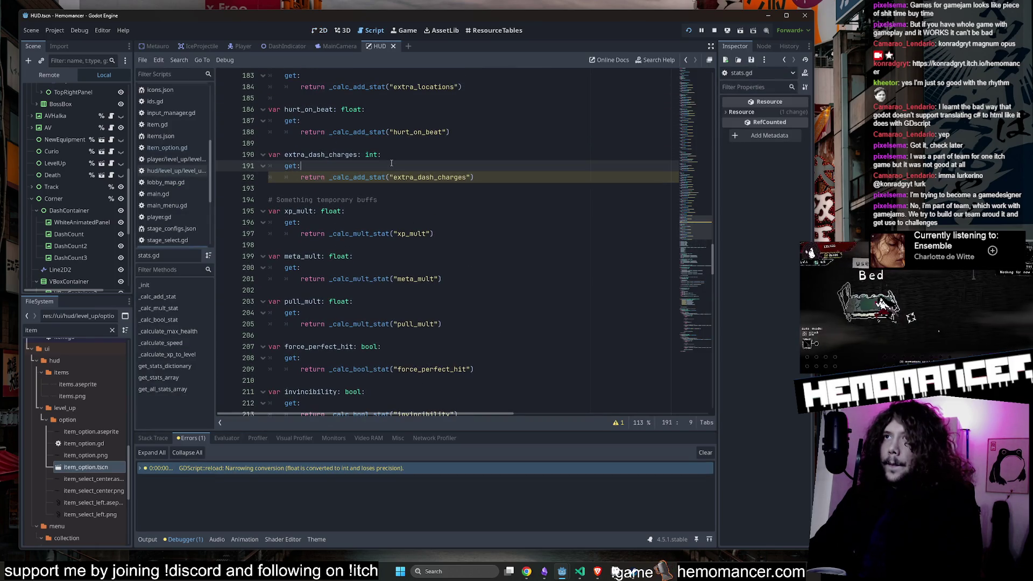
pyautogui.keyDown('ctrl'); pyautogui.click(362, 178); pyautogui.keyUp('ctrl')
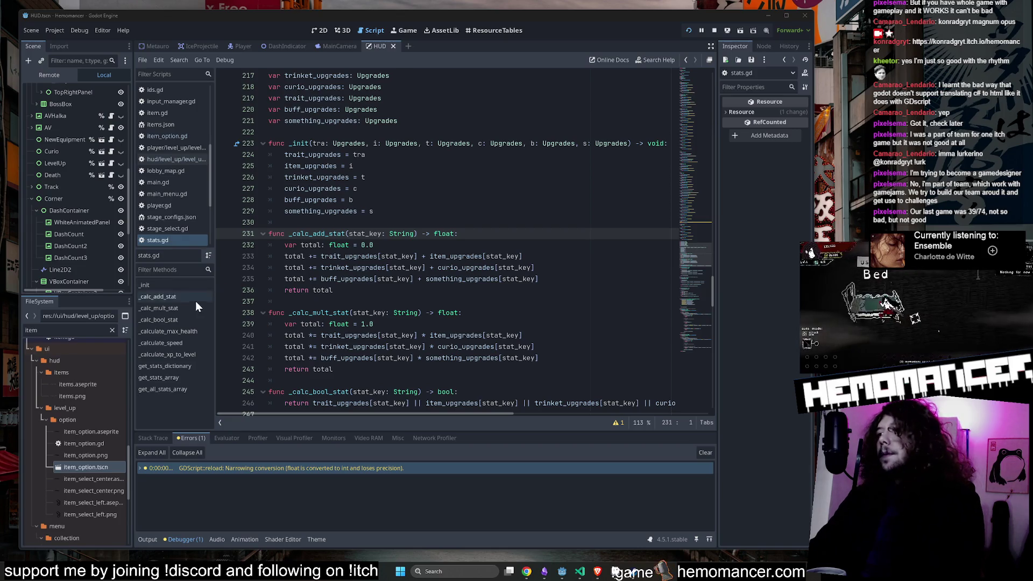
pyautogui.click(355, 166)
pyautogui.scroll(6, 355, 242)
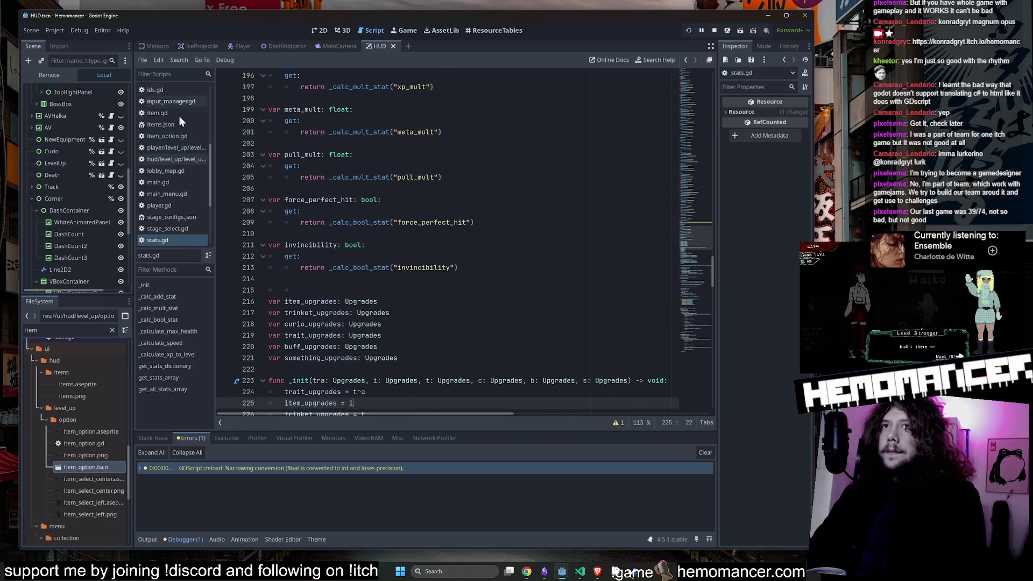
pyautogui.scroll(5, 176, 119)
# Step: Open hud.gd at its update_hud function from the HUD node's script icon
pyautogui.click(171, 89)
pyautogui.scroll(10, 55, 107)
pyautogui.click(107, 89)
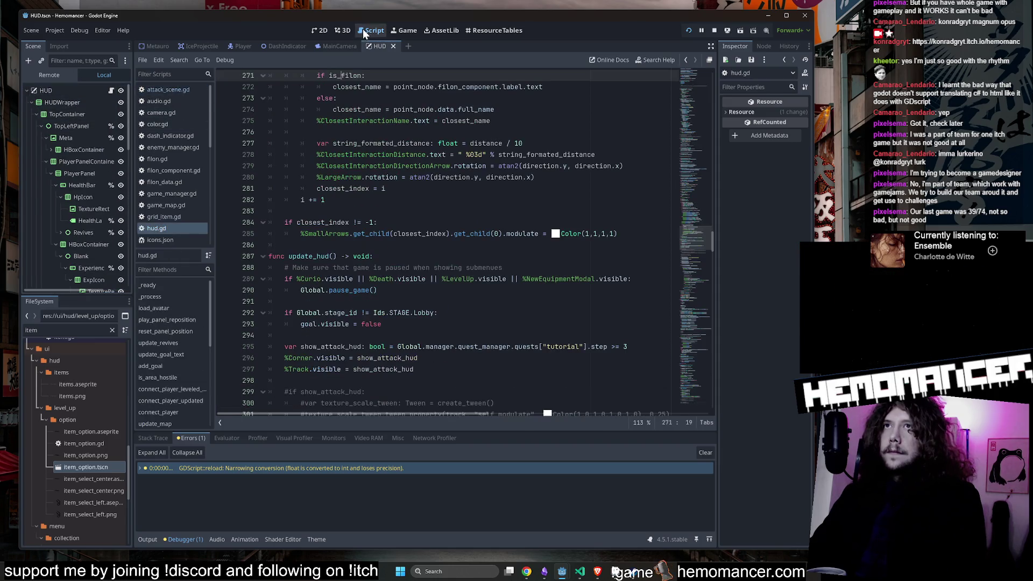
pyautogui.click(393, 46)
# Step: Close the HUD scene, filter FileSystem for 'count', and open countess_sketch_normal.aseprite in Aseprite
pyautogui.hotkey('ctrl', 'F1')
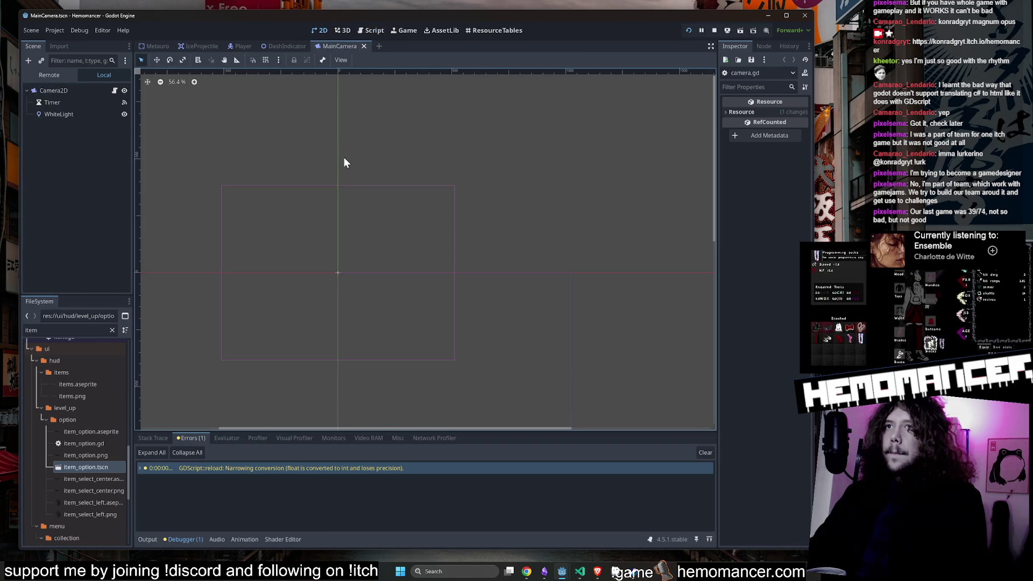
pyautogui.click(112, 329)
pyautogui.write('count')
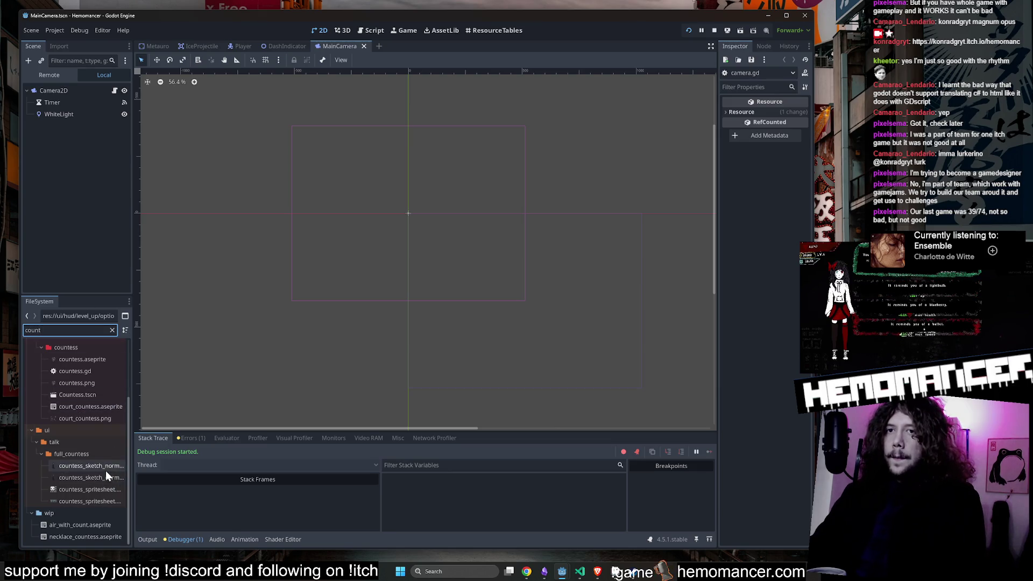
pyautogui.rightClick(105, 470)
pyautogui.click(182, 544)
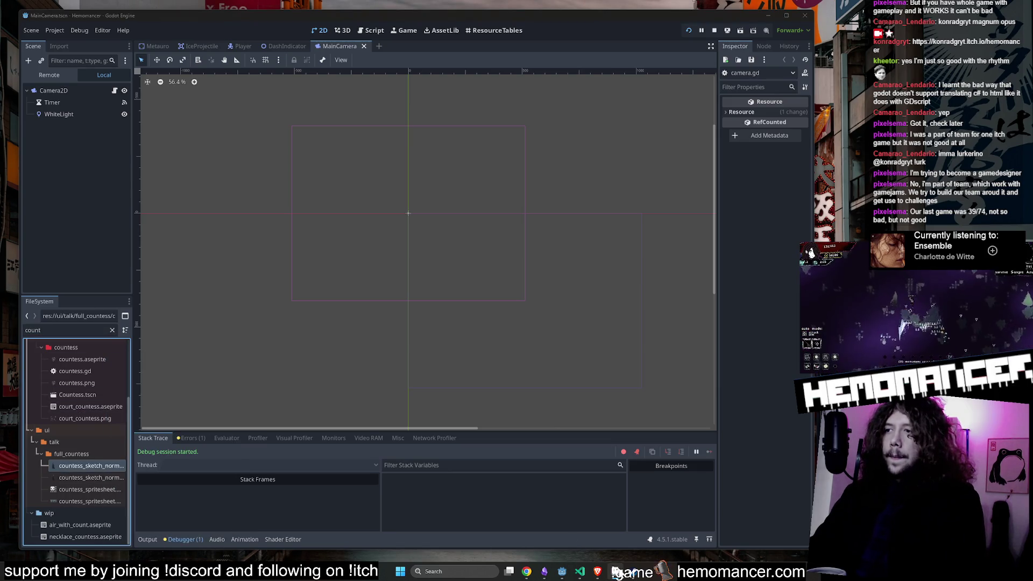
pyautogui.scroll(3, 530, 243)
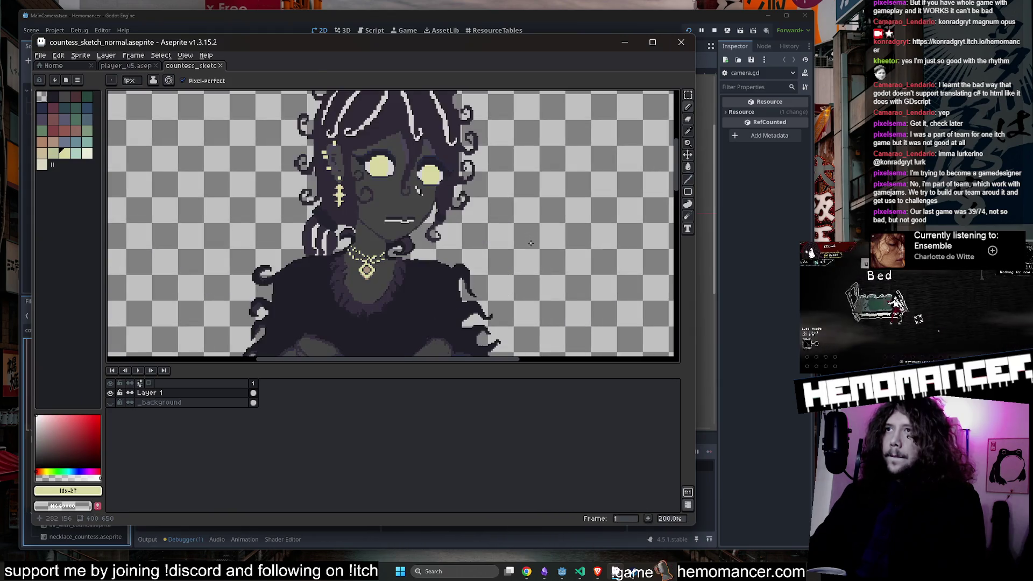
# Step: Enlarge the canvas, zoom in on the countess sketch's pendant on frame 1, then minimize Aseprite
pyautogui.moveTo(530, 360); pyautogui.dragTo(534, 448)
pyautogui.scroll(3, 381, 268)
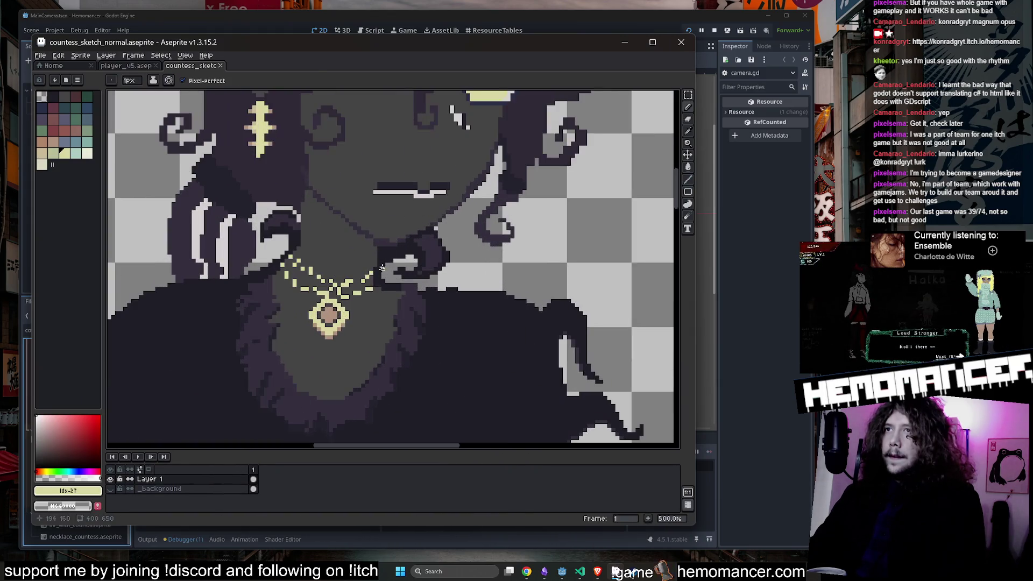
pyautogui.scroll(-5, 381, 267)
pyautogui.scroll(5, 457, 304)
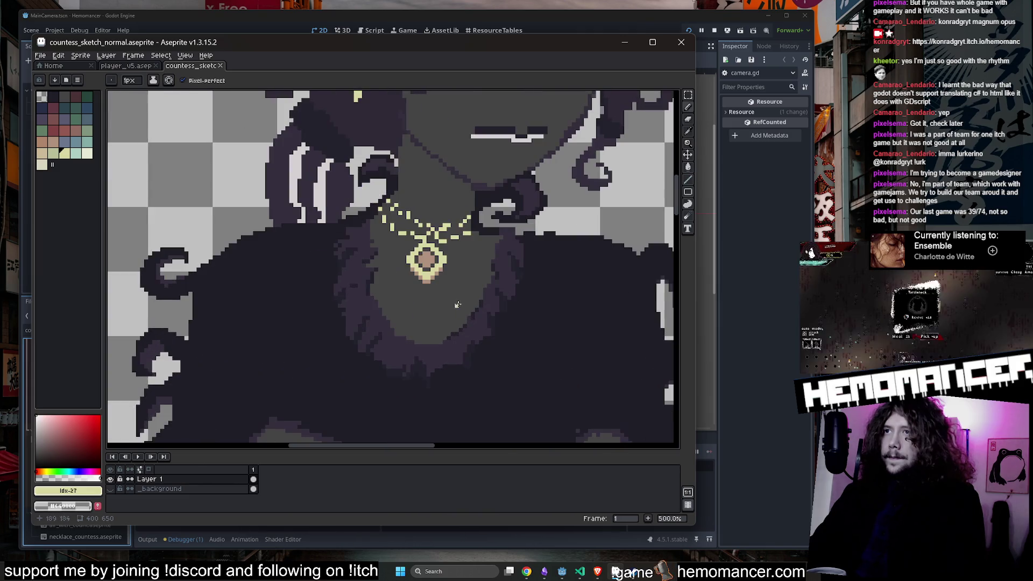
pyautogui.click(253, 469)
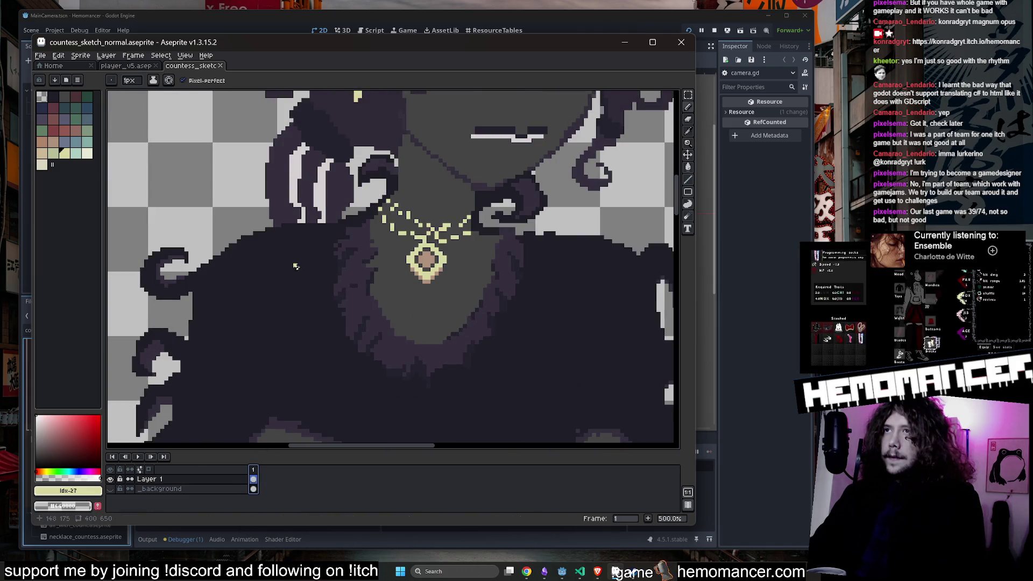
pyautogui.scroll(-3, 296, 266)
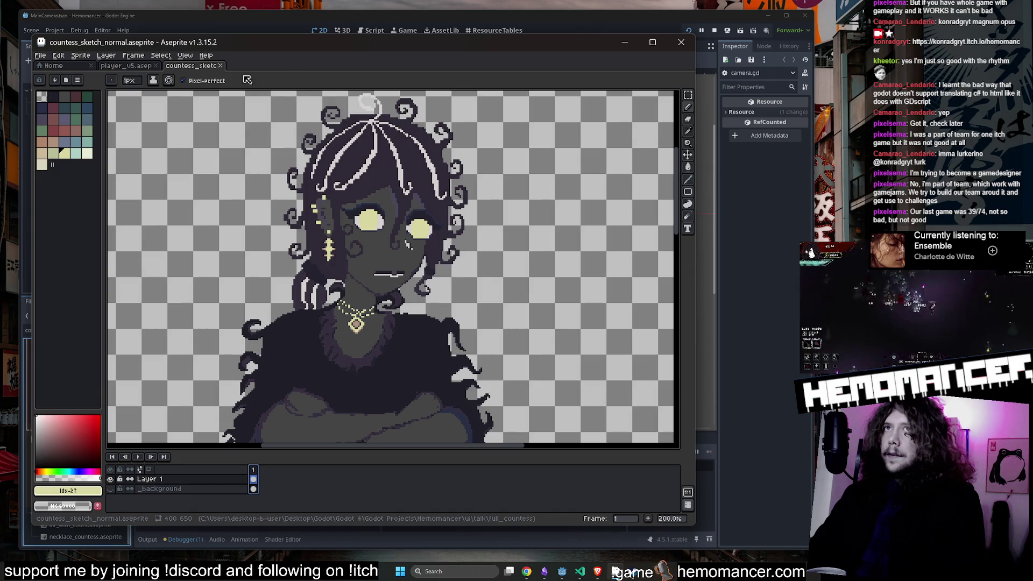
pyautogui.click(624, 41)
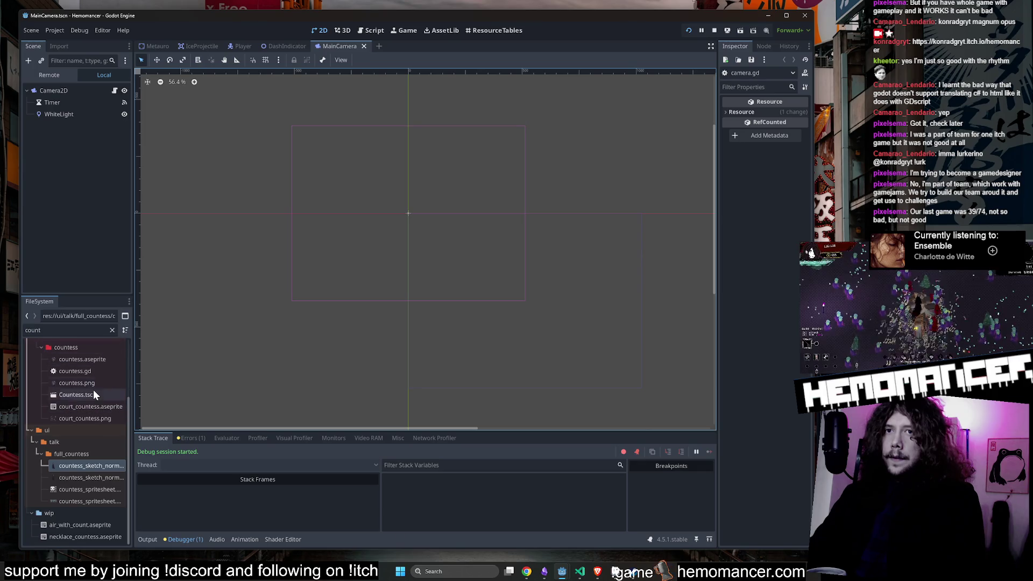
# Step: Open court_countess.aseprite in Aseprite, then minimize it back to Godot
pyautogui.rightClick(101, 434)
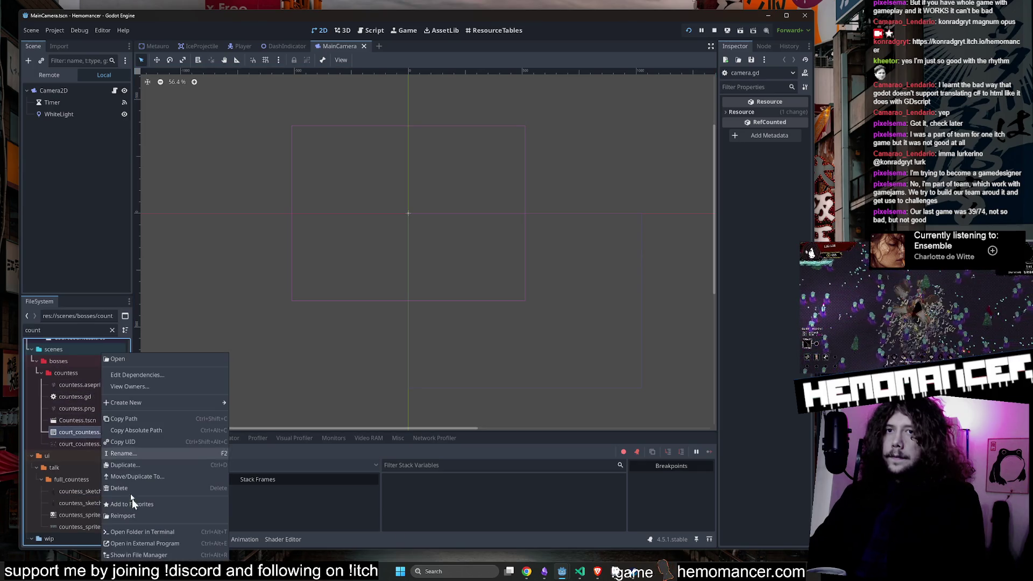
pyautogui.click(155, 543)
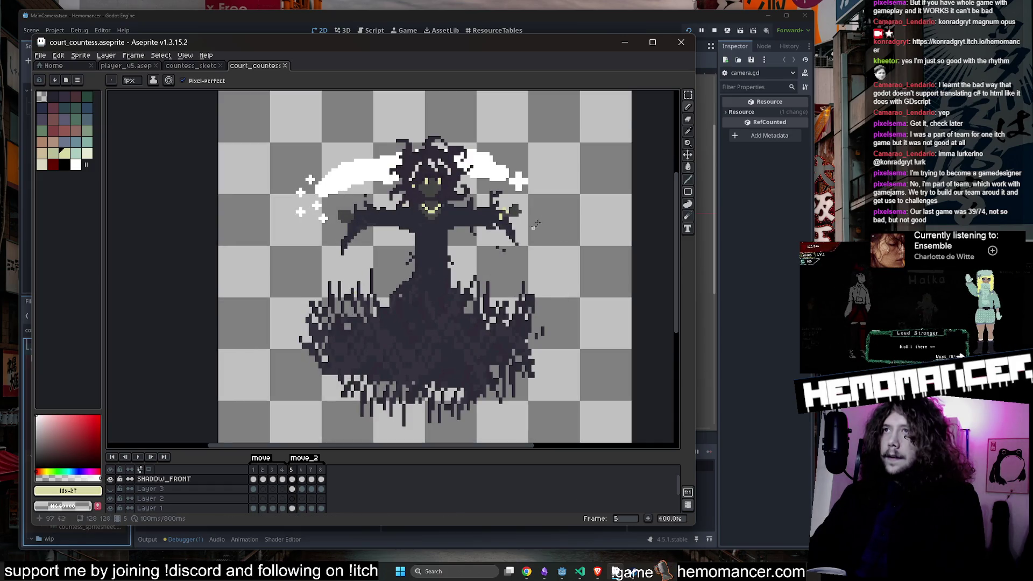
pyautogui.click(630, 44)
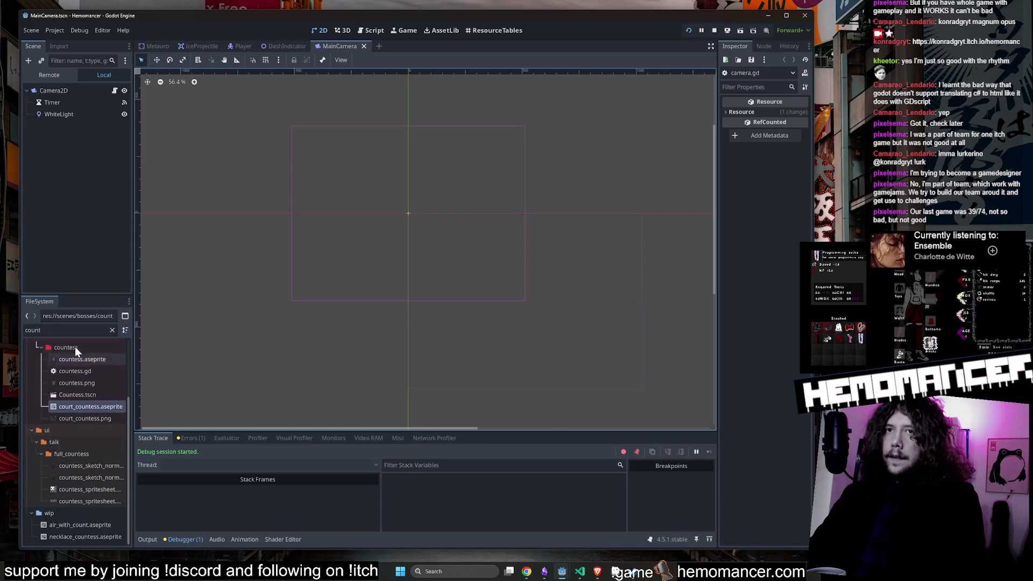
# Step: Open countess_spritesheet.aseprite in Aseprite from the FileSystem list
pyautogui.click(80, 331)
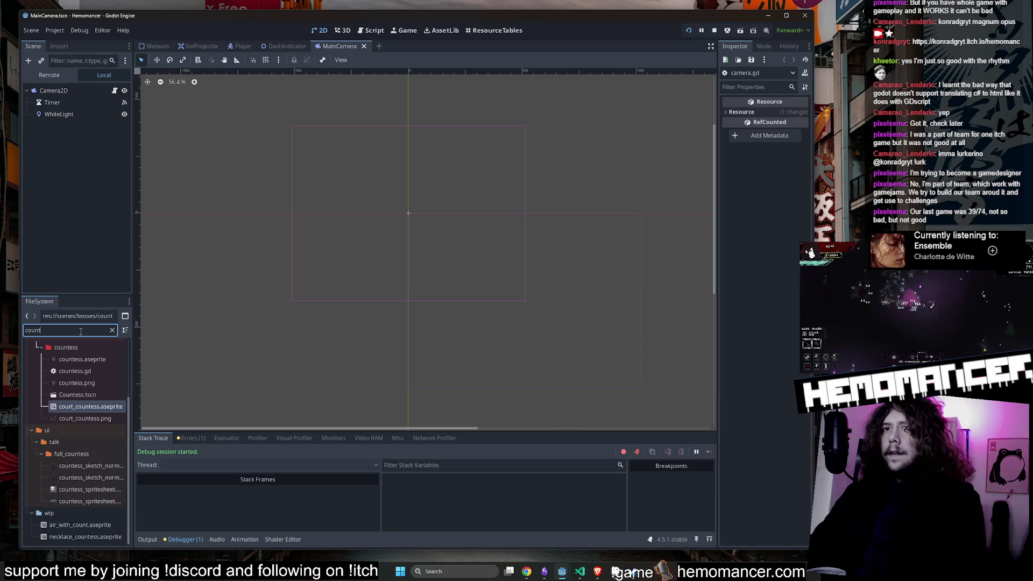
pyautogui.rightClick(101, 486)
pyautogui.click(153, 547)
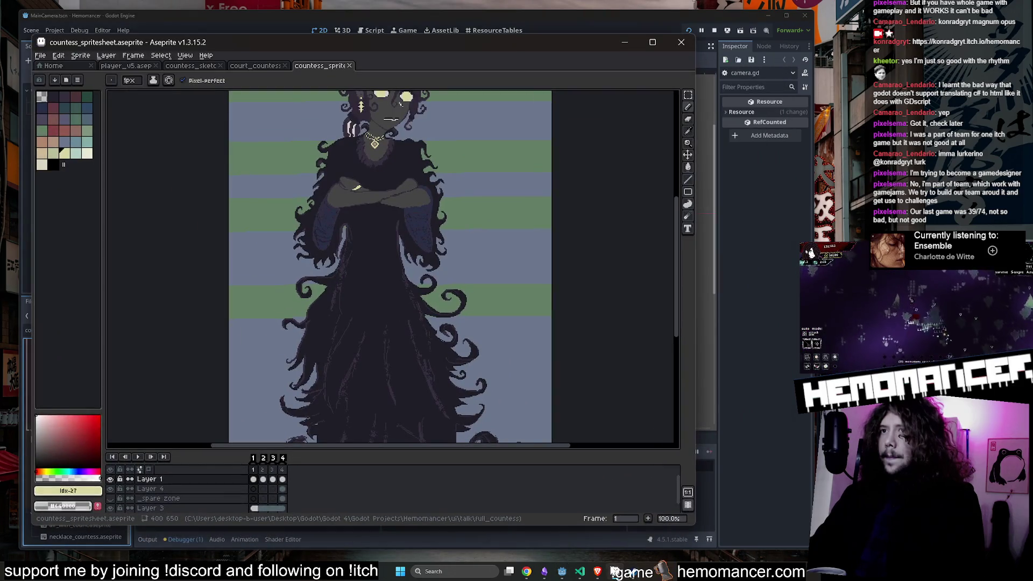
# Step: Step to frame 2 and play the countess spritesheet's blinking animation
pyautogui.press('Right')
pyautogui.scroll(3, 323, 257)
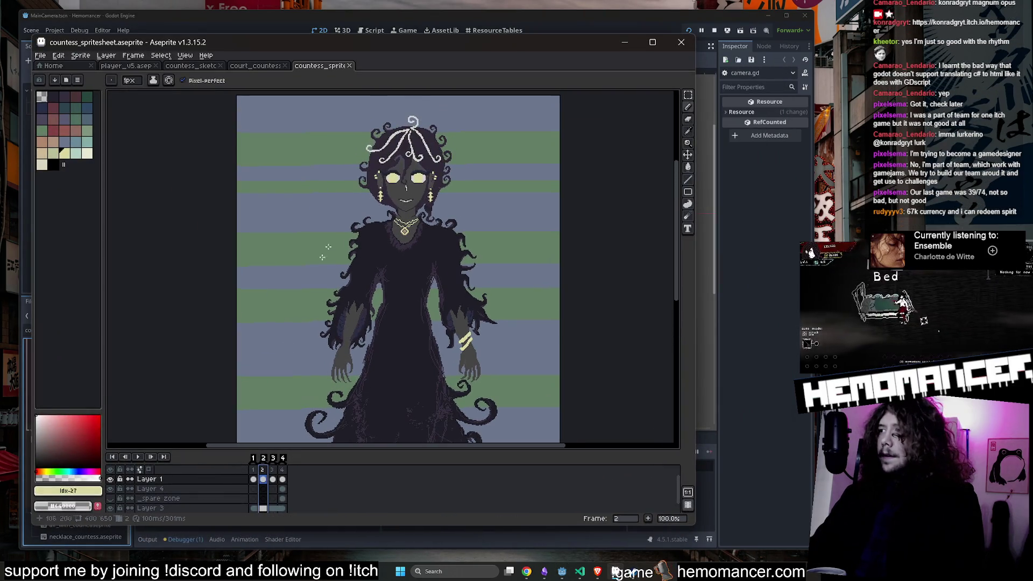
pyautogui.scroll(2, 366, 177)
pyautogui.scroll(-2, 366, 177)
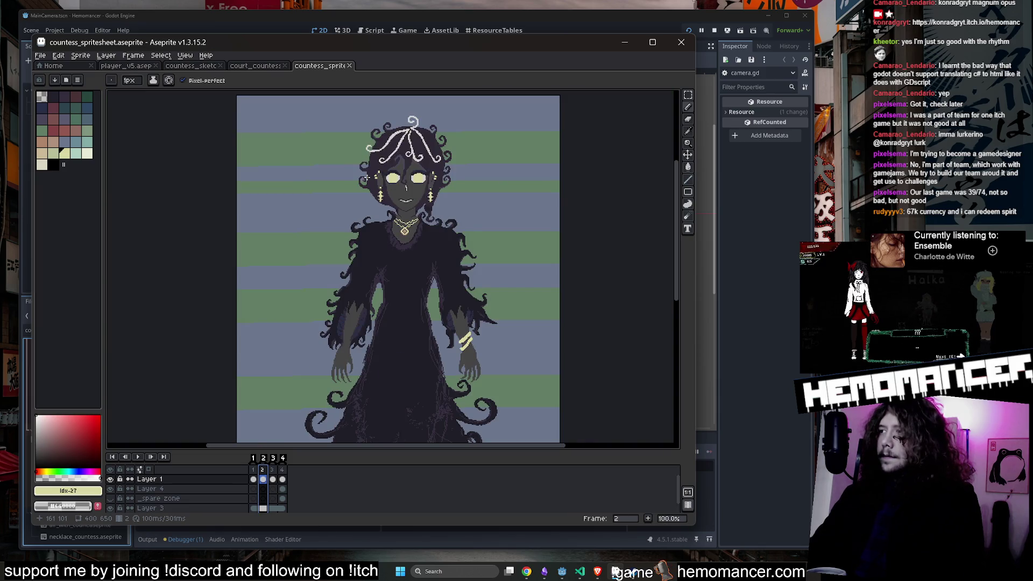
pyautogui.scroll(1, 367, 177)
pyautogui.scroll(-2, 376, 167)
pyautogui.scroll(2, 392, 154)
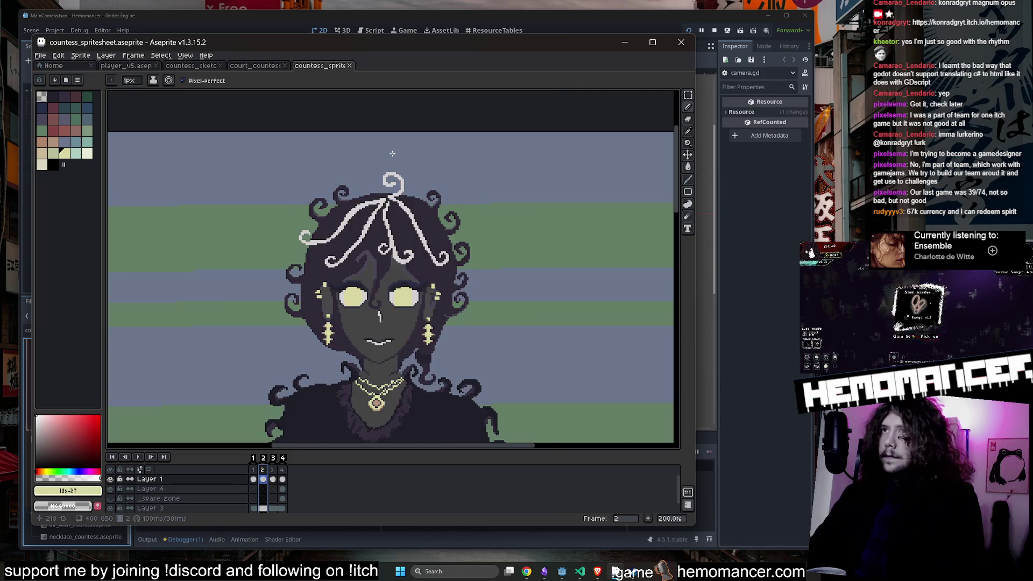
pyautogui.press('Return')
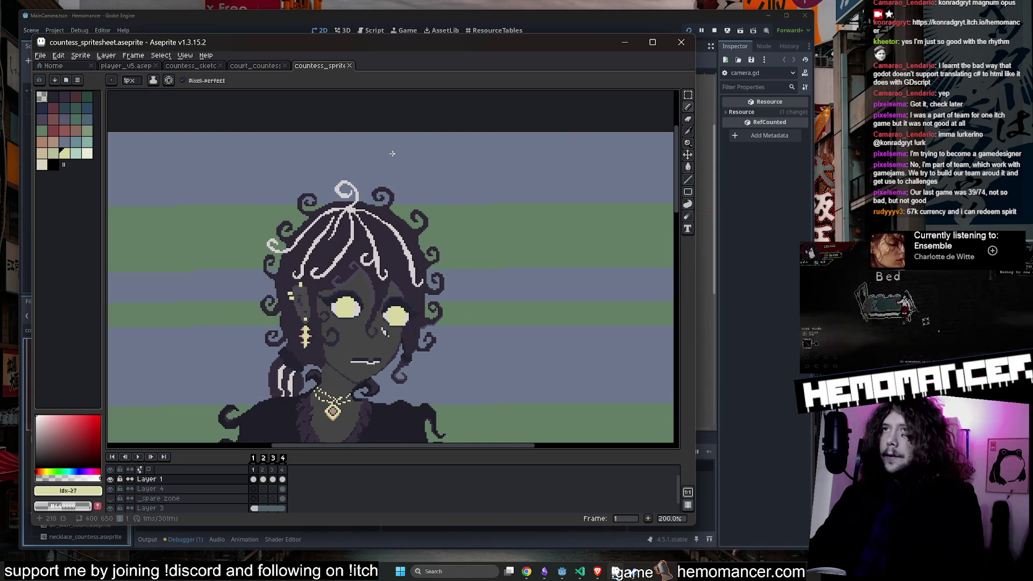
pyautogui.scroll(-1, 392, 154)
pyautogui.scroll(1, 389, 149)
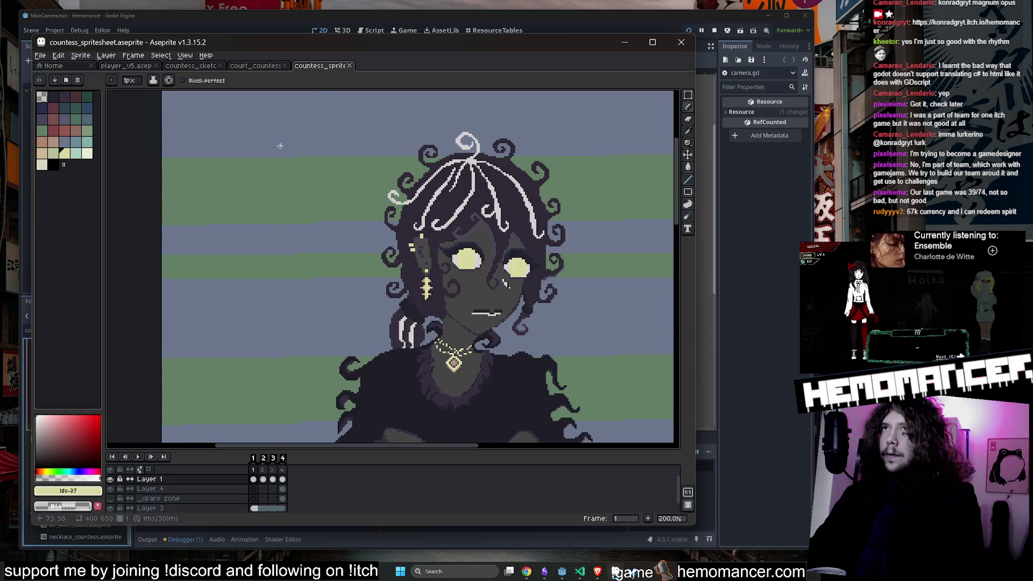
# Step: Close the countess spritesheet document, switch to court_countess, and minimize Aseprite
pyautogui.middleClick(309, 67)
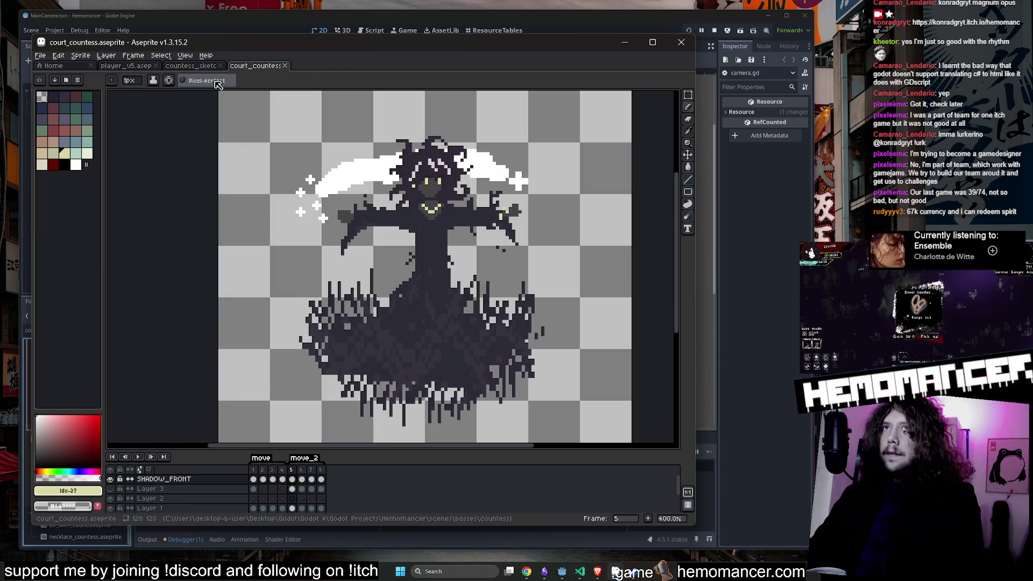
pyautogui.click(198, 68)
pyautogui.hotkey('ctrl', 'Tab')
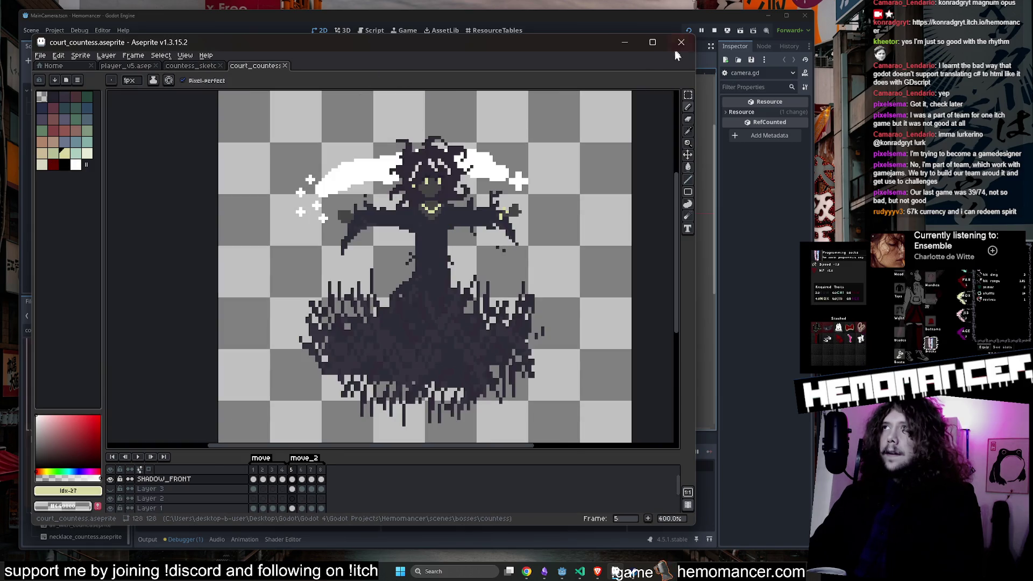
pyautogui.click(625, 43)
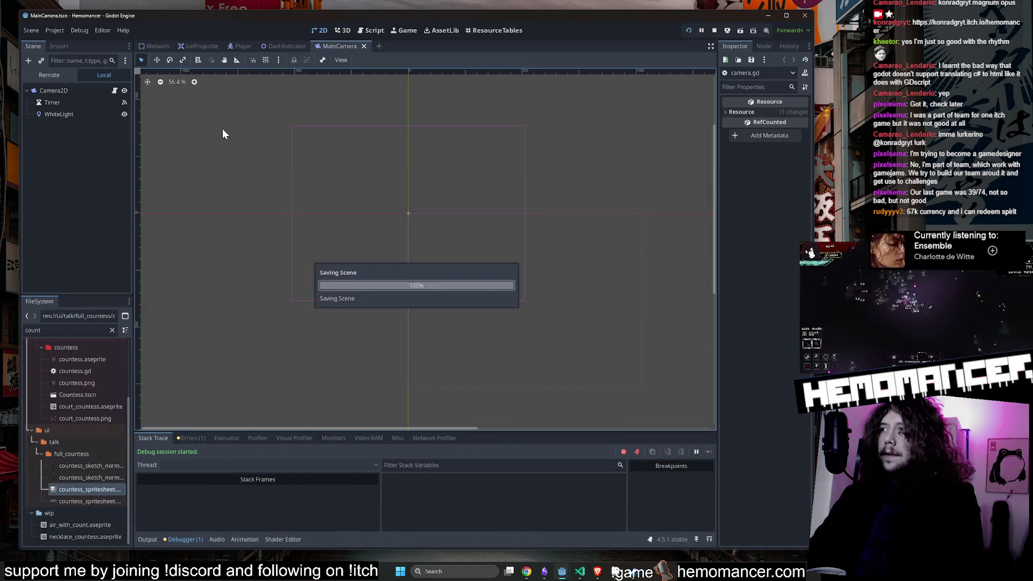
# Step: Close the MainCamera and DashIndicator scene tabs
pyautogui.click(113, 92)
pyautogui.click(279, 47)
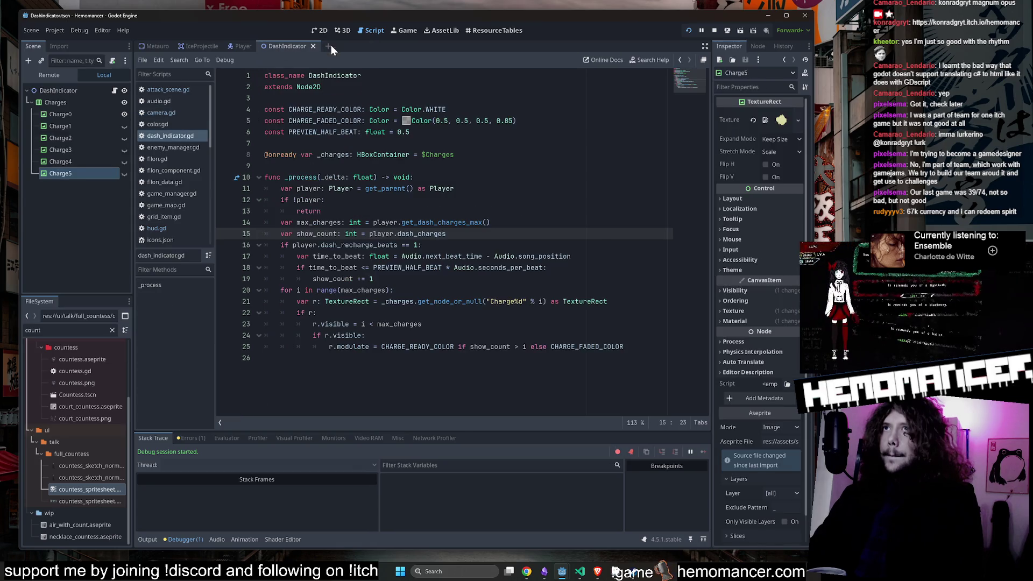
pyautogui.middleClick(331, 45)
pyautogui.click(317, 31)
pyautogui.click(237, 45)
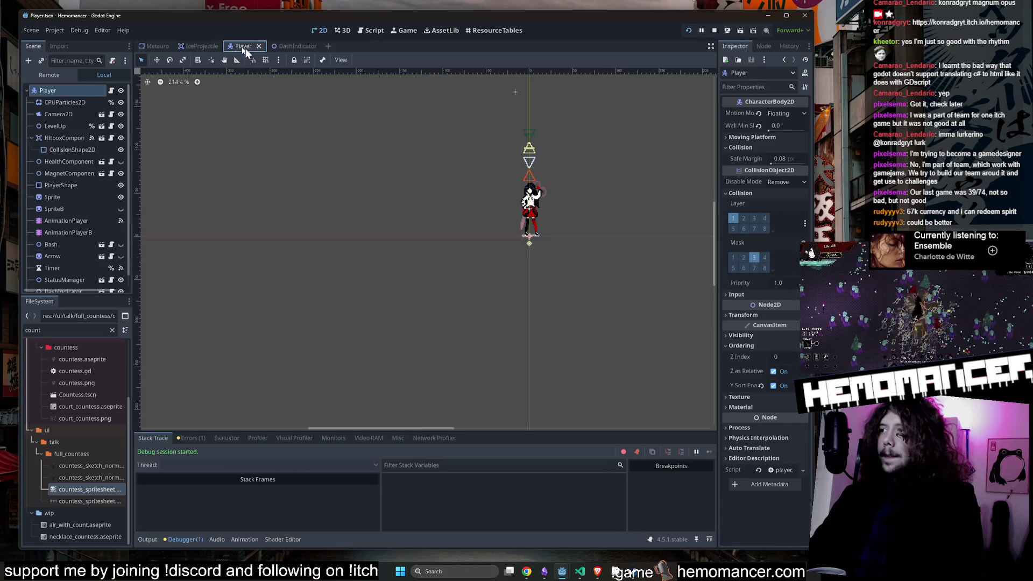
pyautogui.middleClick(298, 46)
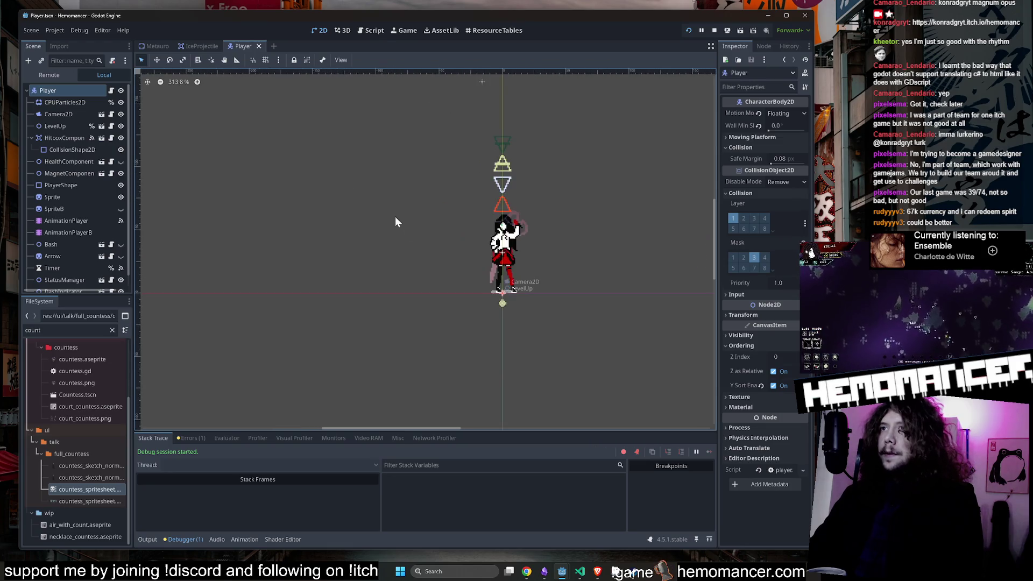
# Step: Reopen DashIndicator from the Player scene tree, then save and run the game with F5
pyautogui.scroll(-1, 74, 248)
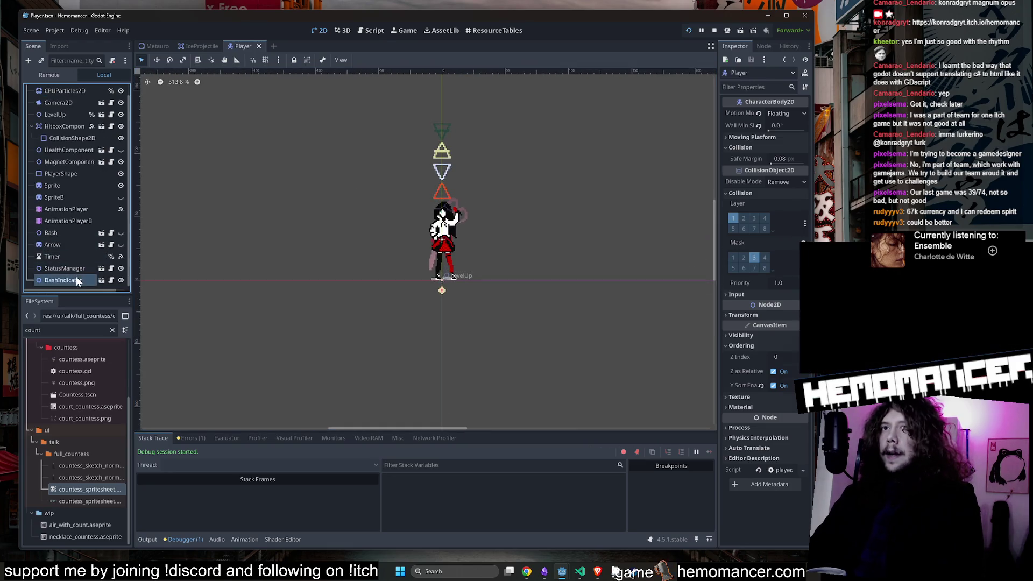
pyautogui.click(100, 279)
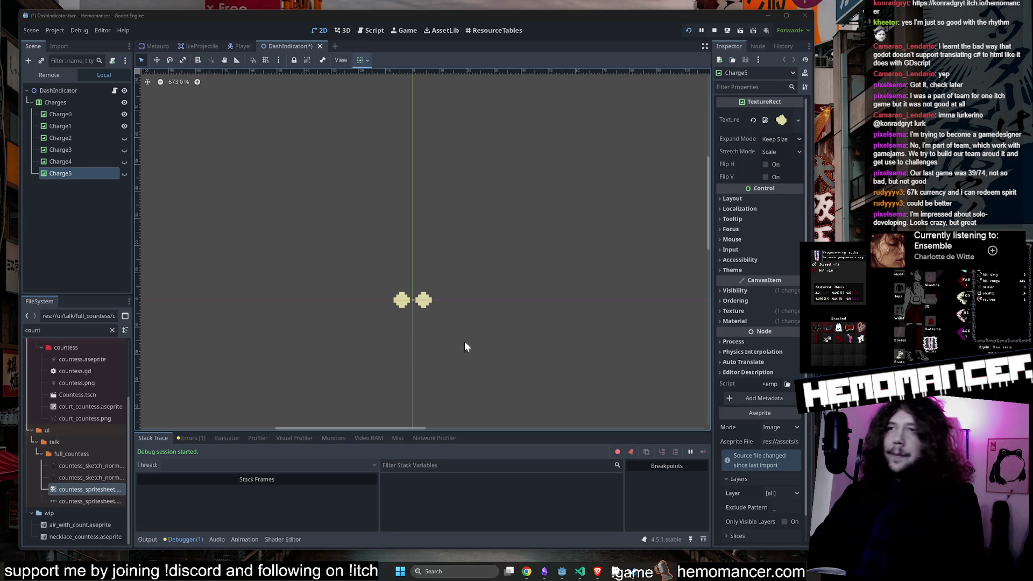
pyautogui.press('F5')
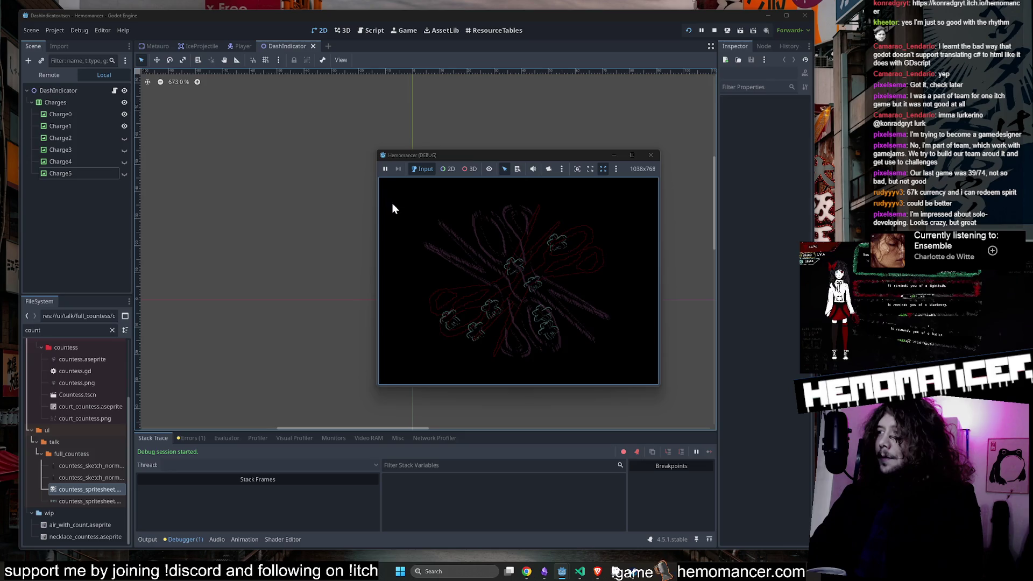
# Step: Enlarge the game window, start the game, and visit the Wardrobe and Vanity in the lobby
pyautogui.moveTo(375, 388)
pyautogui.mouseDown()
pyautogui.moveTo(362, 409)
pyautogui.moveTo(219, 491)
pyautogui.moveTo(137, 508)
pyautogui.mouseUp()
pyautogui.moveTo(660, 150); pyautogui.dragTo(767, 41)
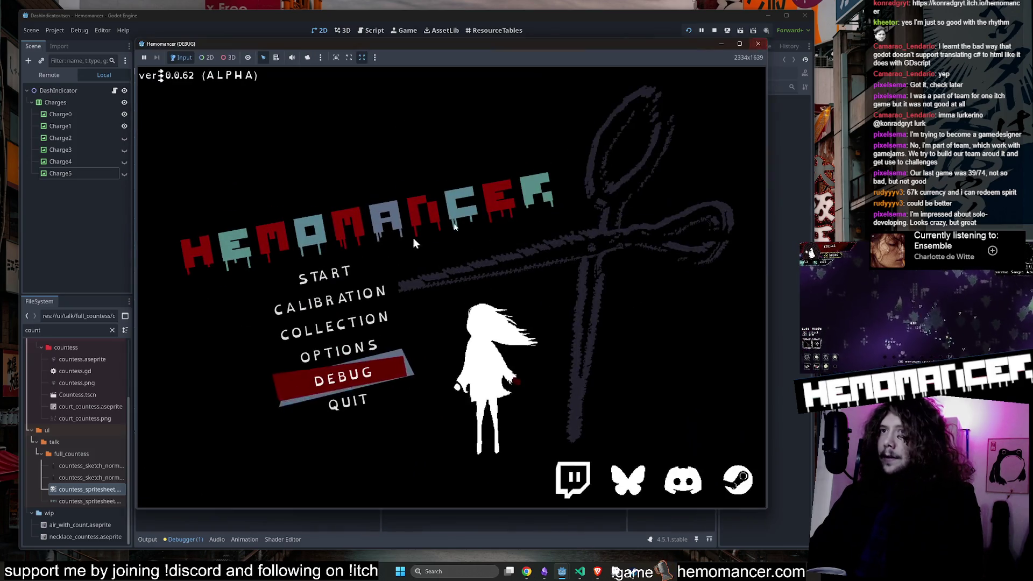
pyautogui.click(355, 272)
pyautogui.press('Up')
pyautogui.press('Right')
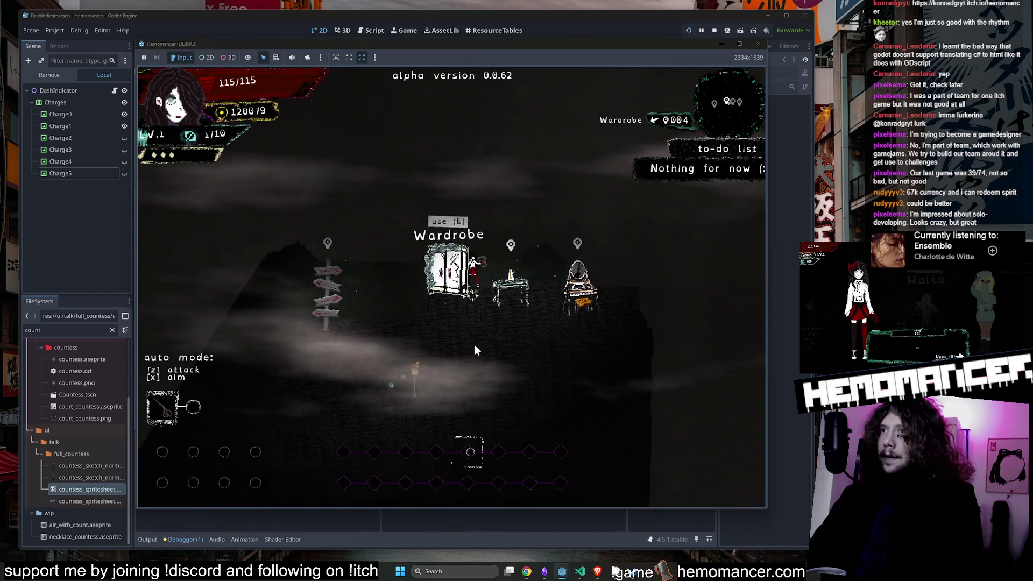
pyautogui.press('Down')
pyautogui.press('Left')
pyautogui.press('Up')
pyautogui.press('Right')
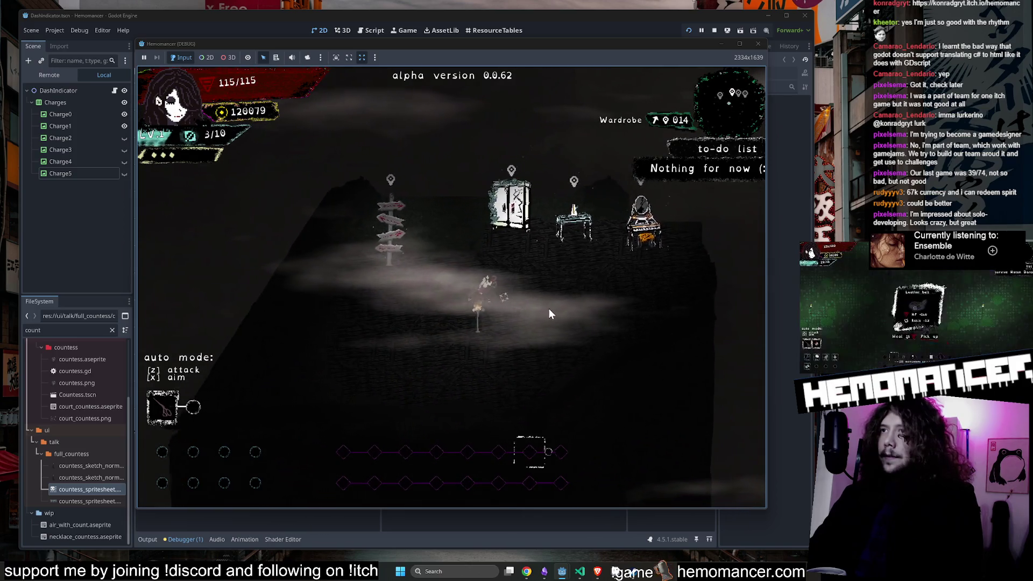
pyautogui.press('e')
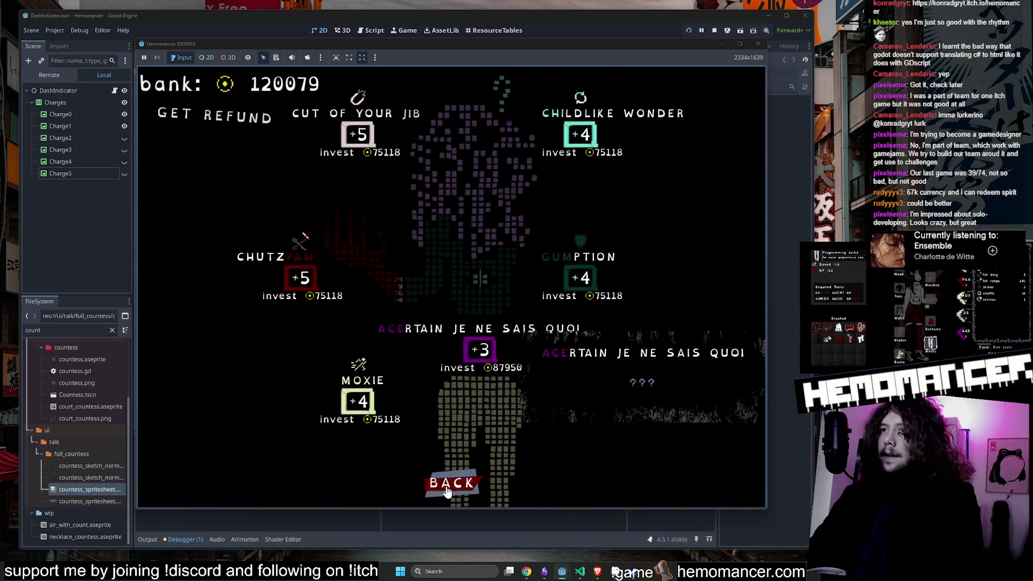
pyautogui.click(453, 481)
# Step: Take the Signpole to start a run and fight through the level until level 2
pyautogui.press('Left')
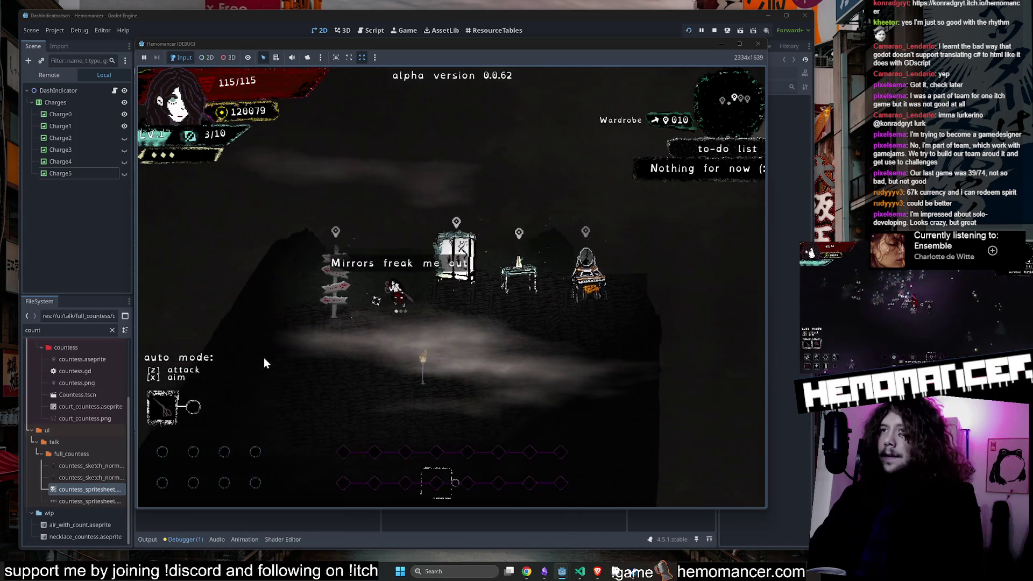
pyautogui.press('e')
pyautogui.click(466, 349)
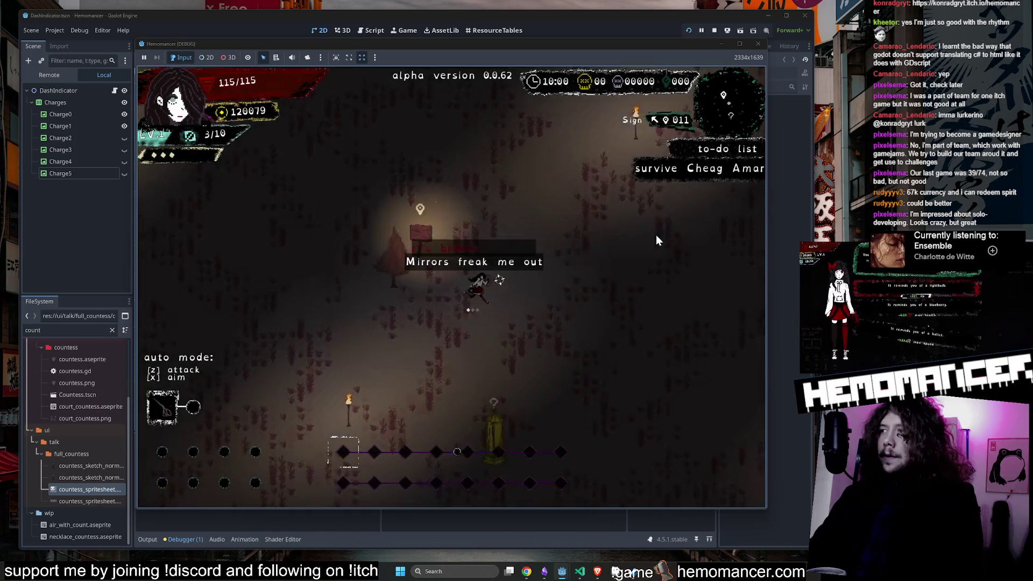
pyautogui.press('Up')
pyautogui.press('Right')
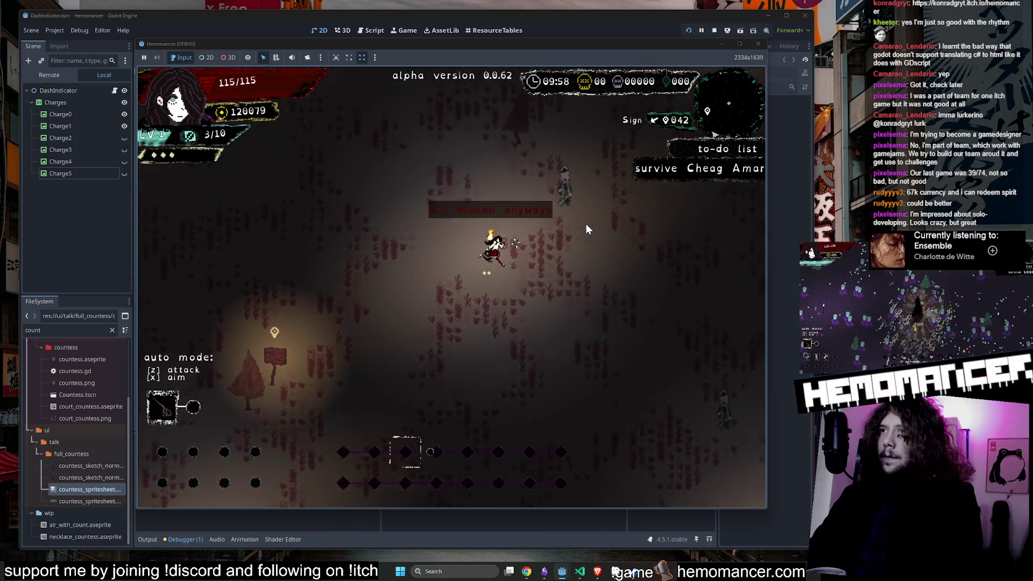
pyautogui.press('Up')
pyautogui.press('Right')
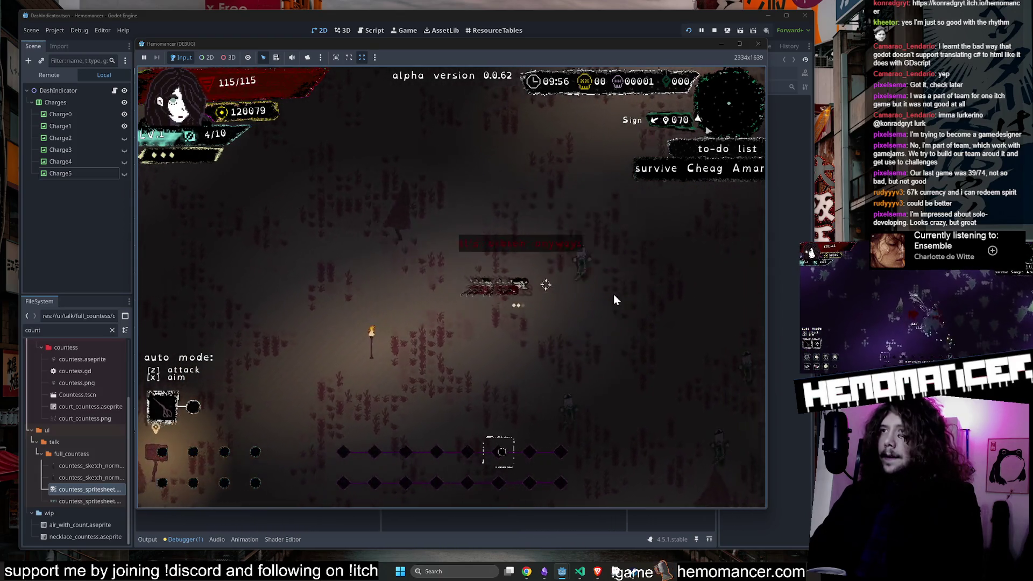
pyautogui.press('Right')
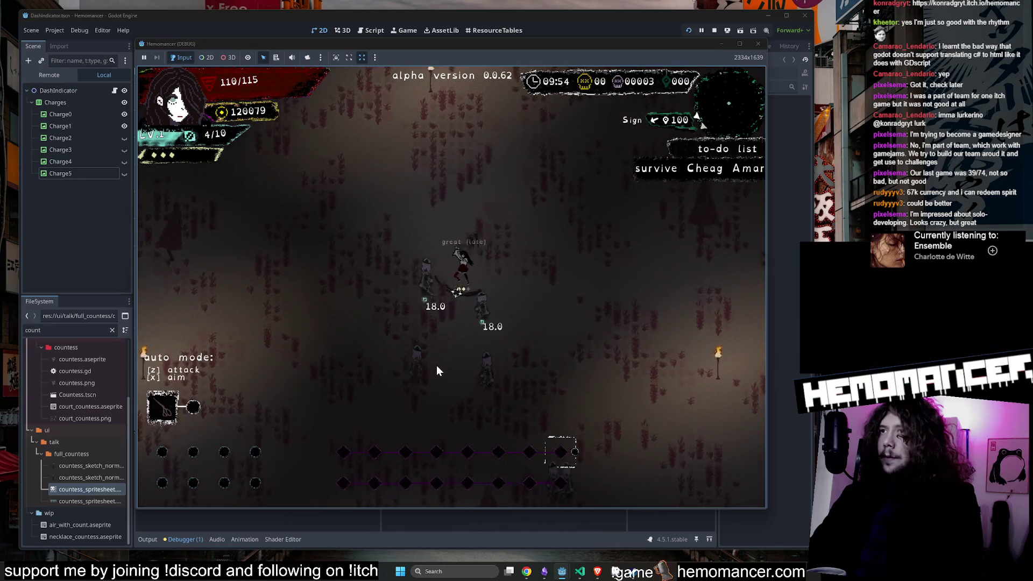
pyautogui.press('Down')
pyautogui.press('Right')
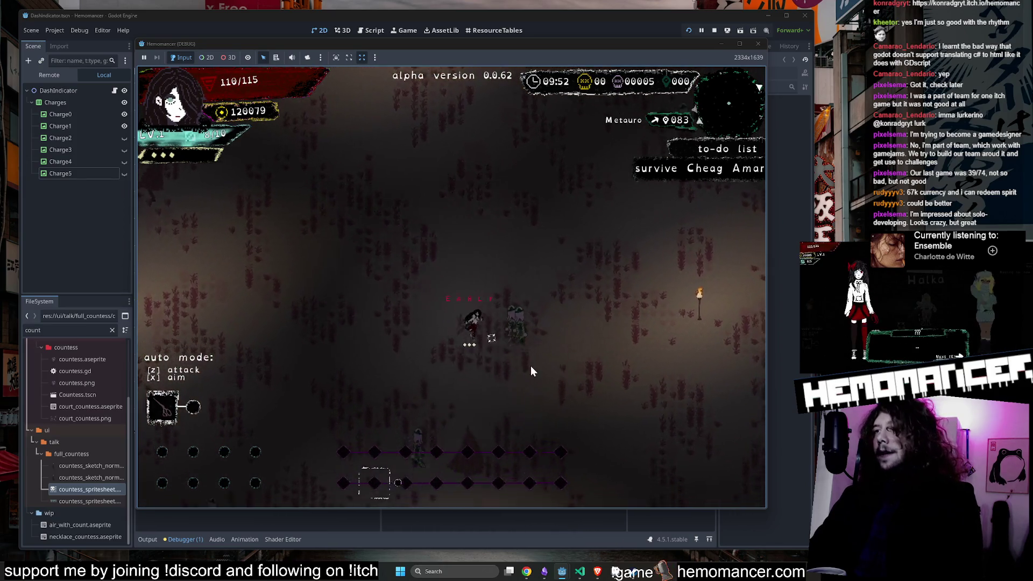
pyautogui.press('Up')
pyautogui.press('Left')
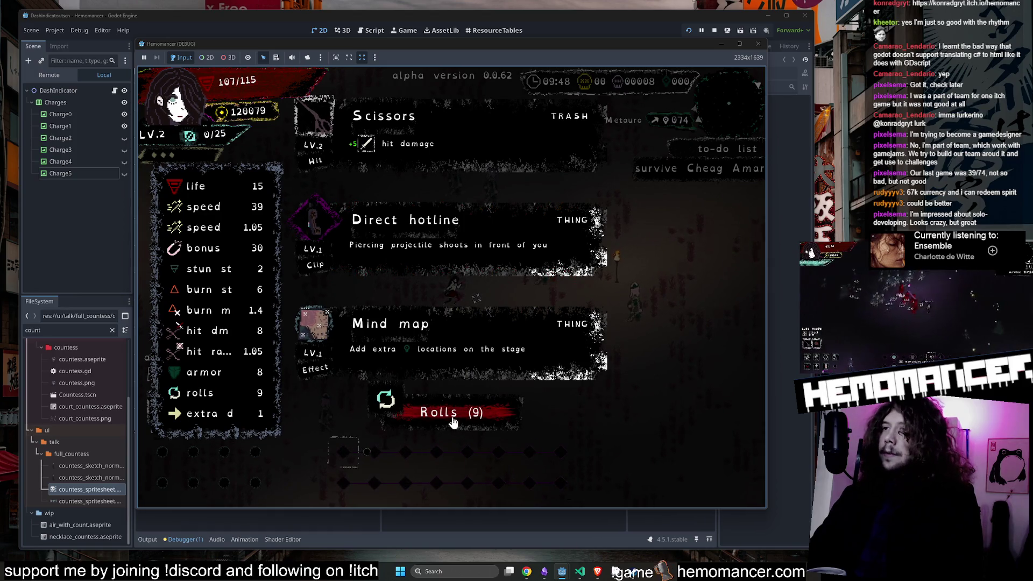
# Step: Reroll and take Shoe stickers, then choose DIE from the pause menu and close the game window
pyautogui.click(452, 422)
pyautogui.click(454, 351)
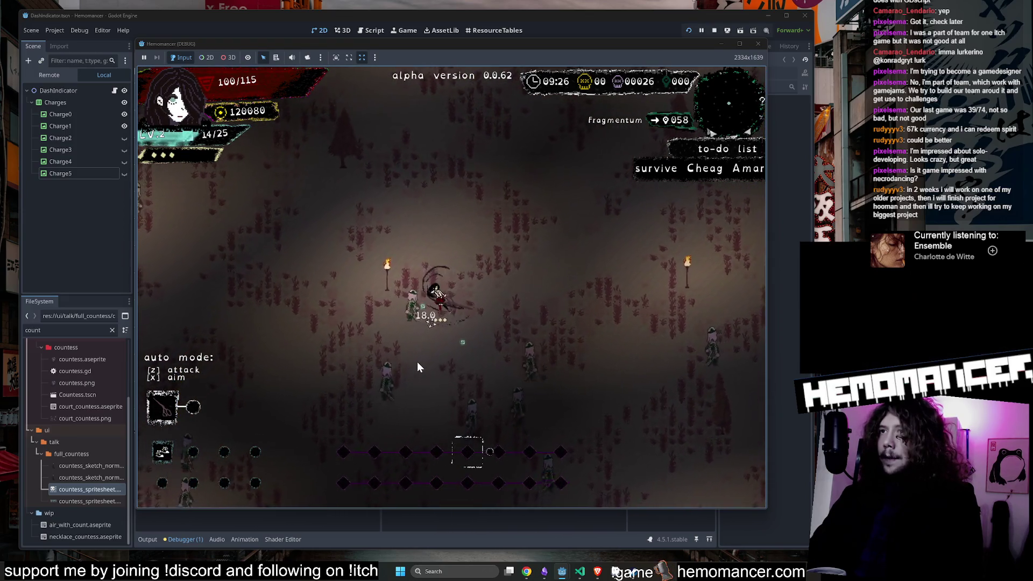
pyautogui.press('Escape')
pyautogui.click(358, 404)
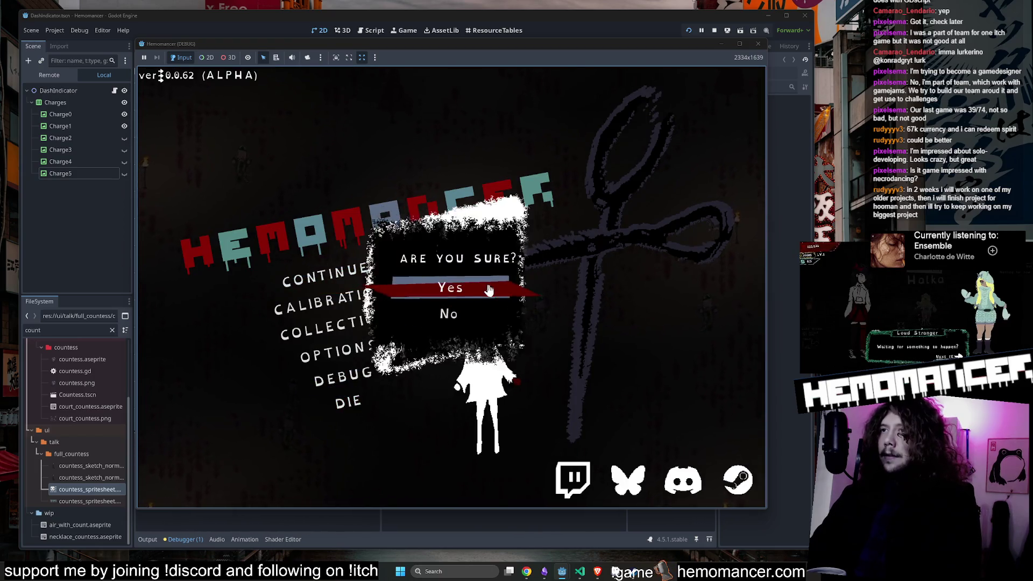
pyautogui.click(489, 289)
pyautogui.click(757, 44)
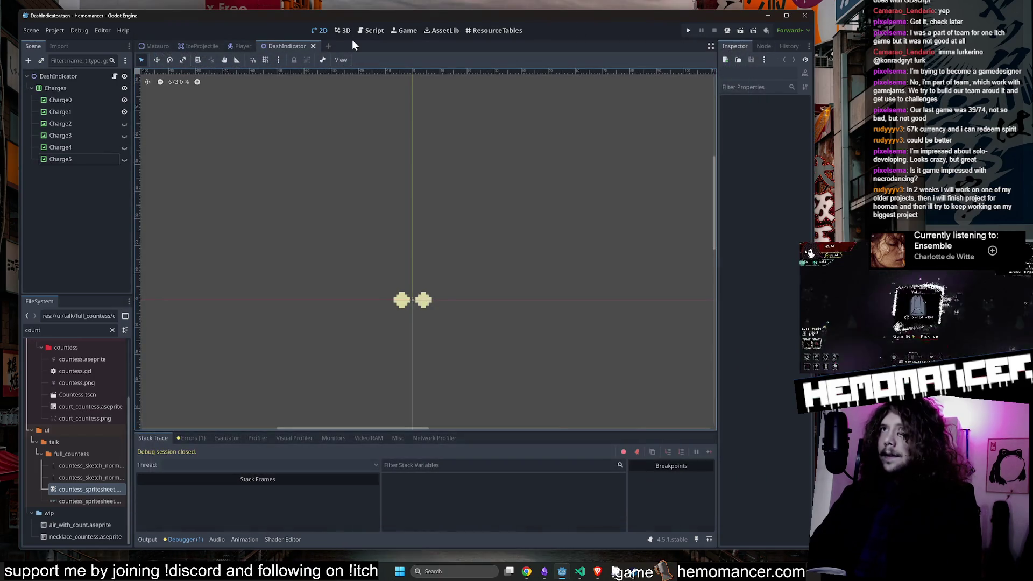
# Step: Quick-open LobbyScissorsMap.tscn by searching resources for 'Lobby'
pyautogui.click(242, 46)
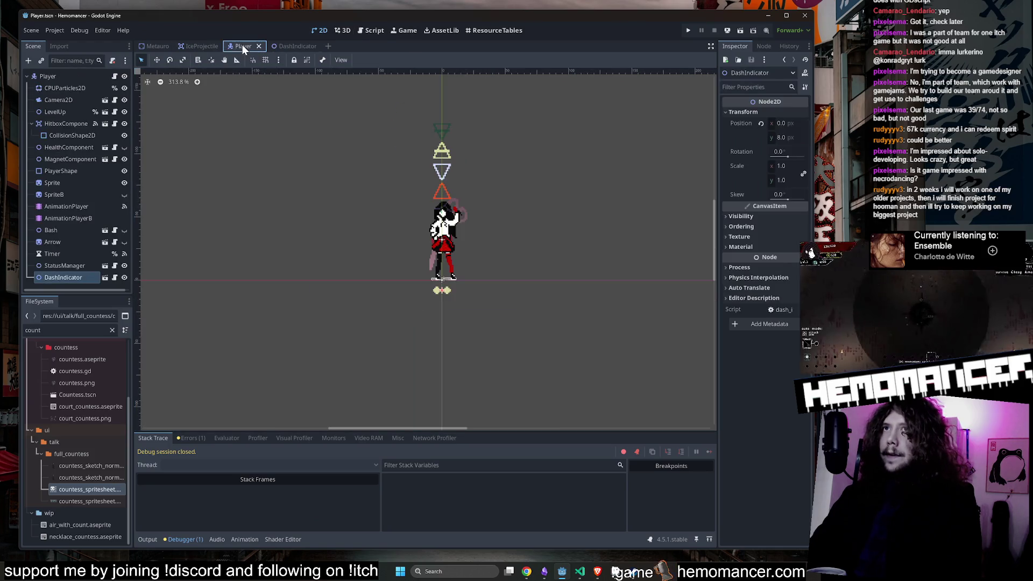
pyautogui.hotkey('alt', 'shift', 'o')
pyautogui.write('Lobby')
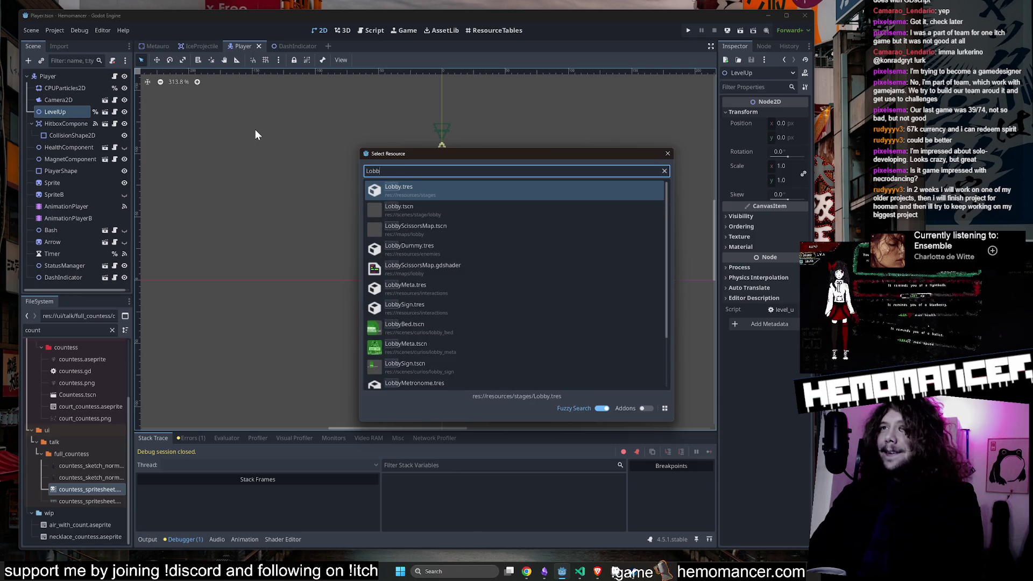
pyautogui.press('Down')
pyautogui.press('Down')
pyautogui.press('Down')
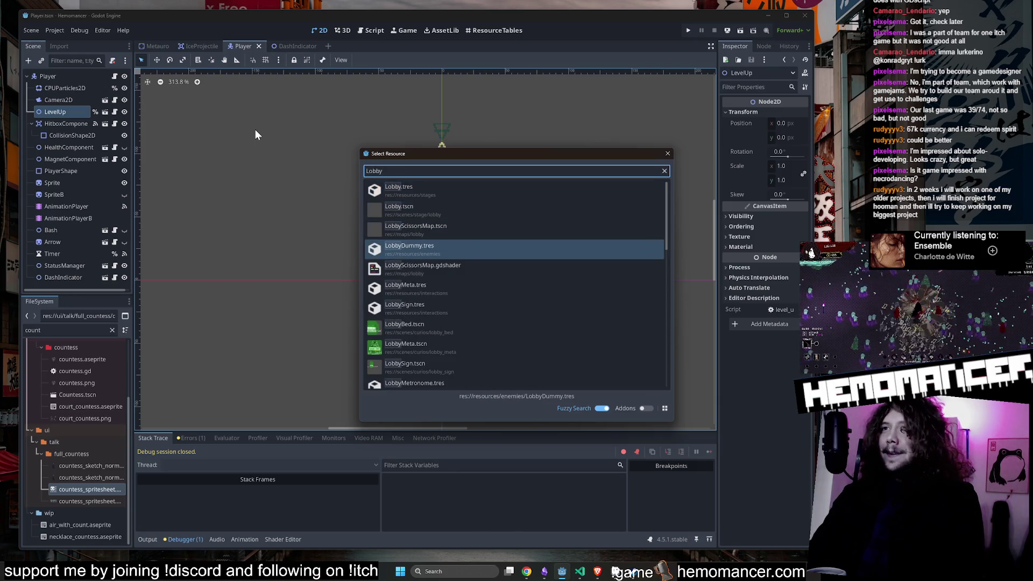
pyautogui.press('Up')
pyautogui.press('Return')
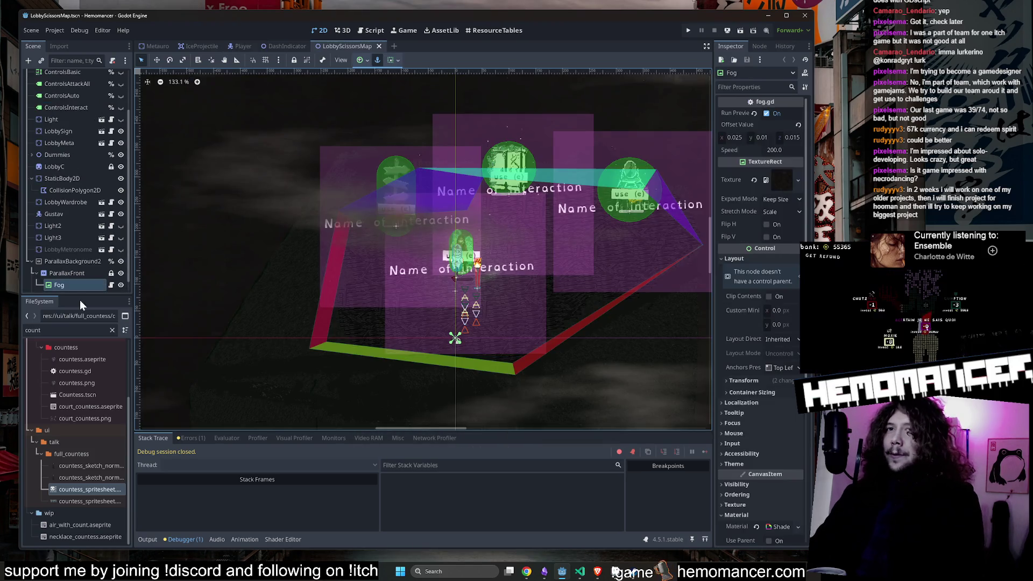
# Step: Filter for 'halka', add a Halka.tscn instance after Light3, save, and run with F5
pyautogui.write('halka')
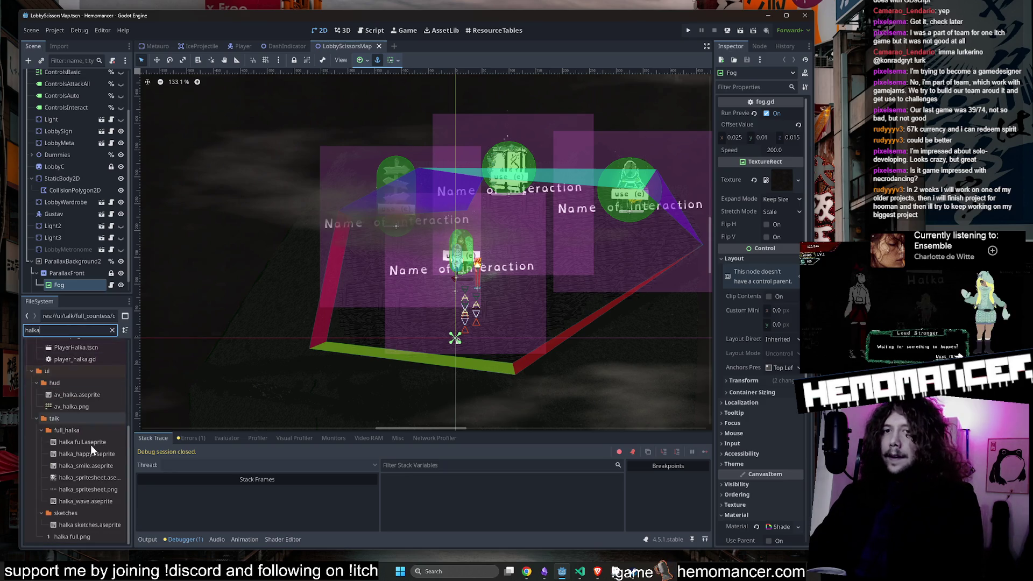
pyautogui.scroll(3, 94, 393)
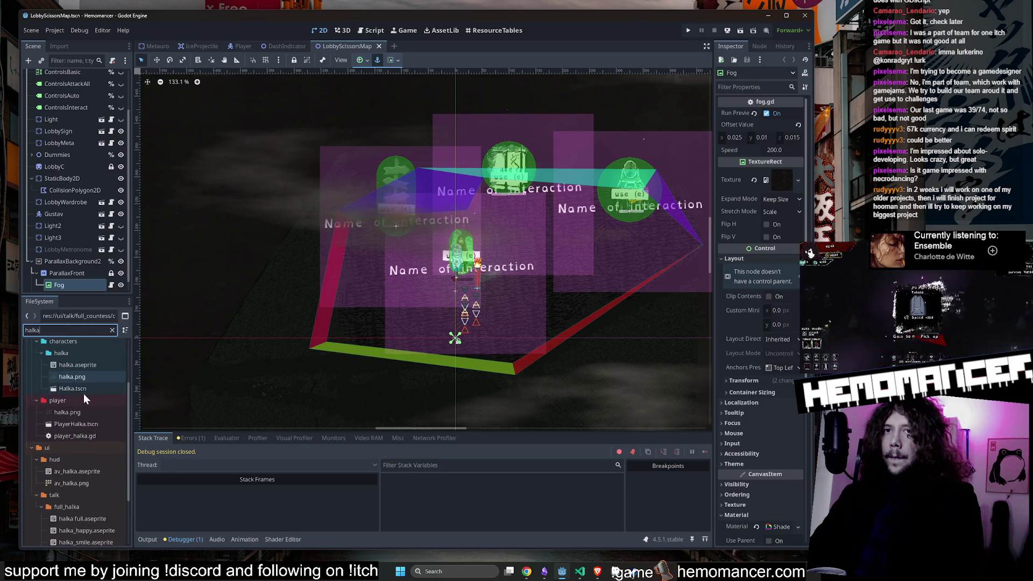
pyautogui.moveTo(80, 389)
pyautogui.mouseDown()
pyautogui.moveTo(117, 392)
pyautogui.moveTo(389, 282)
pyautogui.moveTo(360, 297)
pyautogui.moveTo(370, 300)
pyautogui.mouseUp()
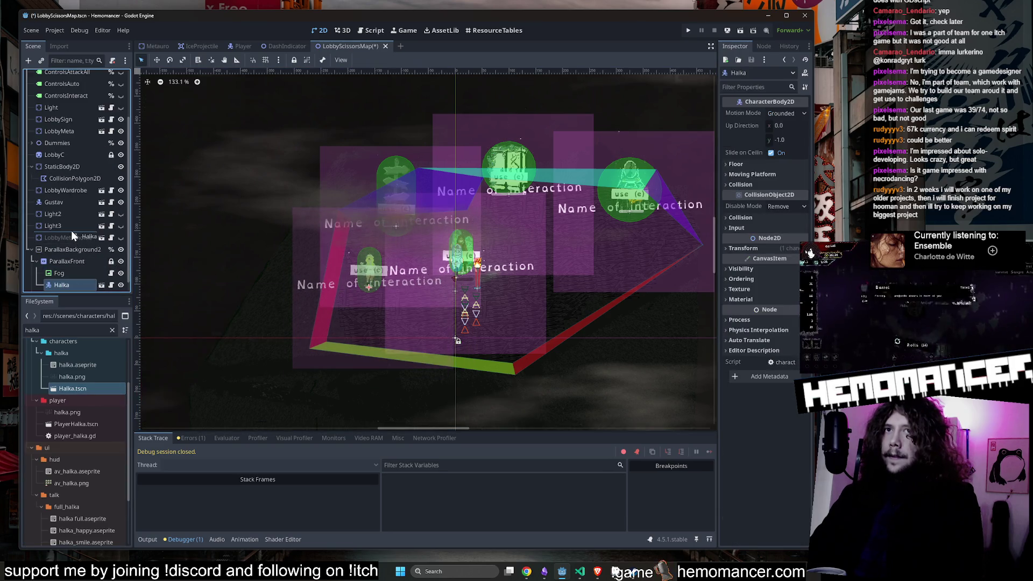
pyautogui.moveTo(71, 231); pyautogui.dragTo(72, 231)
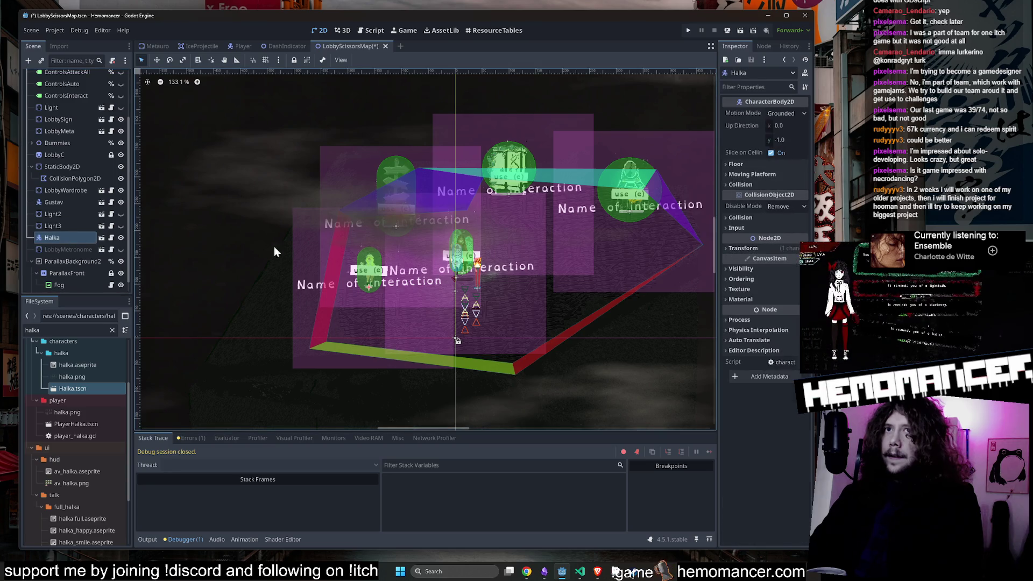
pyautogui.click(253, 234)
pyautogui.hotkey('ctrl', 's')
pyautogui.press('F5')
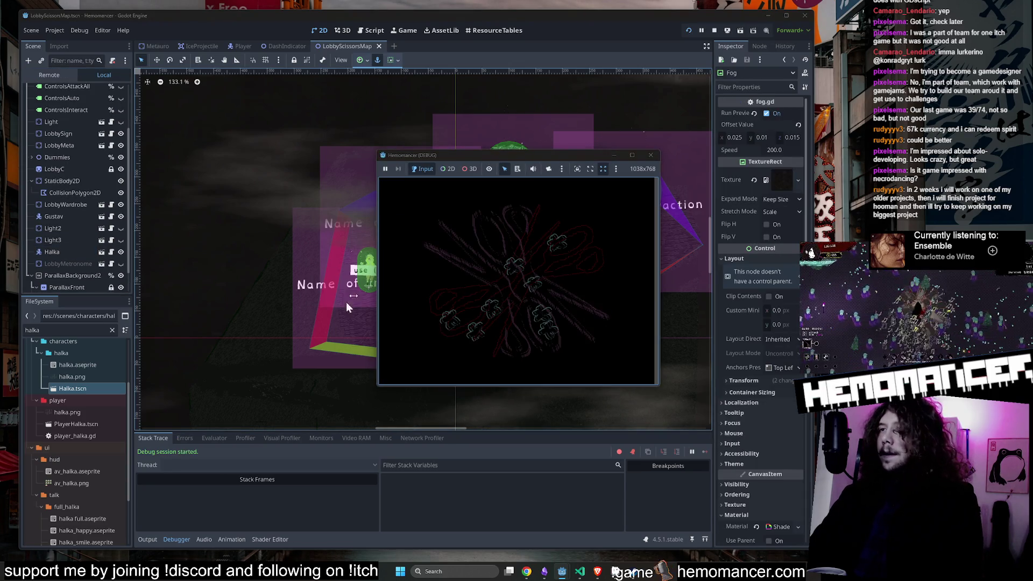
# Step: Enlarge the game window, start, walk to Halka, and talk through the Loud Stranger dialogue
pyautogui.moveTo(376, 388)
pyautogui.mouseDown()
pyautogui.moveTo(185, 440)
pyautogui.moveTo(68, 553)
pyautogui.mouseUp()
pyautogui.moveTo(658, 154)
pyautogui.mouseDown()
pyautogui.moveTo(742, 92)
pyautogui.moveTo(761, 56)
pyautogui.mouseUp()
pyautogui.click(282, 306)
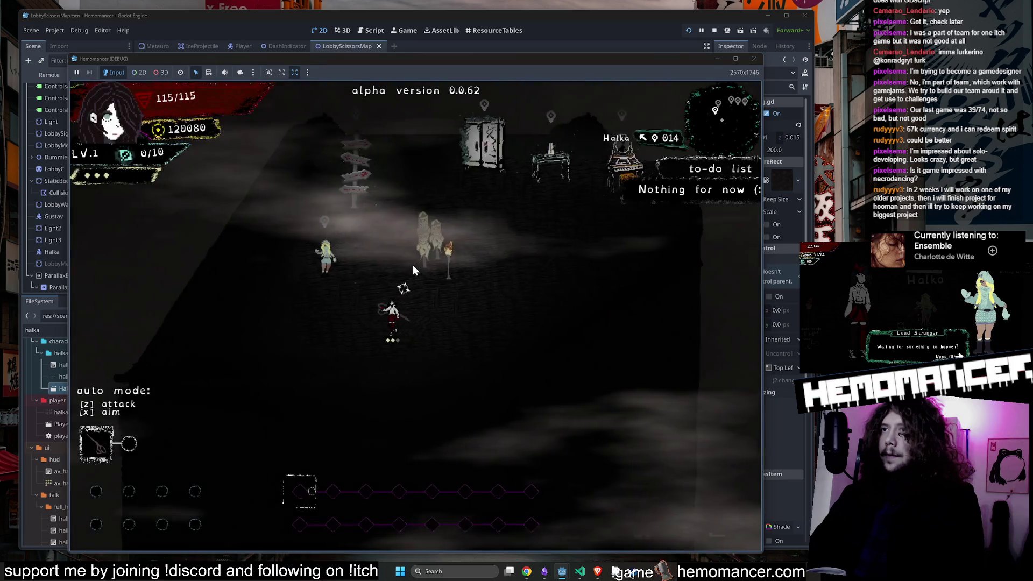
pyautogui.press('w')
pyautogui.press('e')
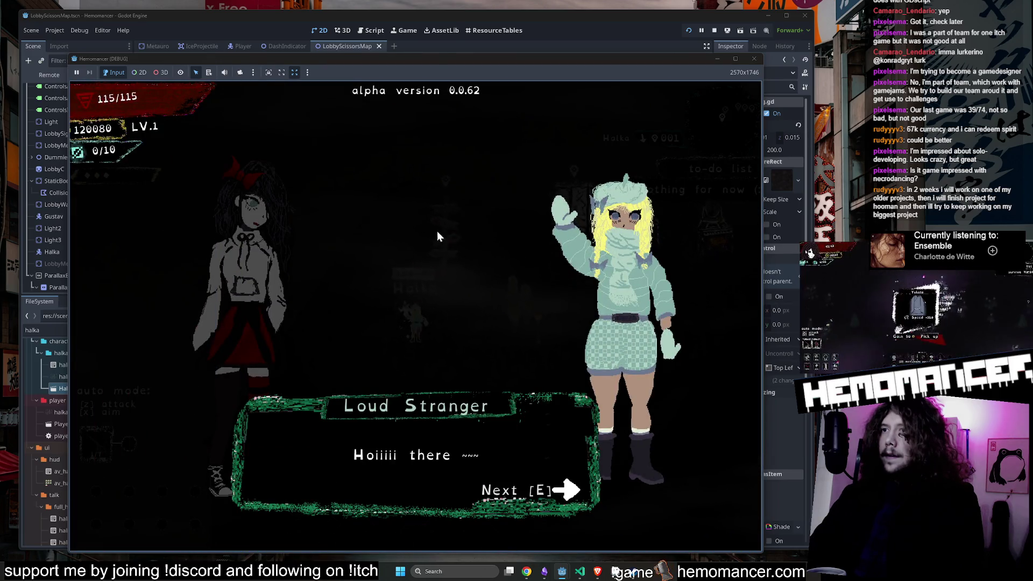
pyautogui.press('e')
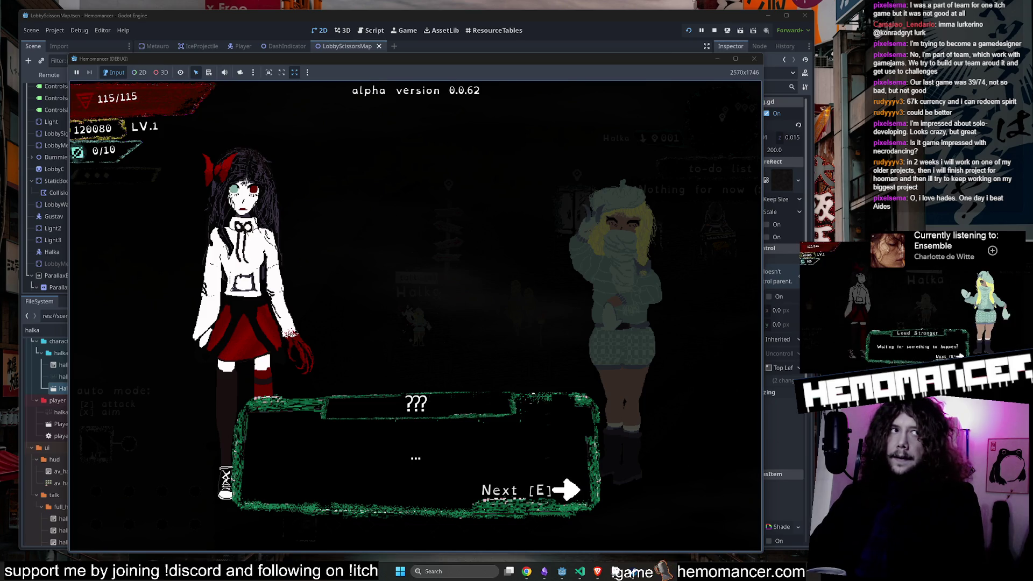
# Step: Finish Halka's dialogue and start a trip to Sangre Azul from the Signpole
pyautogui.press('e')
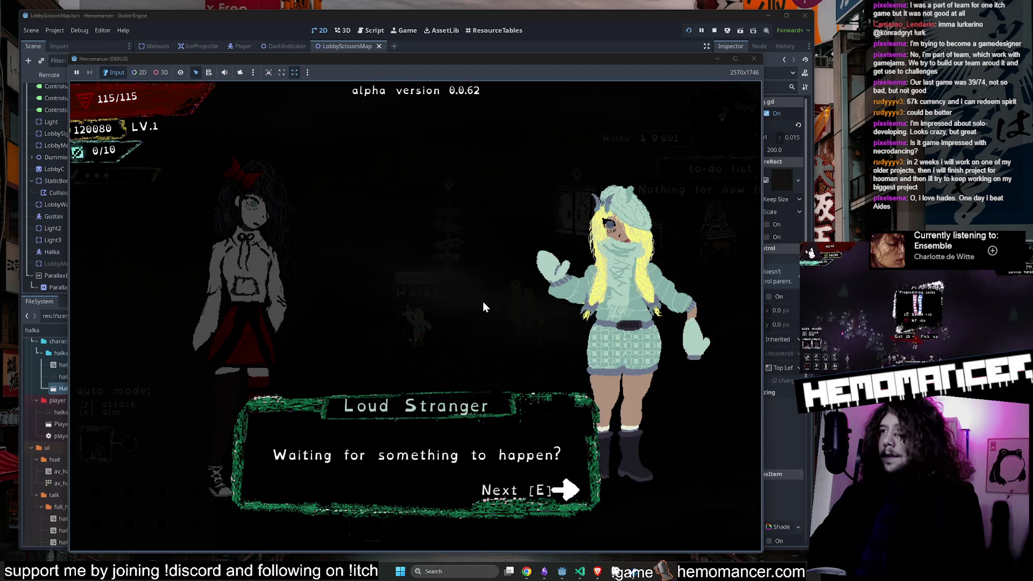
pyautogui.press('e')
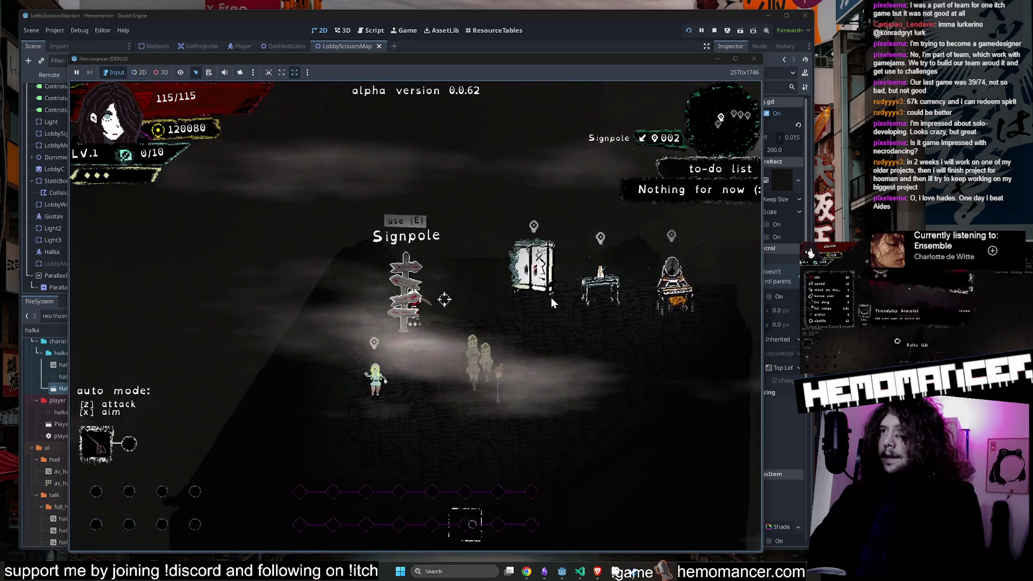
pyautogui.press('e')
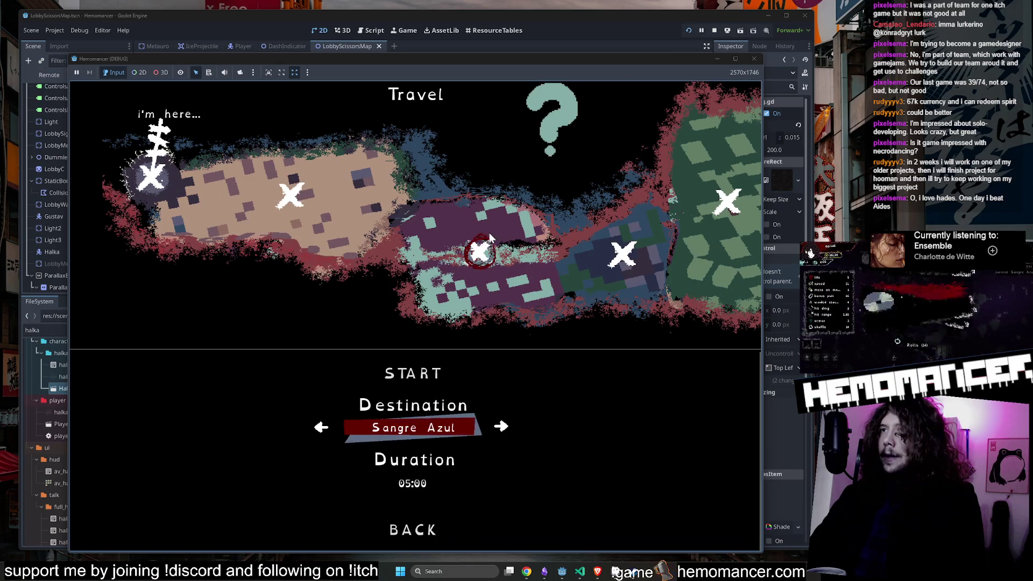
pyautogui.click(406, 374)
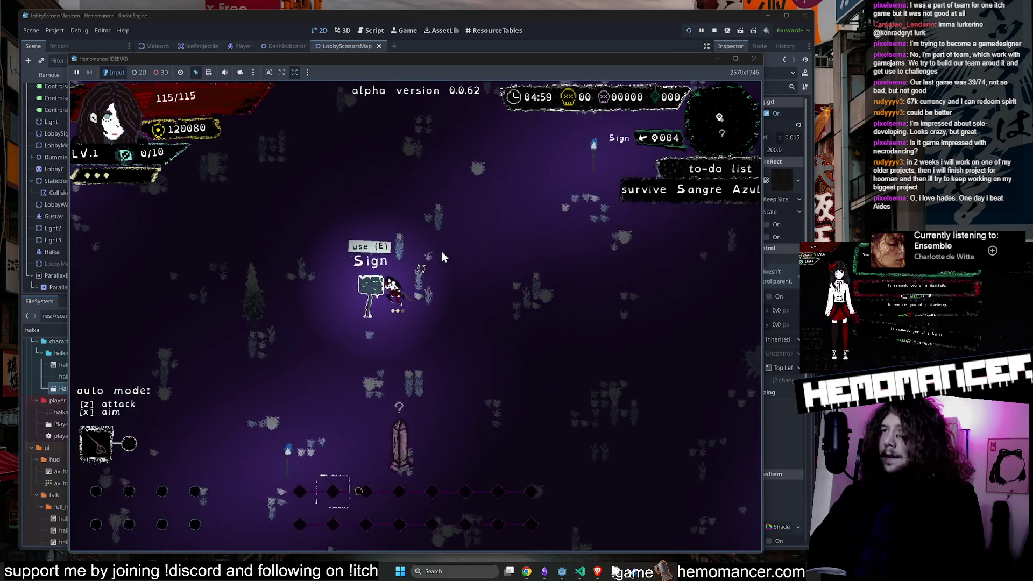
# Step: Walk right through the Sangre Azul level until perishing, then continue back to the lobby
pyautogui.press('e')
pyautogui.press('d')
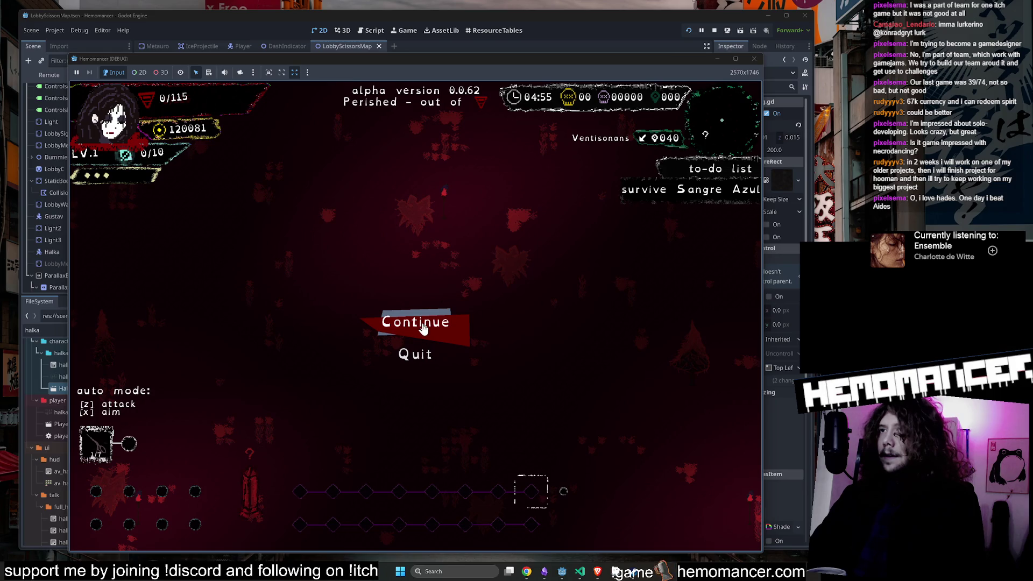
pyautogui.press('Return')
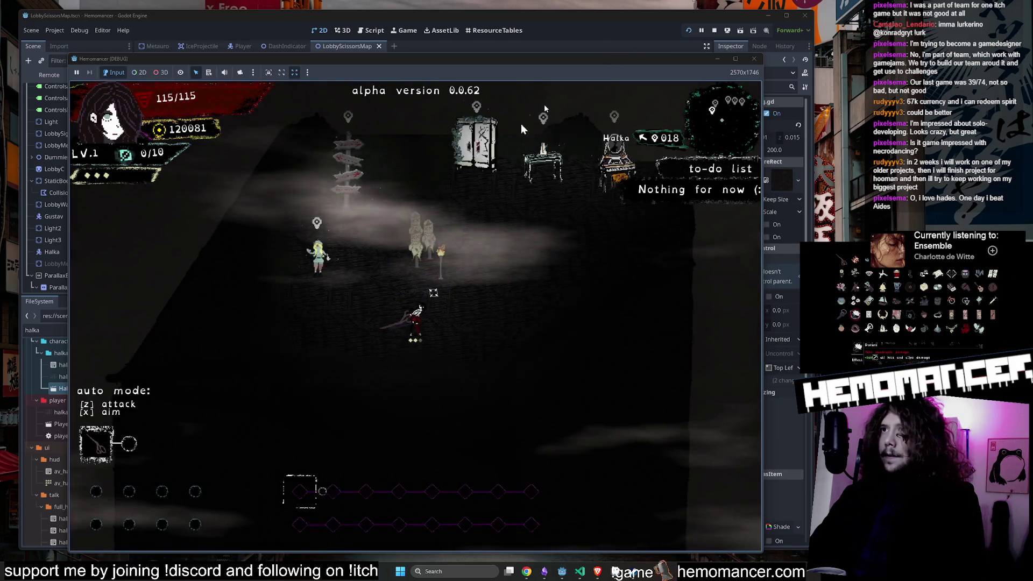
pyautogui.press('Down')
pyautogui.press('Left')
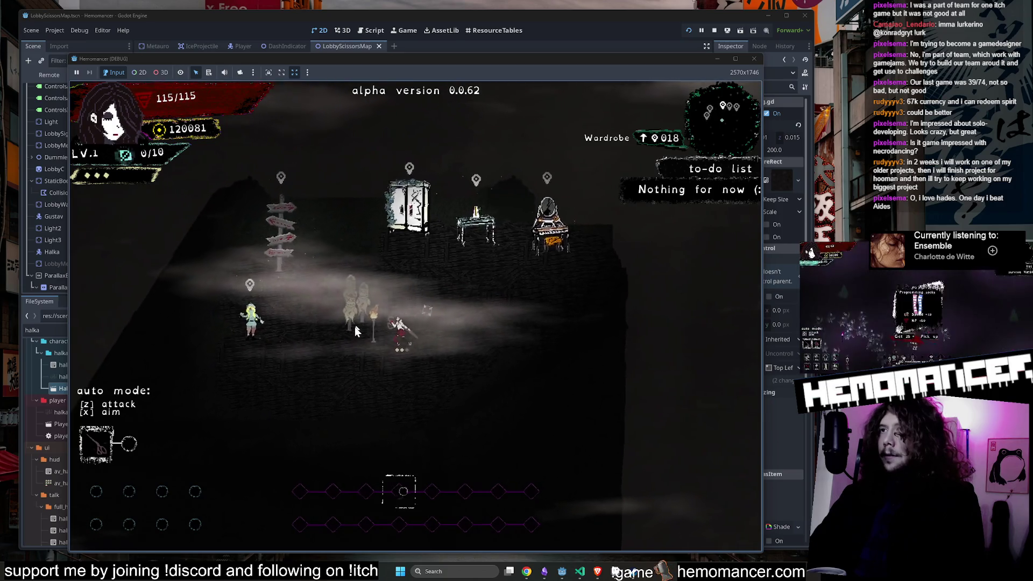
pyautogui.press('Up')
pyautogui.press('Right')
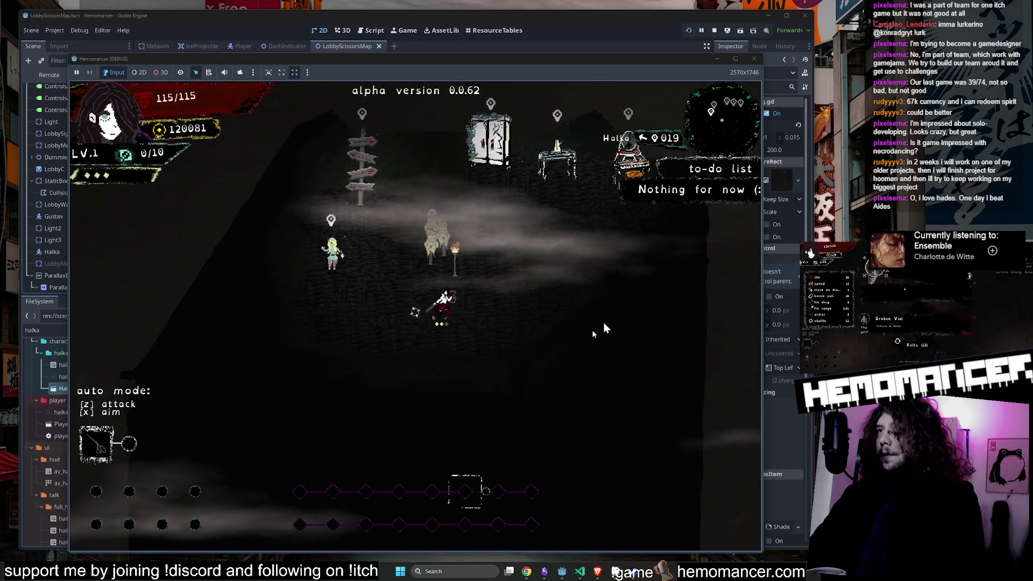
# Step: Check the wardrobe screen, then walk across the lobby and talk to Halka again
pyautogui.press('Up')
pyautogui.press('e')
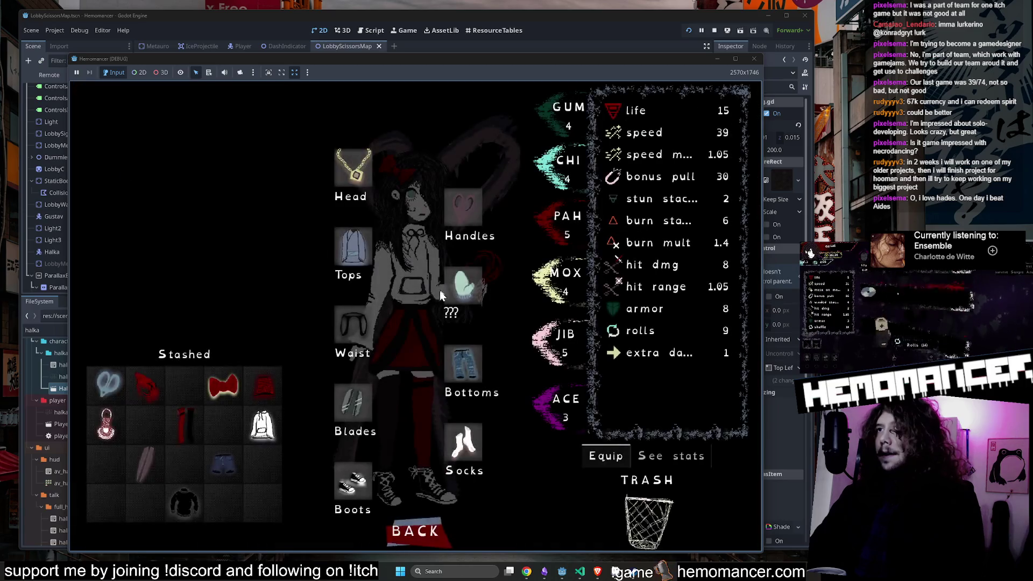
pyautogui.press('Escape')
pyautogui.press('Right')
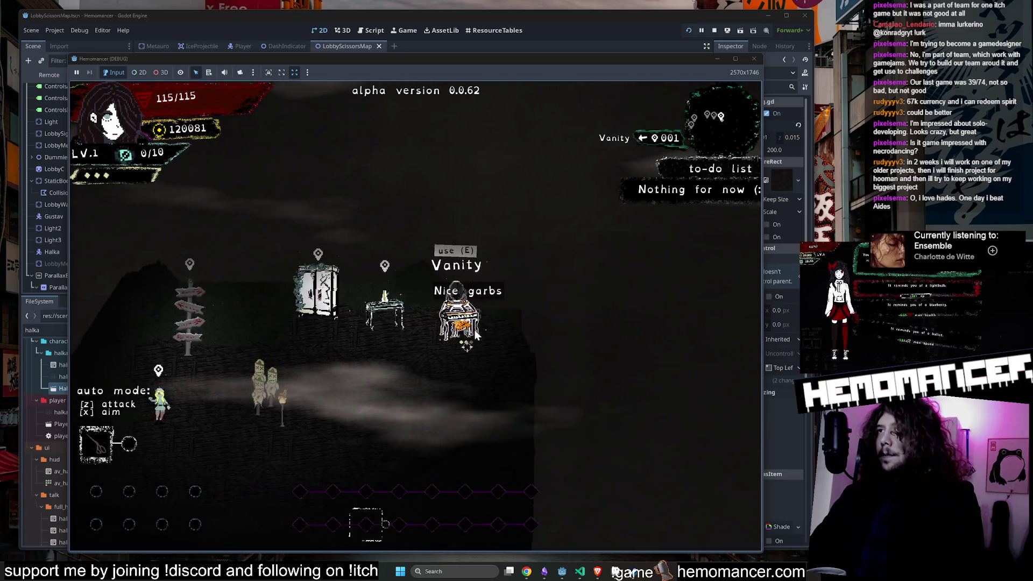
pyautogui.press('Down')
pyautogui.press('Left')
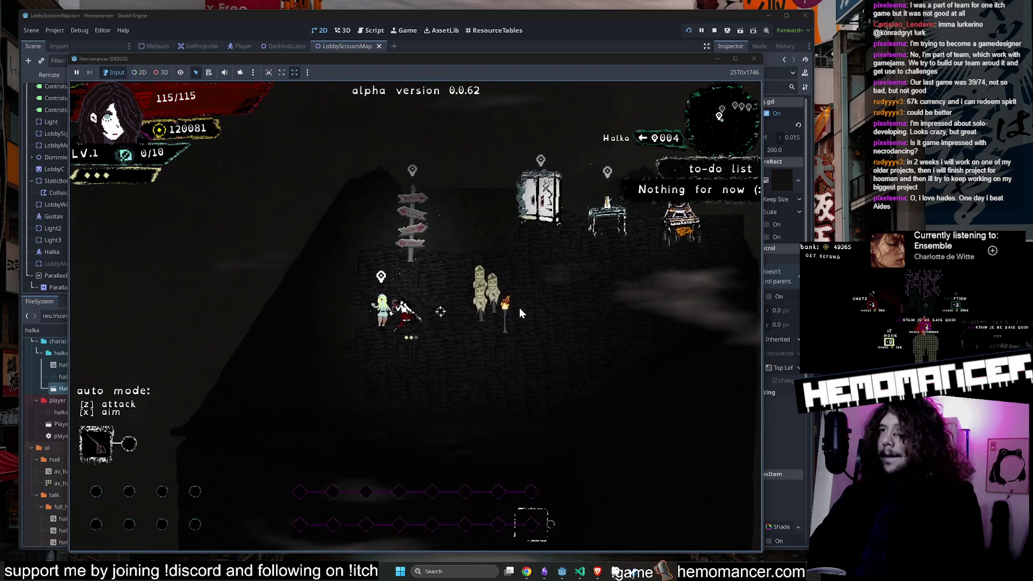
pyautogui.press('e')
pyautogui.press('e')
# Step: Walk around the lobby past the Signpole and wardrobe, ending at the vanity
pyautogui.press('Right')
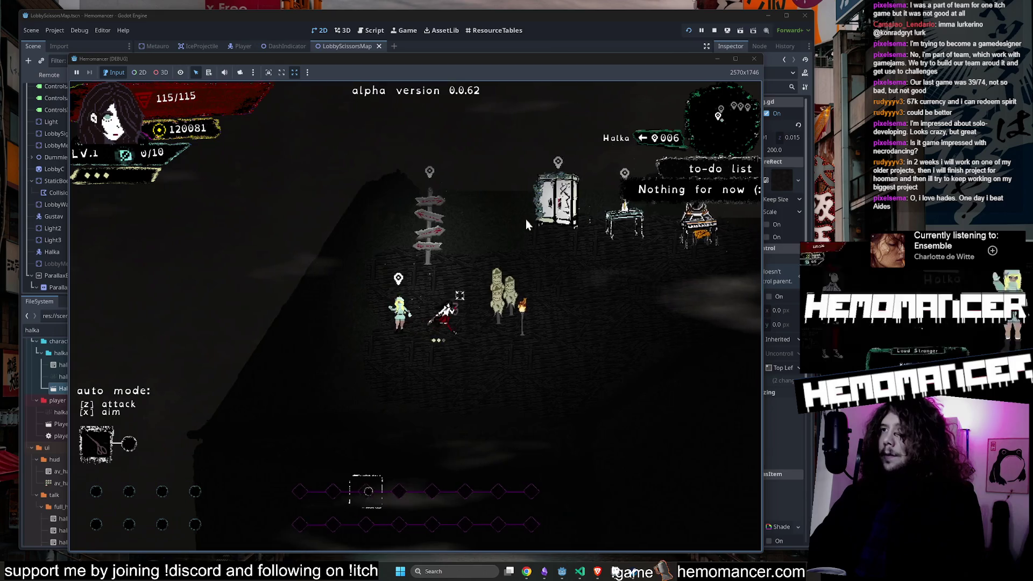
pyautogui.press('Right')
pyautogui.press('Down')
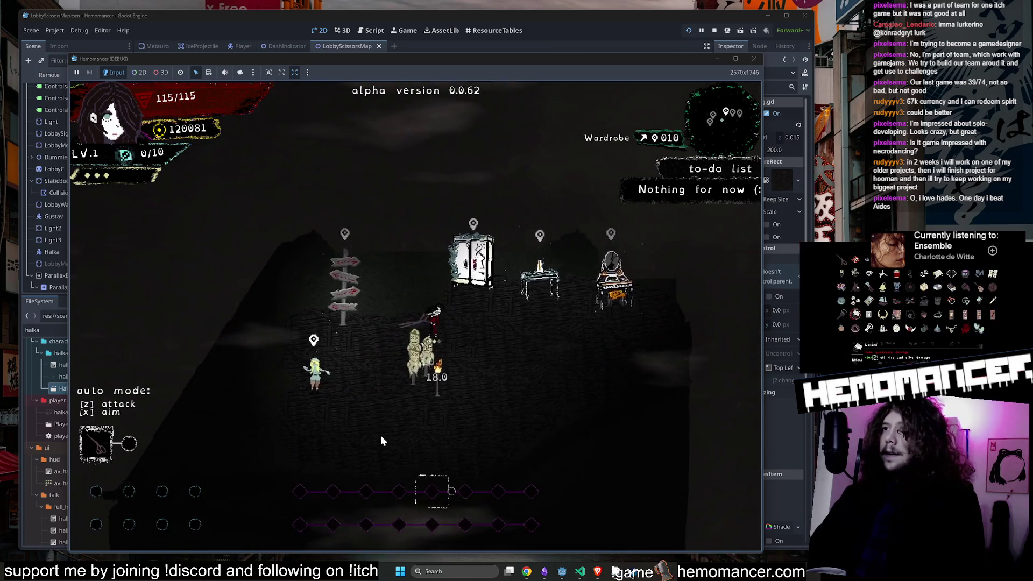
pyautogui.press('Left')
pyautogui.press('Up')
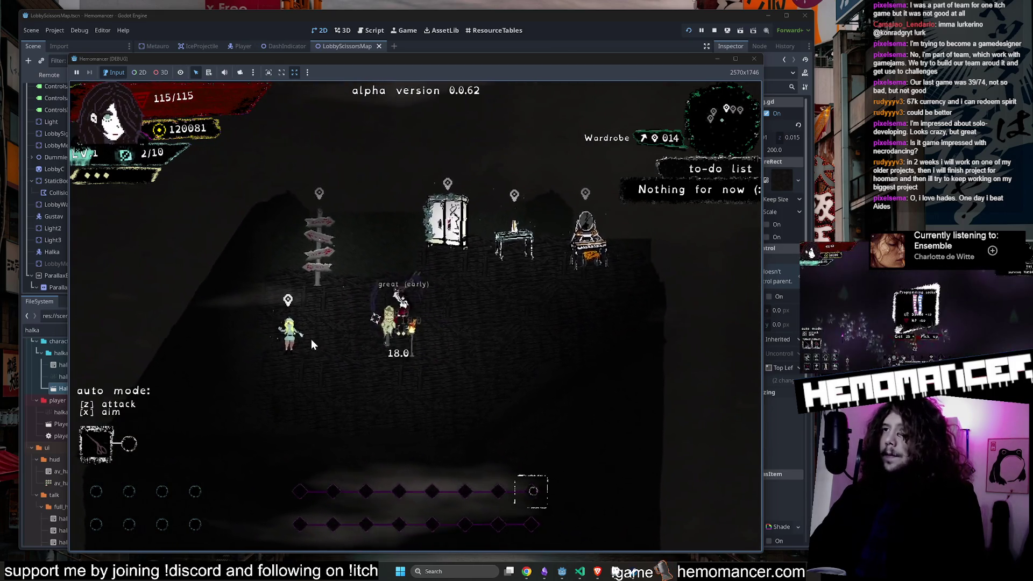
pyautogui.press('Down')
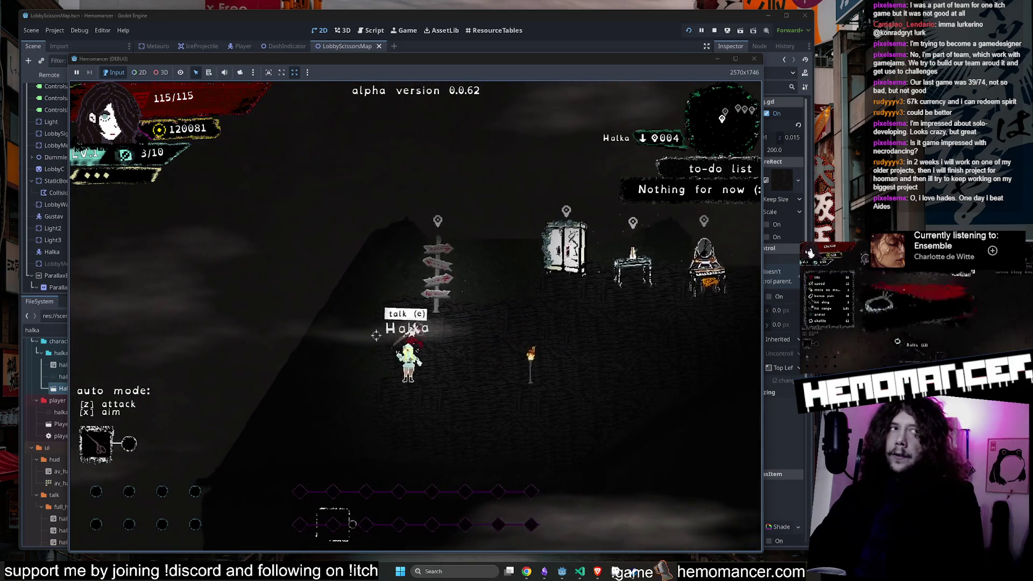
pyautogui.press('Right')
pyautogui.press('Right')
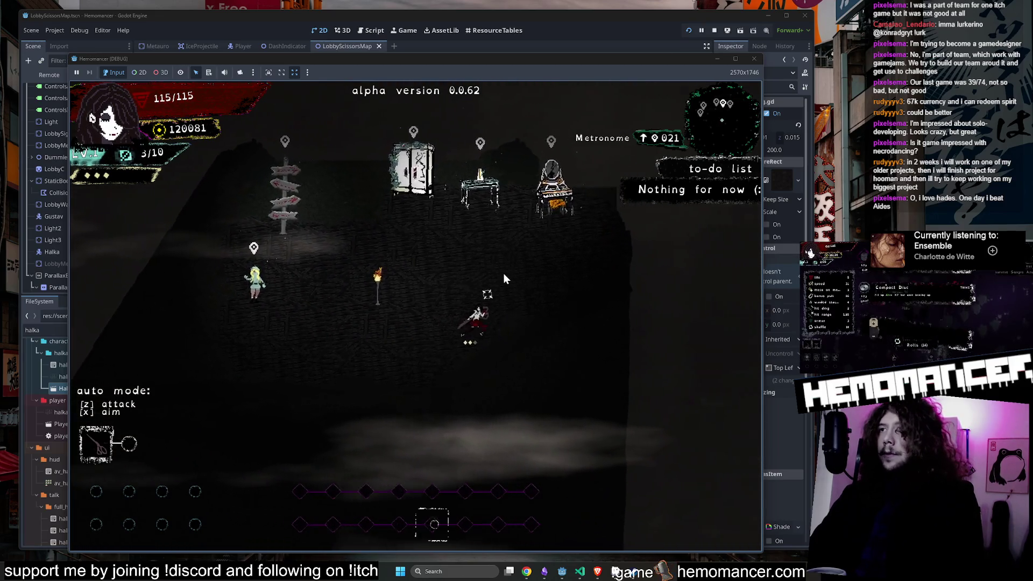
pyautogui.press('Up')
pyautogui.press('Up')
pyautogui.press('Left')
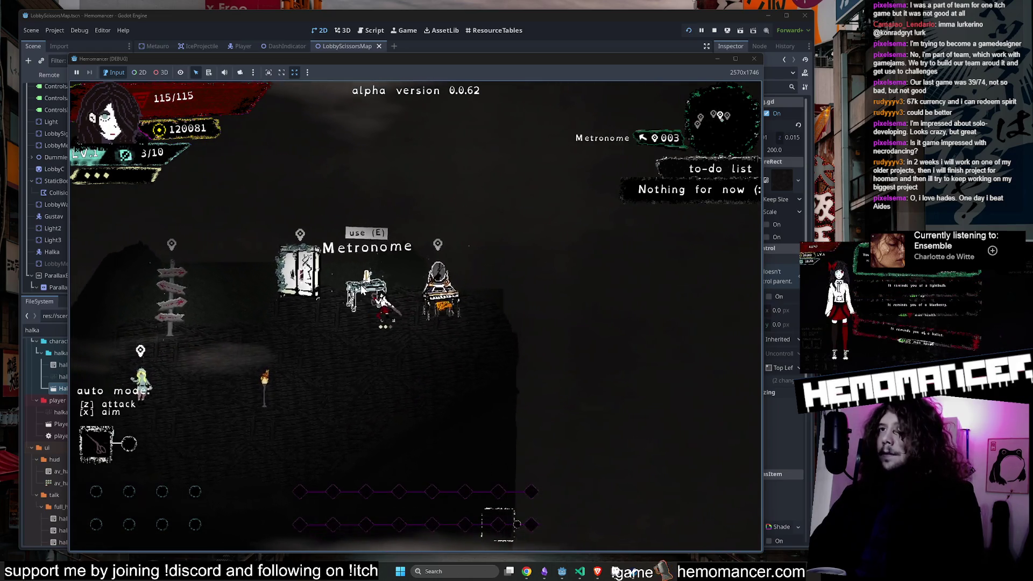
# Step: Try on the White hoodie as the top, then put the Yukata back in Tops
pyautogui.press('e')
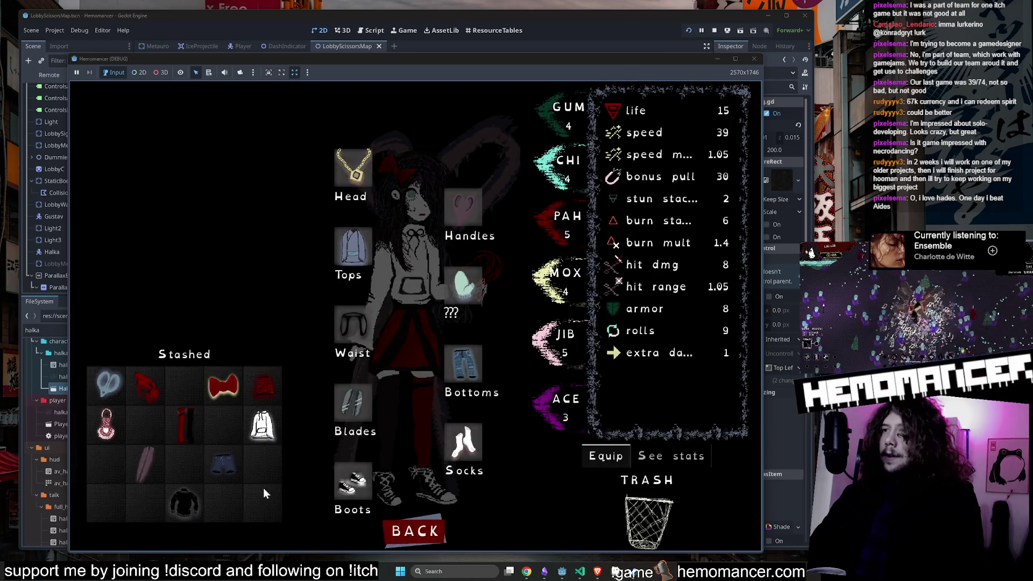
pyautogui.moveTo(178, 506)
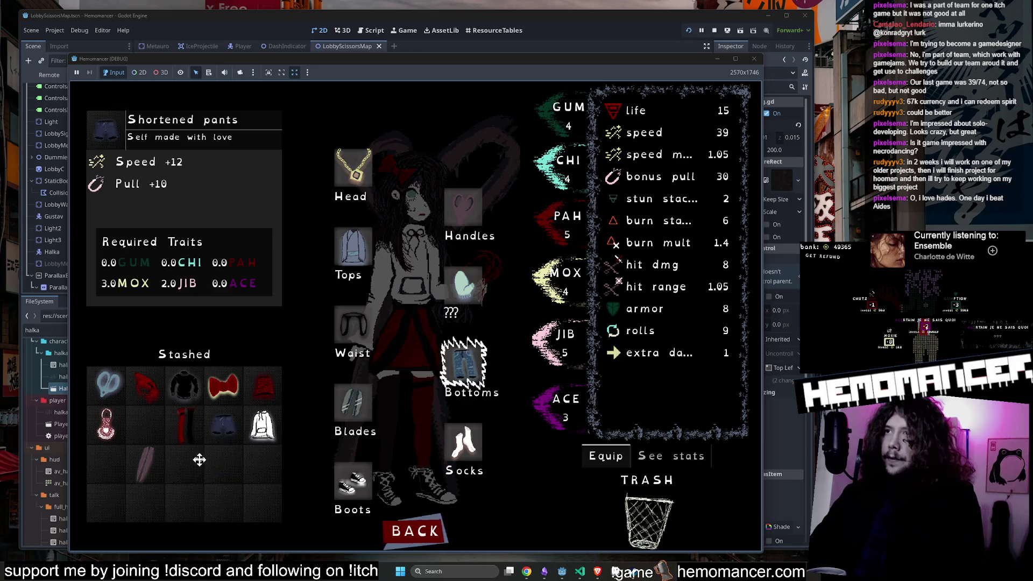
pyautogui.moveTo(149, 425)
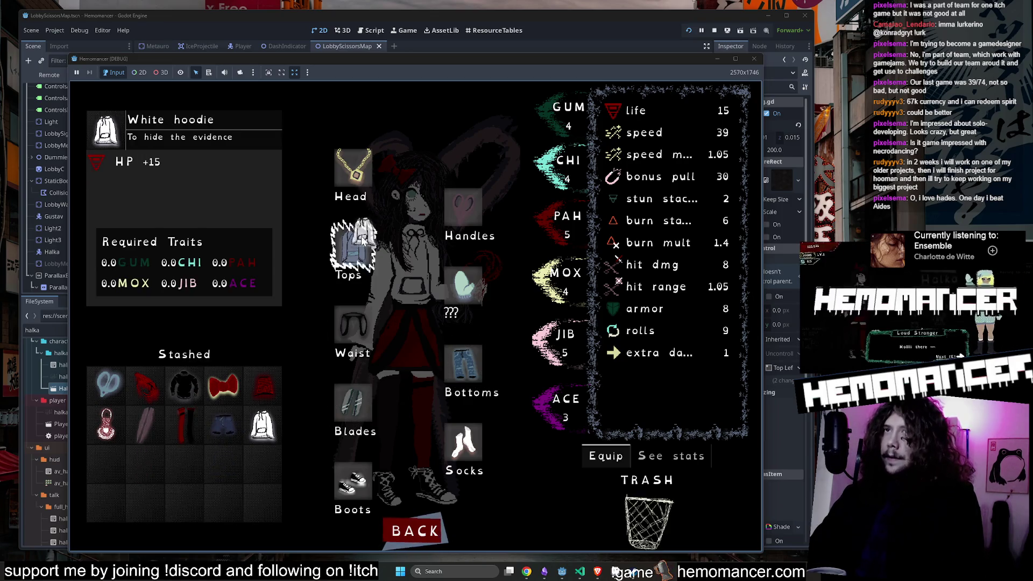
pyautogui.click(262, 424)
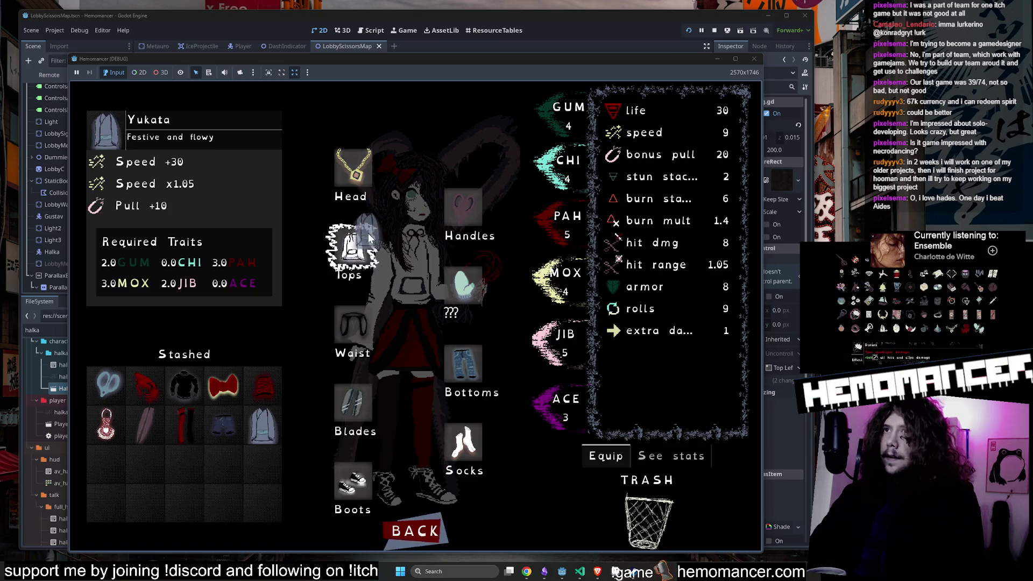
pyautogui.moveTo(369, 238); pyautogui.dragTo(361, 243)
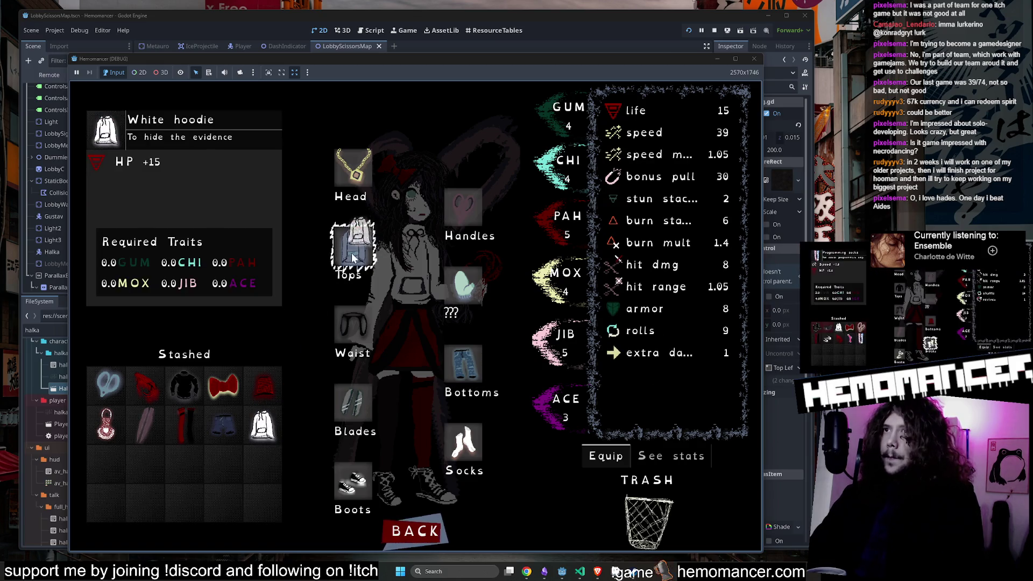
pyautogui.click(352, 258)
pyautogui.click(353, 247)
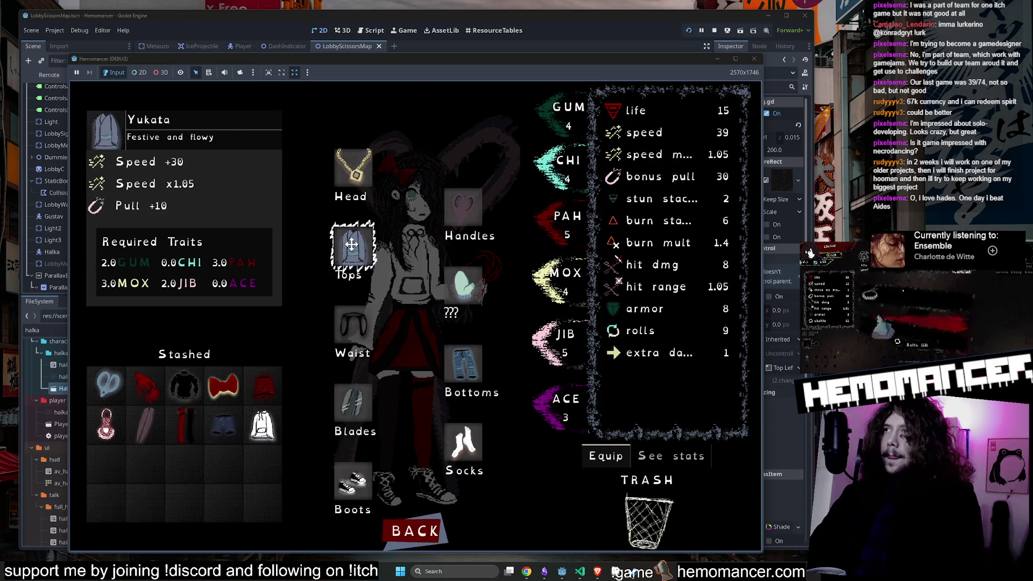
# Step: Review the full stat list (life 15, speed 39), then close the screen for the trait invest menu
pyautogui.click(669, 460)
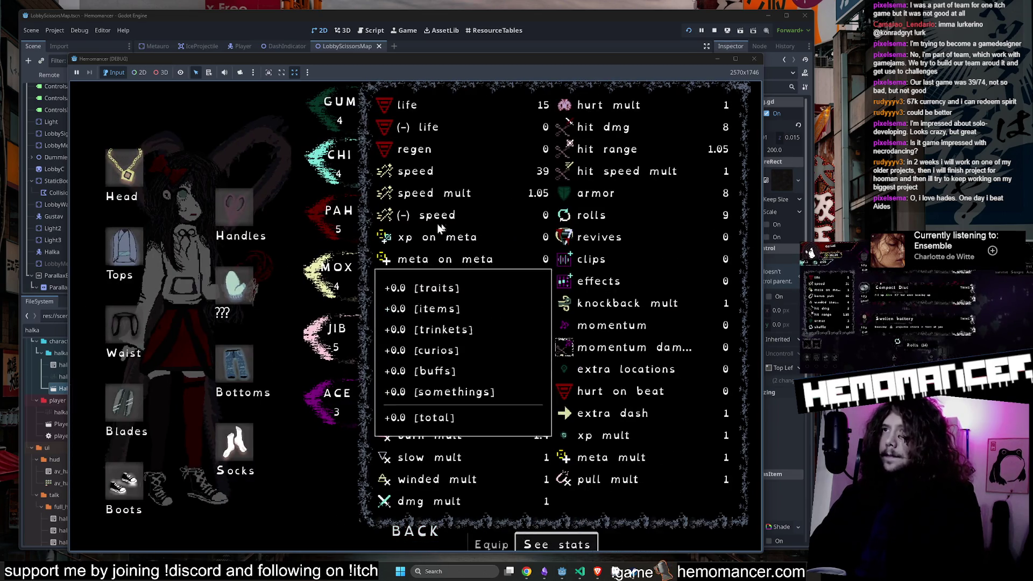
pyautogui.click(491, 538)
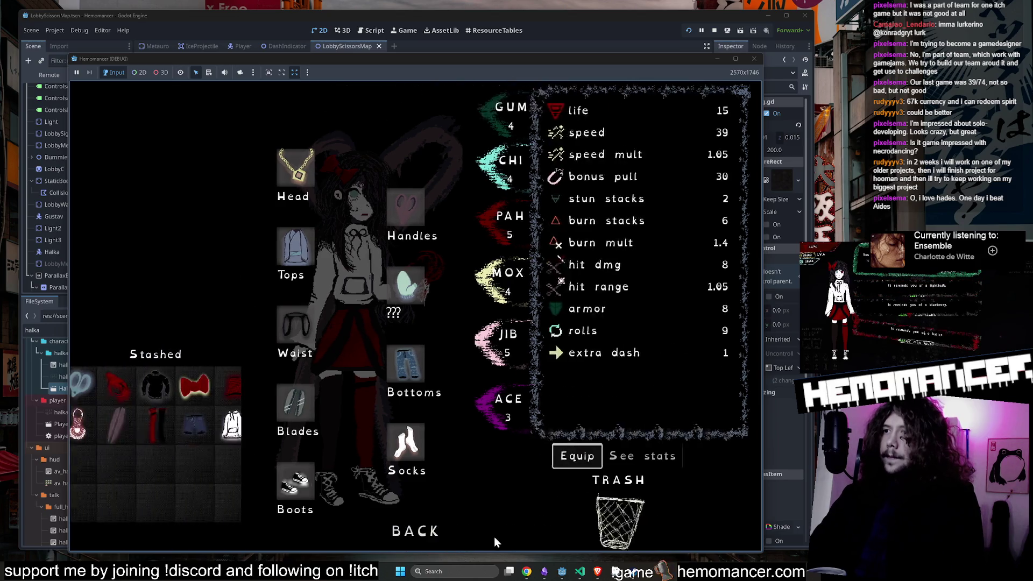
pyautogui.click(415, 533)
pyautogui.press('e')
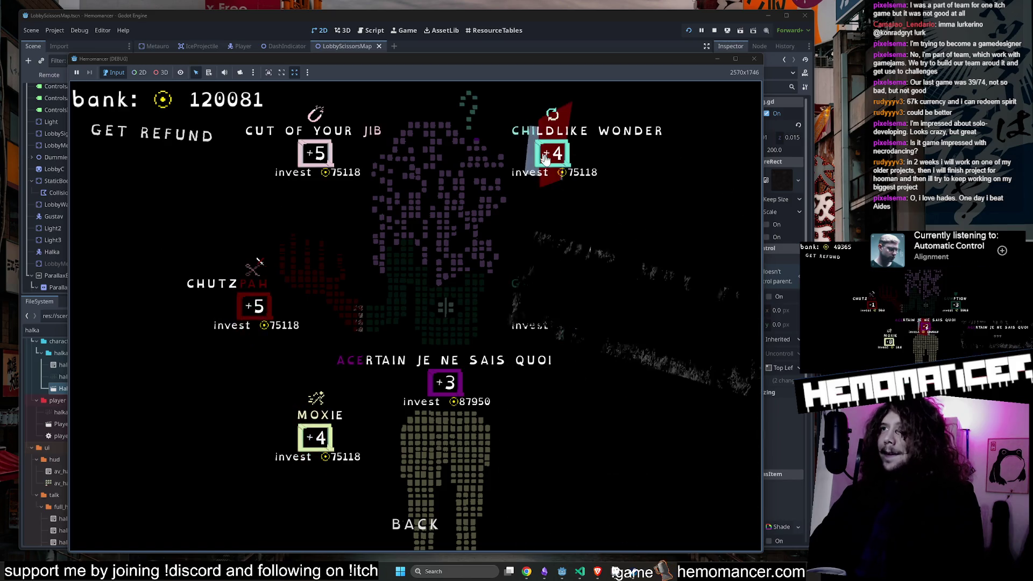
# Step: Browse the trait invest menu and wardrobe, read the CHUTZPAH trait, then go back to the lobby
pyautogui.moveTo(431, 379)
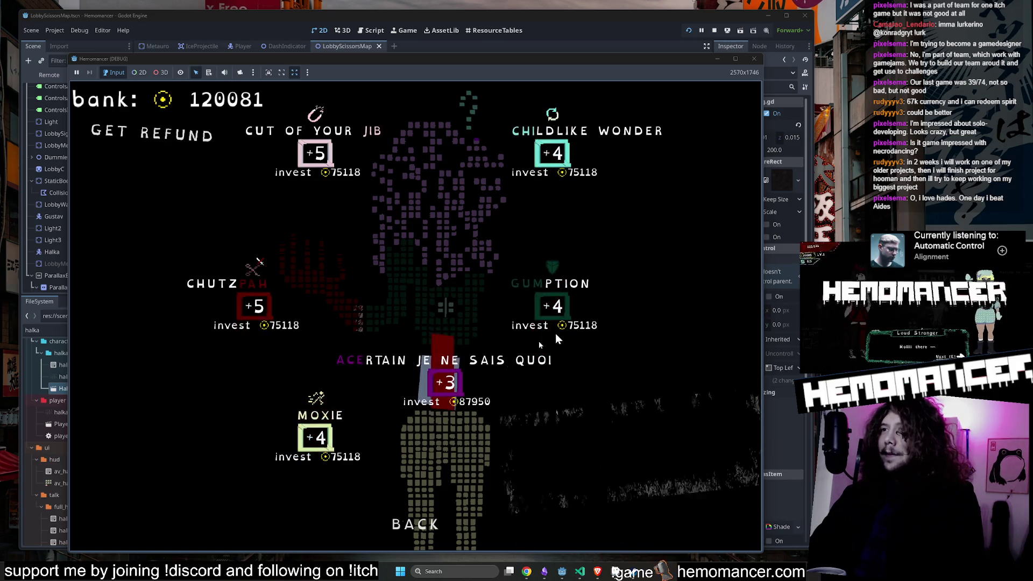
pyautogui.moveTo(555, 155)
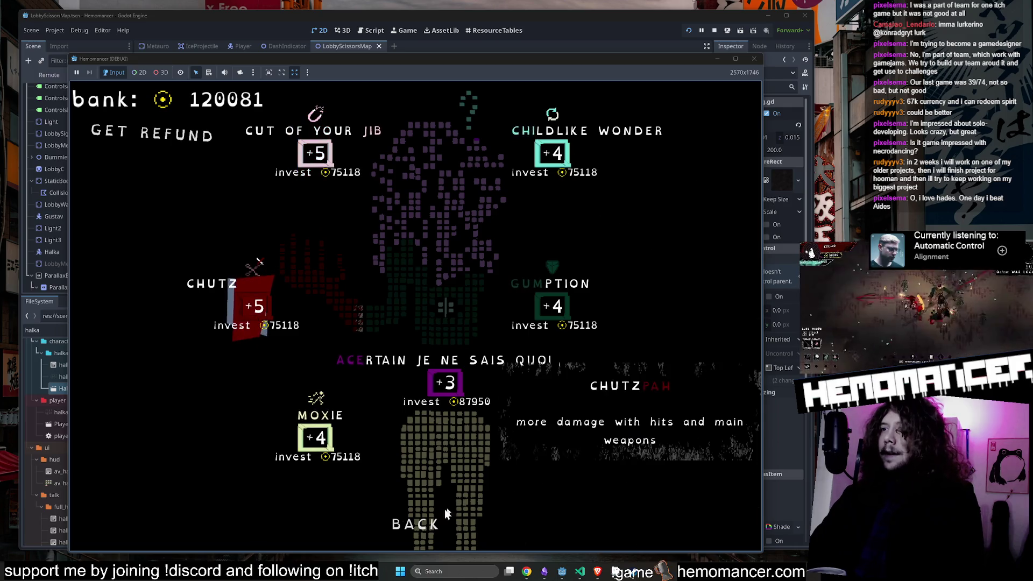
pyautogui.click(423, 521)
pyautogui.press('e')
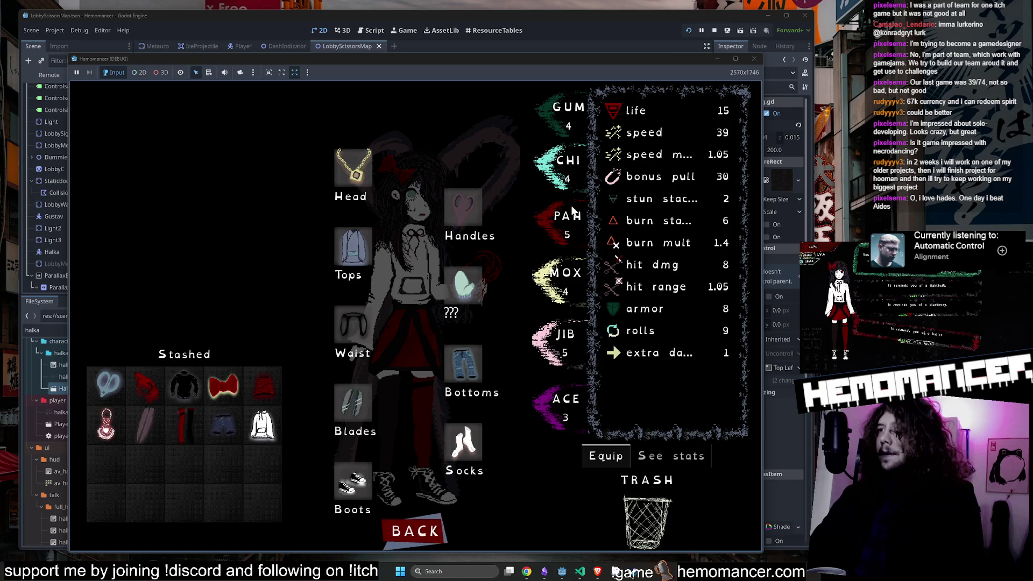
pyautogui.click(438, 531)
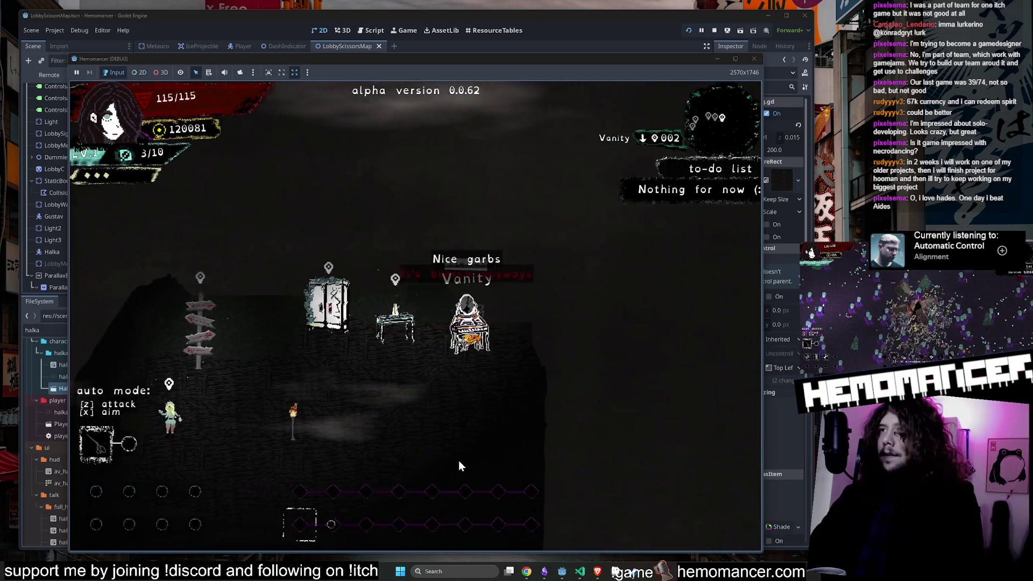
pyautogui.press('e')
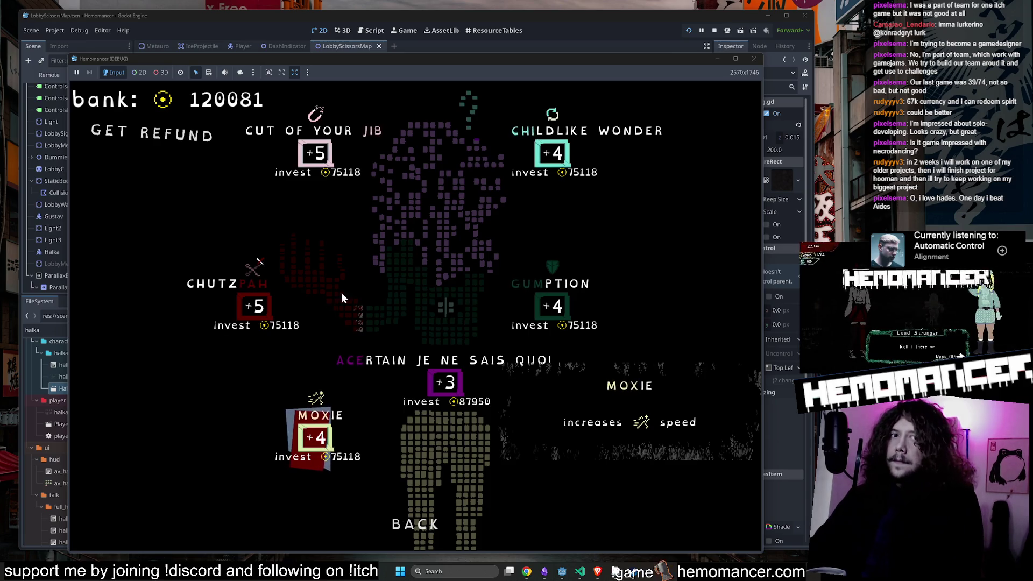
pyautogui.press('Up')
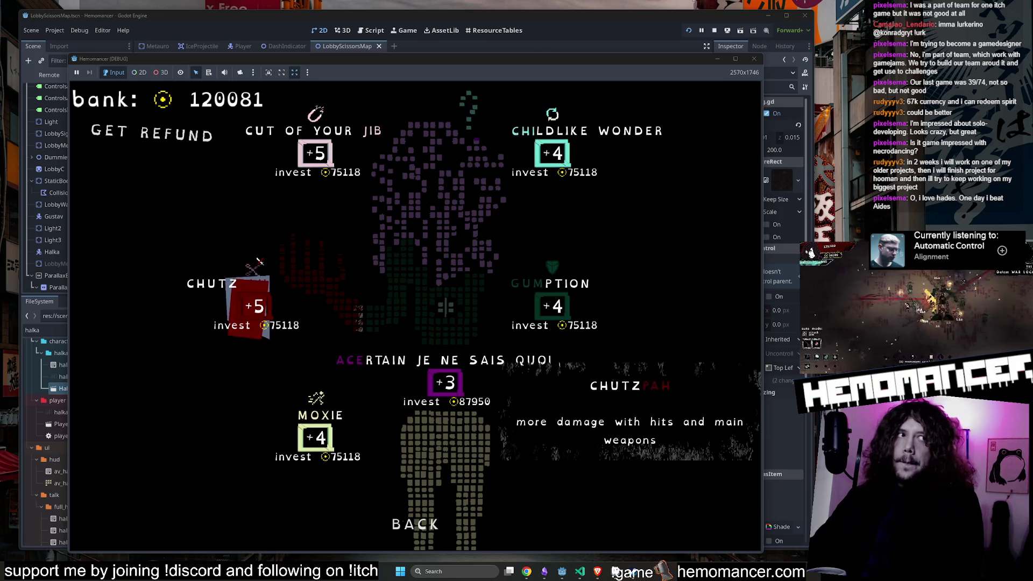
pyautogui.click(393, 520)
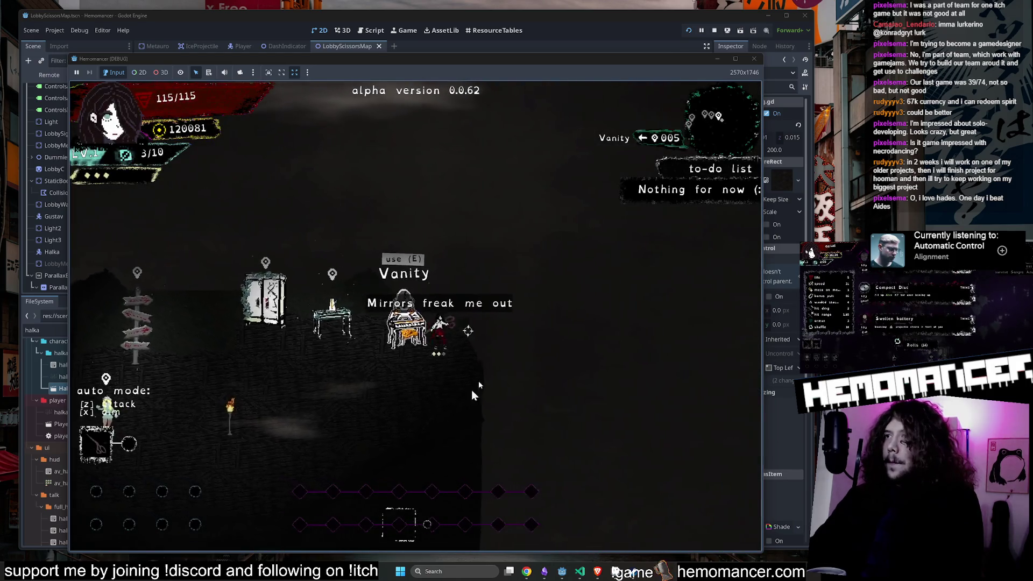
# Step: Talk to Halka, then move the Rounded blades from the Blades slot into the stash
pyautogui.press('Left')
pyautogui.press('Down')
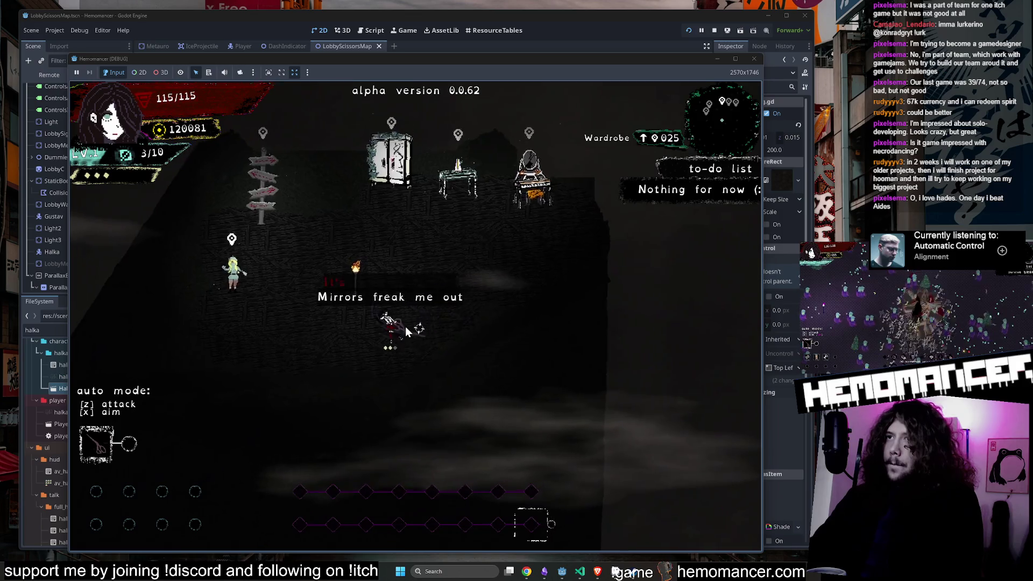
pyautogui.press('Left')
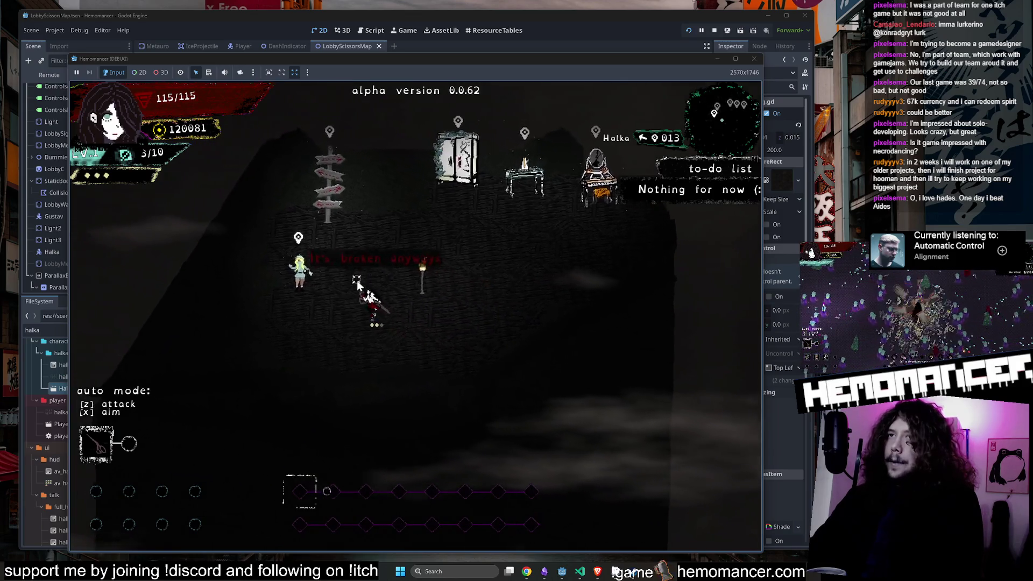
pyautogui.press('e')
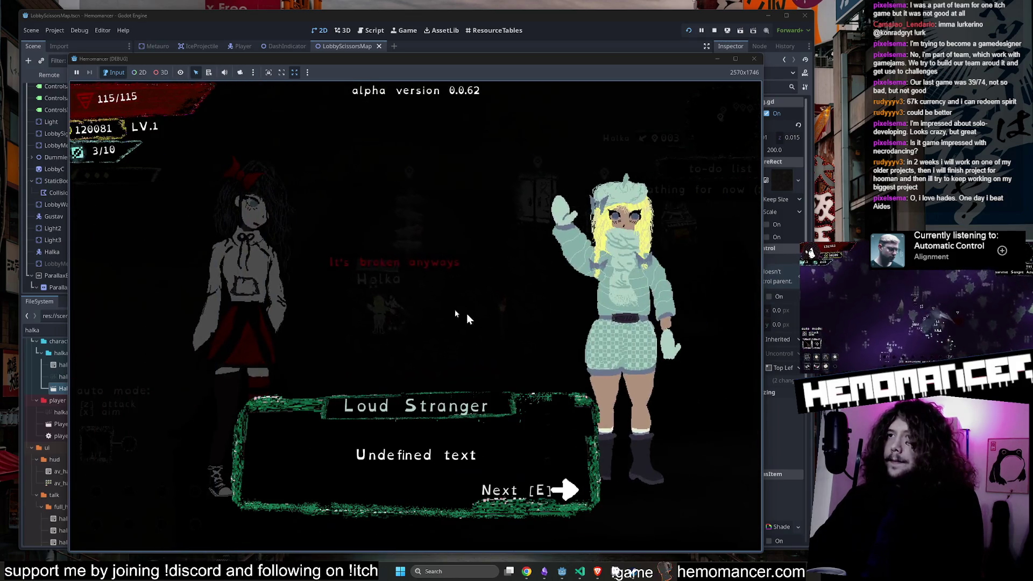
pyautogui.press('e')
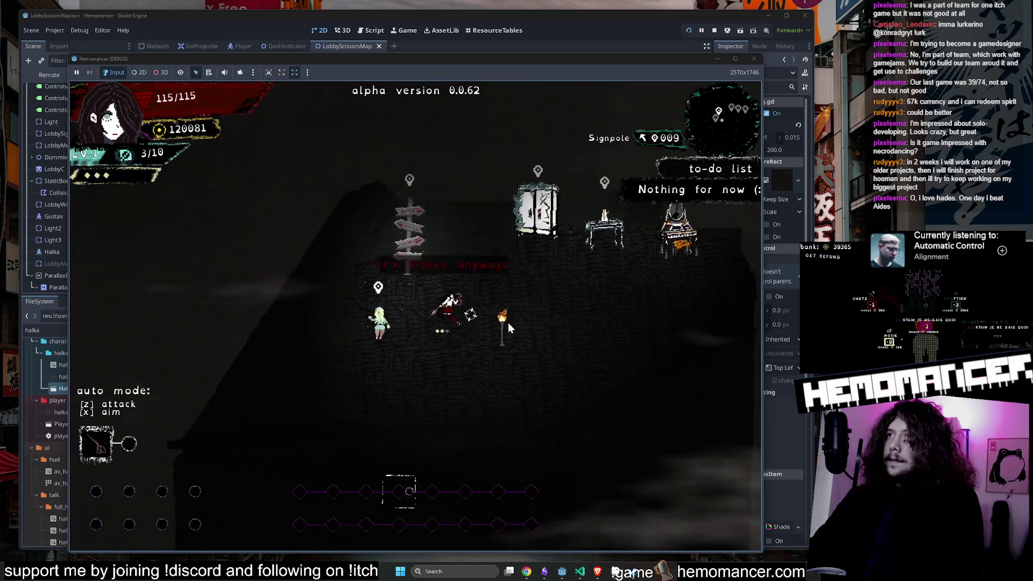
pyautogui.press('e')
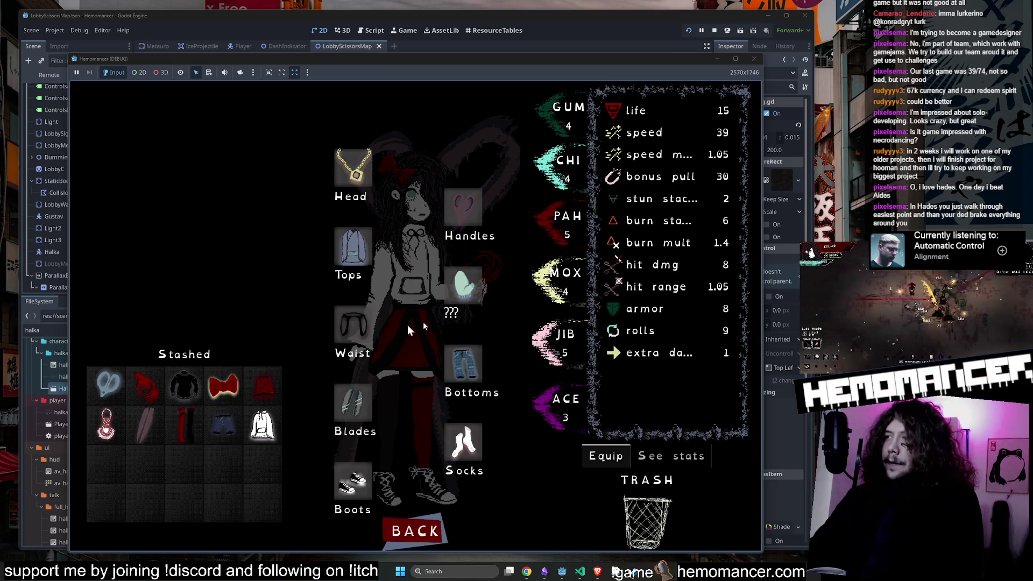
pyautogui.moveTo(357, 408)
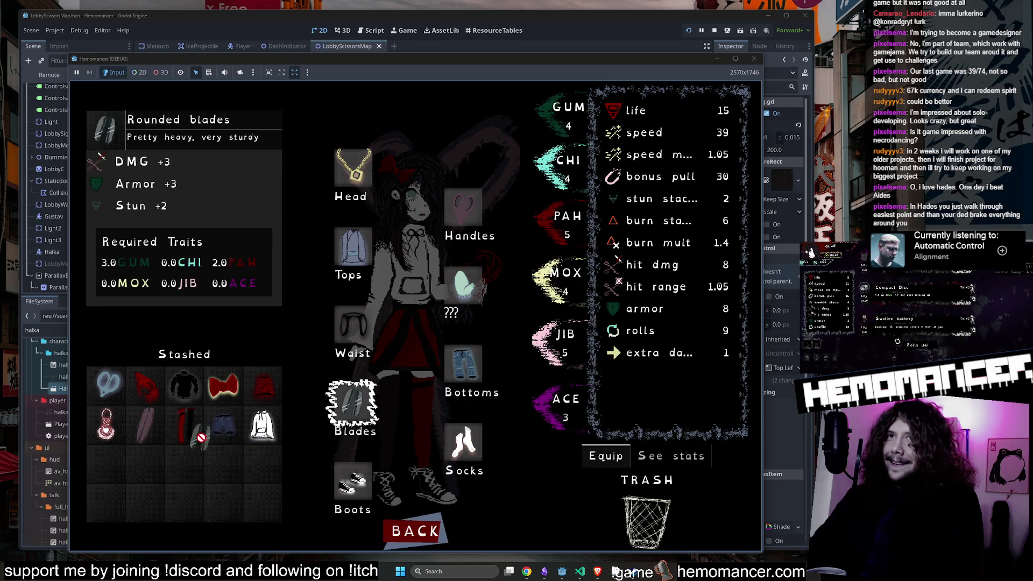
pyautogui.moveTo(106, 457); pyautogui.dragTo(106, 460)
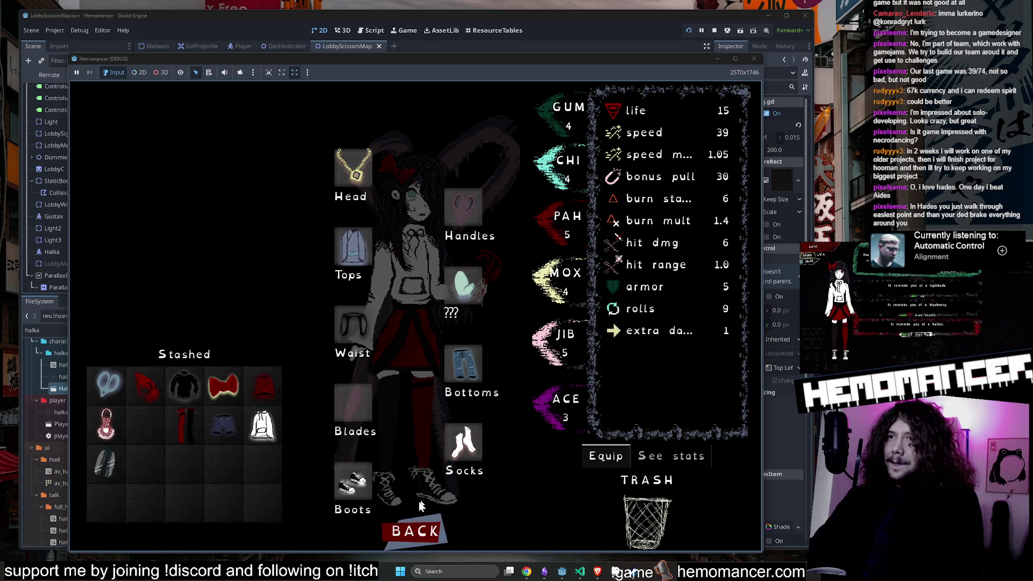
pyautogui.click(412, 527)
# Step: Pause and resume the game, then bring the Aseprite window to the front
pyautogui.press('s')
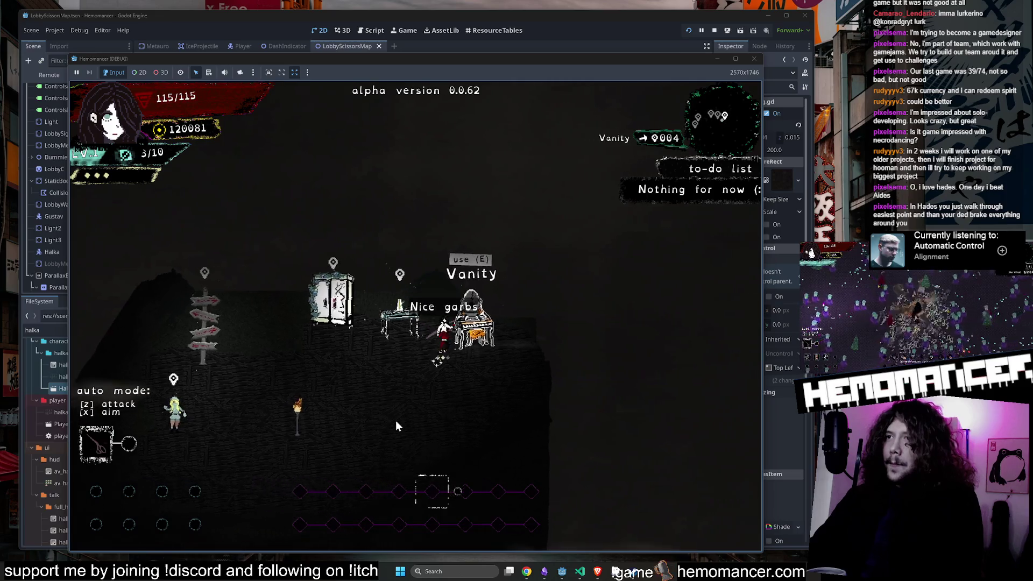
pyautogui.press('s')
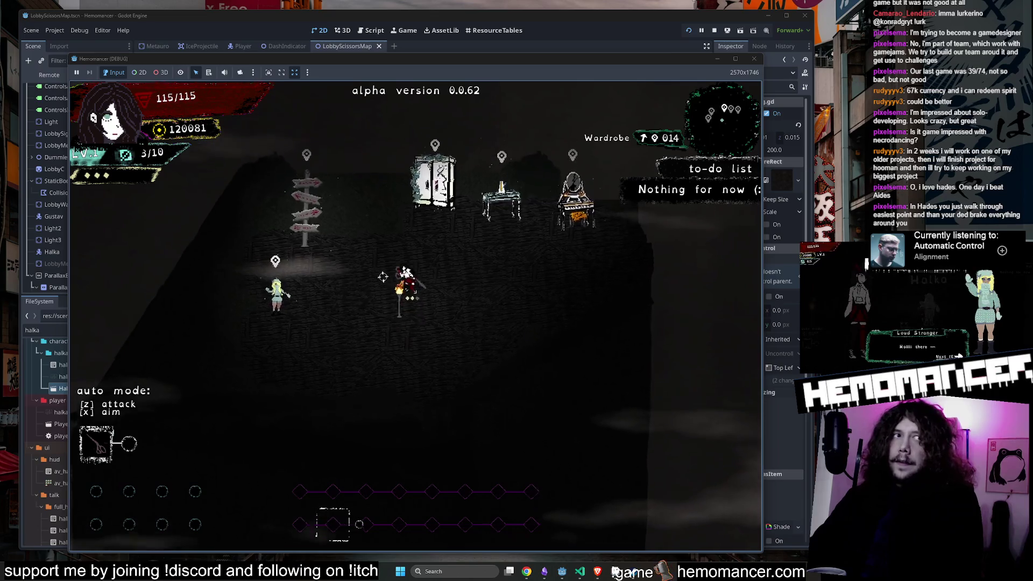
pyautogui.press('Escape')
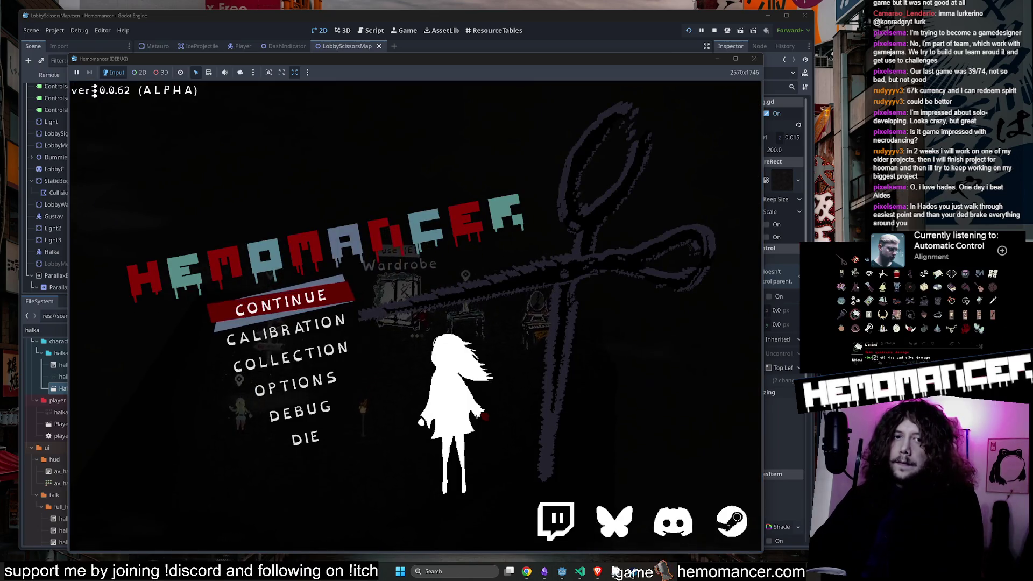
pyautogui.click(319, 307)
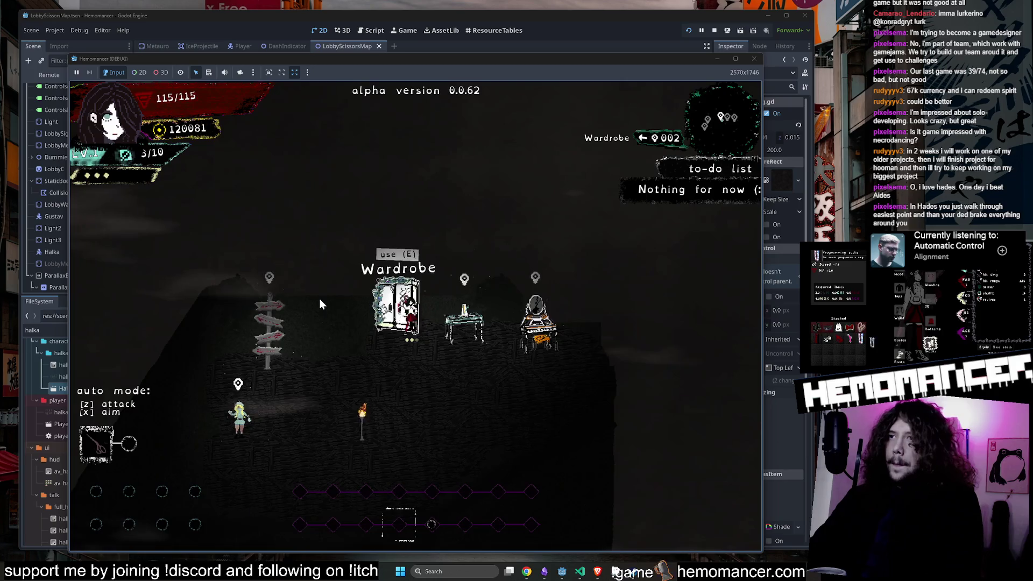
pyautogui.press('Escape')
pyautogui.hotkey('alt', 'Tab')
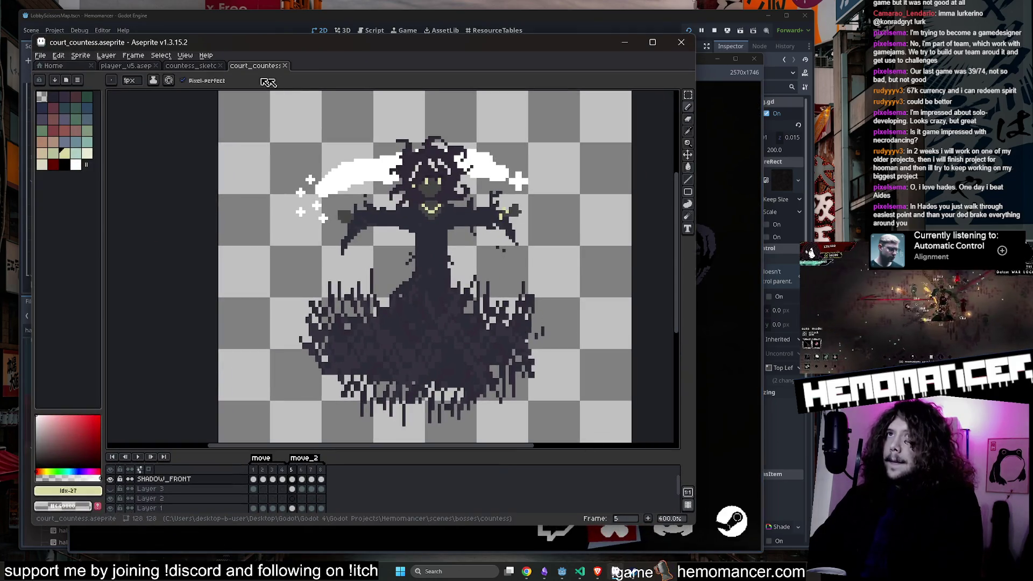
# Step: Play the player_v5 sprite animation in a live preview window
pyautogui.click(130, 67)
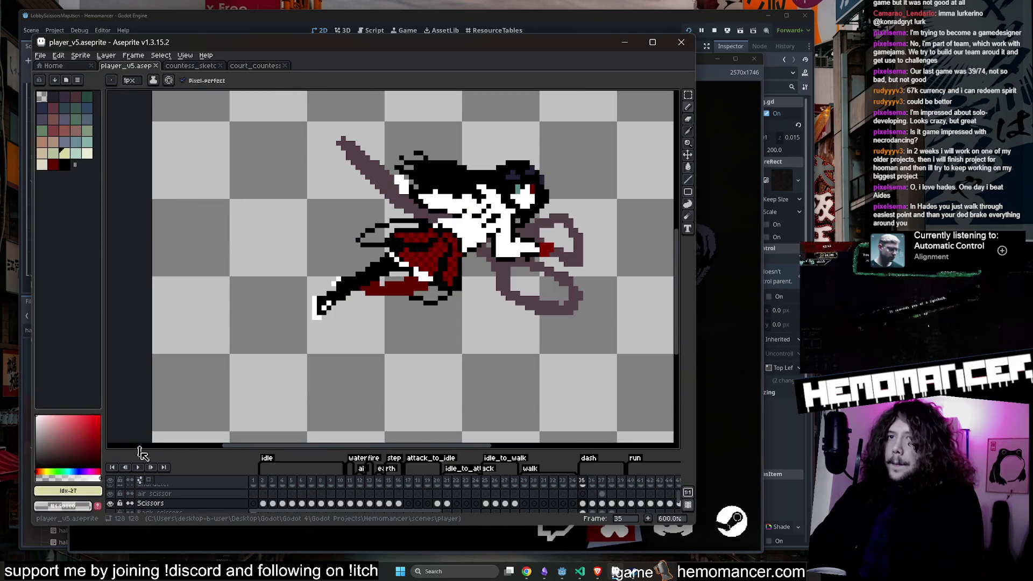
pyautogui.click(138, 465)
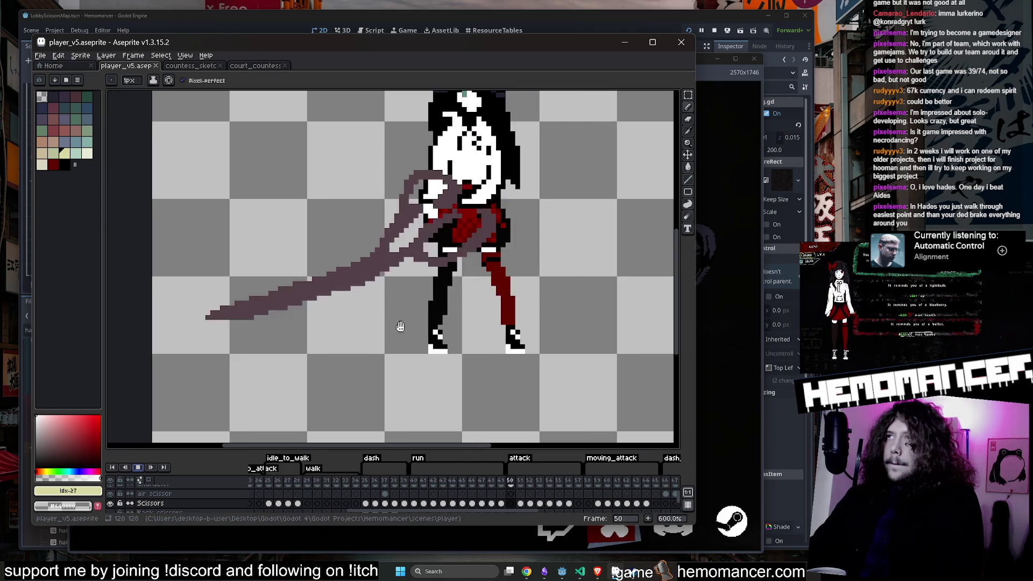
pyautogui.press('F7')
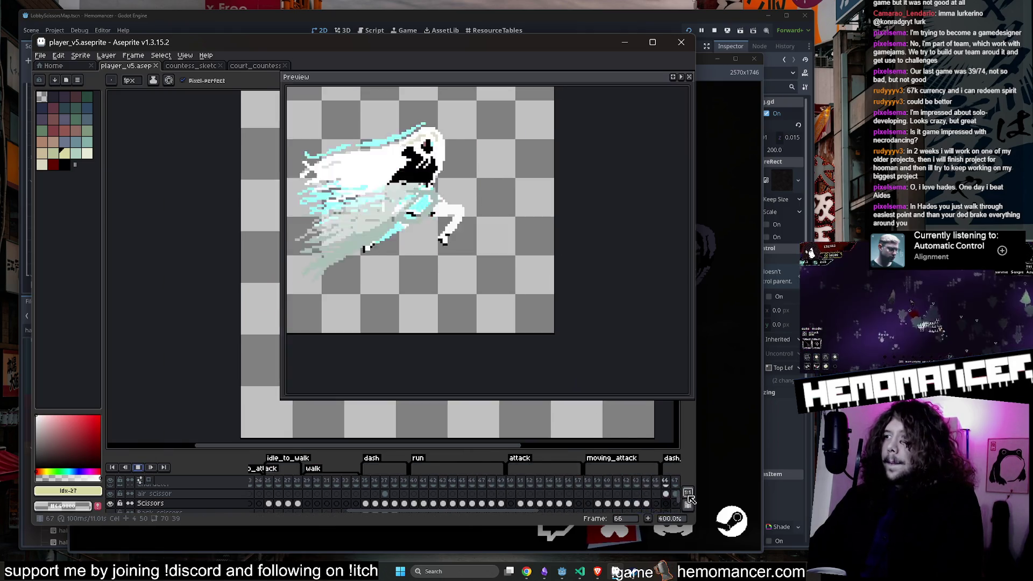
# Step: Move and resize the preview beside the canvas, and enlarge the timeline
pyautogui.moveTo(523, 77)
pyautogui.mouseDown()
pyautogui.moveTo(774, 77)
pyautogui.moveTo(693, 77)
pyautogui.moveTo(887, 95)
pyautogui.mouseUp()
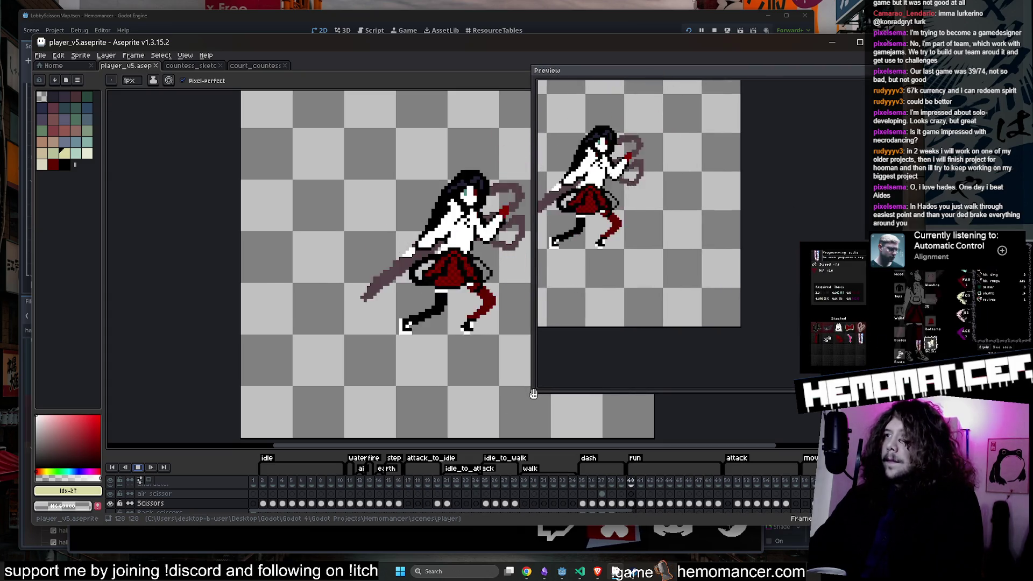
pyautogui.moveTo(530, 397); pyautogui.dragTo(390, 357)
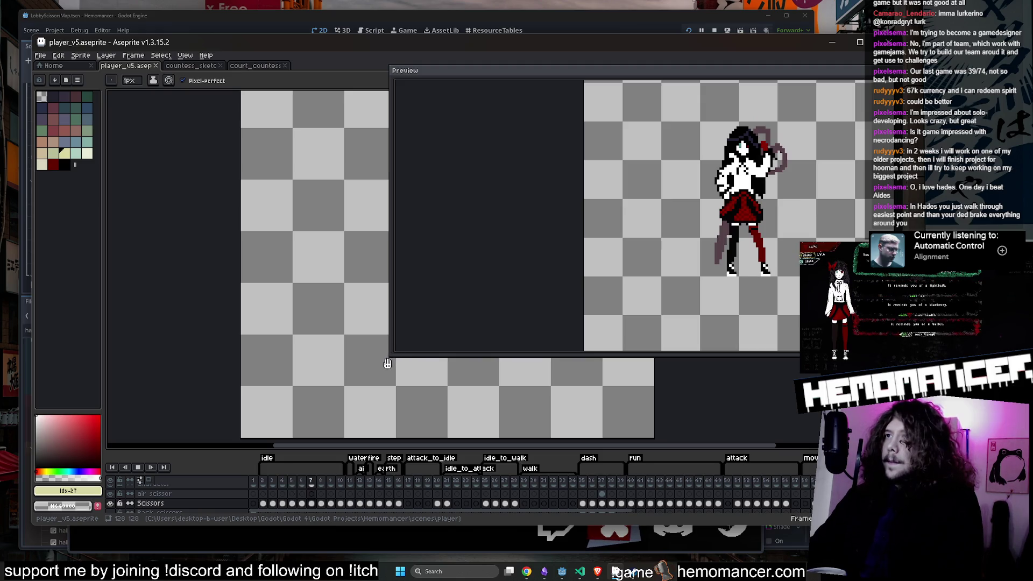
pyautogui.moveTo(391, 356); pyautogui.dragTo(580, 357)
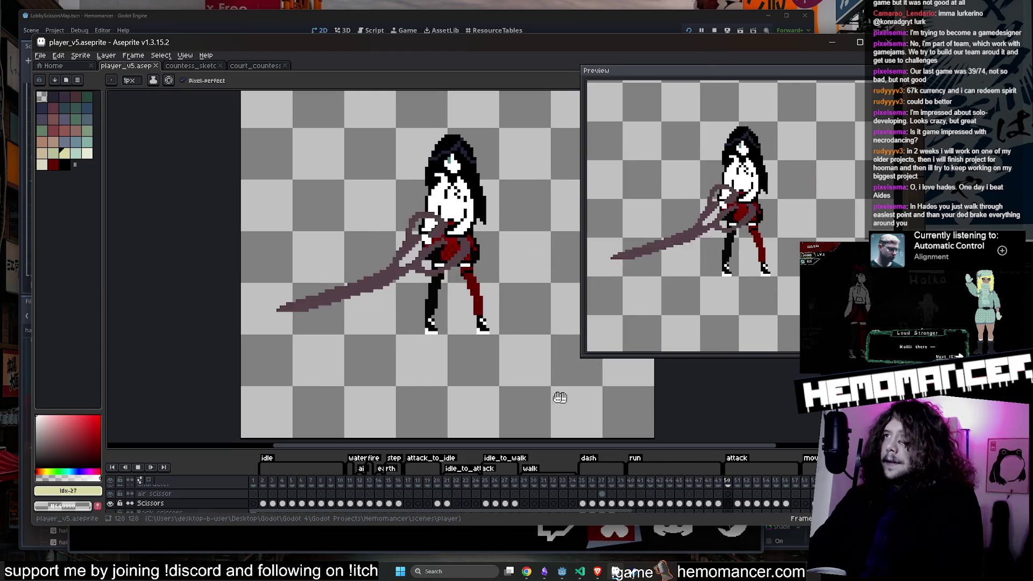
pyautogui.moveTo(591, 444); pyautogui.dragTo(651, 392)
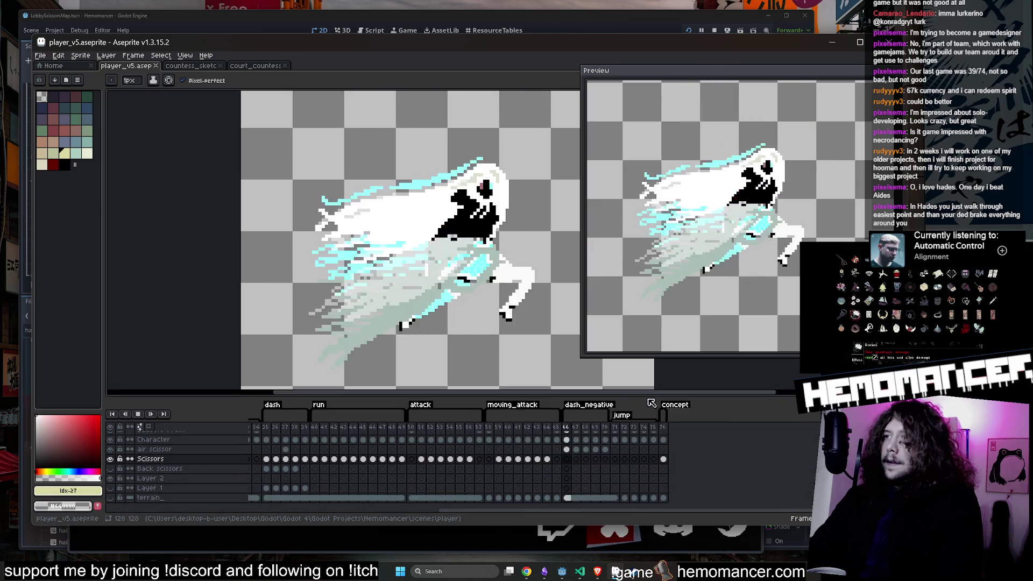
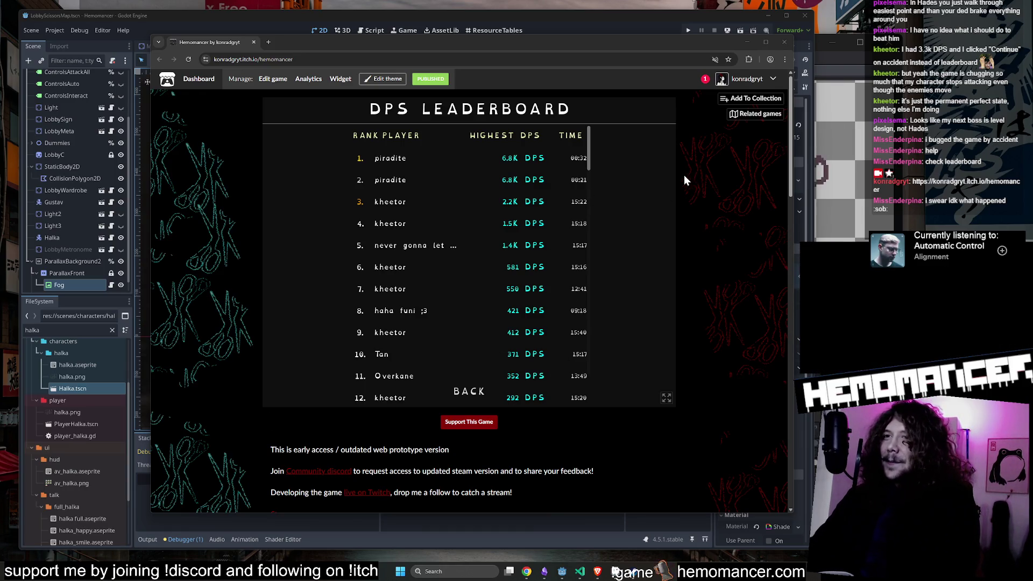
# Step: Bring the browser with the game forward and leave the DPS leaderboard for the Hemomancer main menu
pyautogui.click(511, 161)
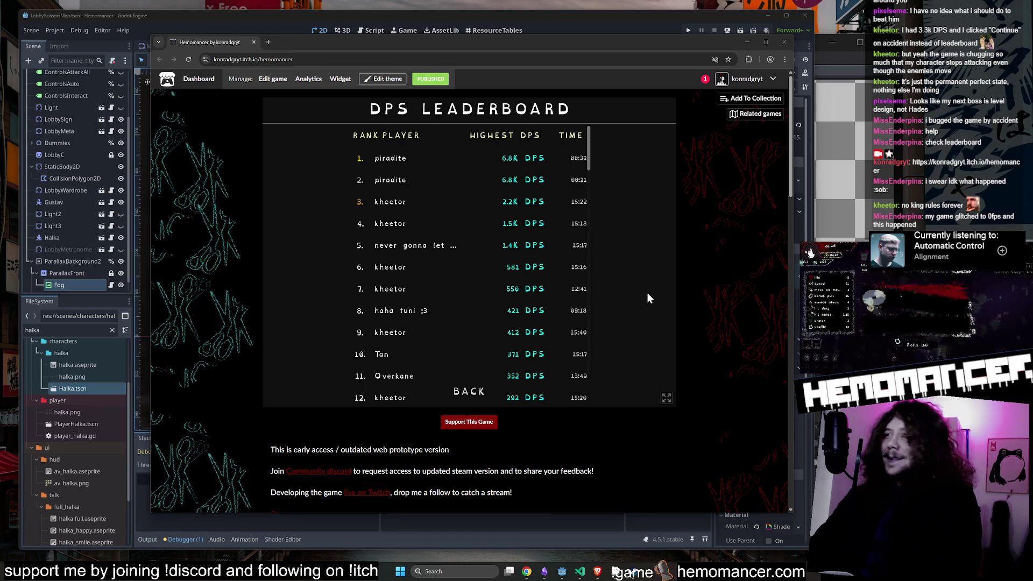
pyautogui.click(474, 392)
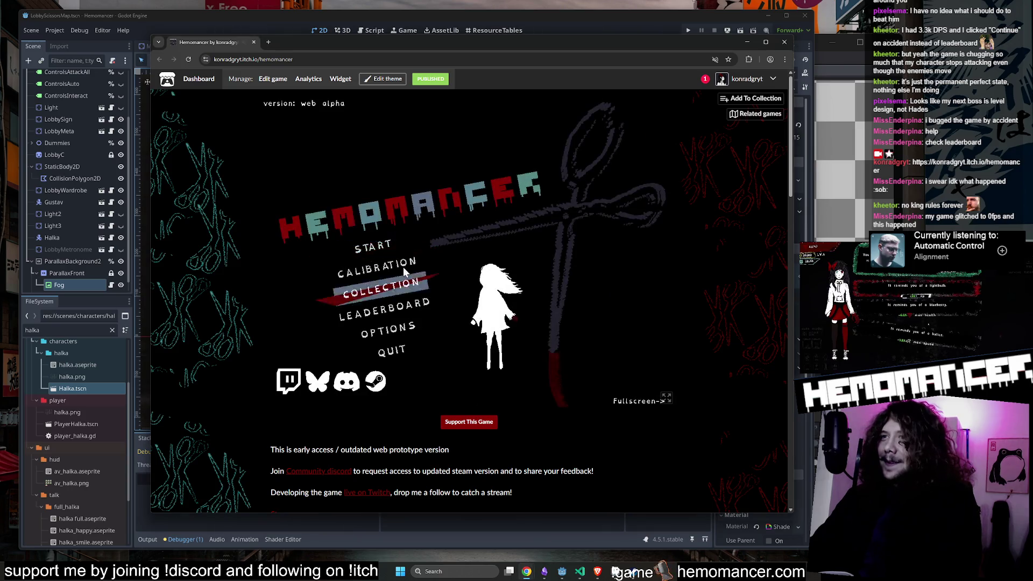
# Step: Start a new web run and move around with WASD, turning on auto attack with Z
pyautogui.press('Return')
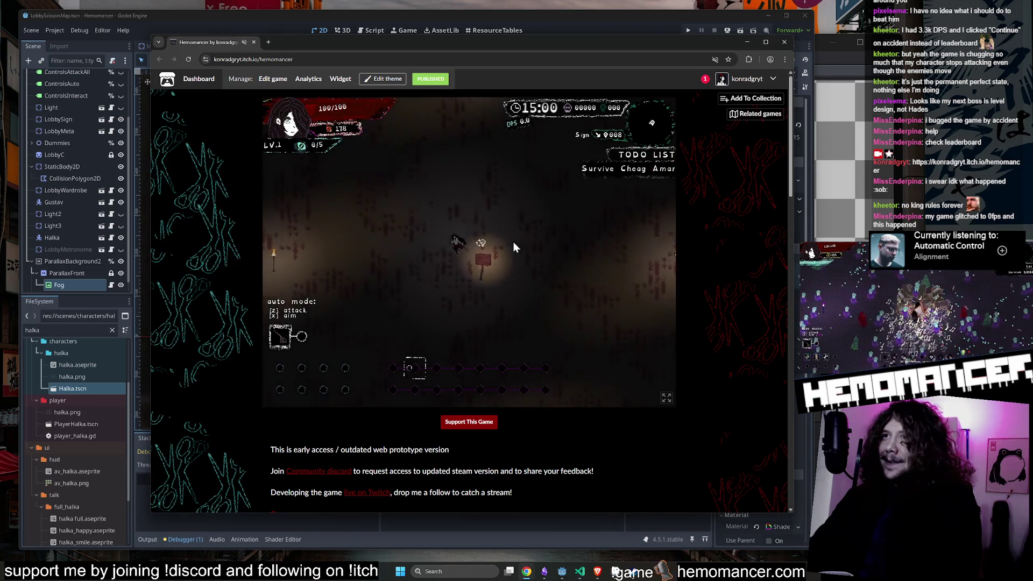
pyautogui.press('w')
pyautogui.press('d')
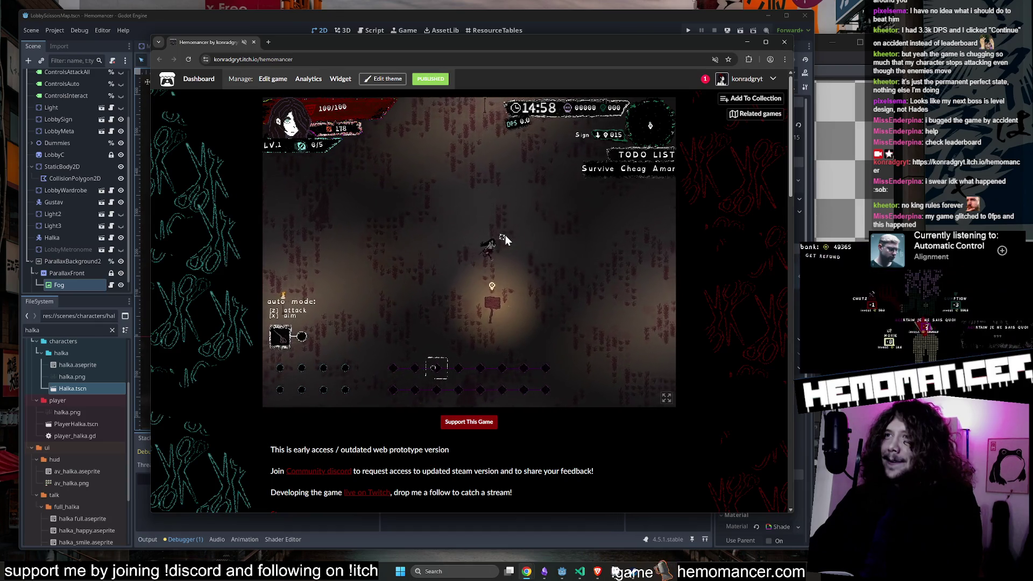
pyautogui.press('d')
pyautogui.press('s')
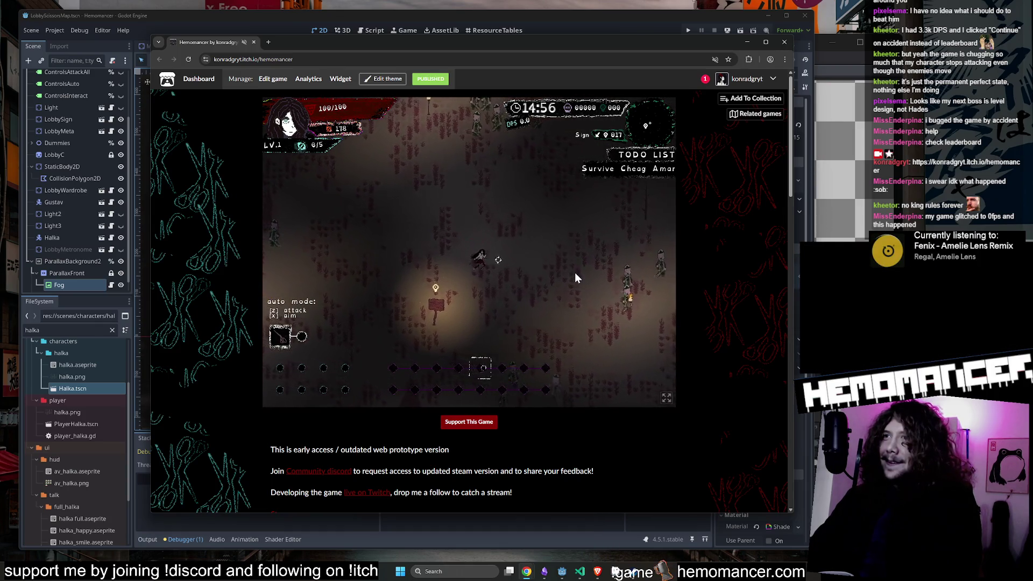
pyautogui.press('d')
pyautogui.press('s')
pyautogui.press('z')
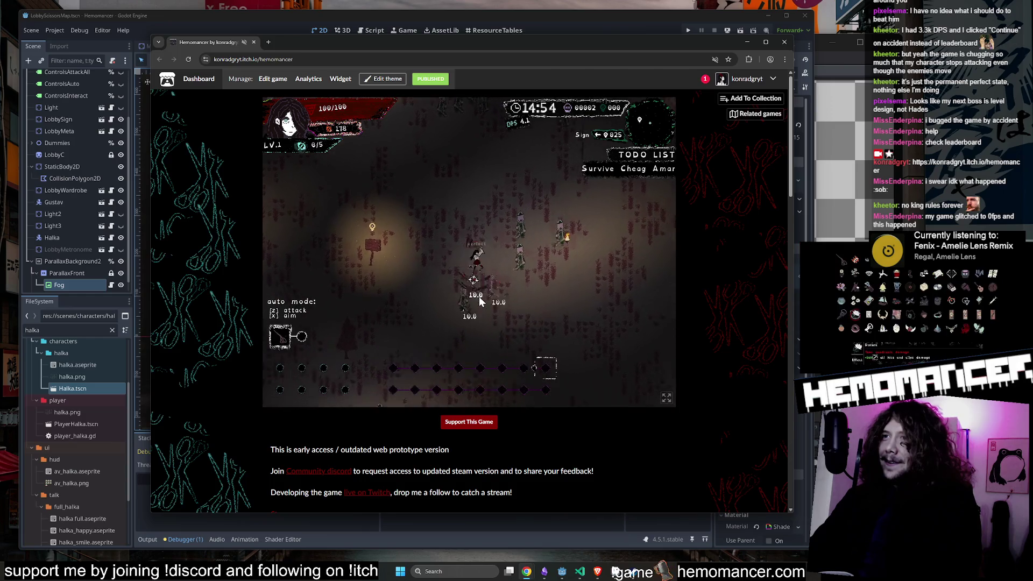
pyautogui.press('w')
pyautogui.press('d')
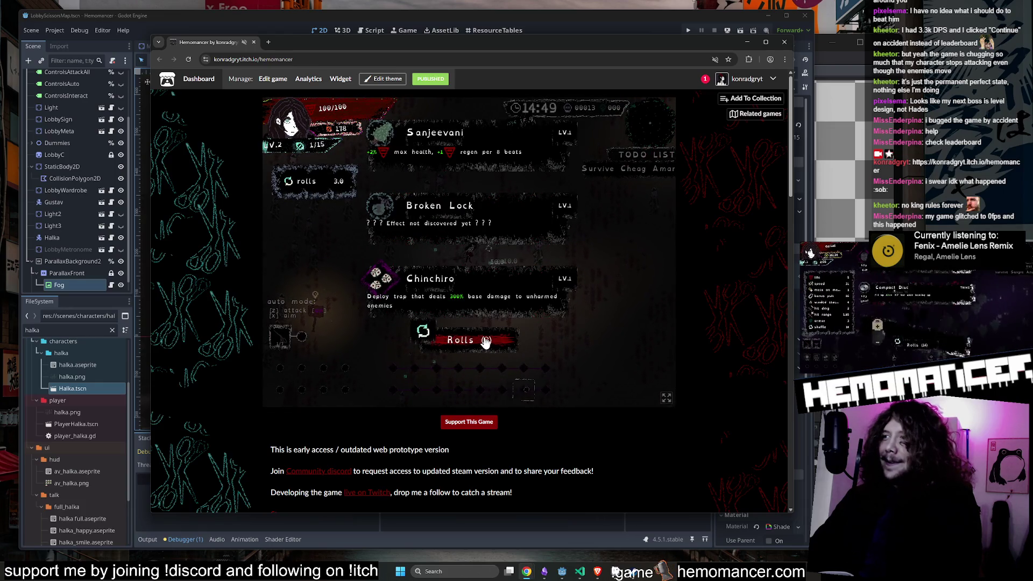
# Step: Reroll and pick level-up upgrades including Broken Vial, then close the browser and launch the local build with F5
pyautogui.click(486, 341)
pyautogui.click(446, 215)
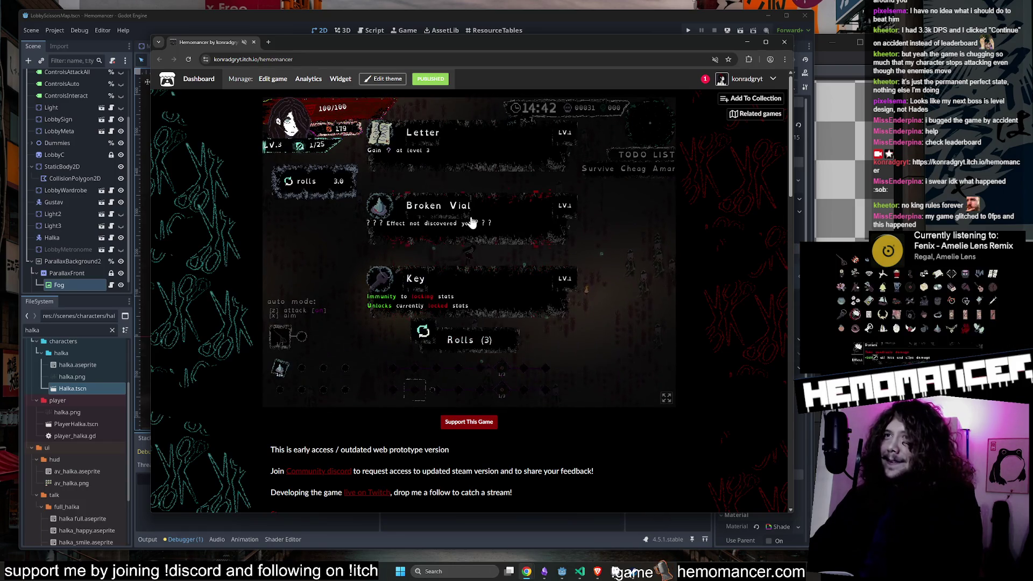
pyautogui.click(473, 222)
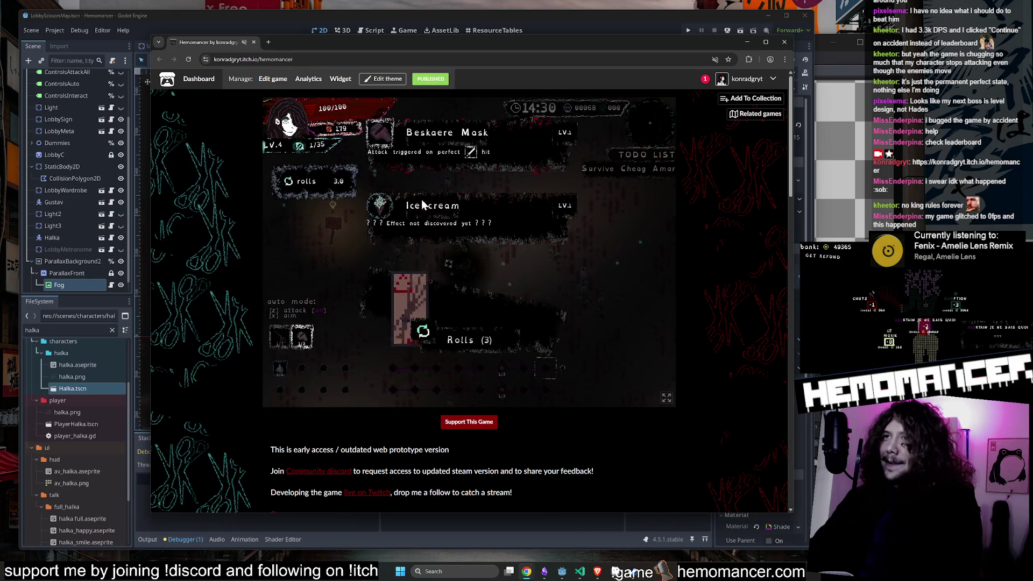
pyautogui.click(422, 200)
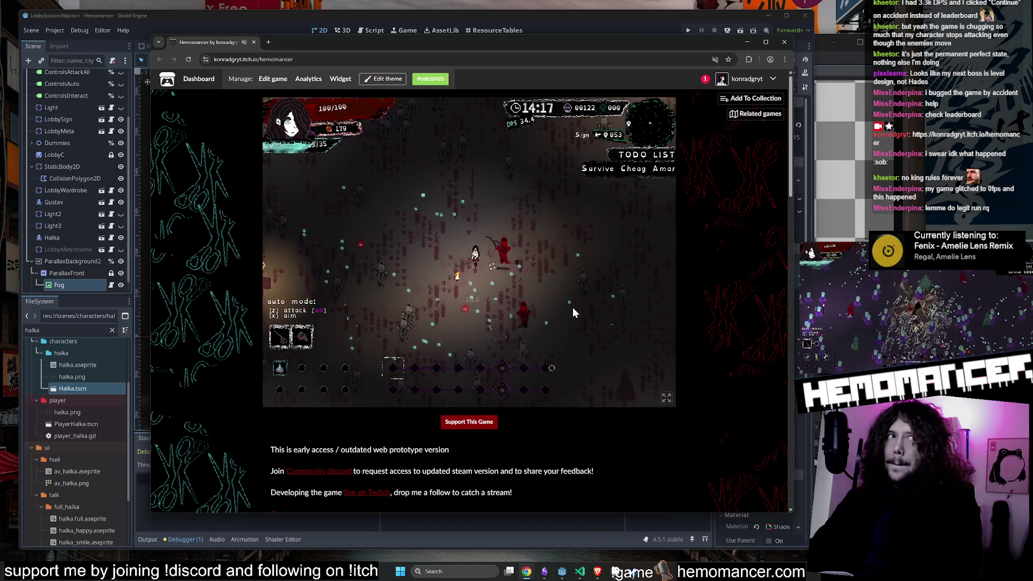
pyautogui.click(779, 47)
pyautogui.press('F5')
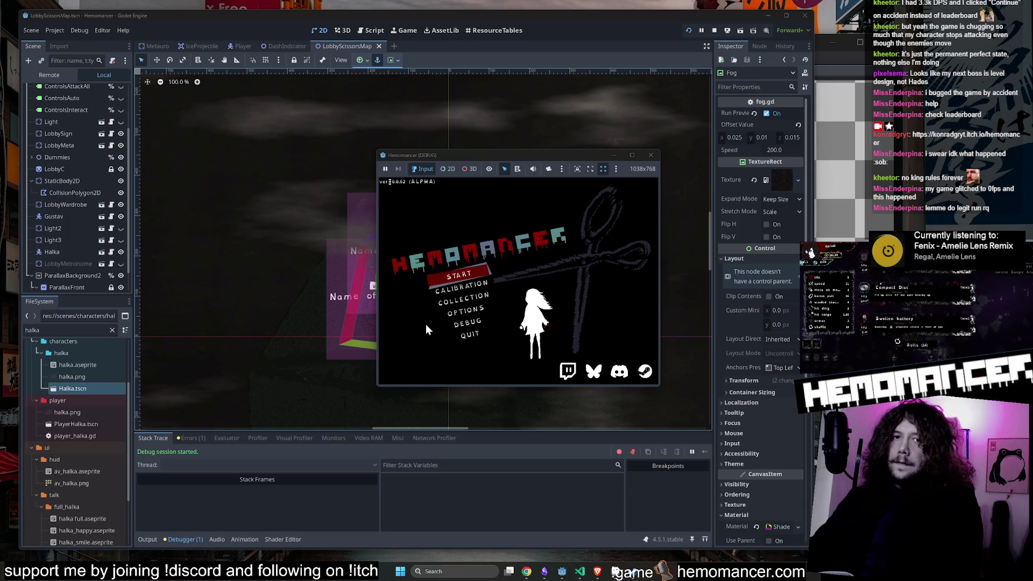
# Step: Enlarge the debug window, start the game, and begin the trip to Cheag Amar from the signpost
pyautogui.moveTo(377, 385)
pyautogui.mouseDown()
pyautogui.moveTo(341, 420)
pyautogui.moveTo(165, 485)
pyautogui.moveTo(80, 531)
pyautogui.mouseUp()
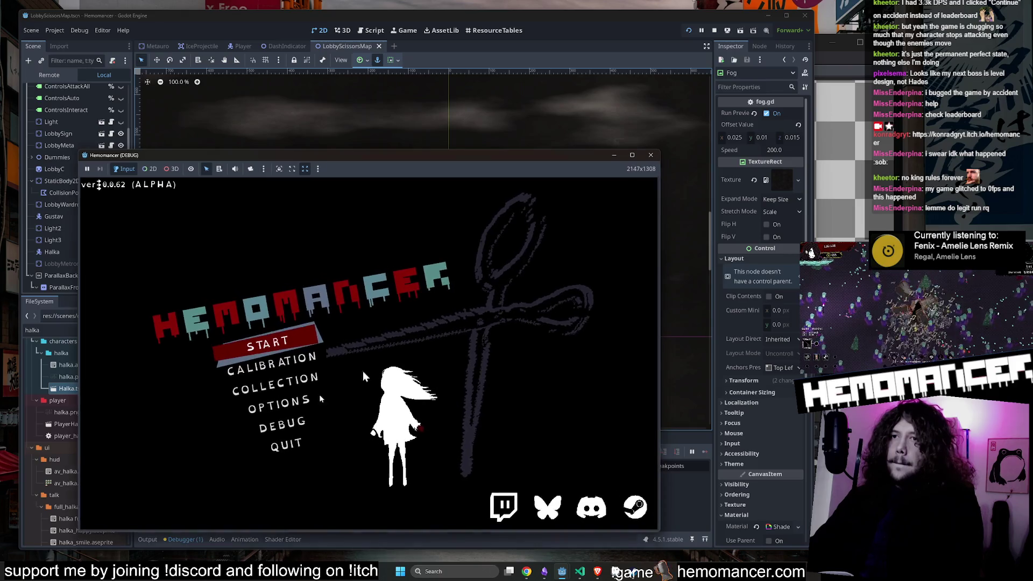
pyautogui.moveTo(661, 150); pyautogui.dragTo(817, 33)
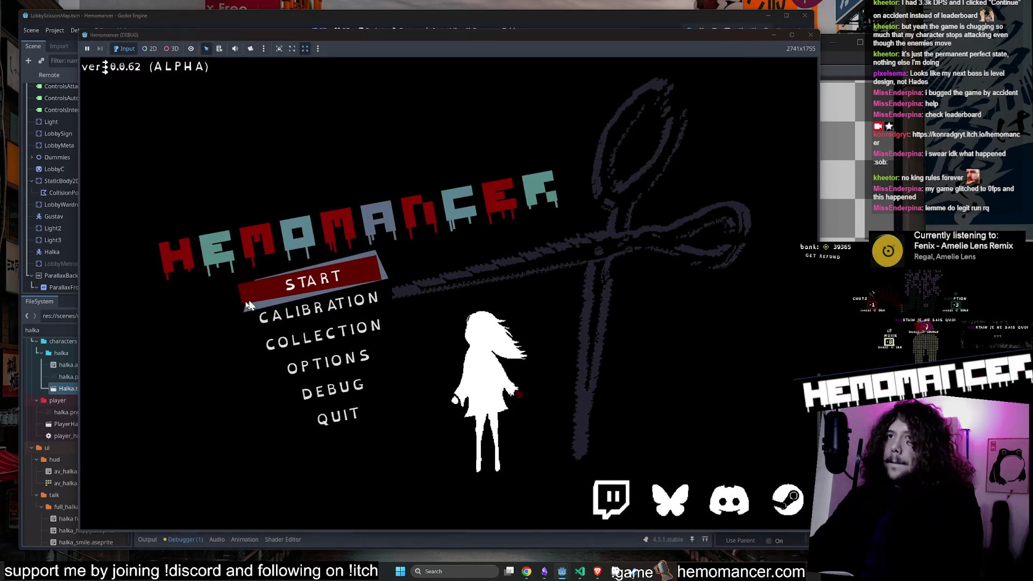
pyautogui.click(292, 276)
pyautogui.press('w')
pyautogui.press('a')
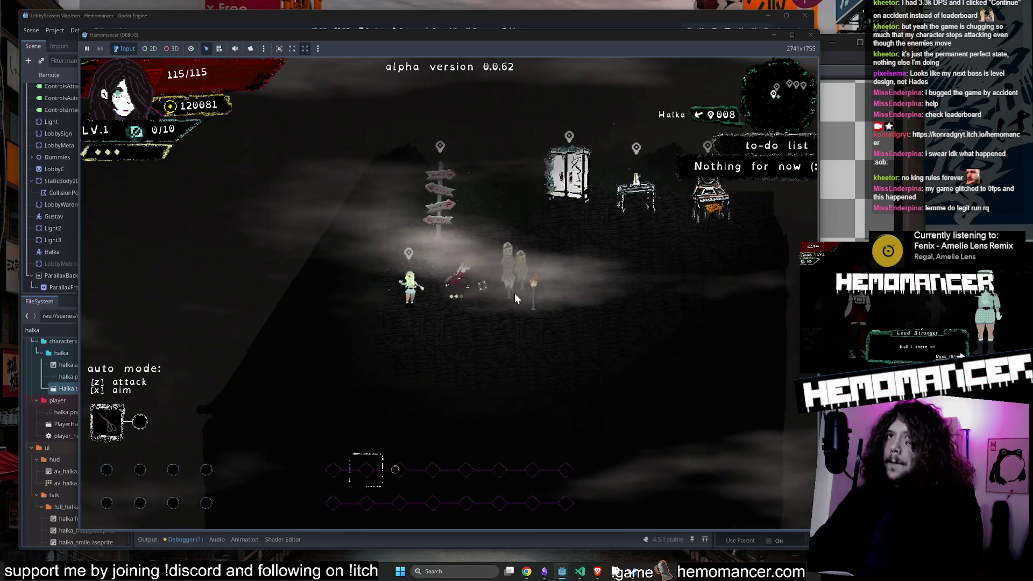
pyautogui.click(506, 295)
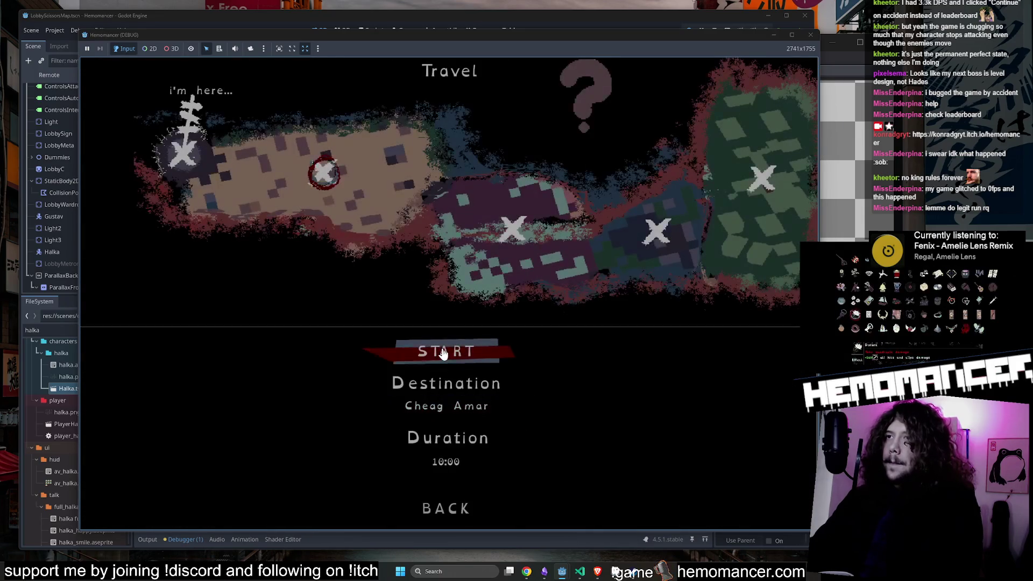
pyautogui.click(433, 347)
# Step: Walk around the Cheag Amar map and choose Swollen battery on level-up
pyautogui.press('d')
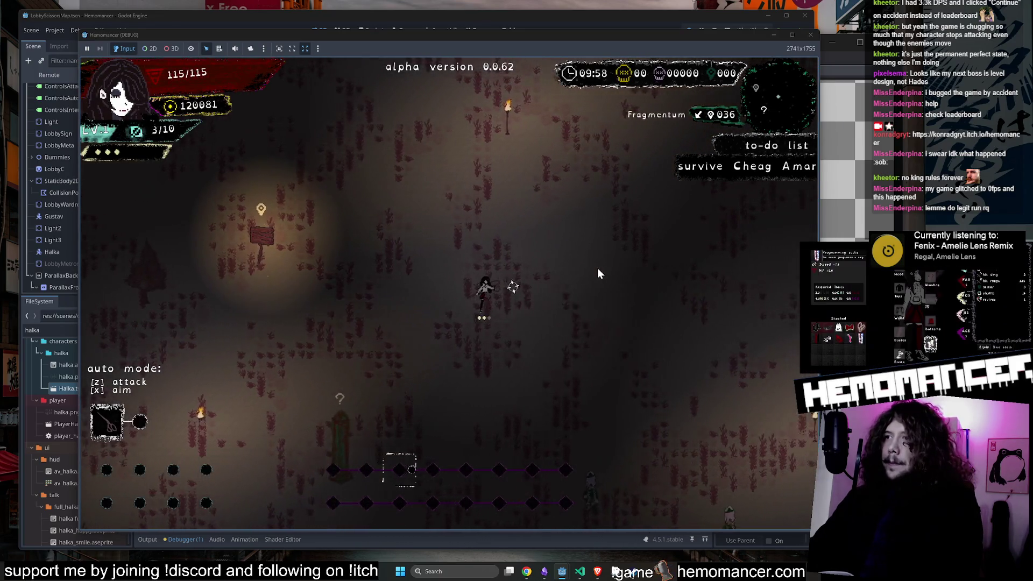
pyautogui.press('d')
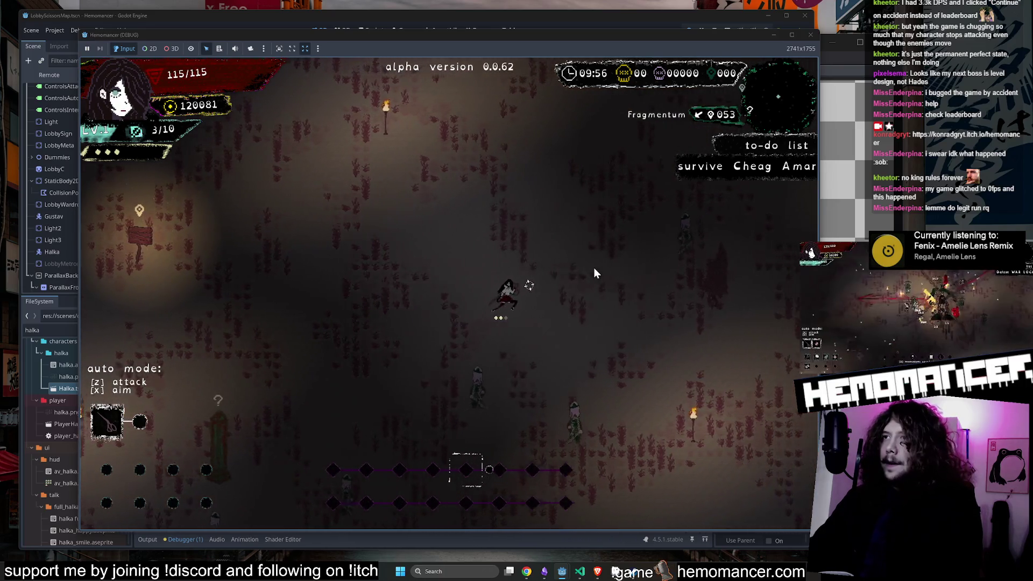
pyautogui.press('a')
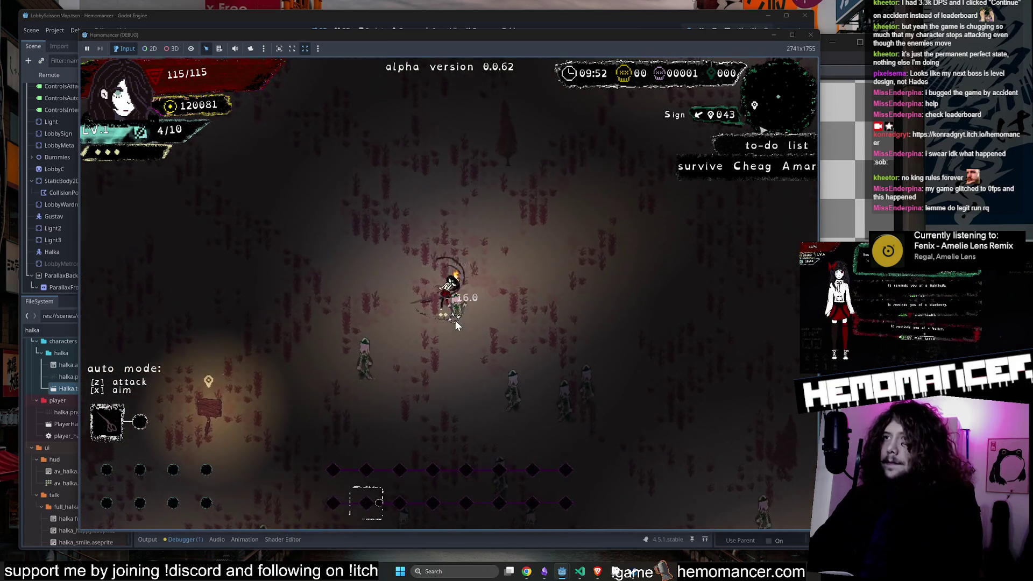
pyautogui.press('a')
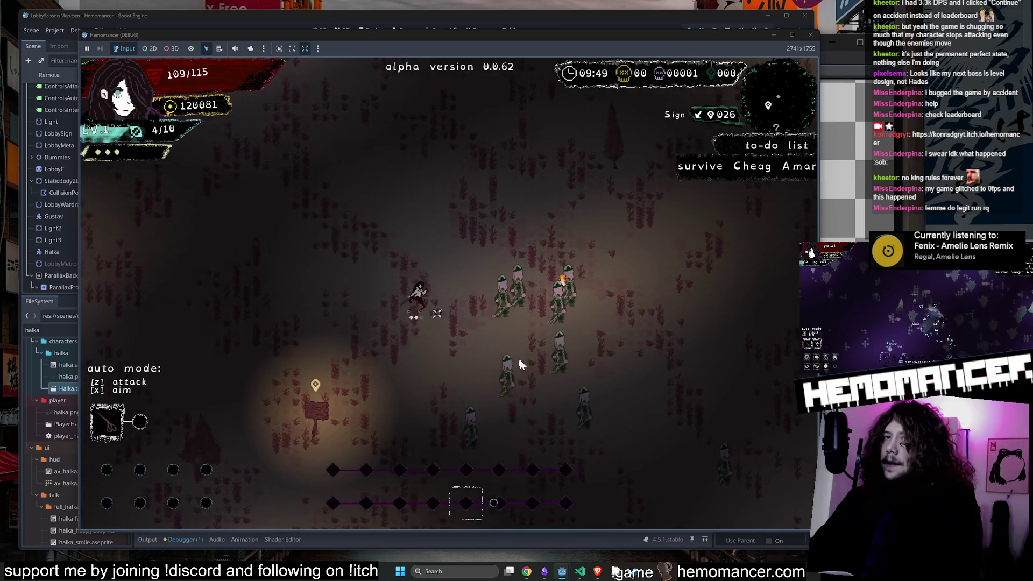
pyautogui.press('a')
pyautogui.press('s')
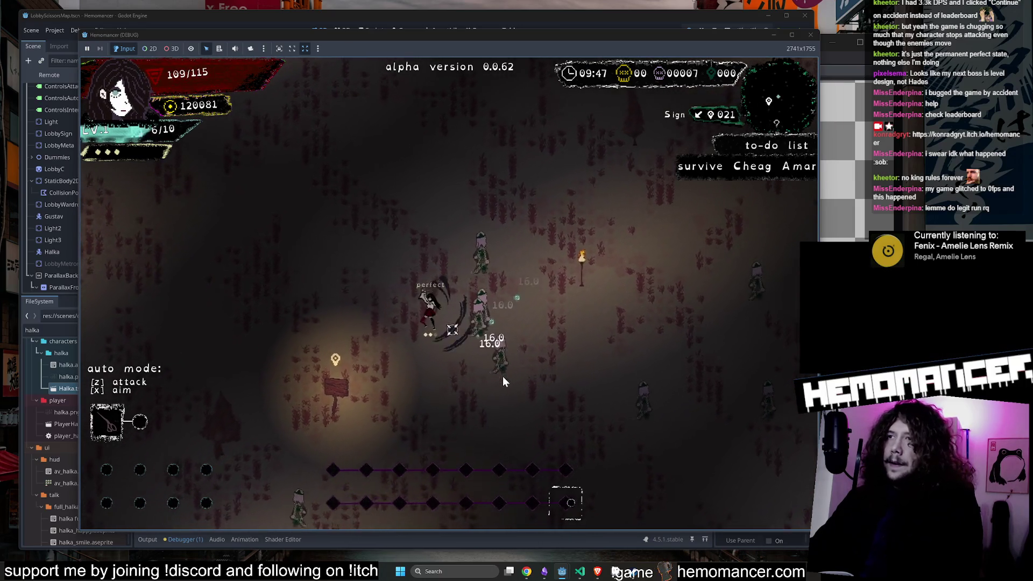
pyautogui.press('a')
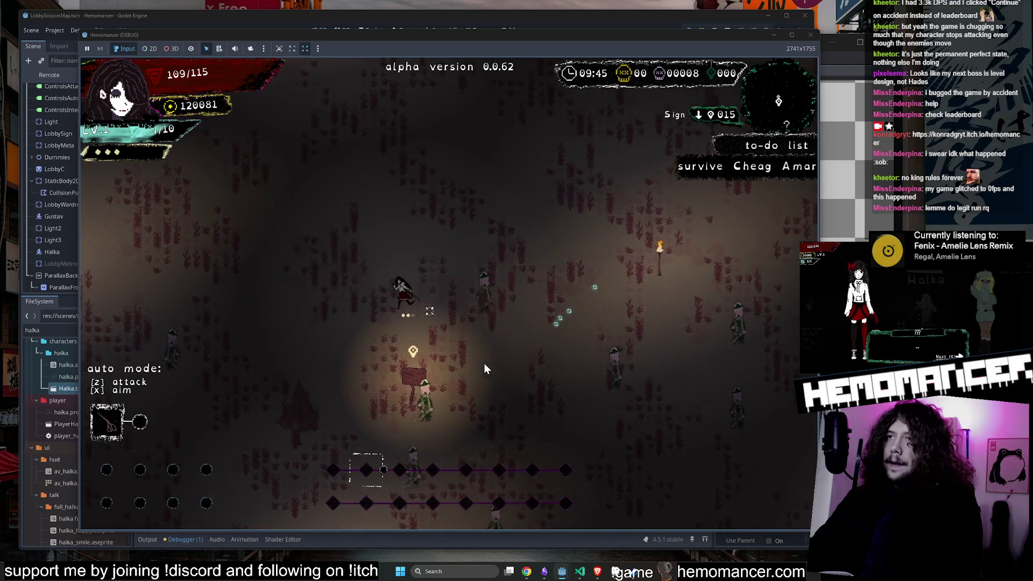
pyautogui.press('s')
pyautogui.press('d')
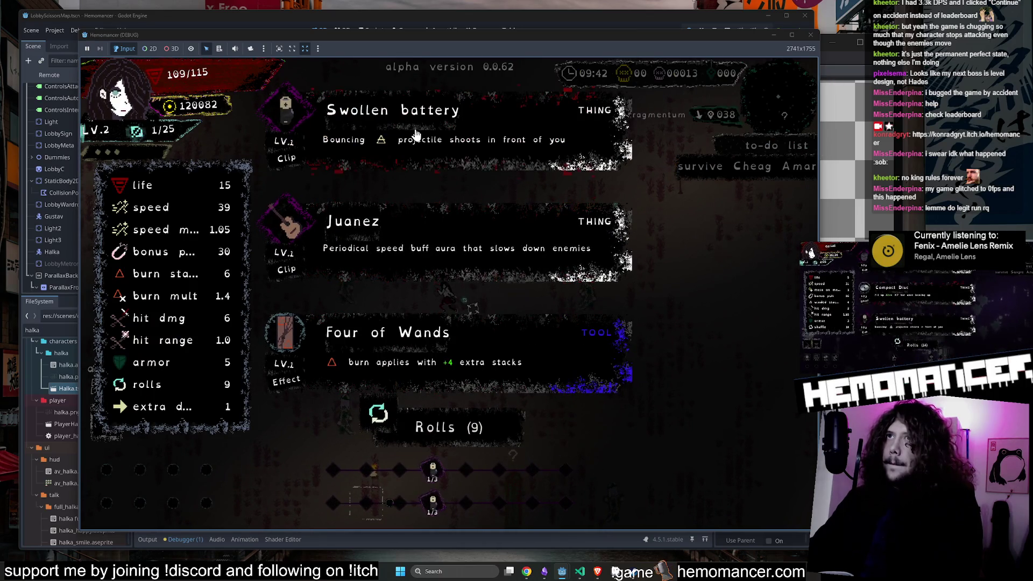
pyautogui.click(416, 133)
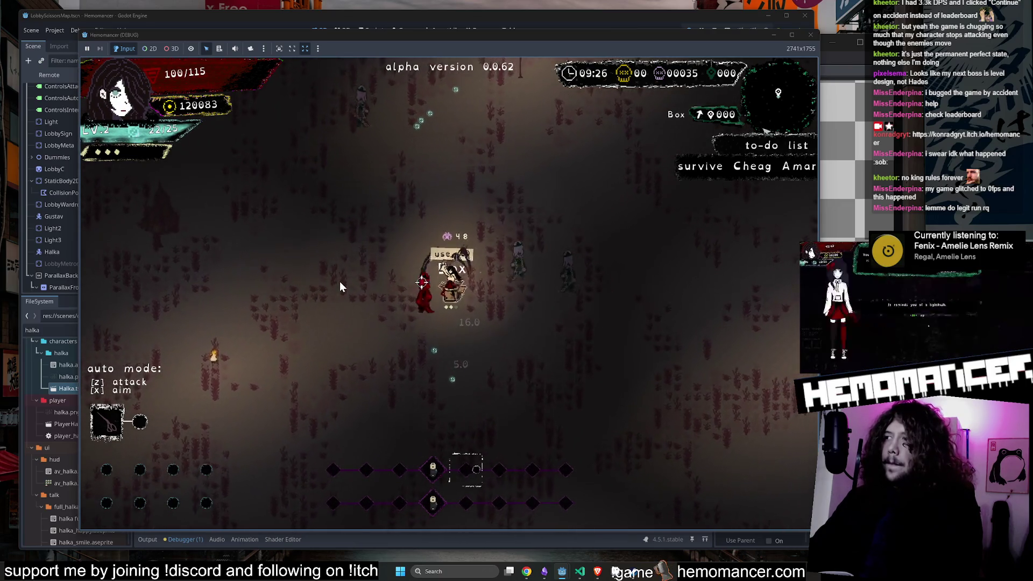
# Step: Open the loot box for The Sock, choose Compact Disc, then pause to the title menu
pyautogui.press('e')
pyautogui.click(420, 397)
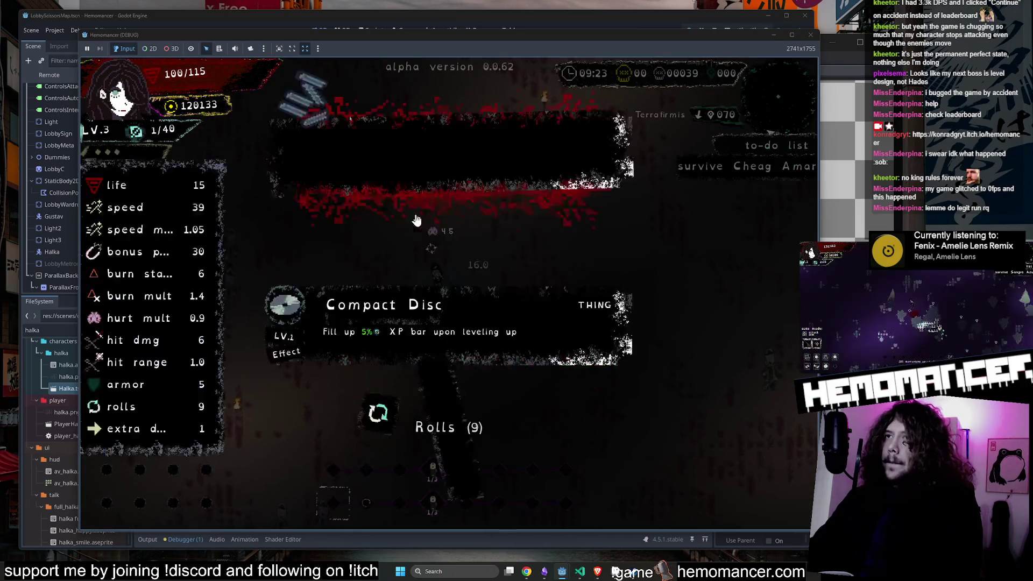
pyautogui.click(398, 393)
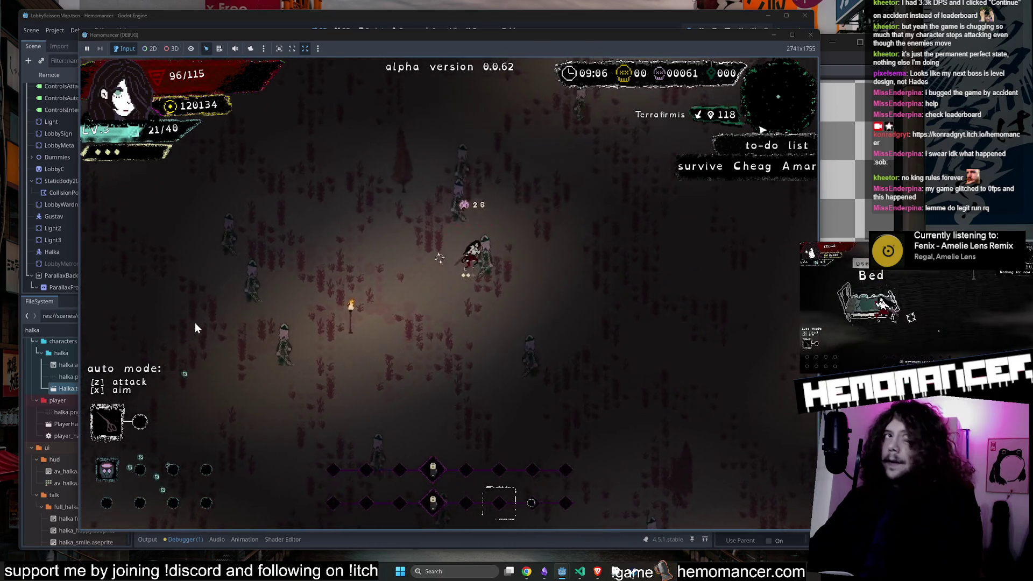
pyautogui.press('Escape')
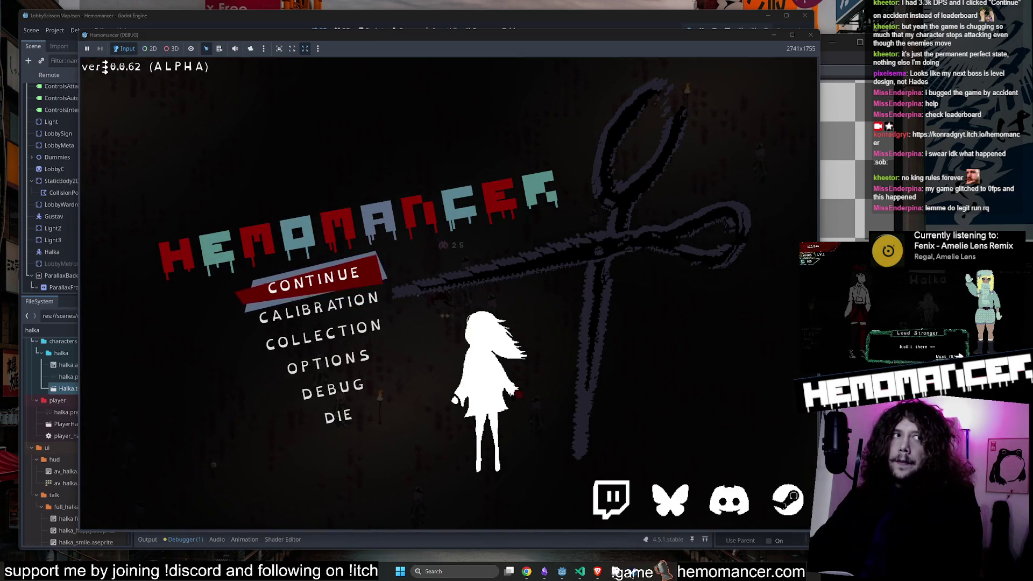
pyautogui.click(323, 282)
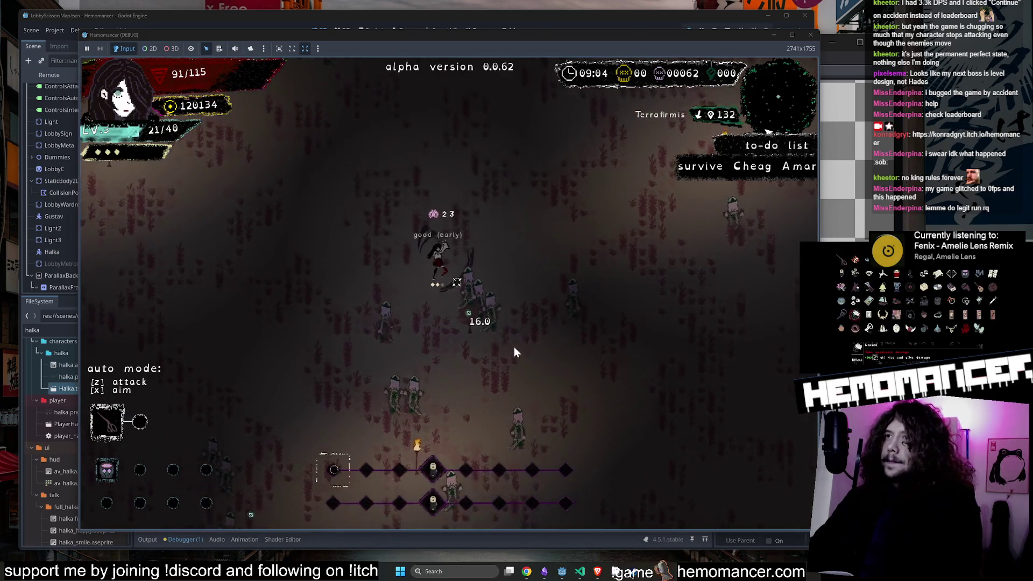
pyautogui.press('Escape')
pyautogui.click(336, 362)
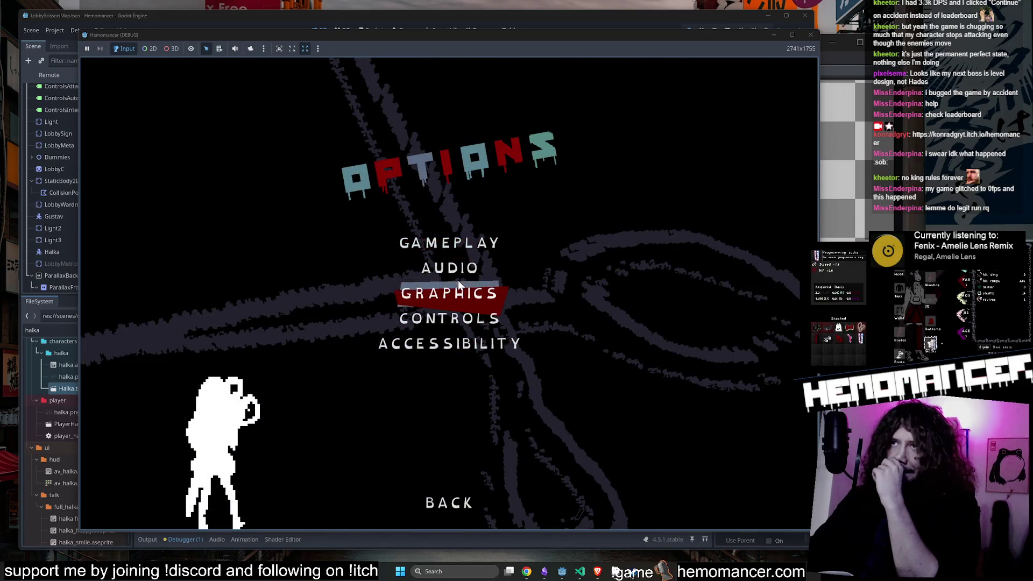
pyautogui.click(458, 284)
pyautogui.click(451, 500)
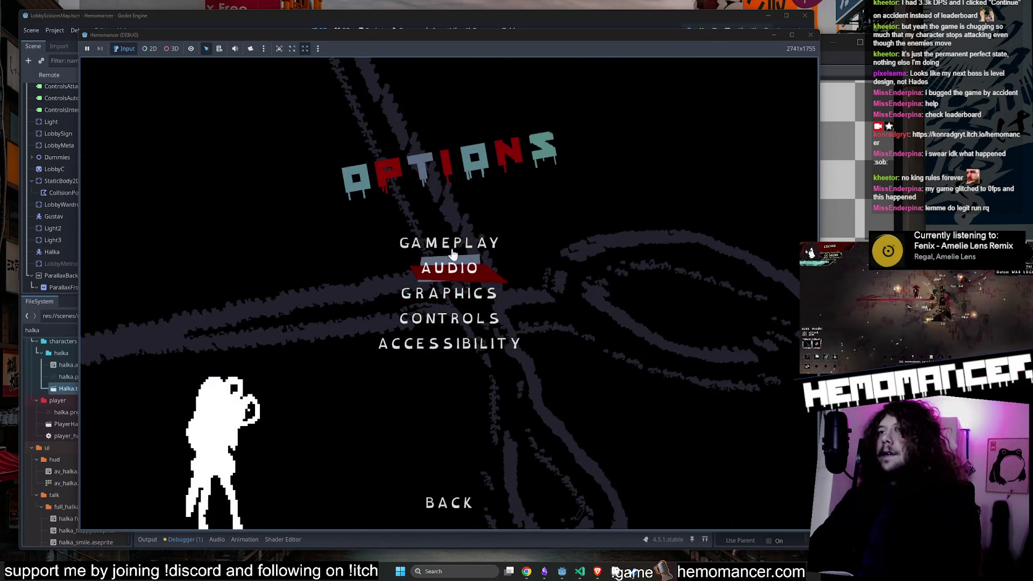
pyautogui.click(451, 252)
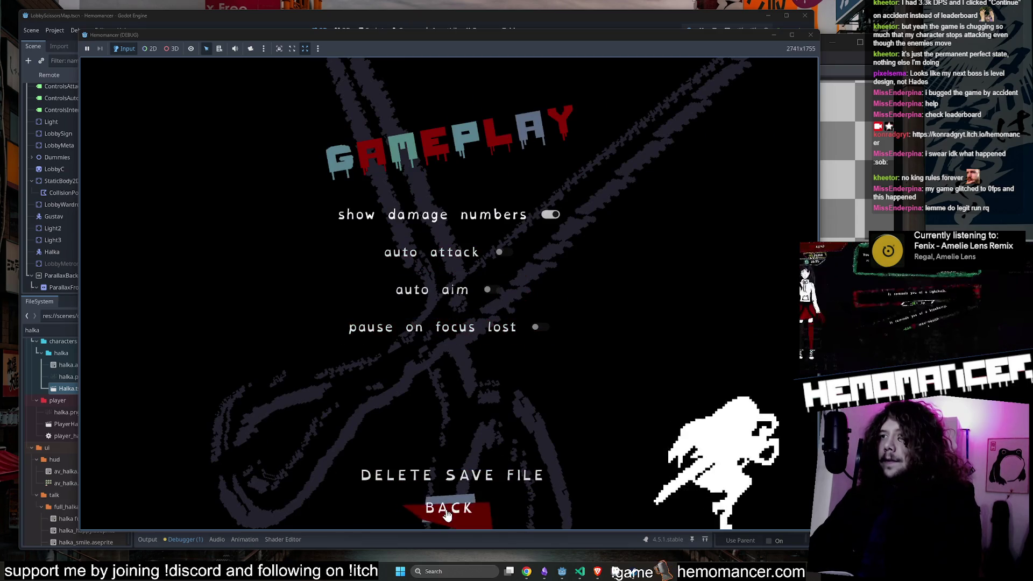
pyautogui.click(449, 508)
pyautogui.click(448, 509)
pyautogui.click(372, 279)
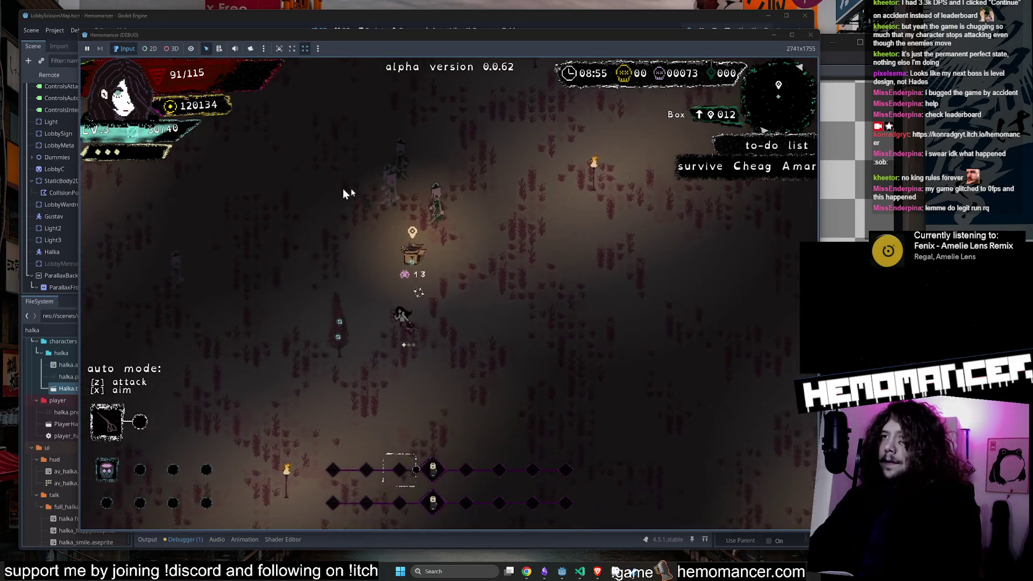
# Step: Open the box, take Noon on level-up, and walk through the nearby enemies
pyautogui.press('e')
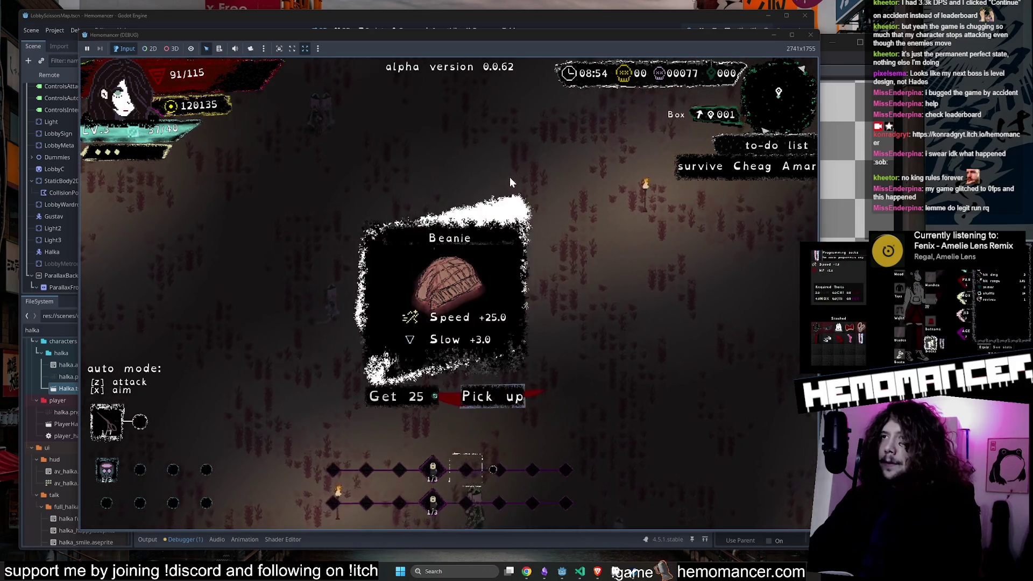
pyautogui.press('e')
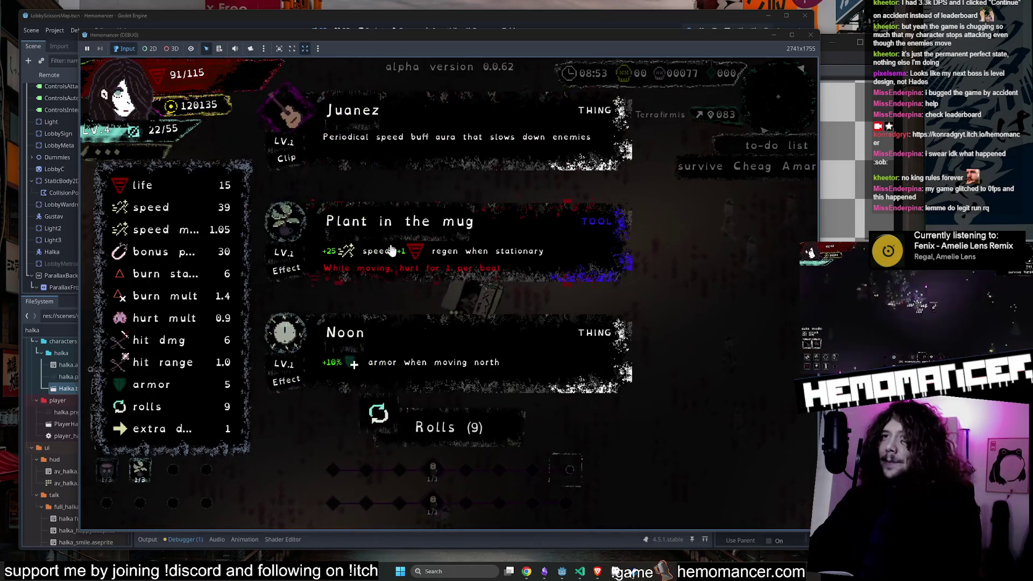
pyautogui.click(426, 353)
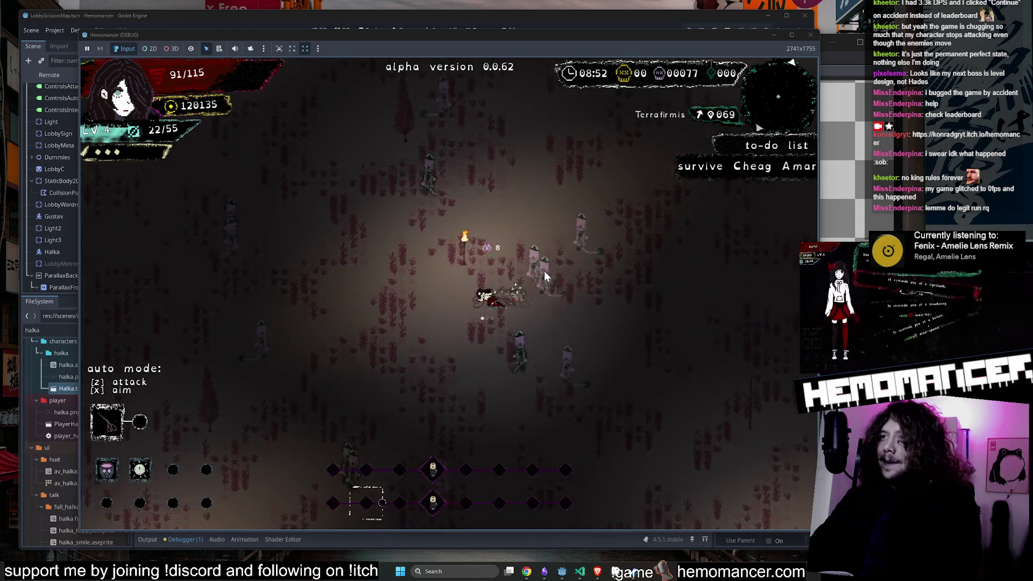
pyautogui.press('d')
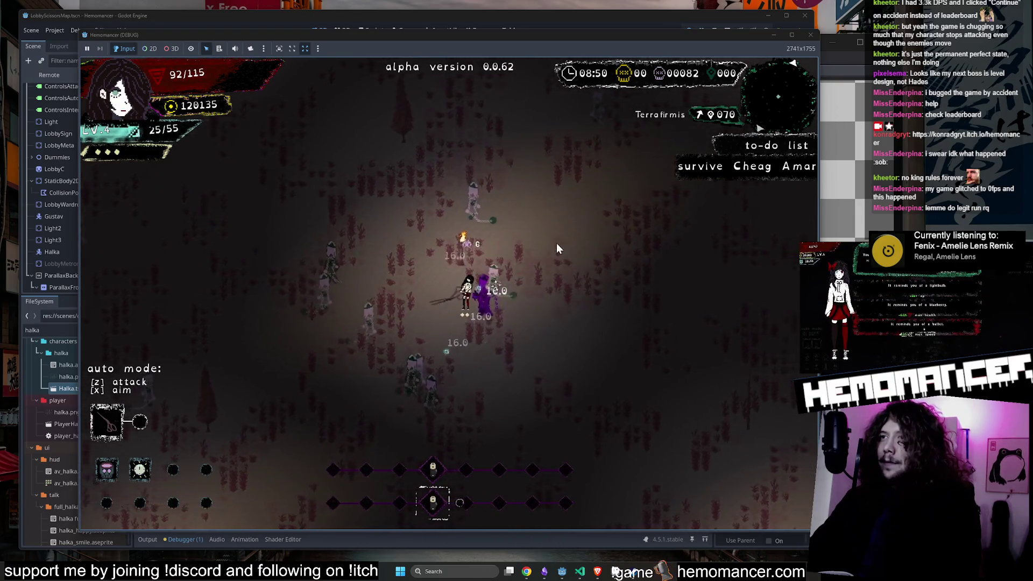
pyautogui.press('w')
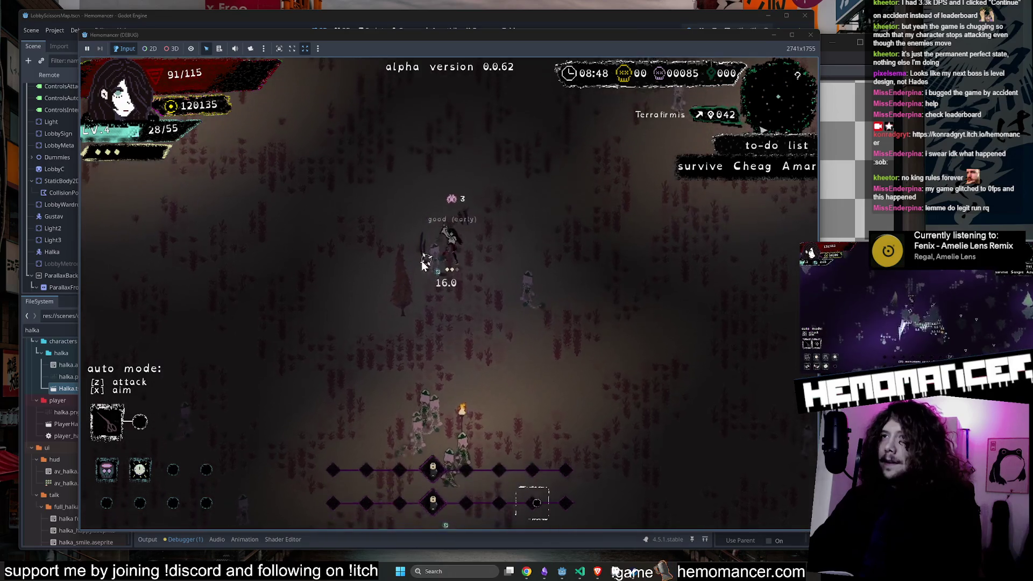
pyautogui.press('w')
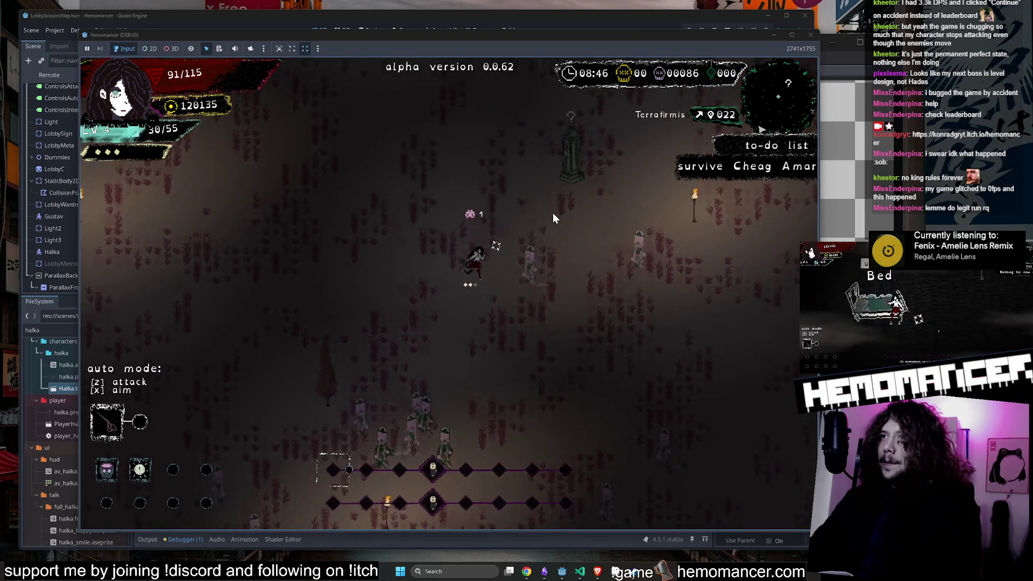
pyautogui.press('w')
pyautogui.press('d')
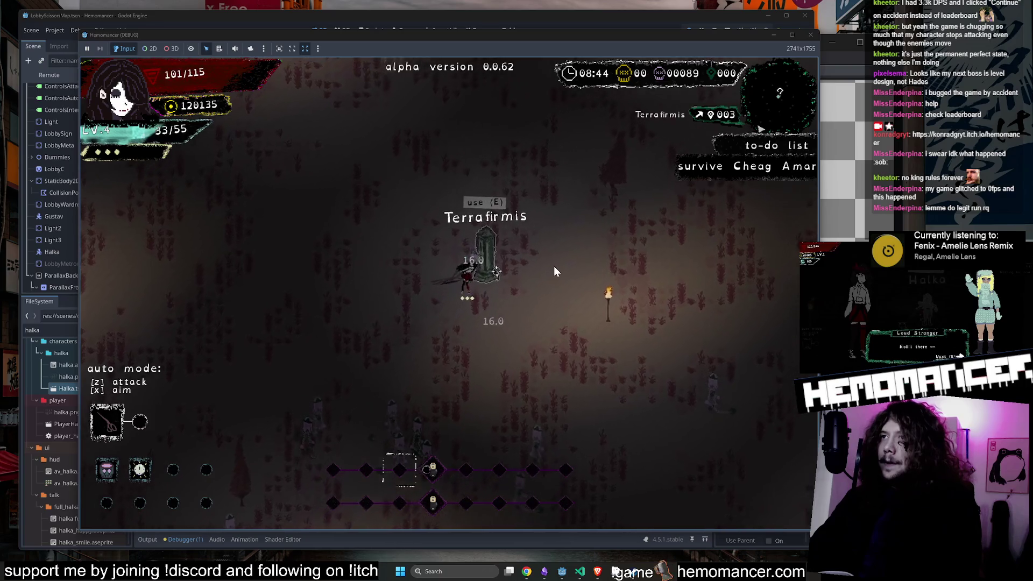
pyautogui.press('a')
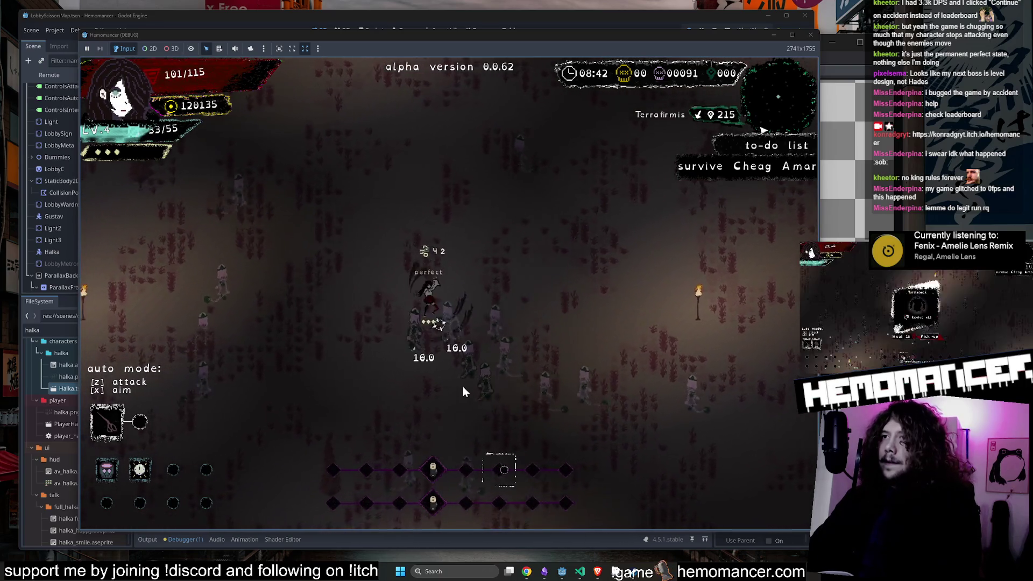
pyautogui.press('s')
pyautogui.press('d')
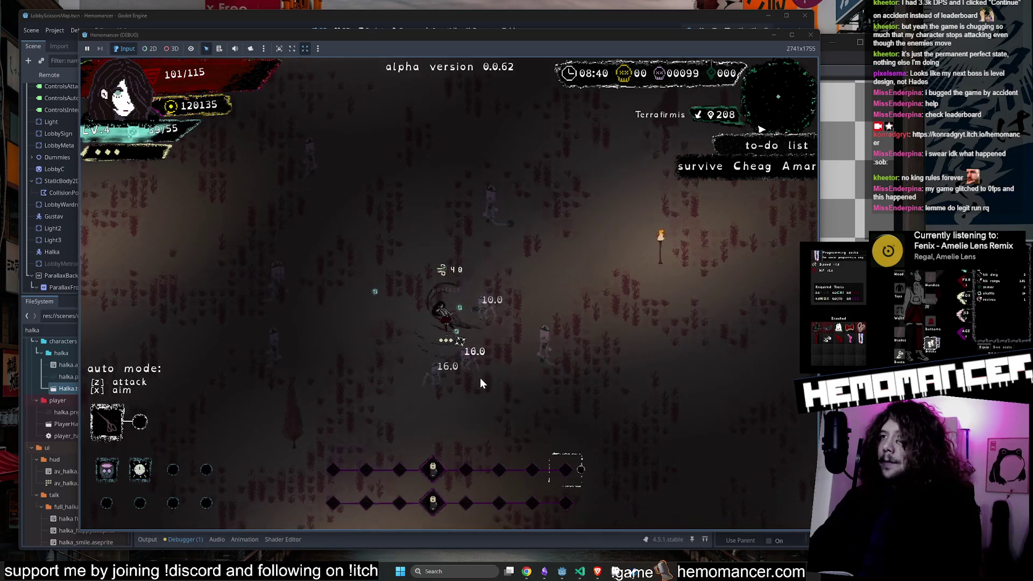
# Step: Travel through the Modulafortis area to the Brazier and interact with it
pyautogui.press('w')
pyautogui.press('a')
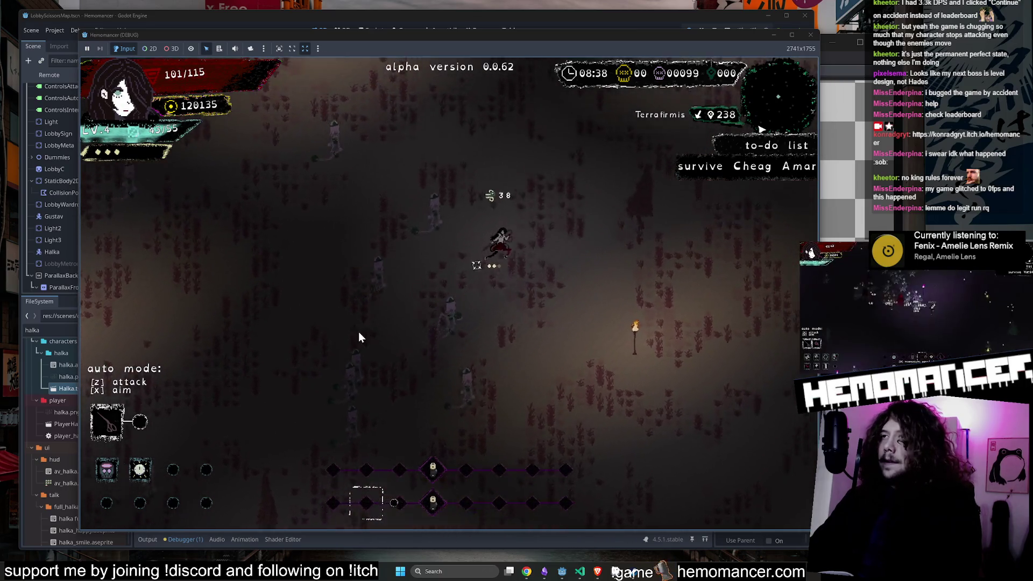
pyautogui.press('a')
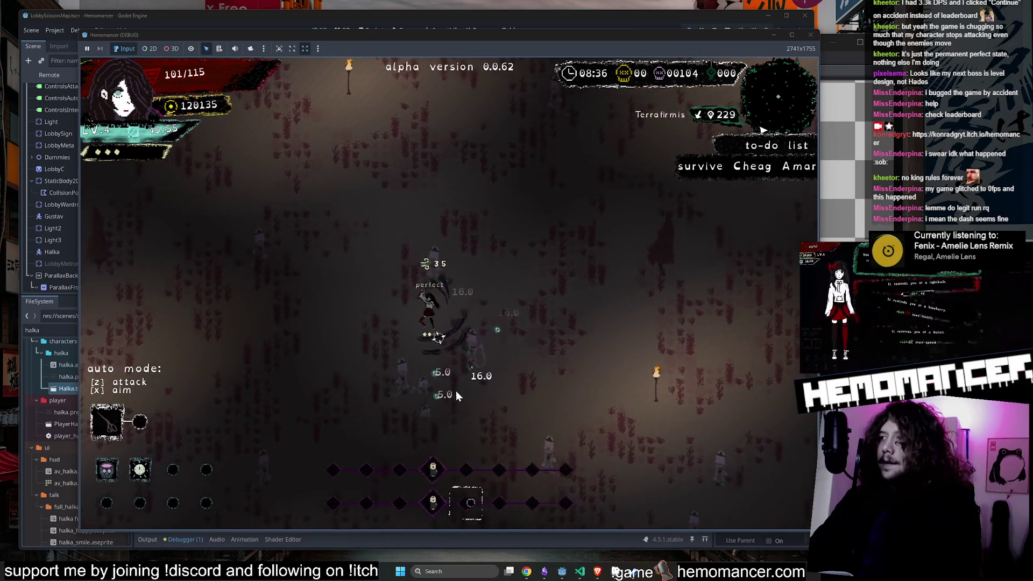
pyautogui.press('a')
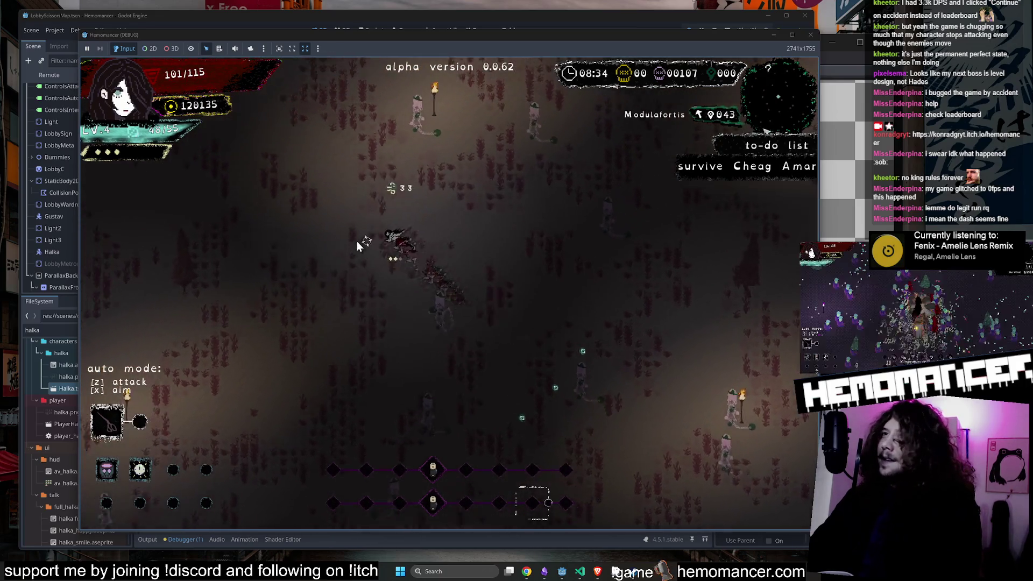
pyautogui.press('w')
pyautogui.press('d')
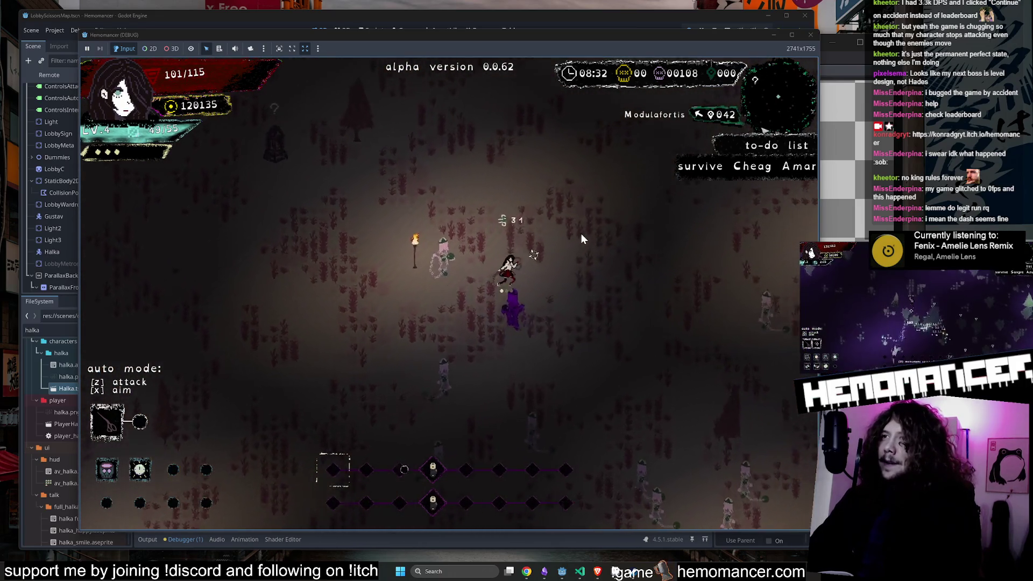
pyautogui.press('w')
pyautogui.press('d')
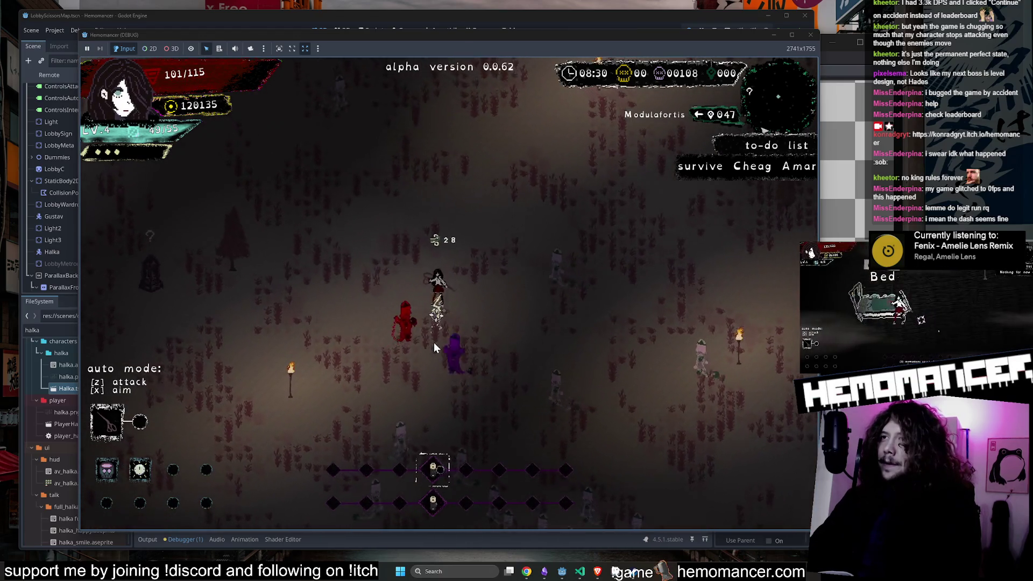
pyautogui.press('a')
pyautogui.press('s')
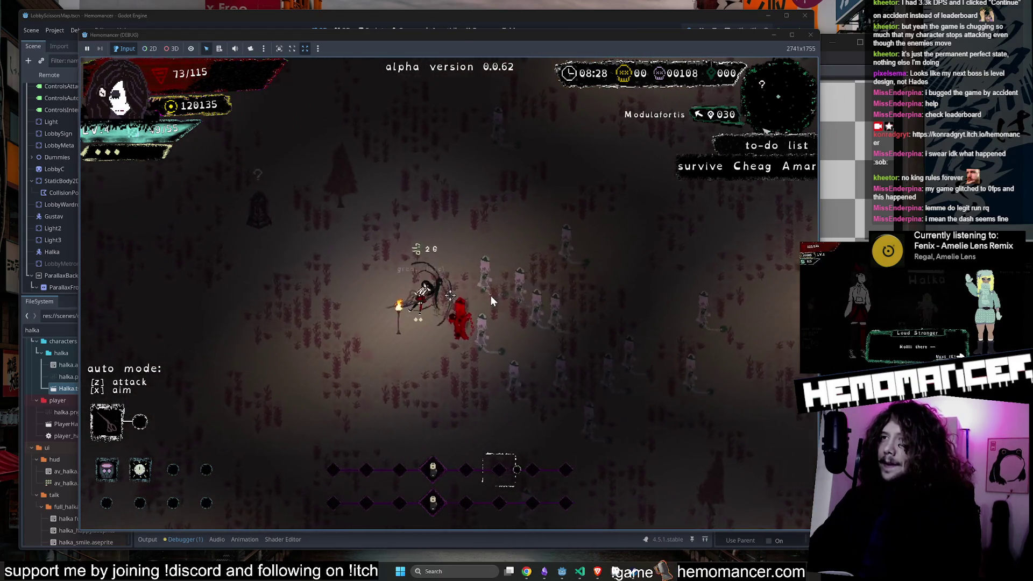
pyautogui.press('d')
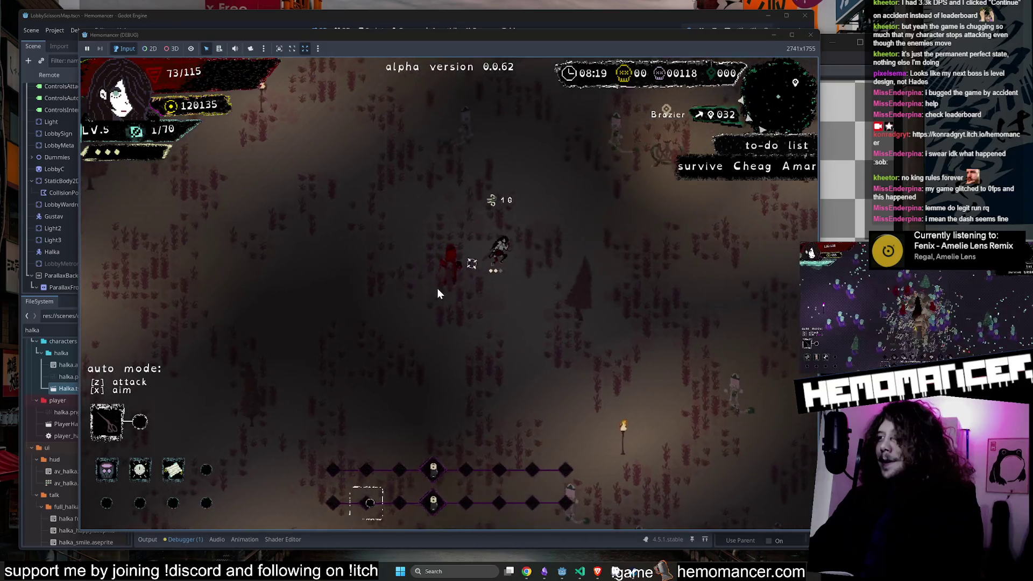
pyautogui.press('d')
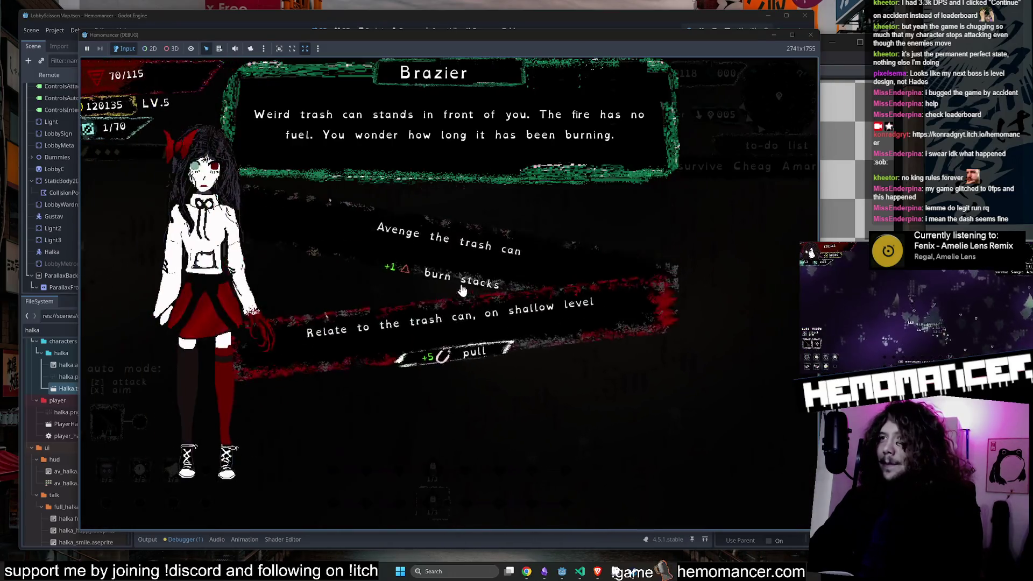
pyautogui.click(430, 282)
# Step: Dash up and right through Lacrimosa into Aquanimis, then stop the running game
pyautogui.press('d')
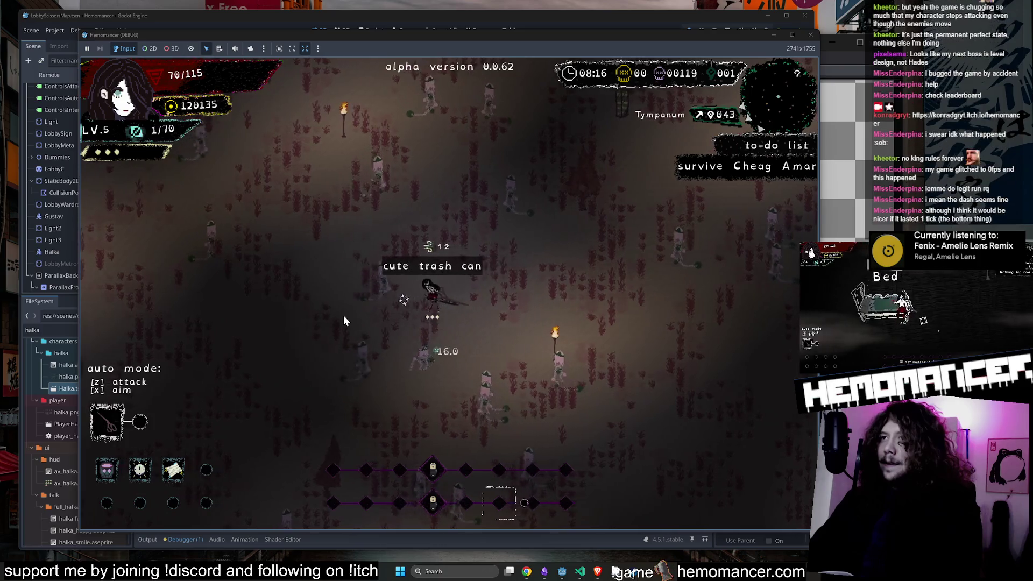
pyautogui.press('w')
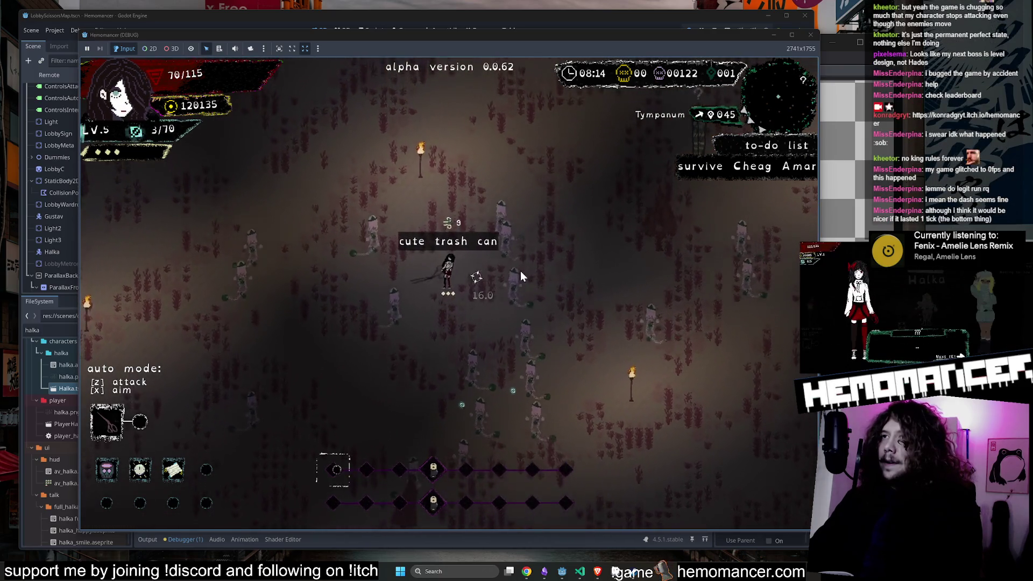
pyautogui.press('a')
pyautogui.press('s')
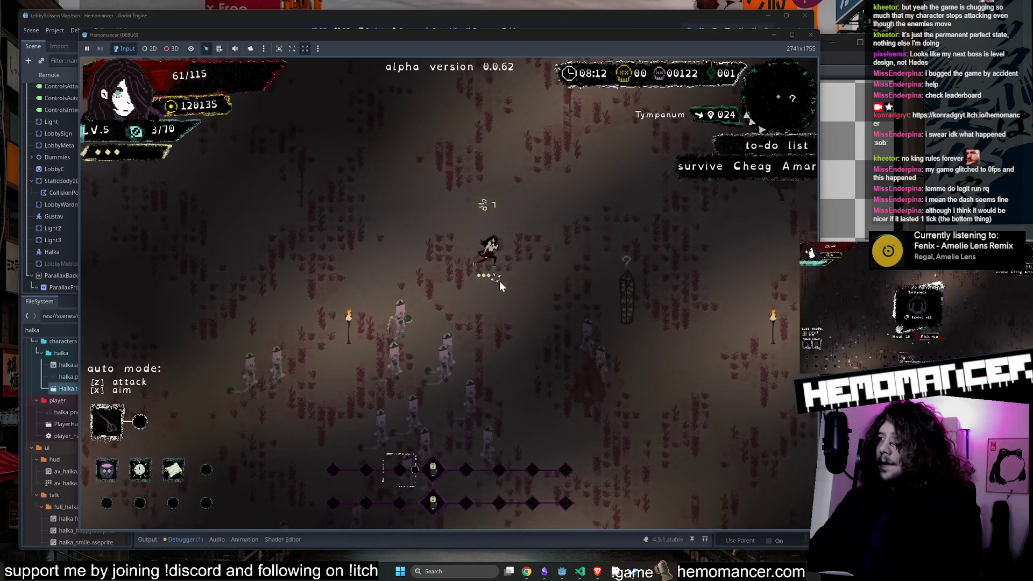
pyautogui.press('w')
pyautogui.press('d')
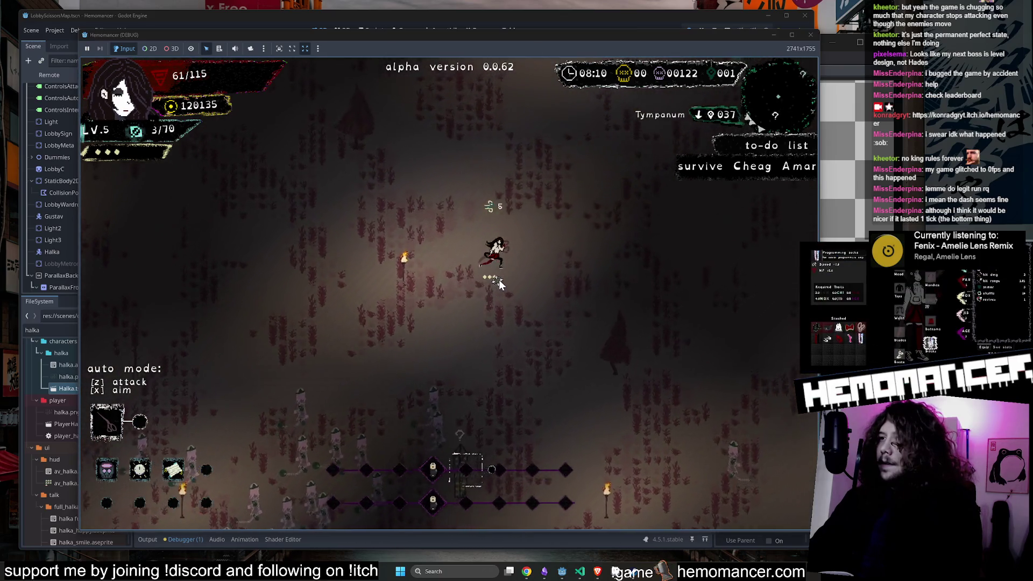
pyautogui.press('w')
pyautogui.press('d')
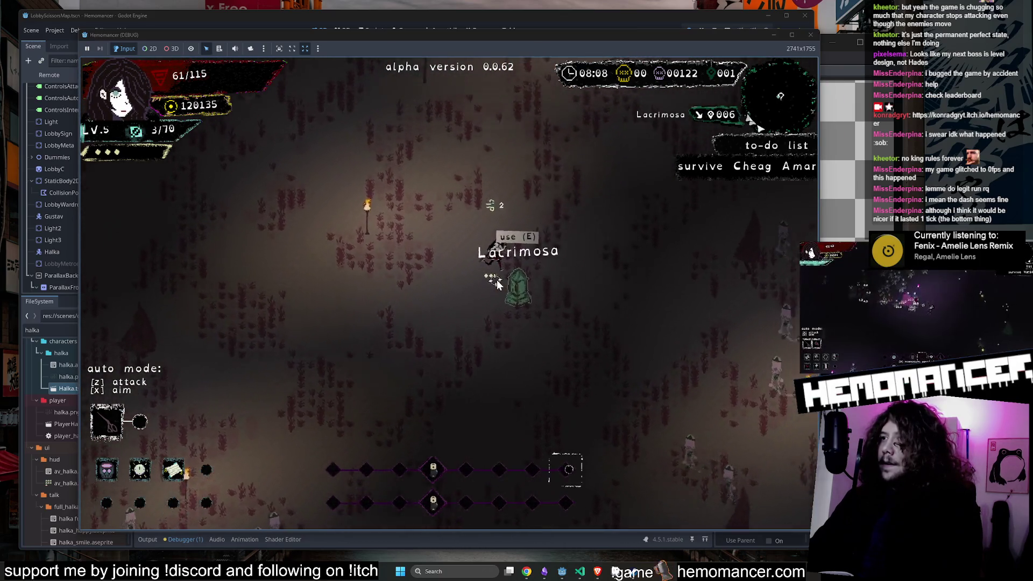
pyautogui.press('w')
pyautogui.press('d')
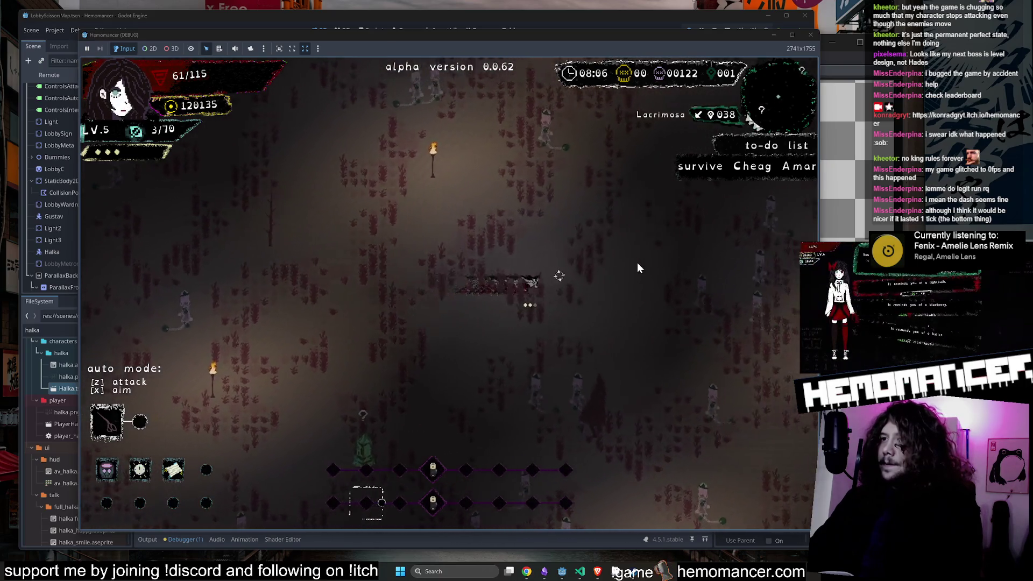
pyautogui.press('w')
pyautogui.press('d')
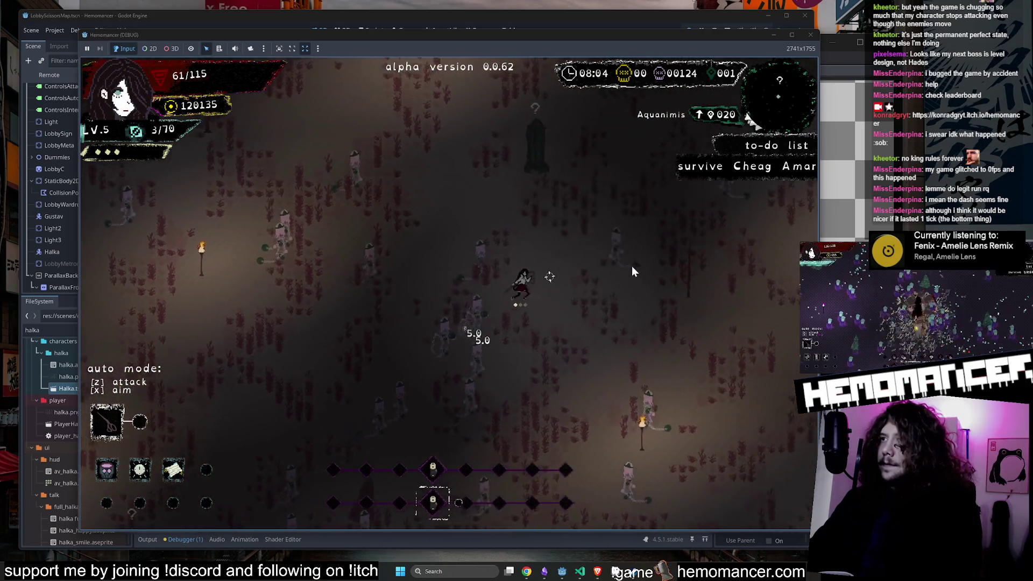
pyautogui.press('w')
pyautogui.press('d')
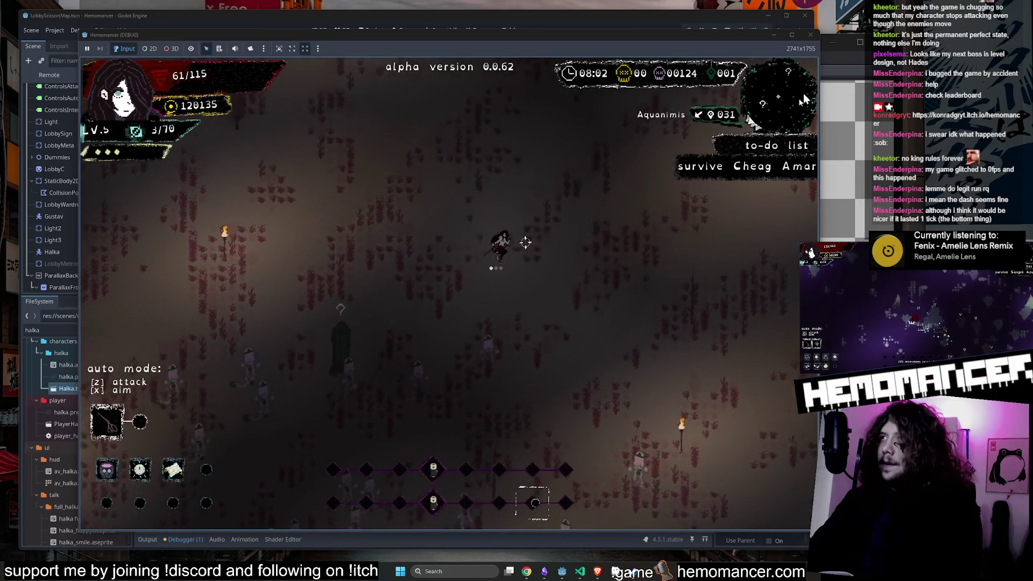
pyautogui.click(810, 35)
# Step: In the Player scene's player.gd, change the DASH_DURATION constant from 0.25 to 0.5 and rerun with F5
pyautogui.scroll(3, 86, 114)
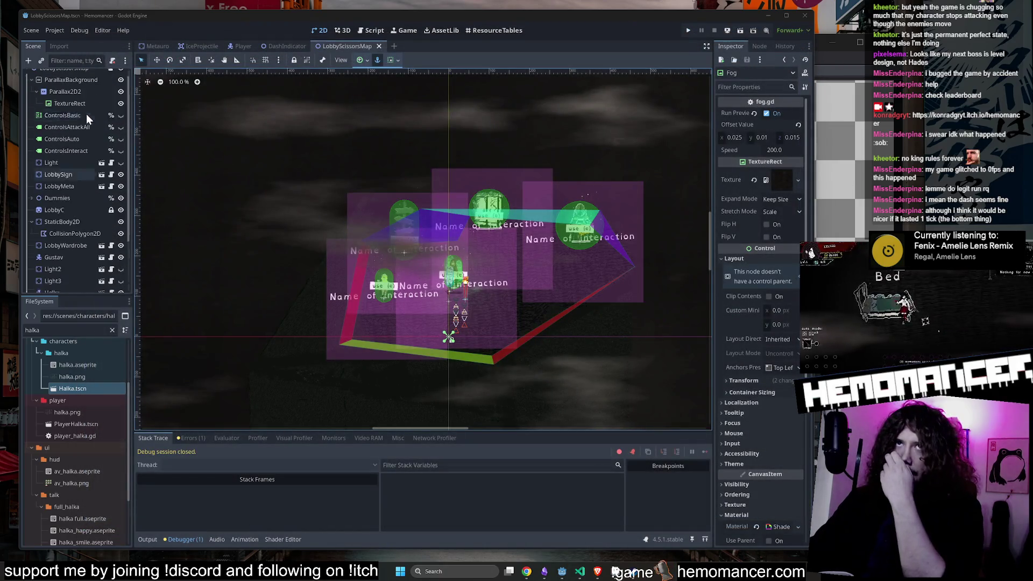
pyautogui.click(239, 47)
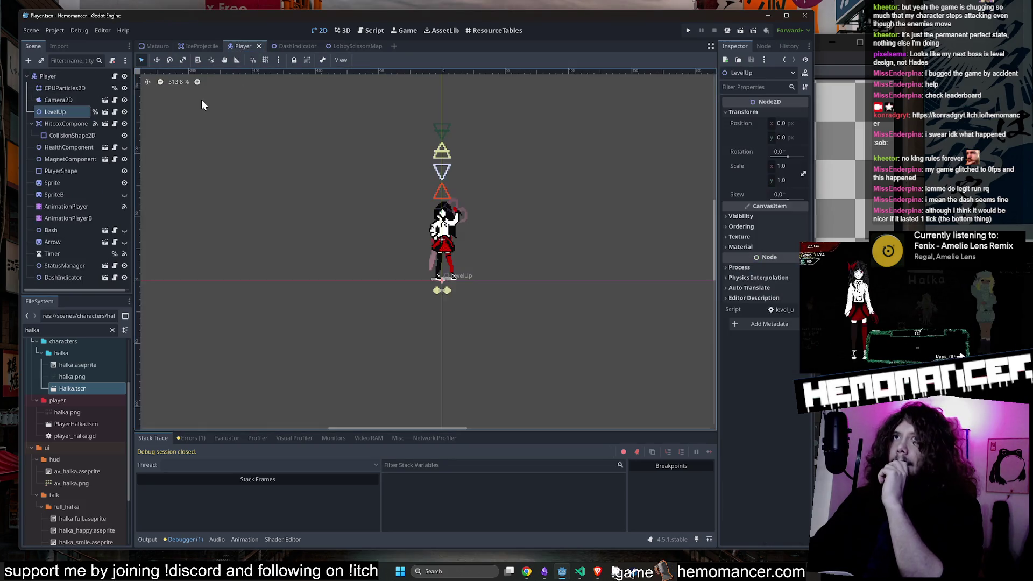
pyautogui.click(114, 76)
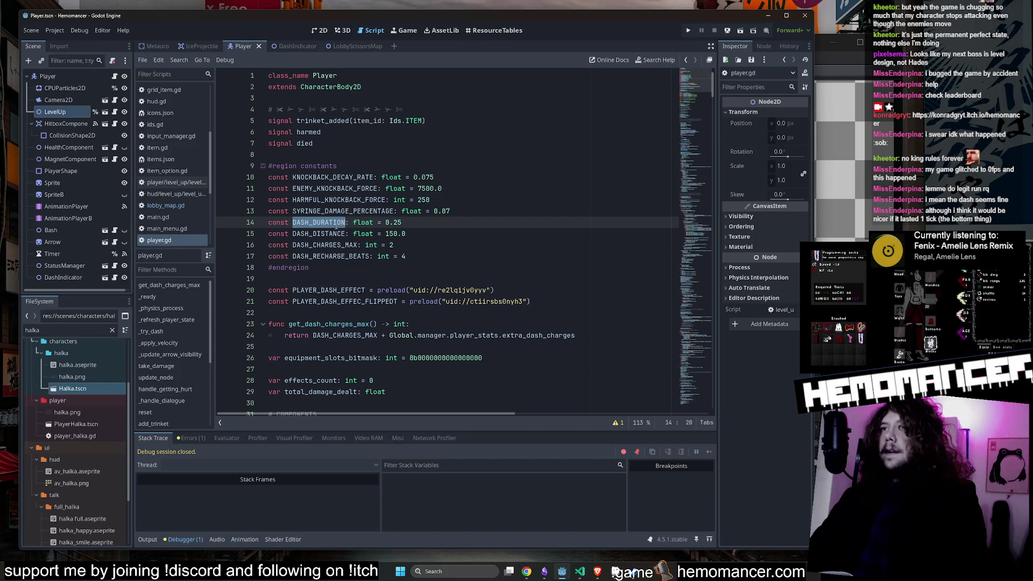
pyautogui.hotkey('ctrl', 'f')
pyautogui.click(586, 423)
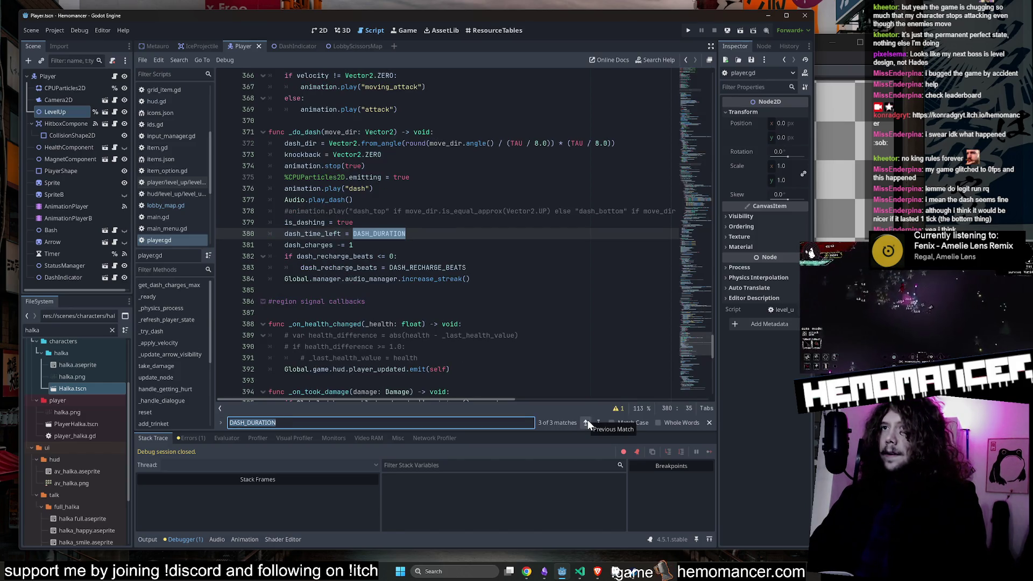
pyautogui.click(587, 422)
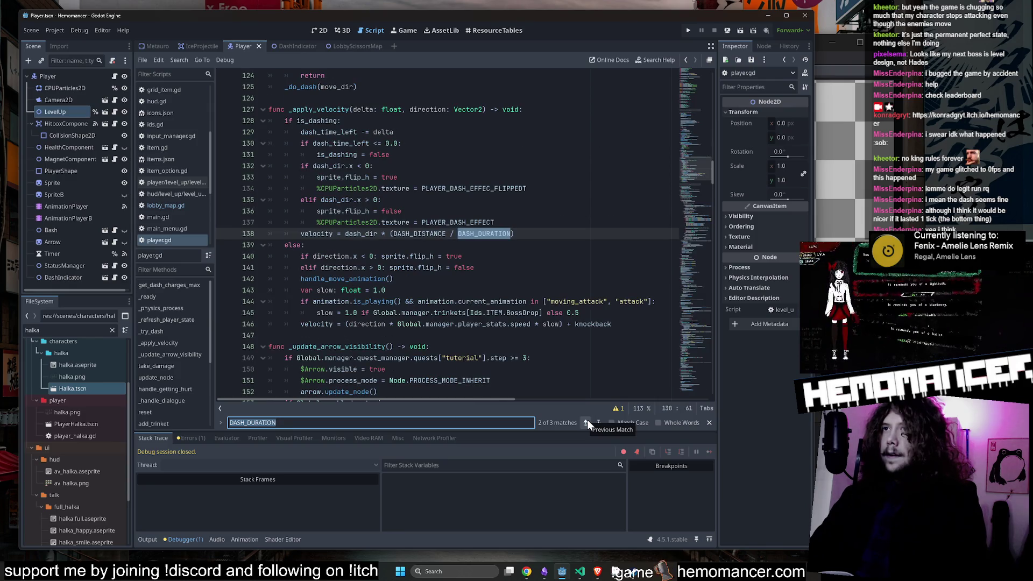
pyautogui.click(588, 422)
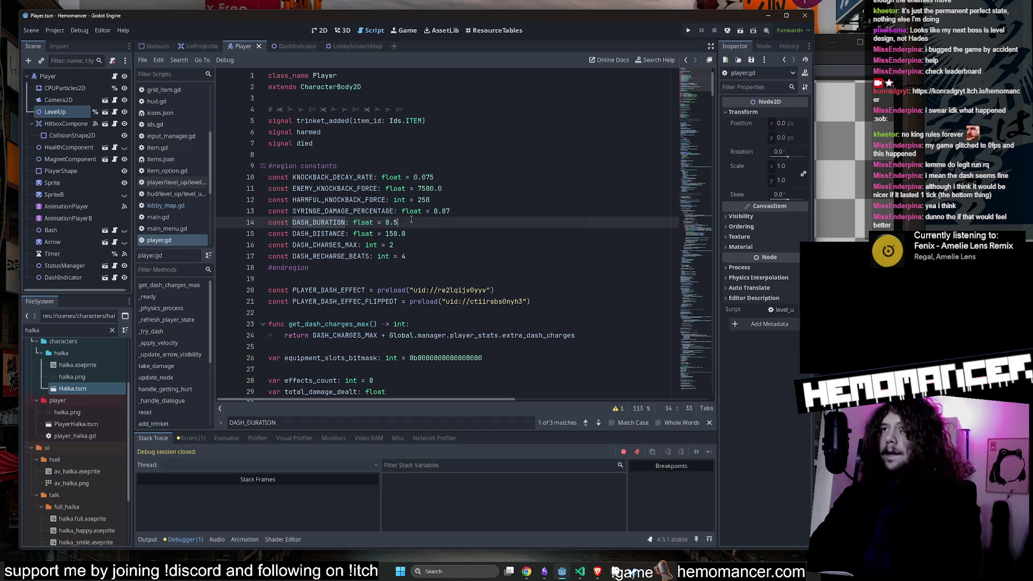
pyautogui.press('F5')
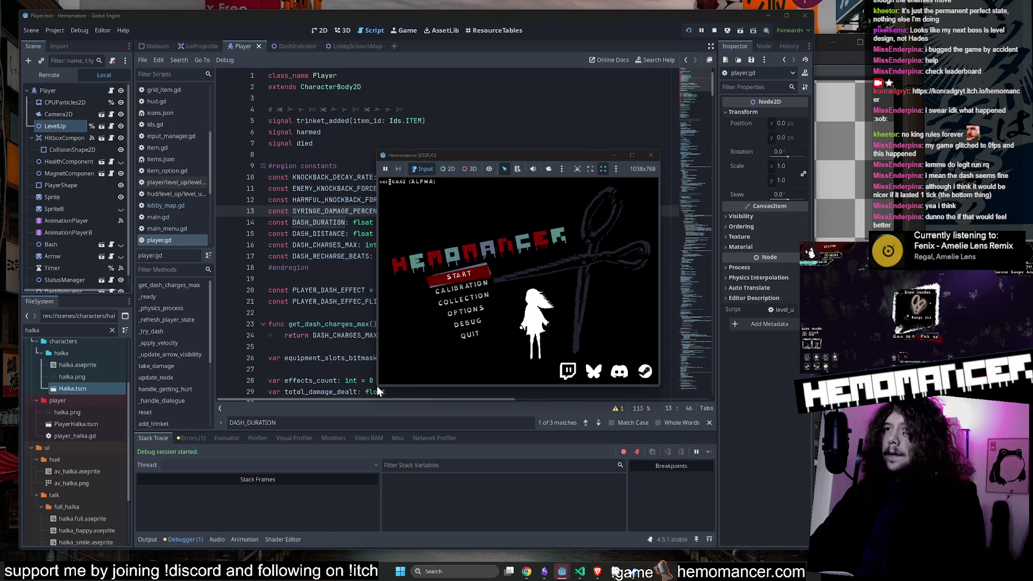
# Step: Enlarge the game window, start a new game, and travel to Cheag Amar from the signpost
pyautogui.moveTo(375, 388)
pyautogui.mouseDown()
pyautogui.moveTo(144, 525)
pyautogui.moveTo(26, 554)
pyautogui.mouseUp()
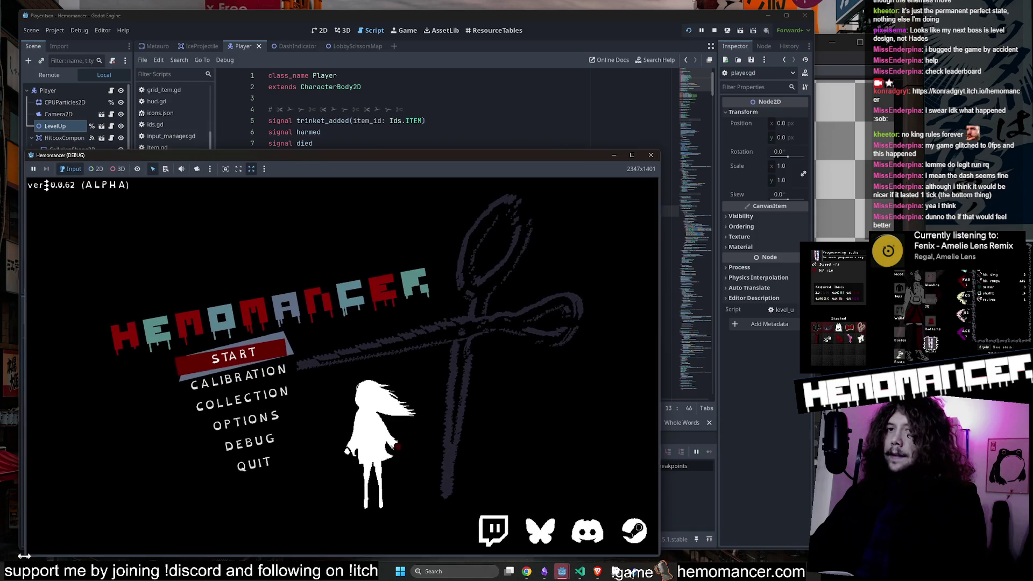
pyautogui.moveTo(660, 150); pyautogui.dragTo(794, 47)
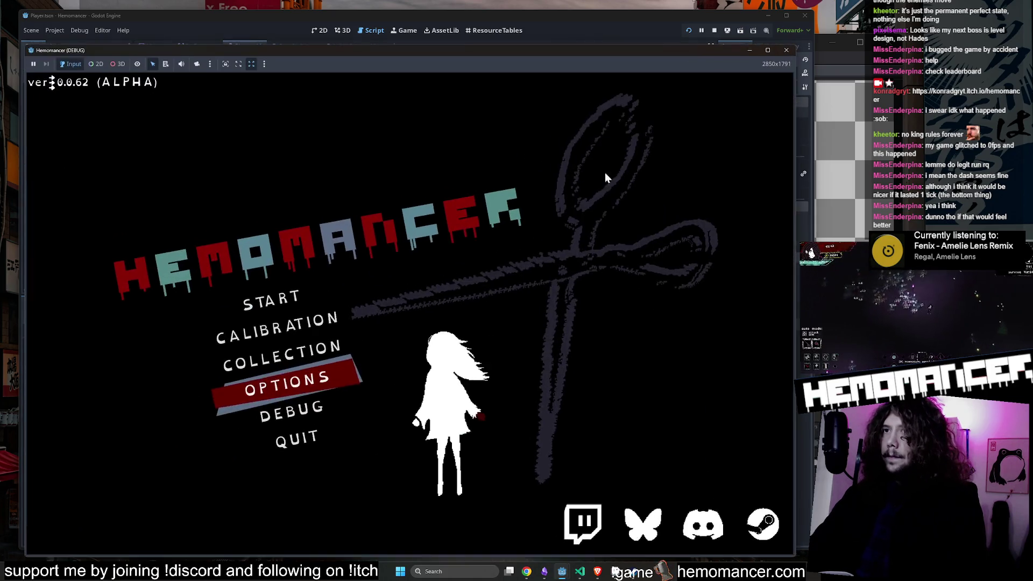
pyautogui.click(258, 296)
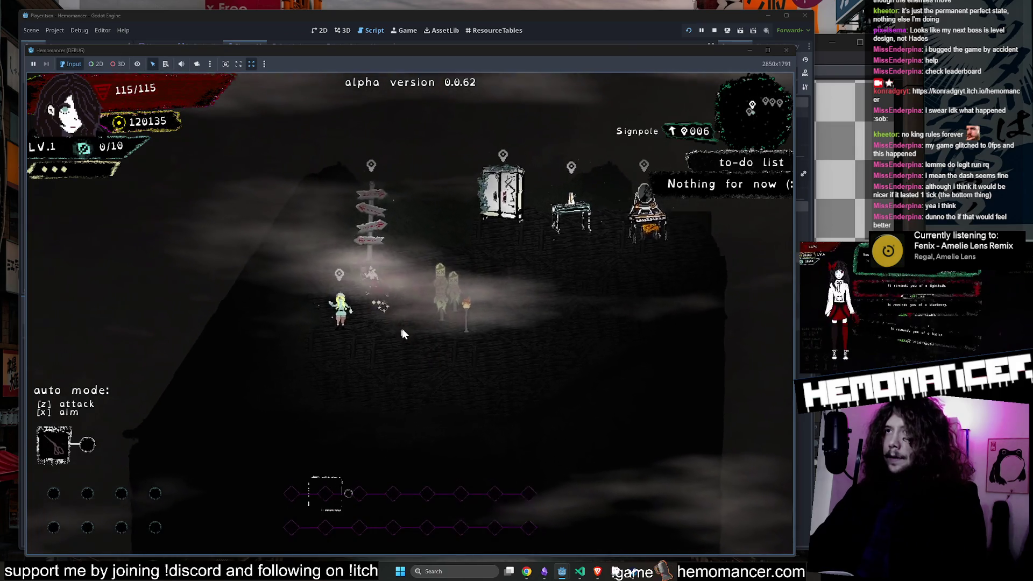
pyautogui.press('e')
pyautogui.click(425, 368)
# Step: Move and dash up and right across the field to test the 0.5 dash, then stop with F8
pyautogui.press('Right')
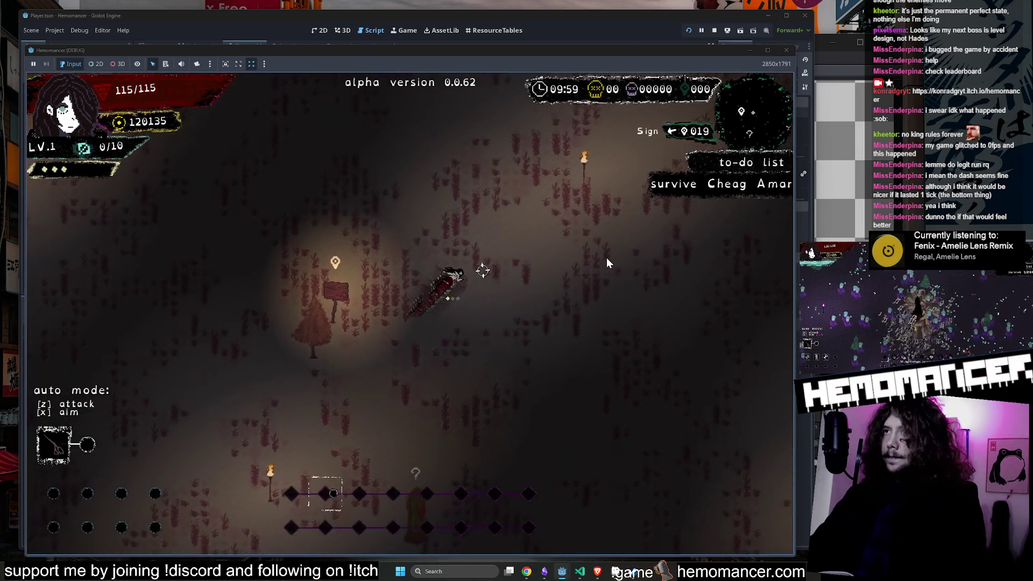
pyautogui.press('Up')
pyautogui.press('Up')
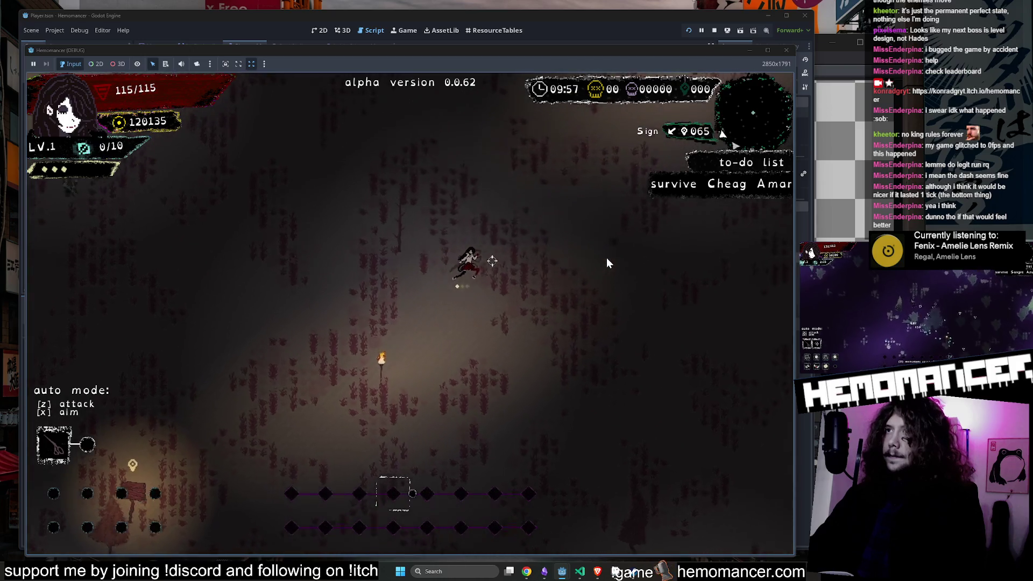
pyautogui.press('Up')
pyautogui.press('Right')
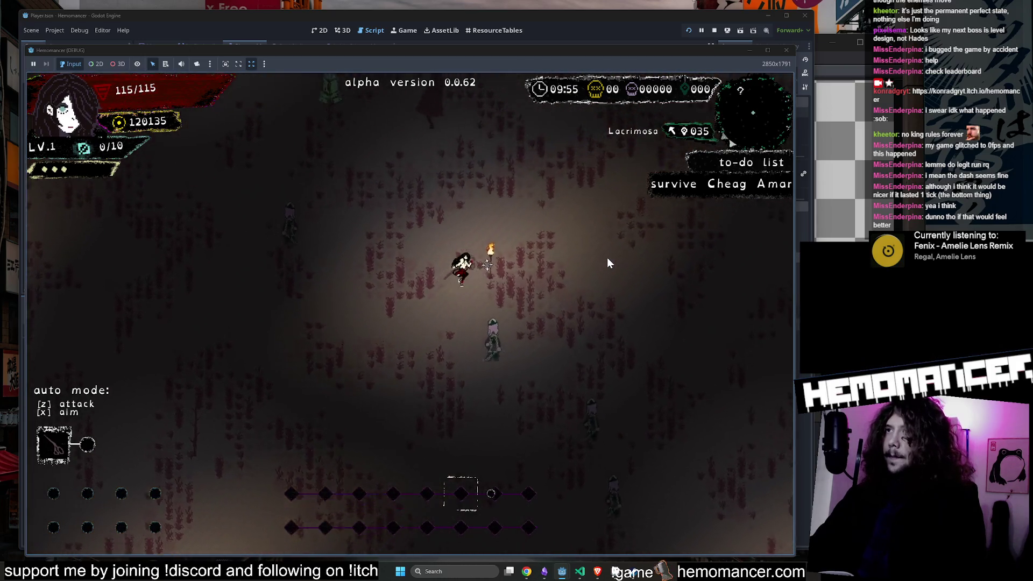
pyautogui.press('Up')
pyautogui.press('Right')
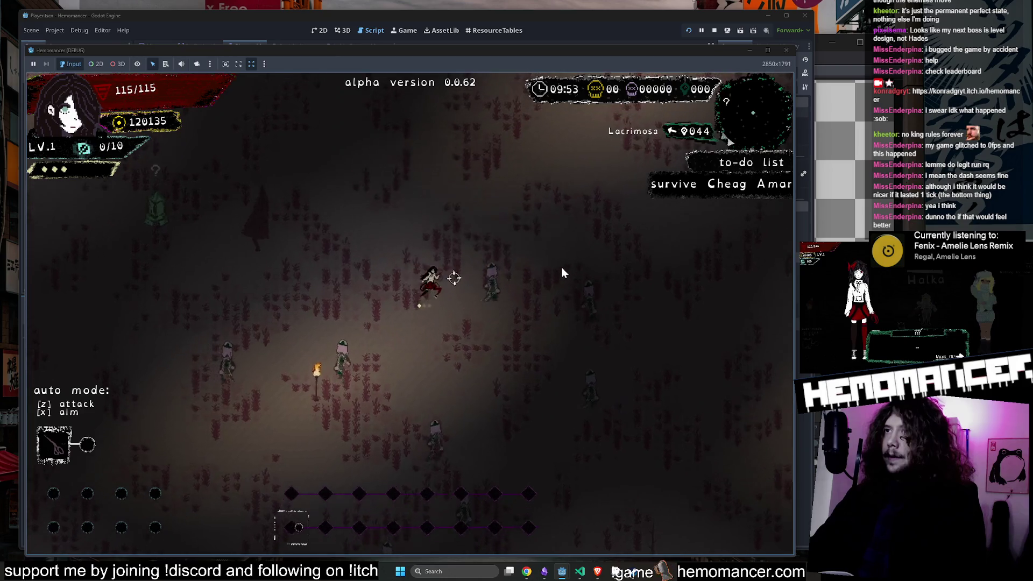
pyautogui.press('Up')
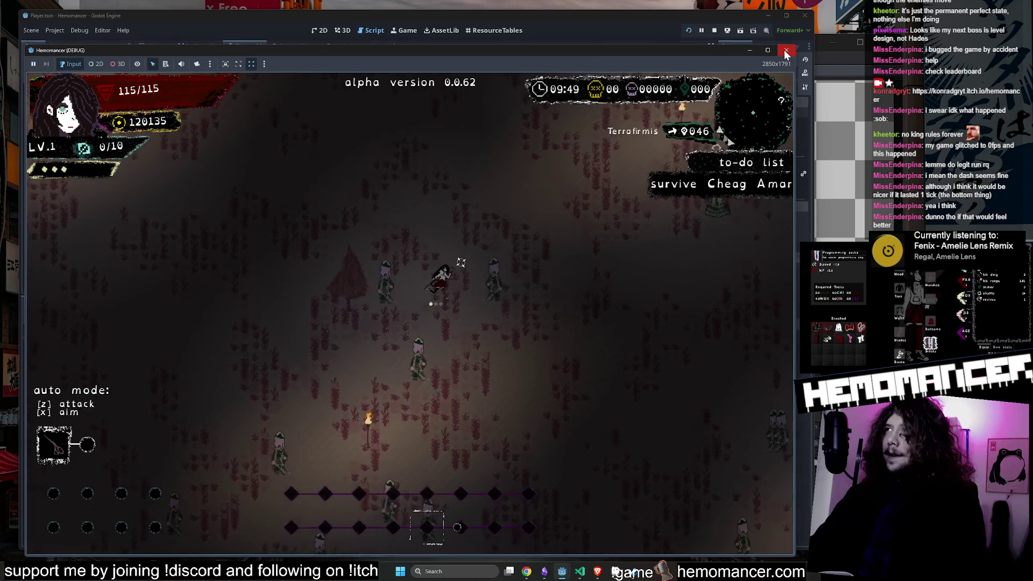
pyautogui.press('F8')
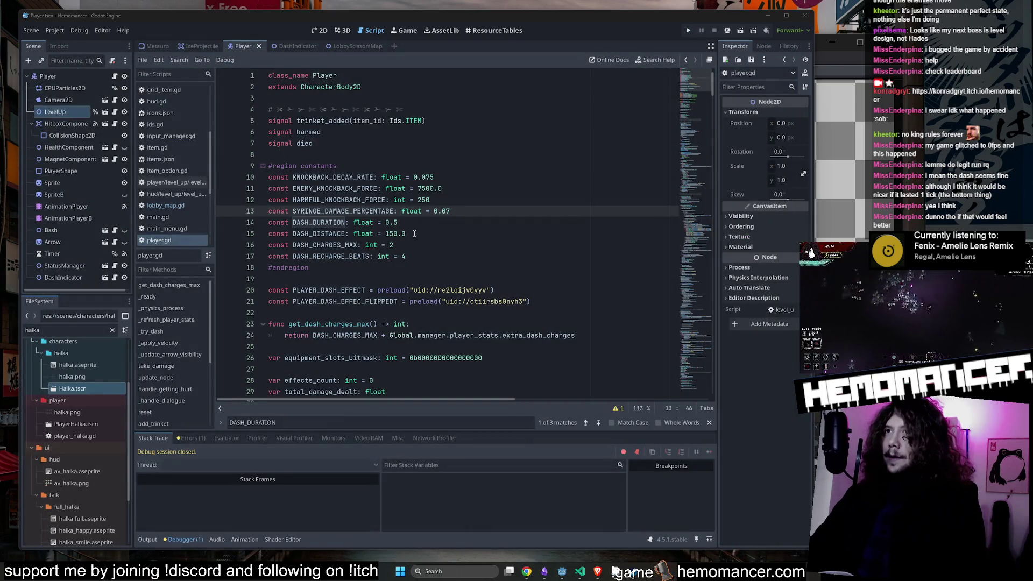
# Step: Change DASH_DURATION on line 14 to 0.8, relaunch with F5, and enlarge the game window
pyautogui.click(393, 222)
pyautogui.write('8')
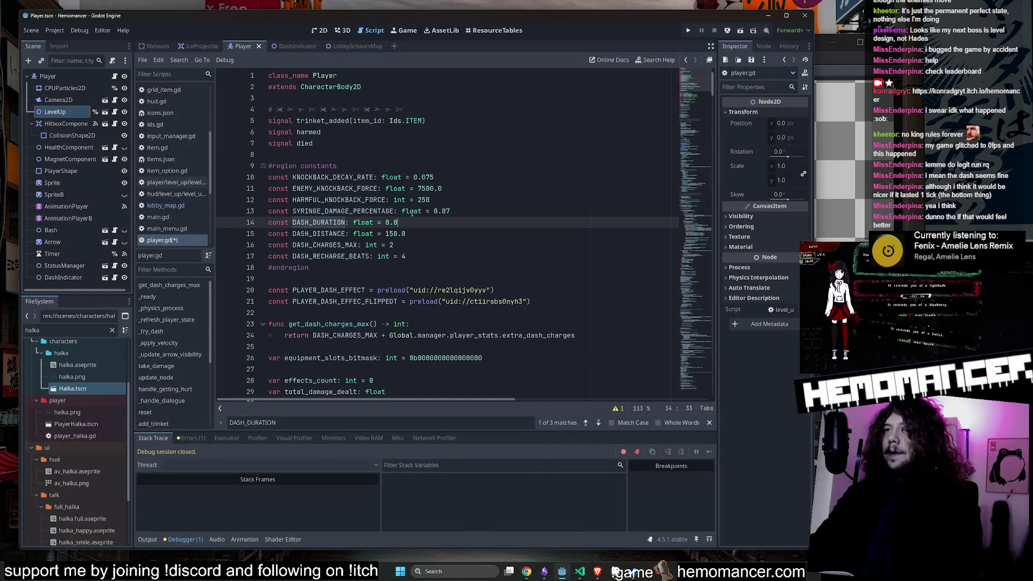
pyautogui.press('F5')
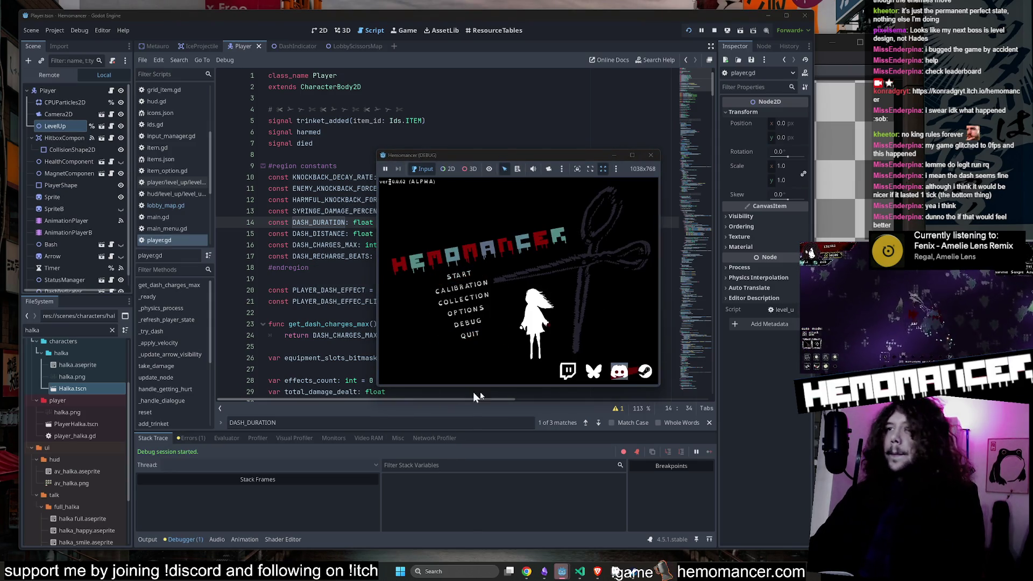
pyautogui.moveTo(375, 388)
pyautogui.mouseDown()
pyautogui.moveTo(191, 535)
pyautogui.moveTo(68, 554)
pyautogui.mouseUp()
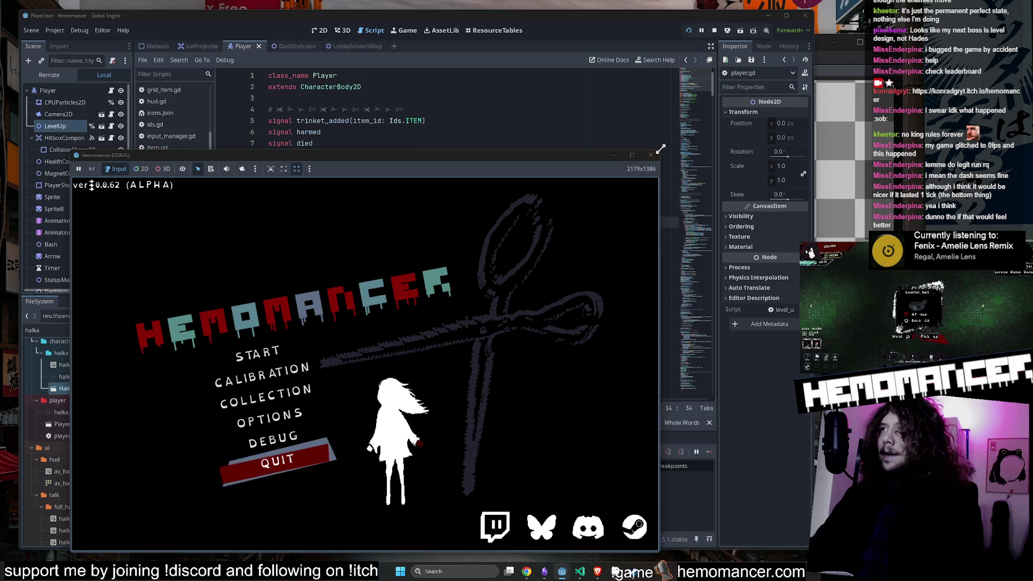
pyautogui.moveTo(659, 152); pyautogui.dragTo(773, 66)
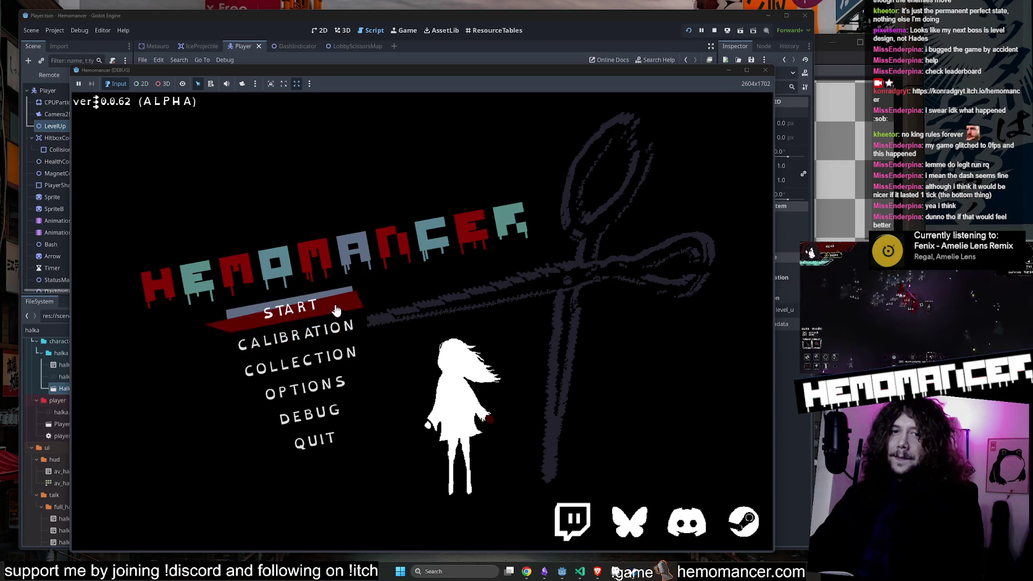
# Step: Start a new game, dash into the hub's ghost statues, and open the travel map at the signpole
pyautogui.click(284, 321)
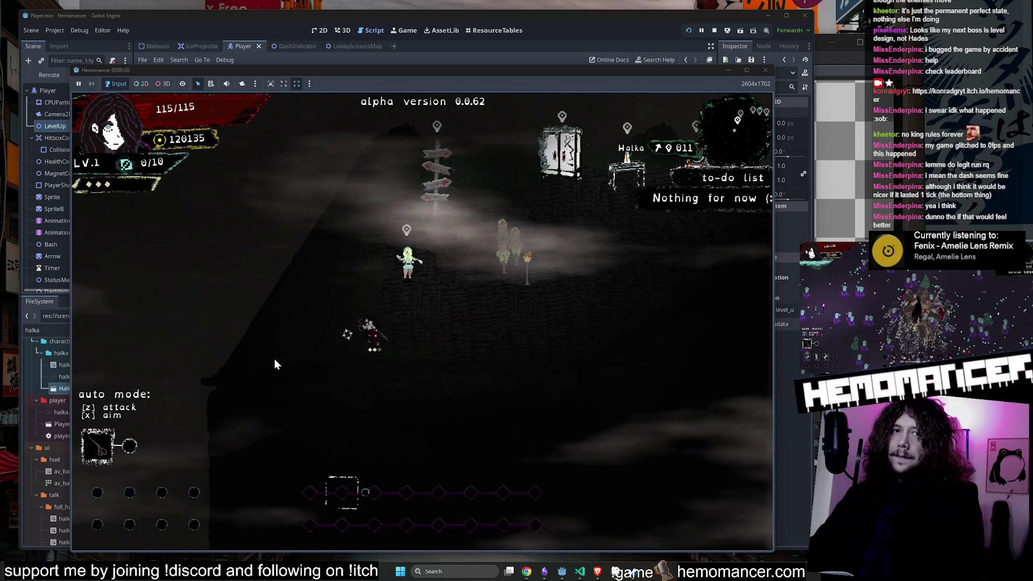
pyautogui.press('d')
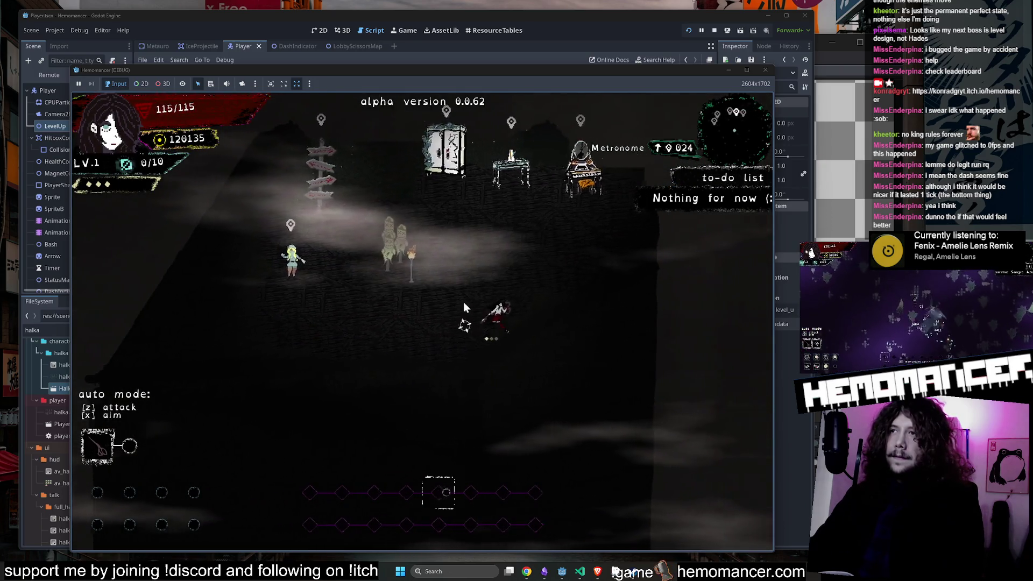
pyautogui.hotkey('w', 'a')
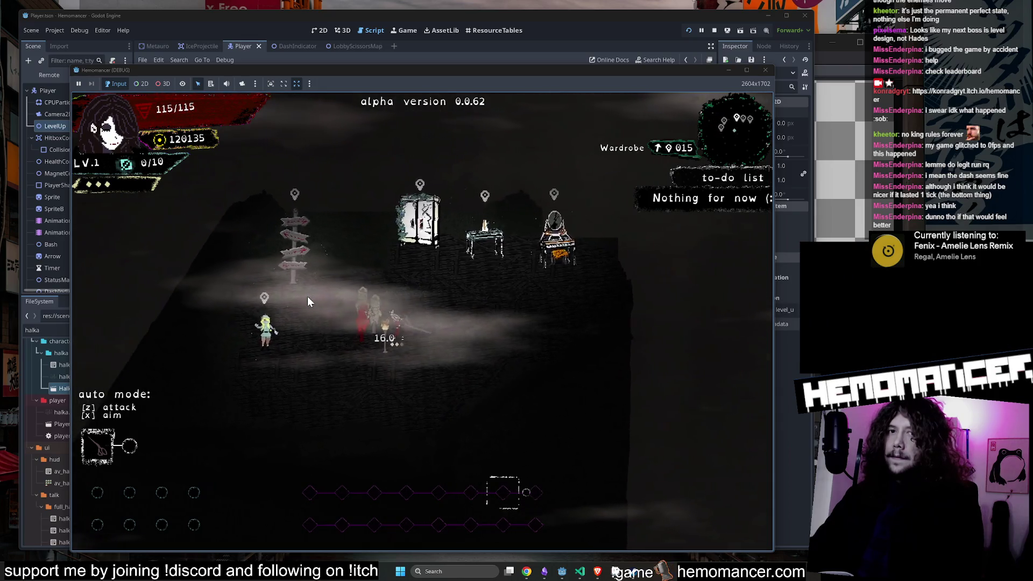
pyautogui.hotkey('a', 's')
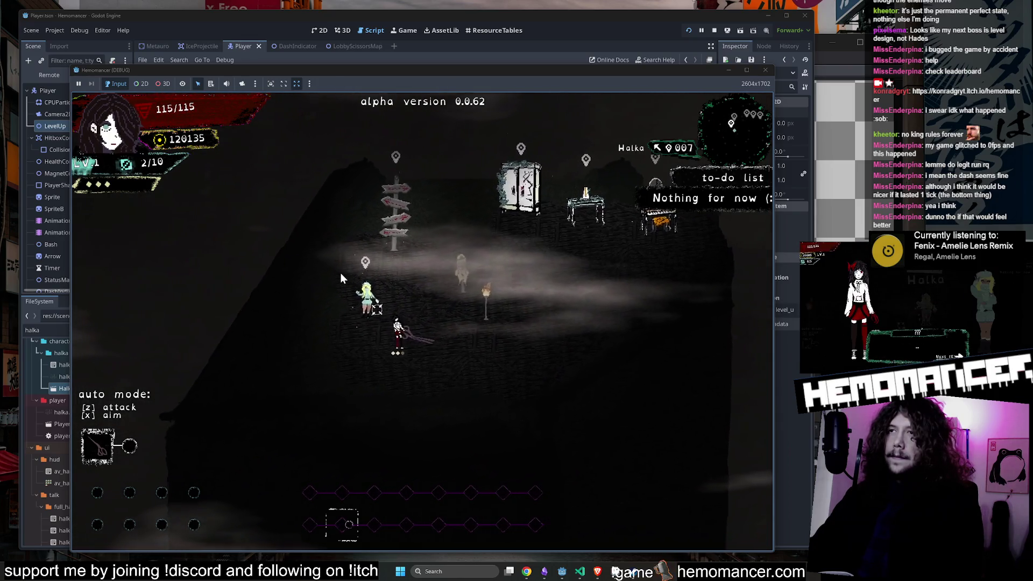
pyautogui.press('w')
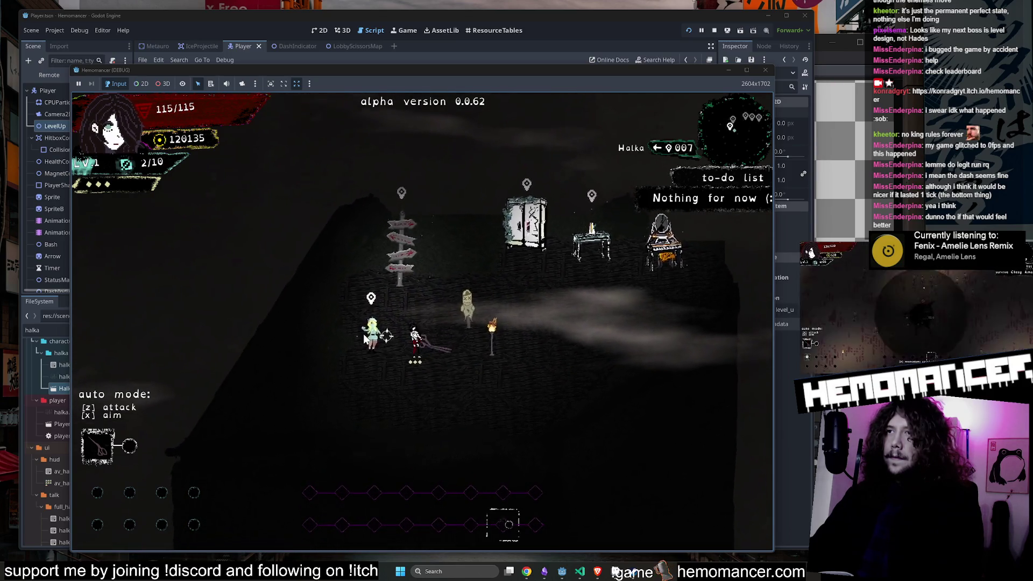
pyautogui.press('w')
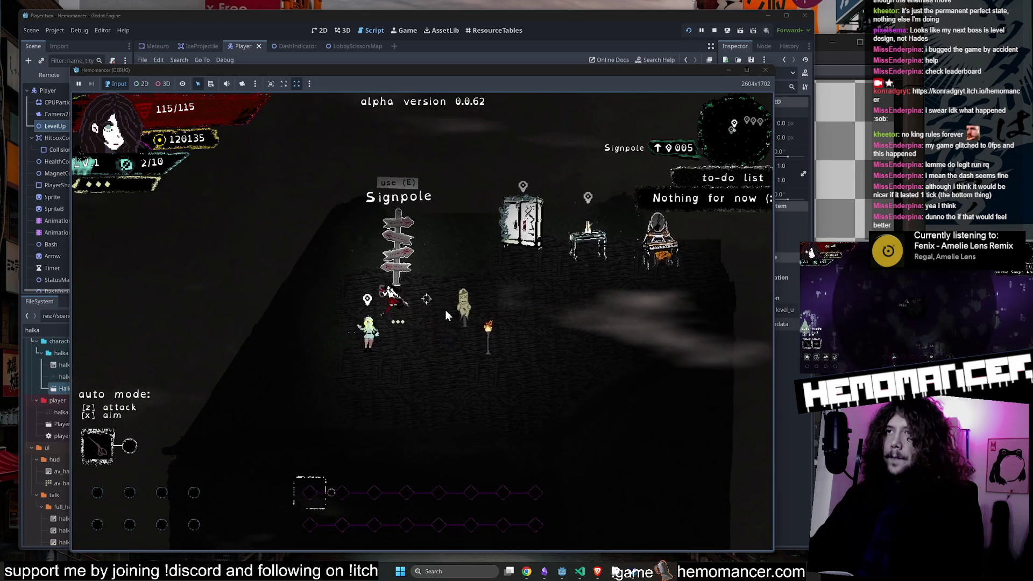
pyautogui.press('e')
# Step: Widen the game window, begin the Cheag Amar run, and dash repeatedly through enemy groups
pyautogui.moveTo(68, 63)
pyautogui.mouseDown()
pyautogui.moveTo(39, 11)
pyautogui.moveTo(12, 8)
pyautogui.mouseUp()
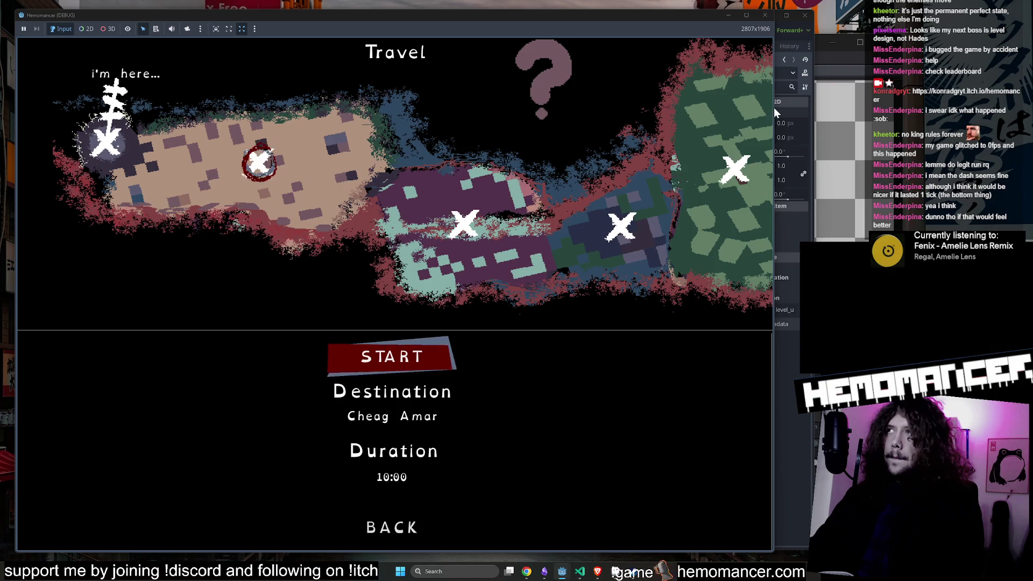
pyautogui.moveTo(773, 108); pyautogui.dragTo(823, 107)
pyautogui.click(443, 356)
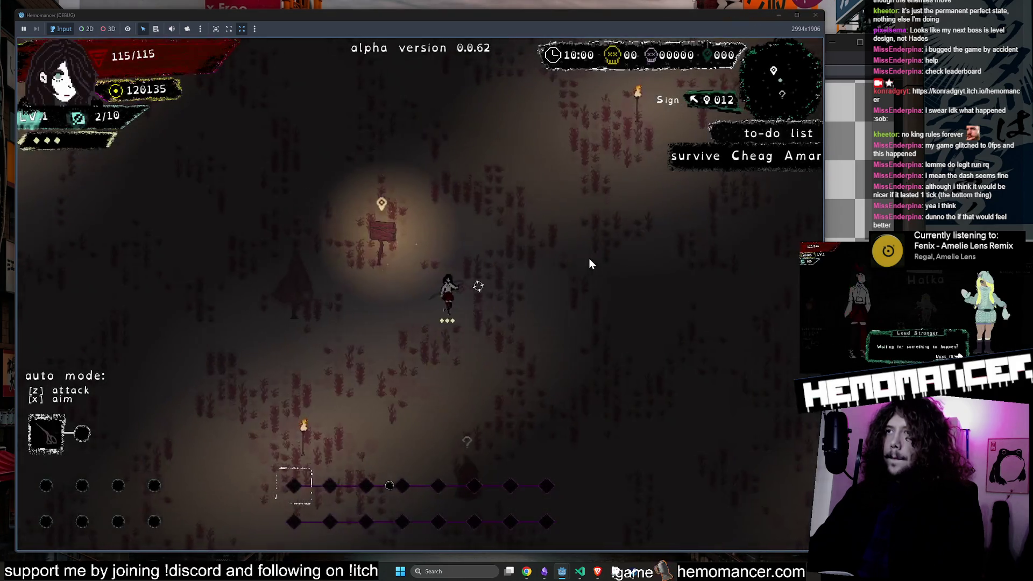
pyautogui.press('d')
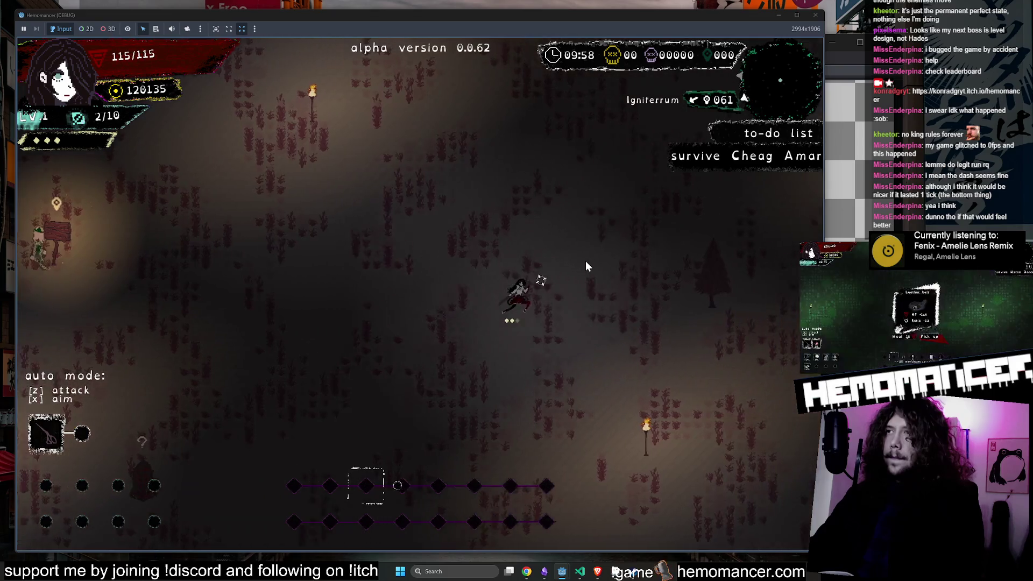
pyautogui.press('s')
pyautogui.press('a')
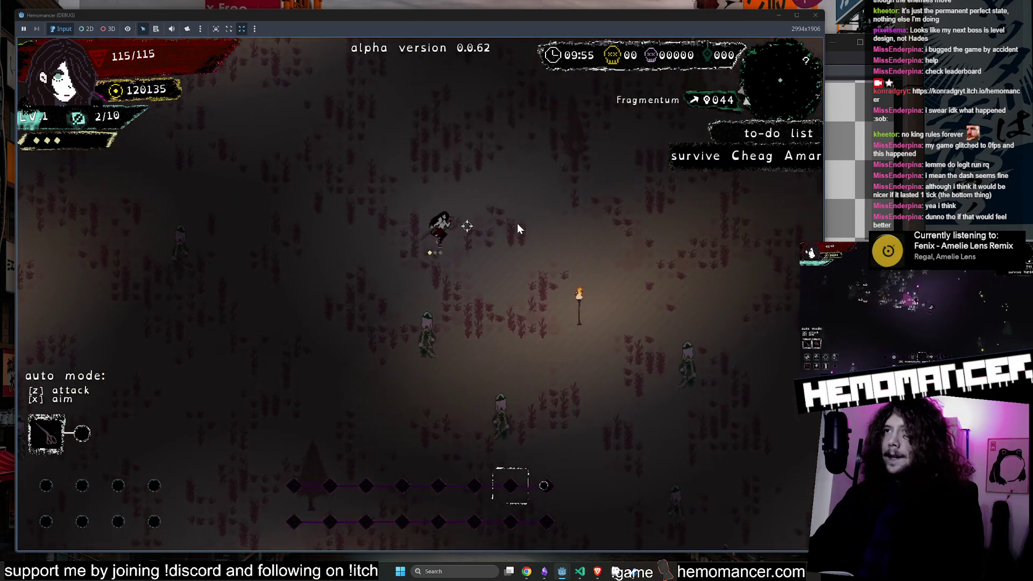
pyautogui.press('w')
pyautogui.press('d')
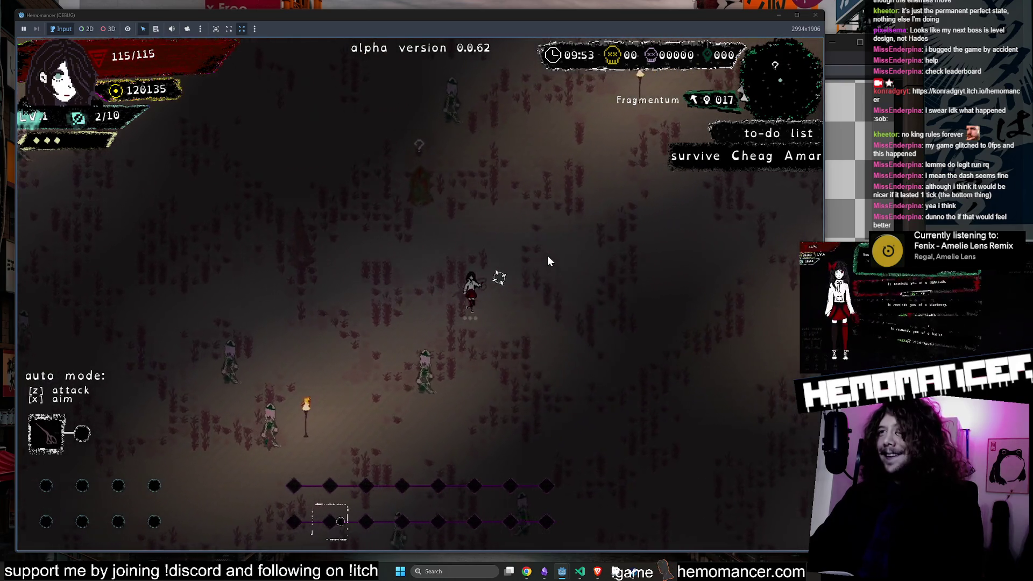
pyautogui.press('d')
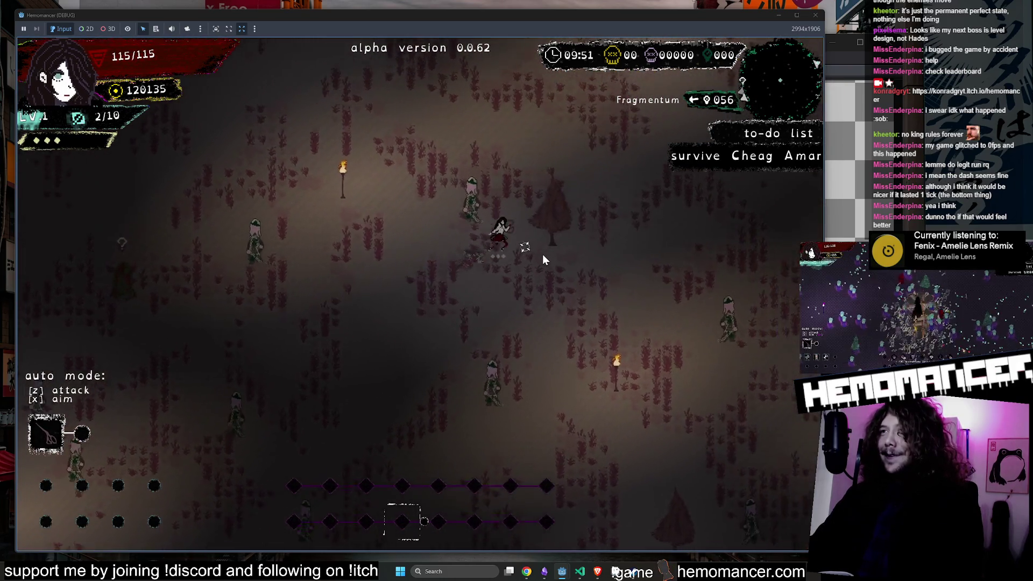
pyautogui.press('w')
pyautogui.press('d')
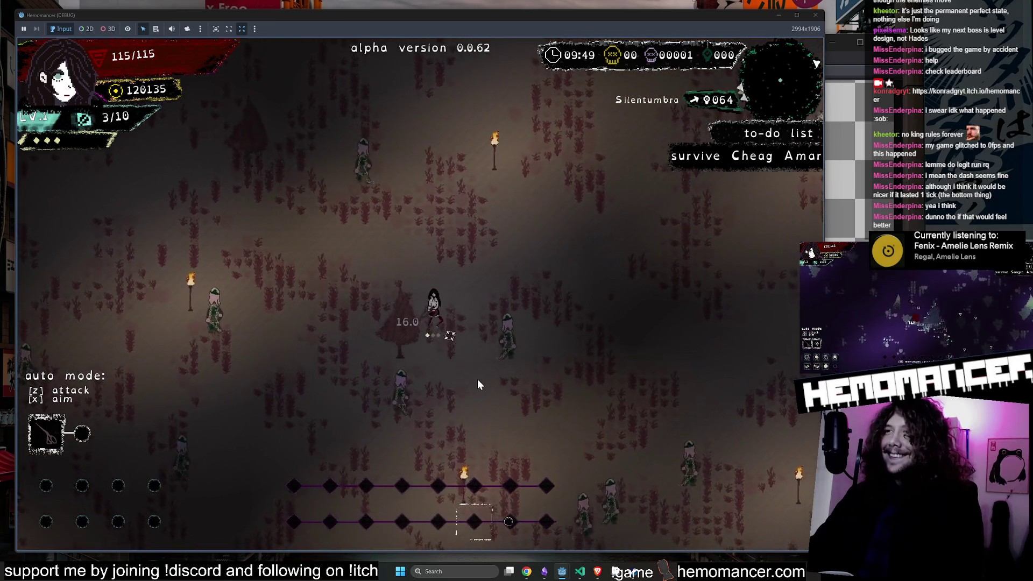
pyautogui.press('s')
pyautogui.press('d')
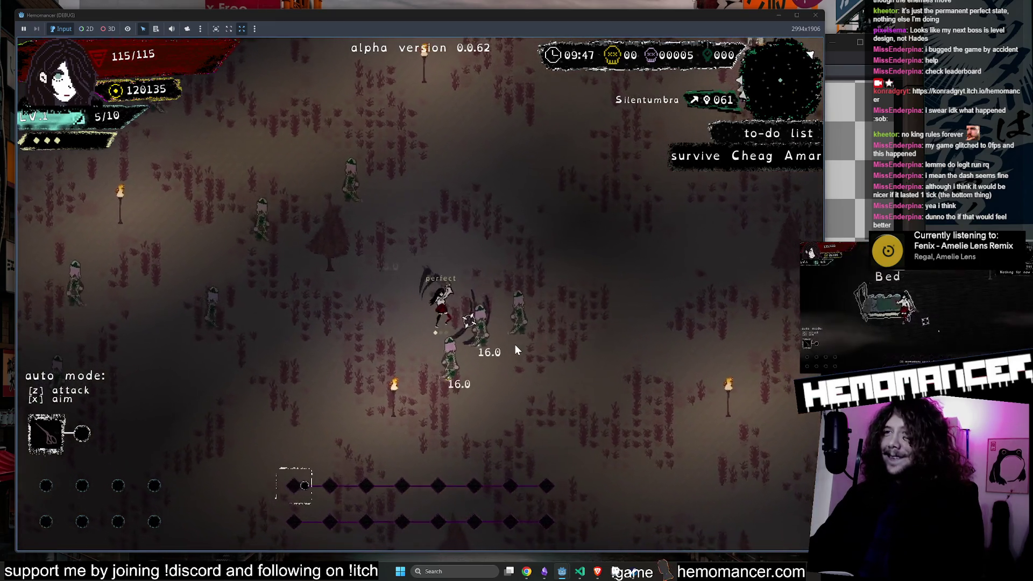
pyautogui.press('s')
pyautogui.press('d')
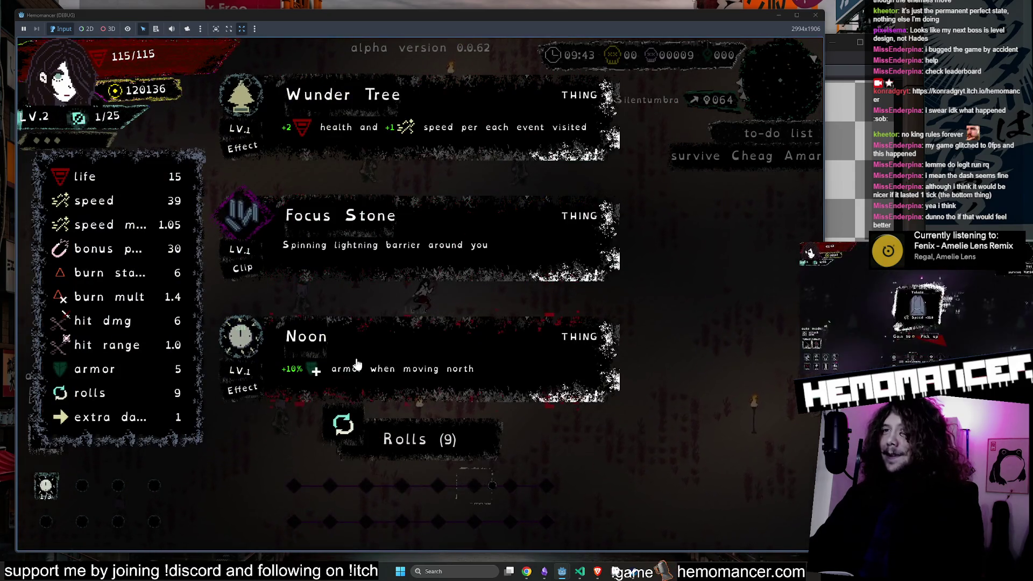
# Step: Pick Noon on level-up, dash through more enemies, then pause and confirm abandoning the run
pyautogui.click(332, 326)
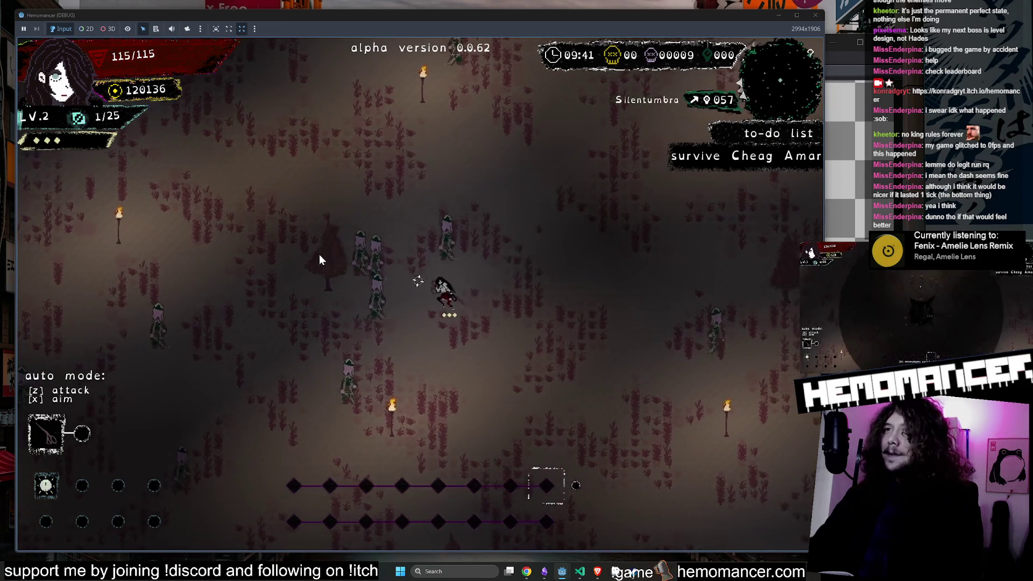
pyautogui.press('w')
pyautogui.press('a')
pyautogui.press('w')
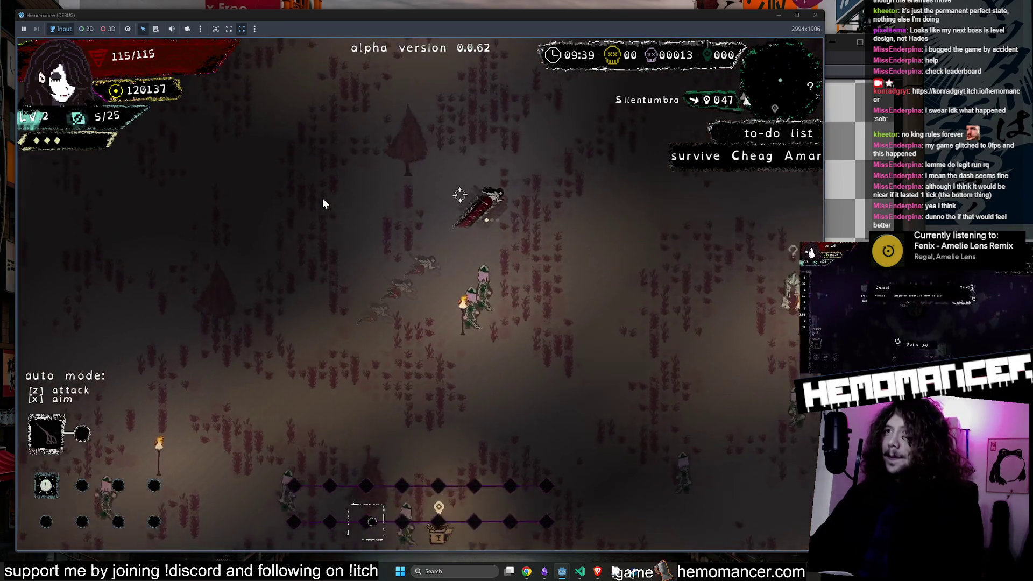
pyautogui.press('d')
pyautogui.press('d')
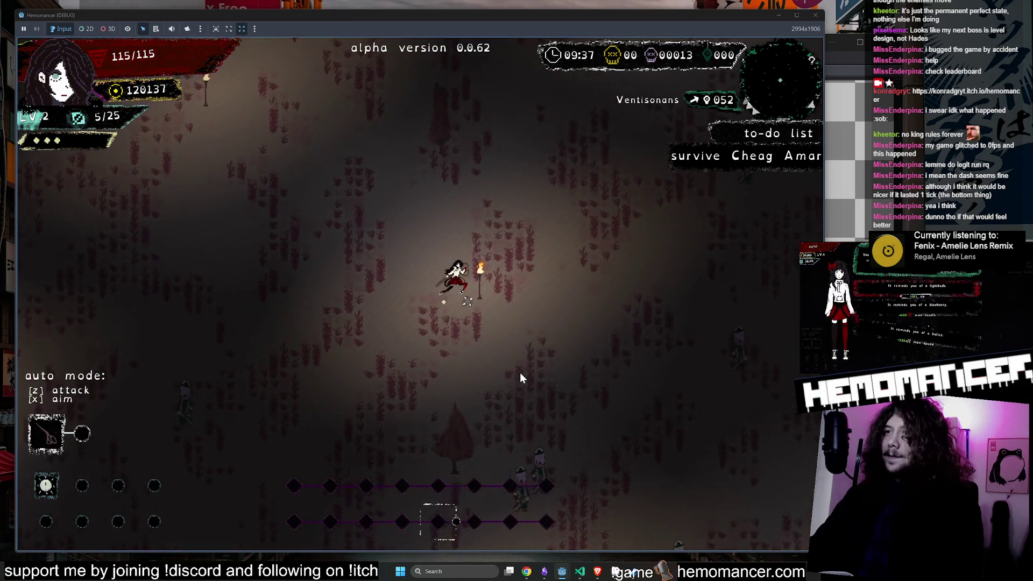
pyautogui.press('s')
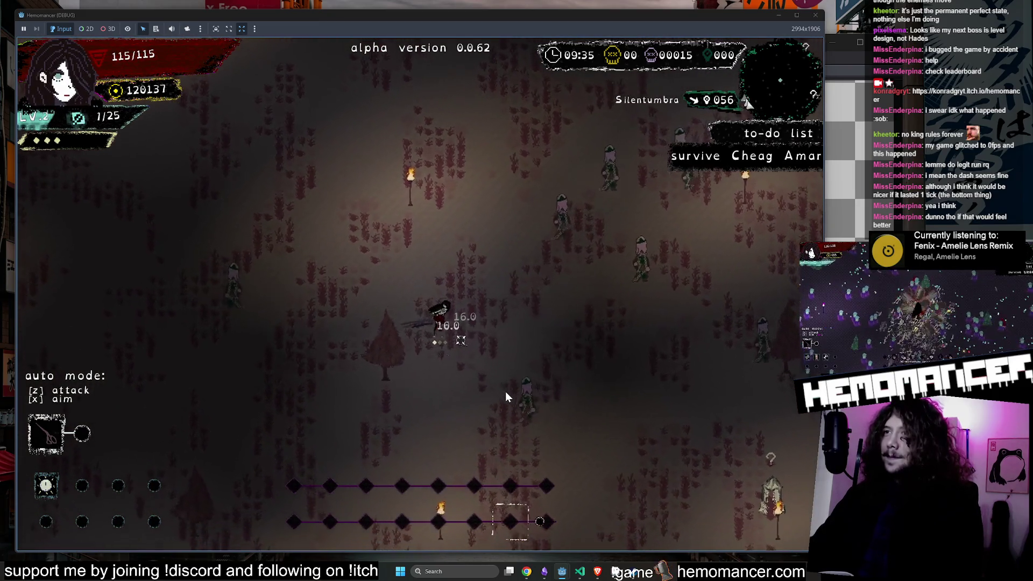
pyautogui.press('Escape')
pyautogui.click(300, 426)
pyautogui.click(441, 291)
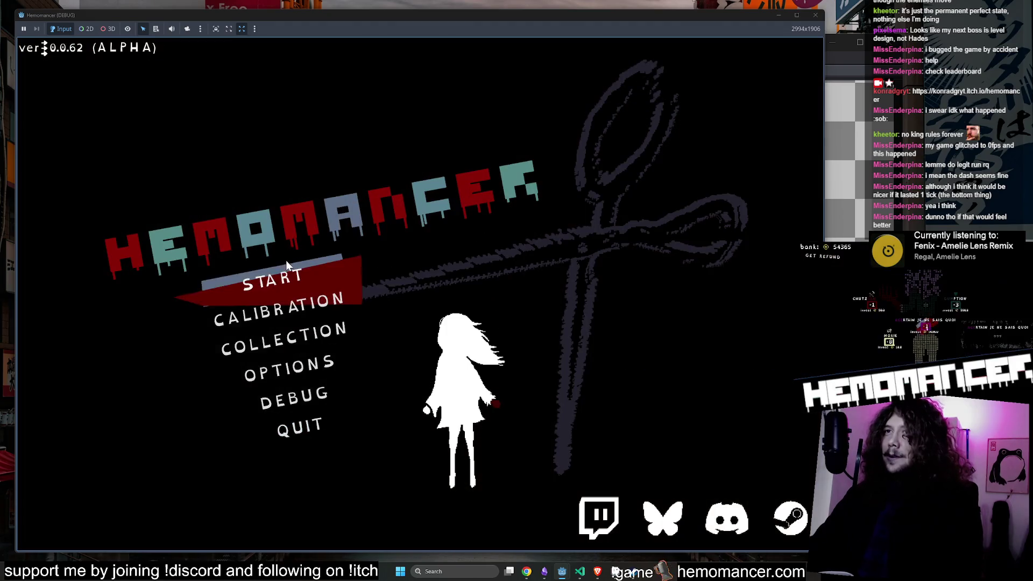
# Step: Start a new game and launch a Hutan Darah run from the signpole
pyautogui.click(289, 276)
pyautogui.press('e')
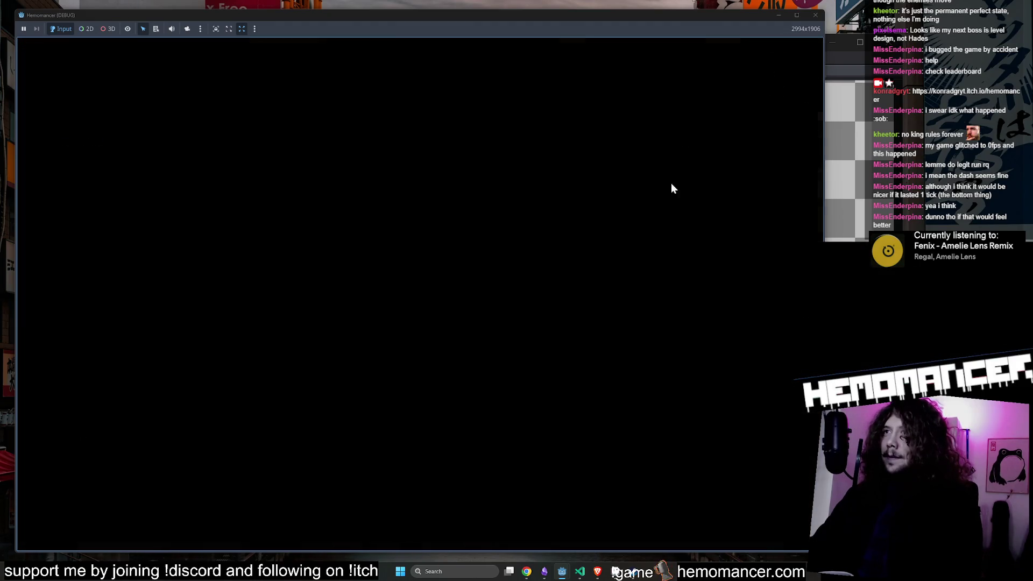
pyautogui.press('Return')
# Step: Move and dash the character through the forest in several directions
pyautogui.press('d')
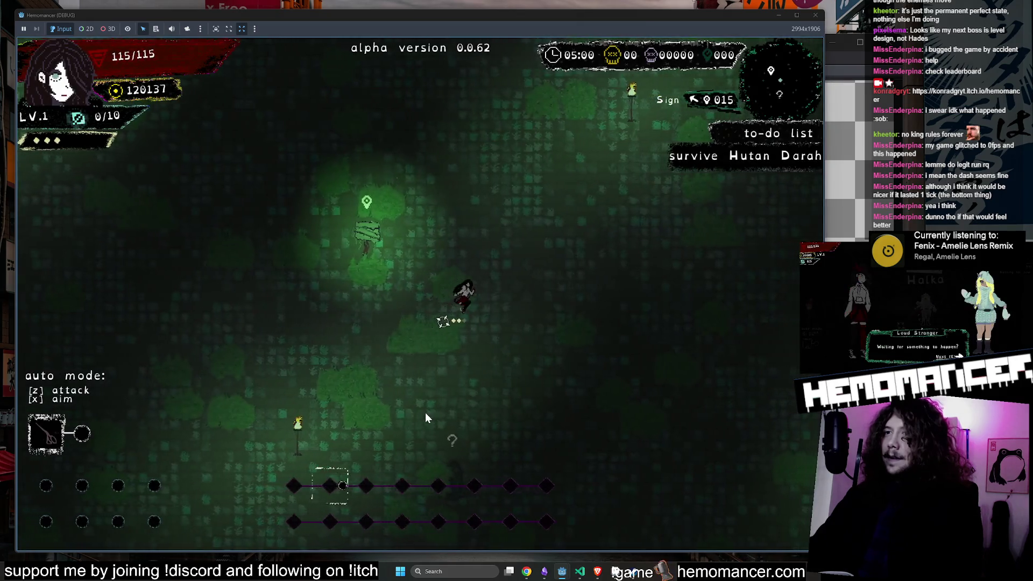
pyautogui.press('w')
pyautogui.press('a')
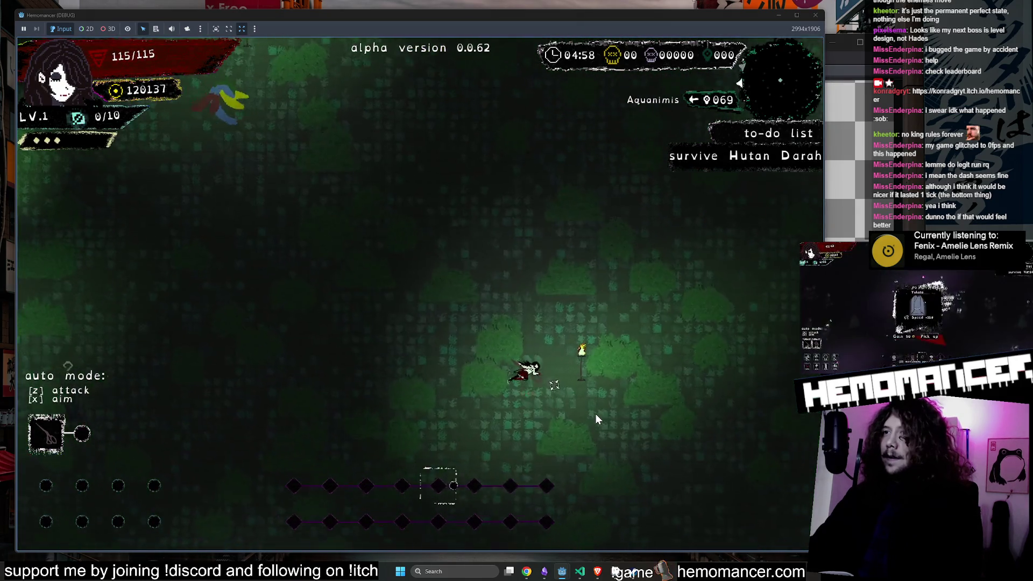
pyautogui.press('s')
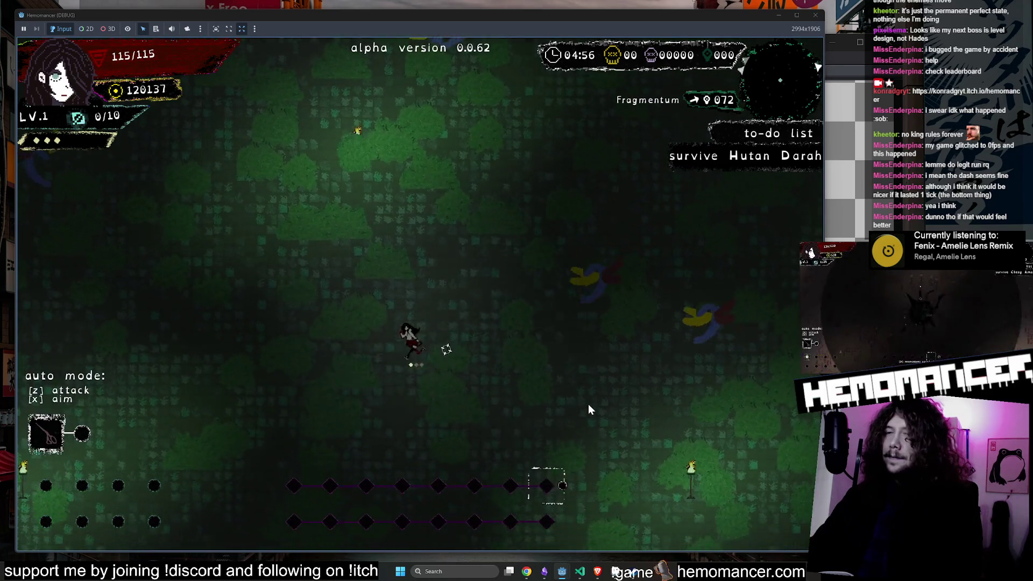
pyautogui.press('d')
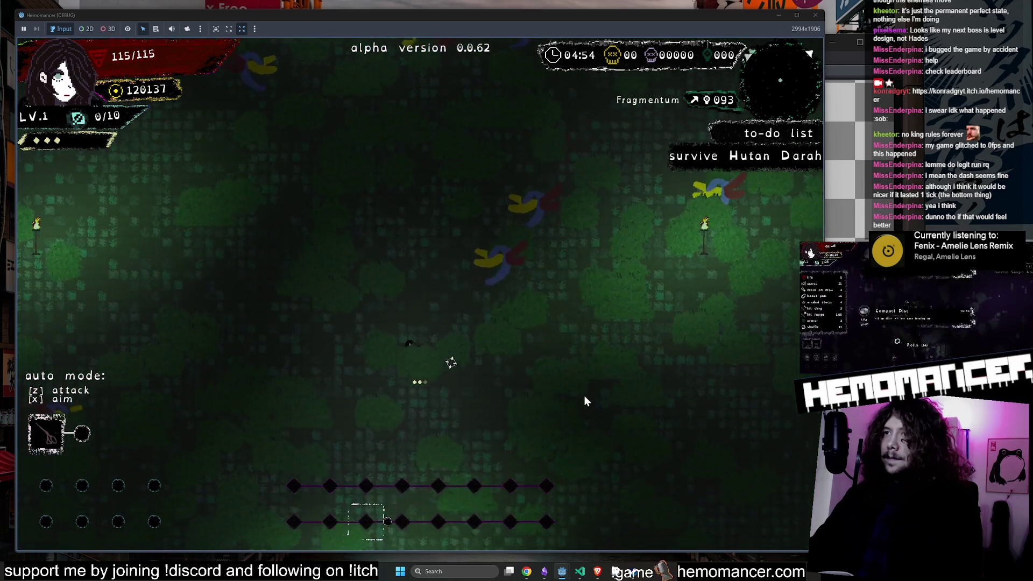
pyautogui.press('d')
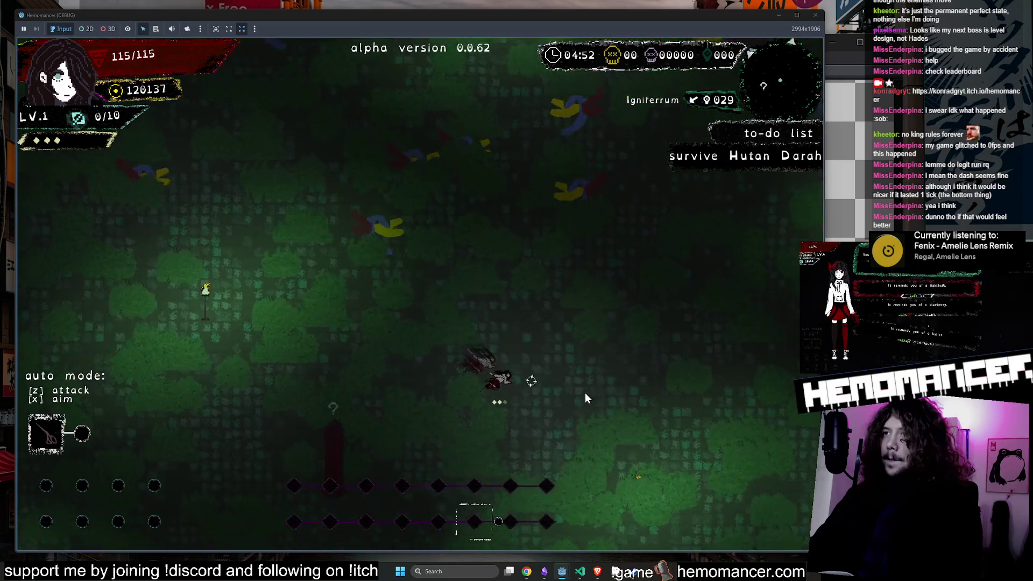
pyautogui.press('s')
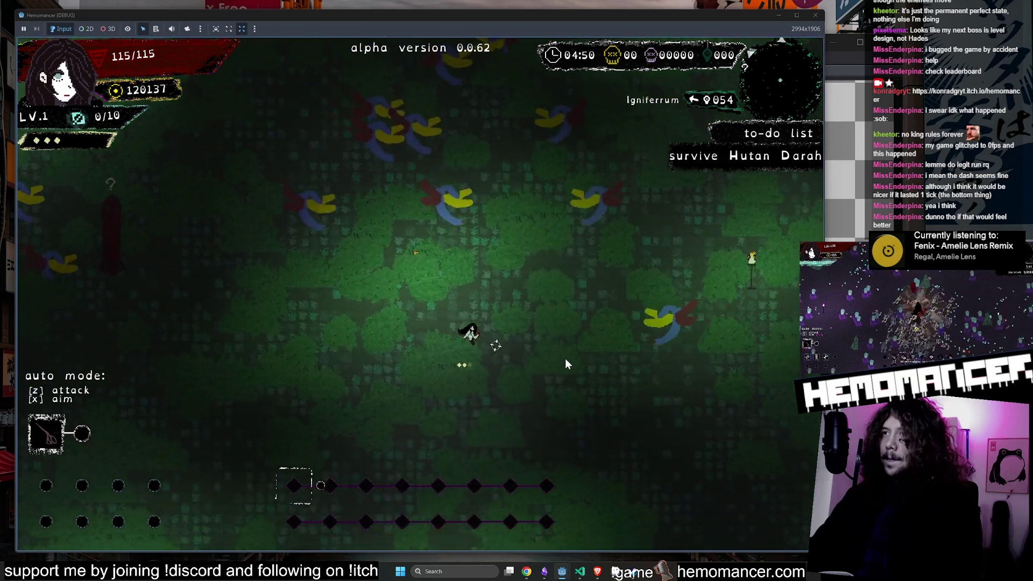
pyautogui.press('w')
pyautogui.press('a')
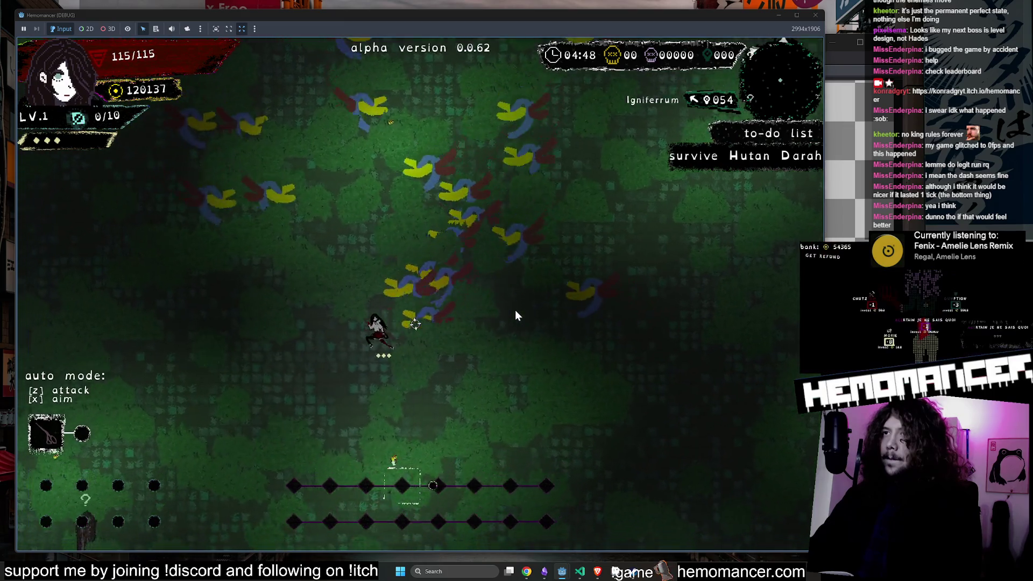
pyautogui.press('a')
# Step: Steer past the Modulafortis statue heading down-left, then turn on auto attack with Z
pyautogui.press('a')
pyautogui.press('s')
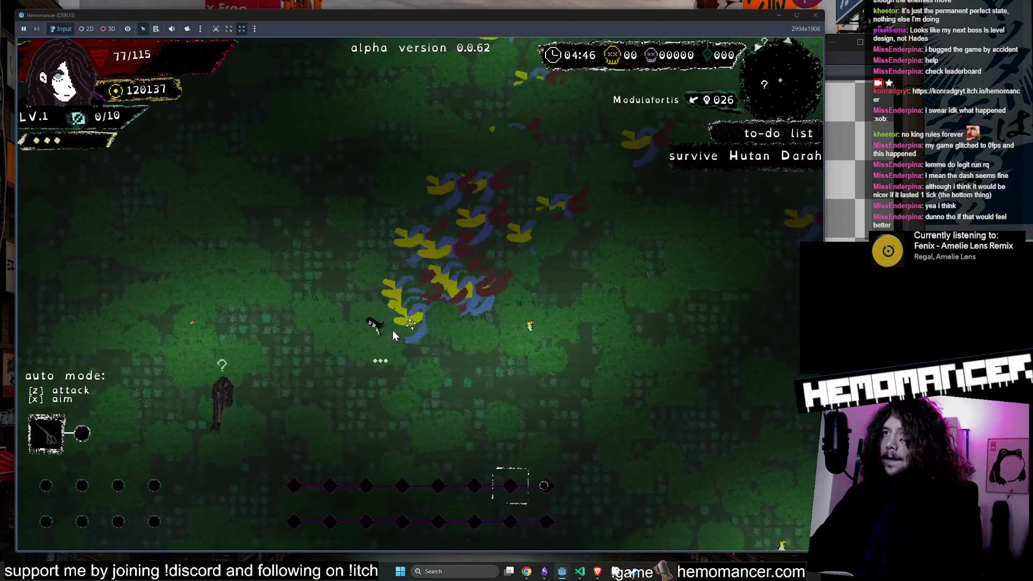
pyautogui.press('s')
pyautogui.press('a')
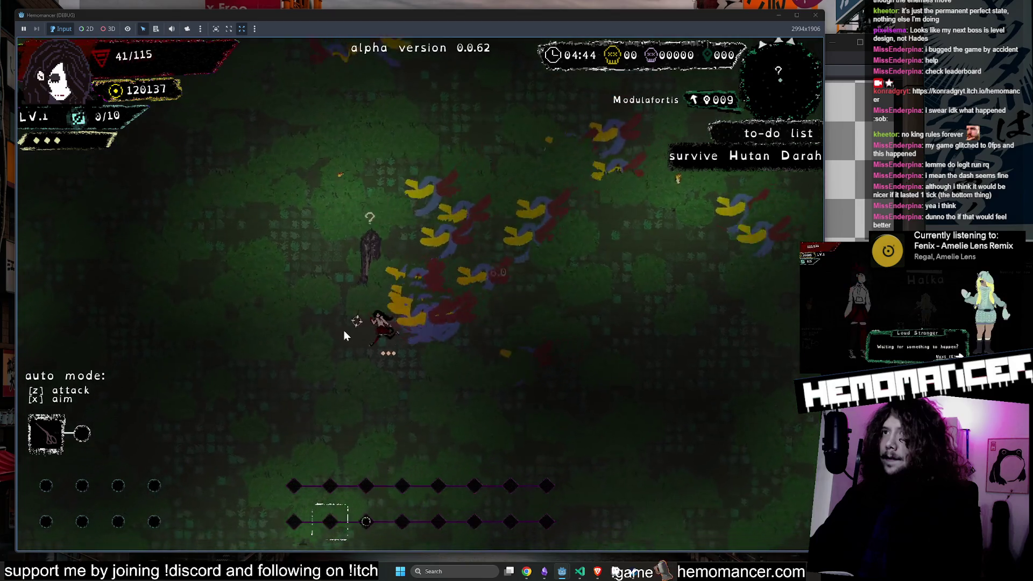
pyautogui.press('s')
pyautogui.press('a')
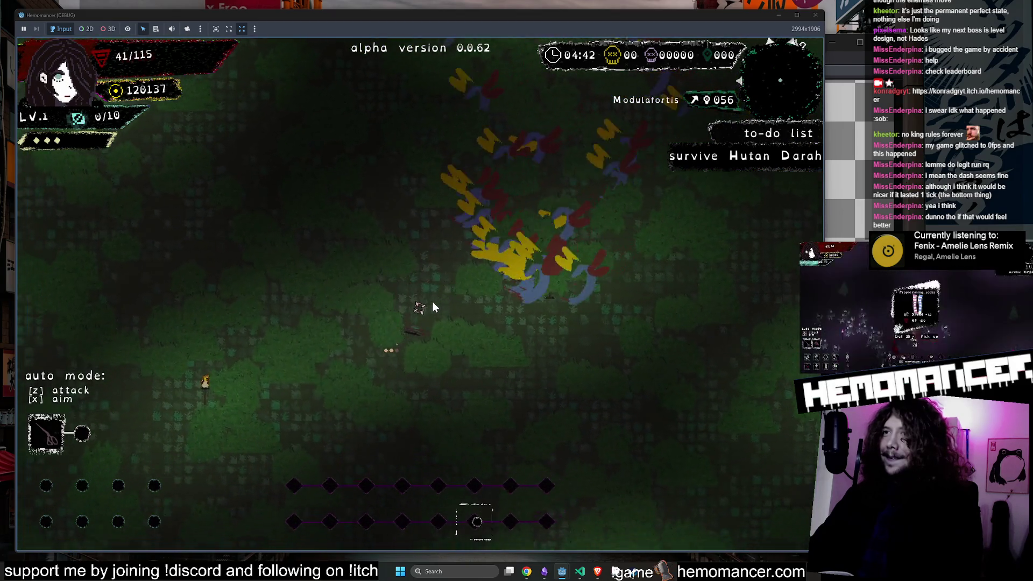
pyautogui.press('s')
pyautogui.press('a')
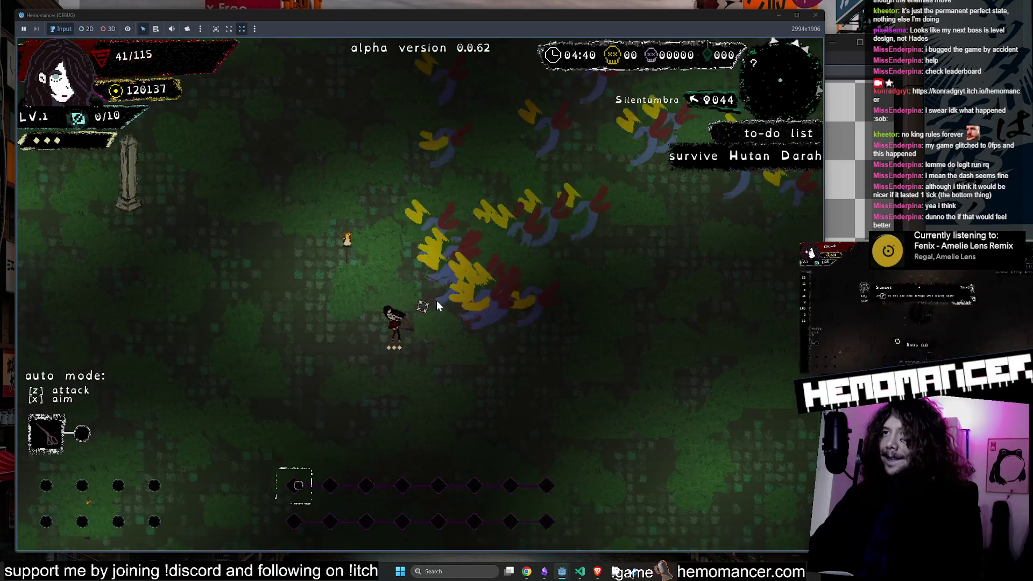
pyautogui.press('z')
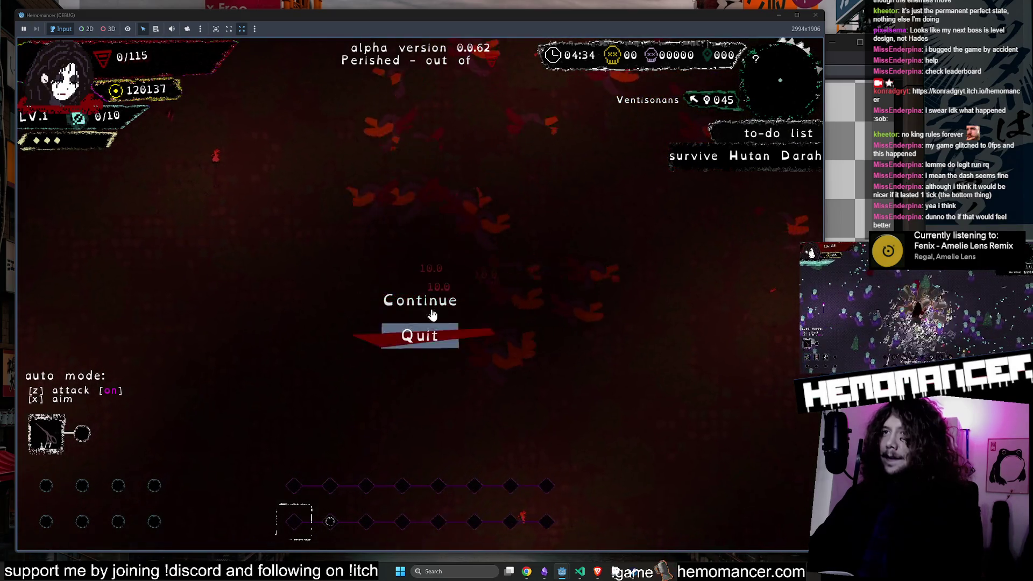
# Step: Quit the failed run to the hub and start a run to the next destination
pyautogui.click(403, 323)
pyautogui.press('w')
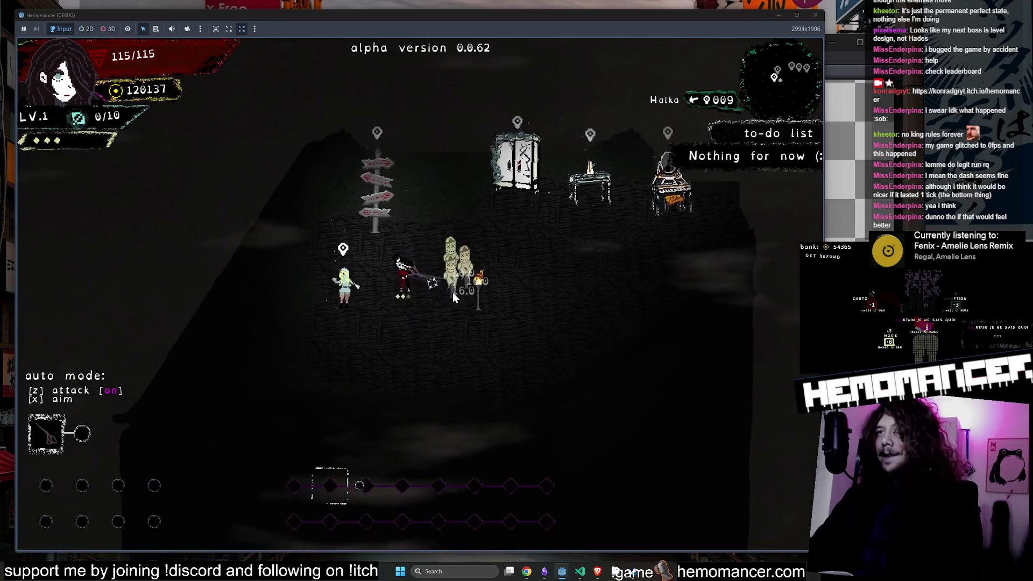
pyautogui.press('e')
pyautogui.press('w')
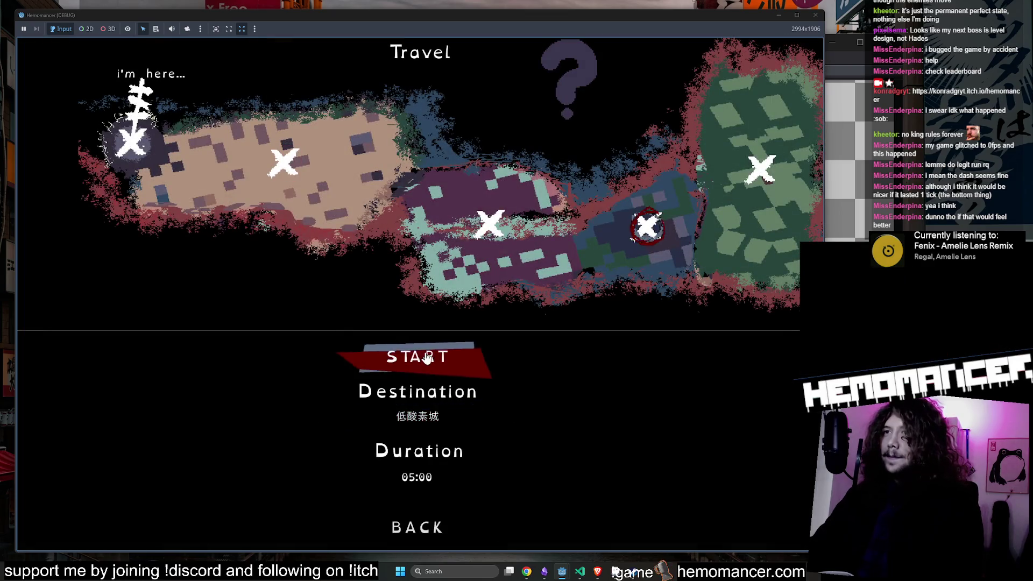
pyautogui.press('e')
# Step: Turn on auto attack, move up-left through the enemies, then close the game window
pyautogui.press('w')
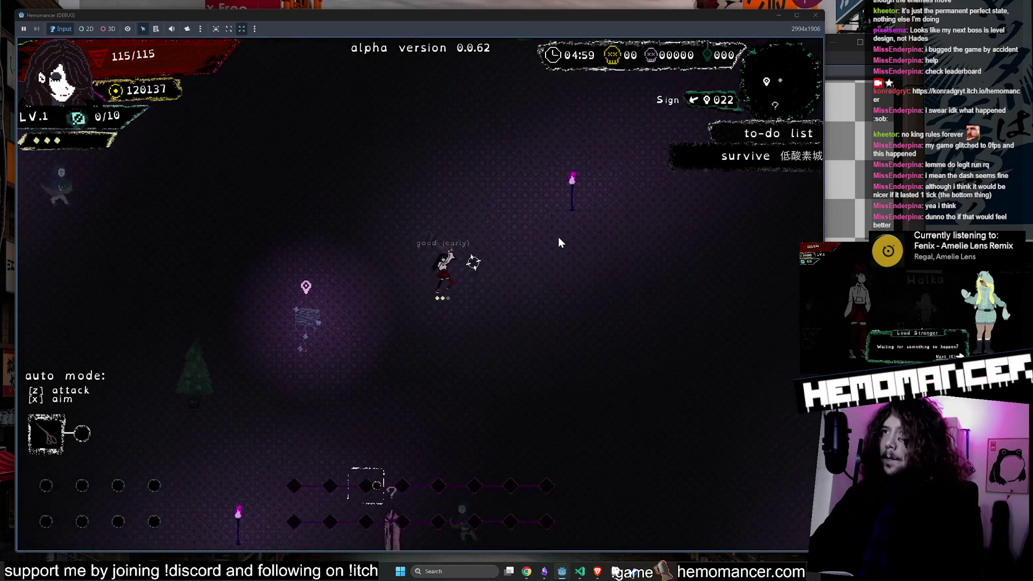
pyautogui.press('z')
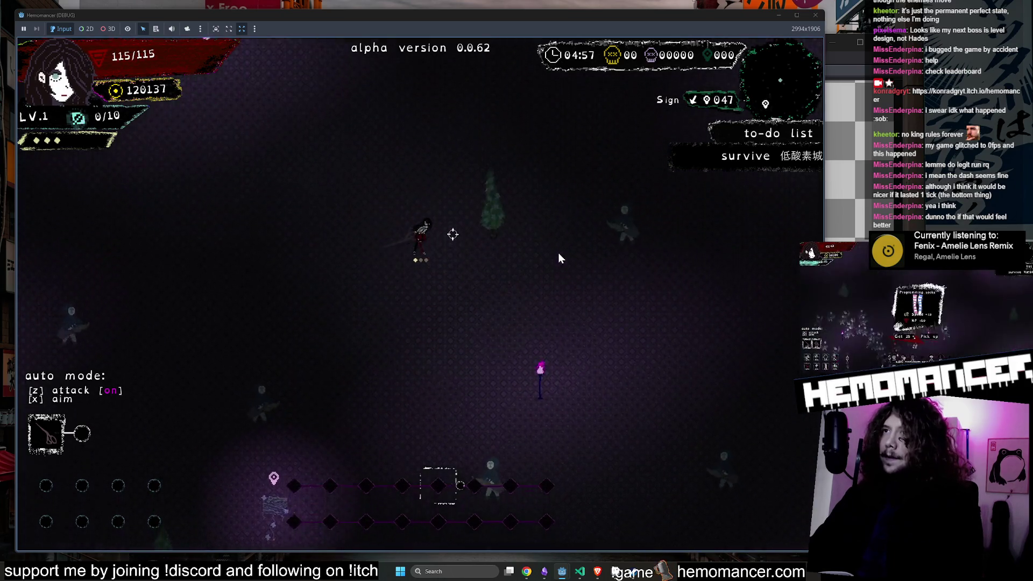
pyautogui.press('d')
pyautogui.press('a')
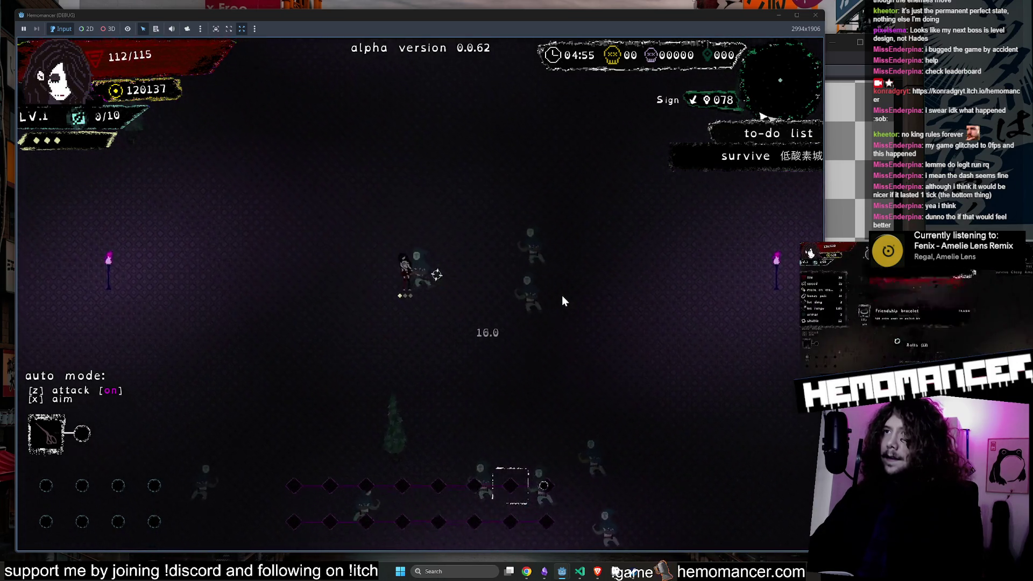
pyautogui.press('w')
pyautogui.press('a')
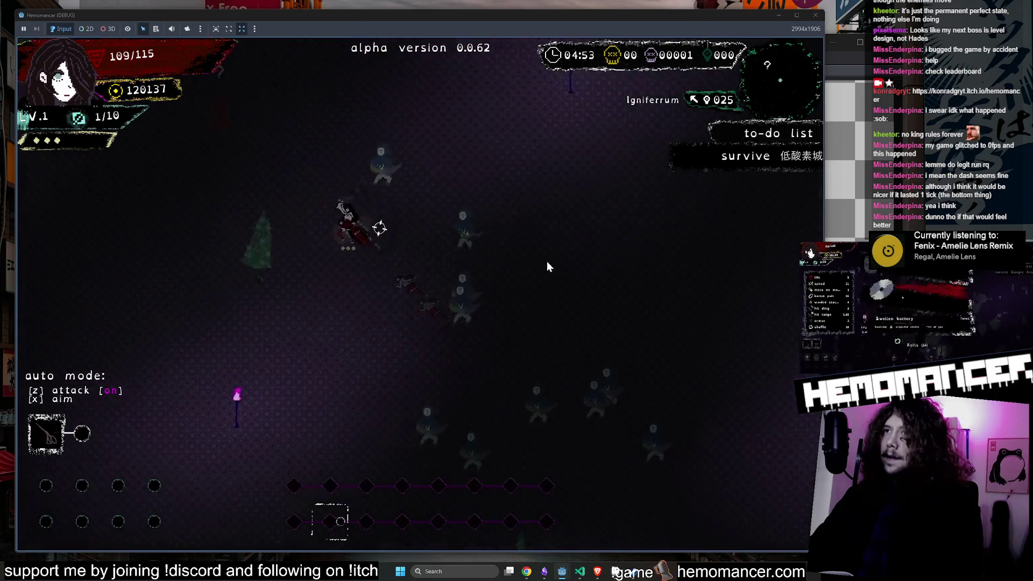
pyautogui.press('w')
pyautogui.press('a')
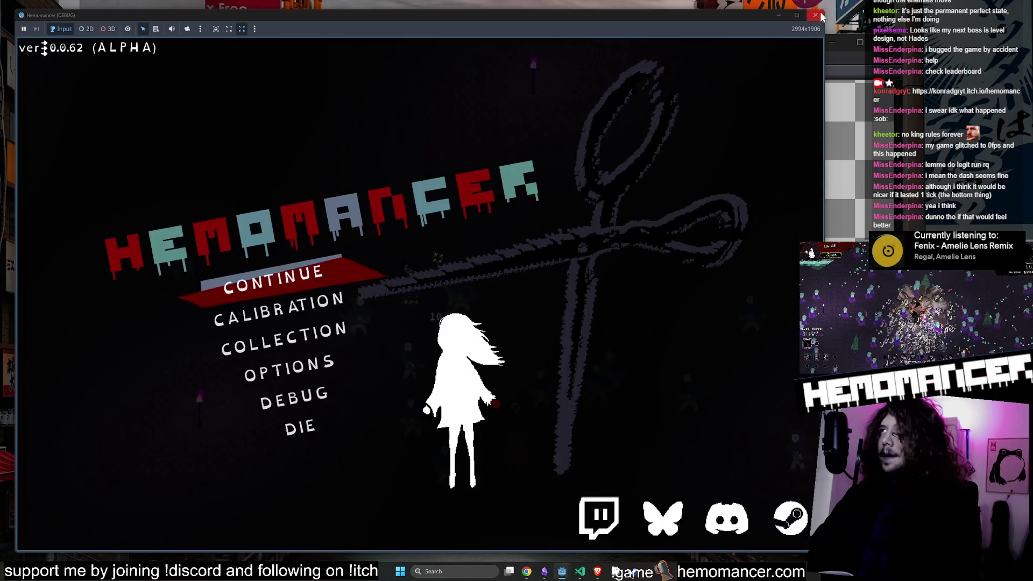
pyautogui.click(815, 16)
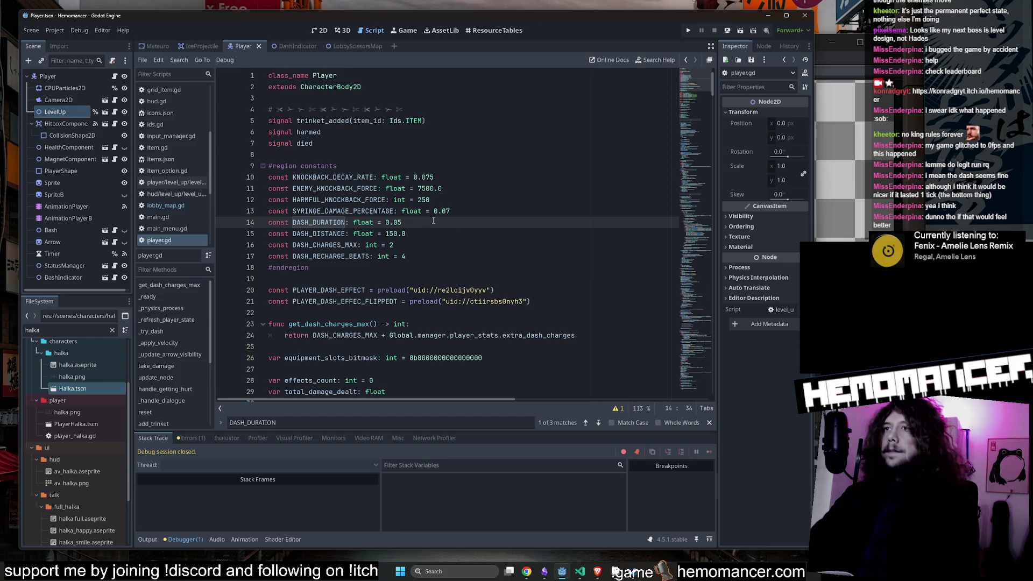
# Step: Save, set DASH_DURATION on line 14 to 0.25, and relaunch the game with F5
pyautogui.hotkey('ctrl', 's')
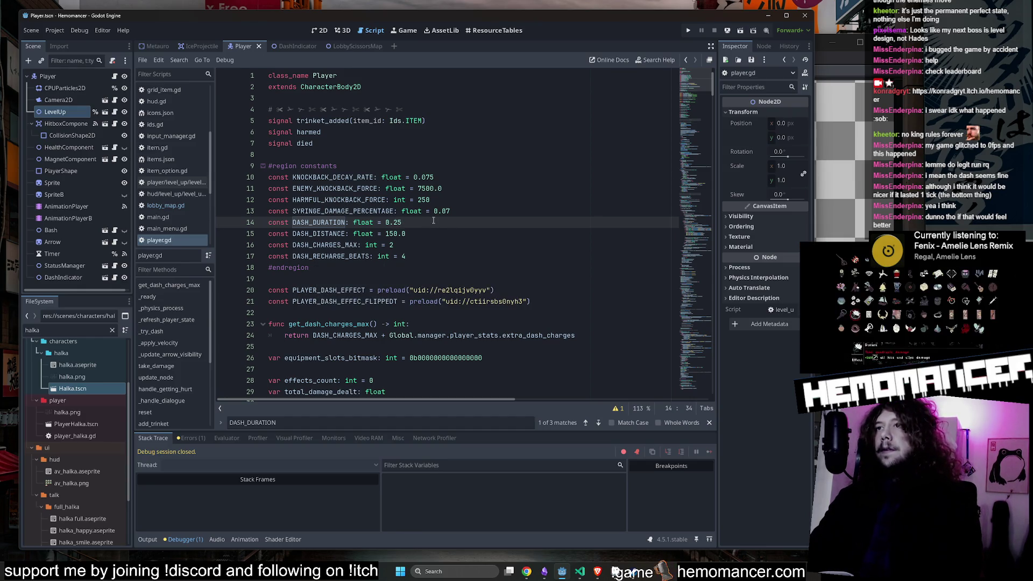
pyautogui.press('BackSpace')
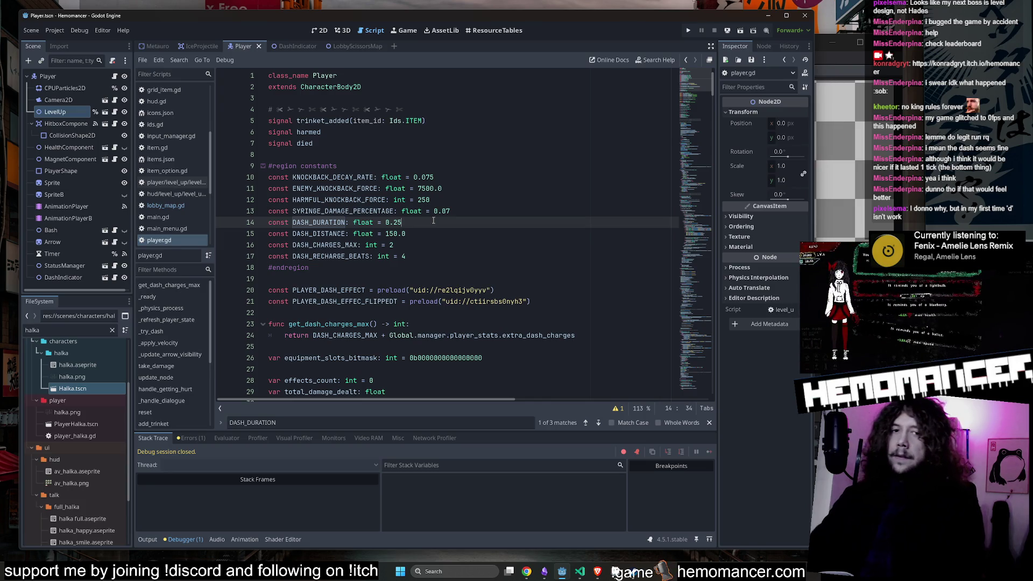
pyautogui.click(474, 237)
pyautogui.press('F5')
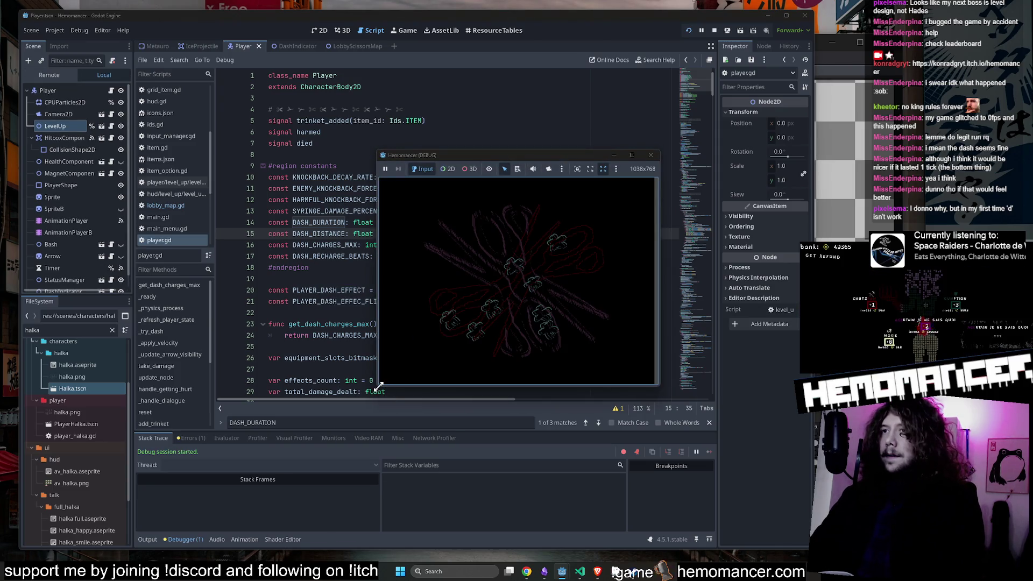
# Step: Enlarge the game window and start the game from the main menu
pyautogui.moveTo(379, 385)
pyautogui.mouseDown()
pyautogui.moveTo(134, 558)
pyautogui.moveTo(128, 535)
pyautogui.mouseUp()
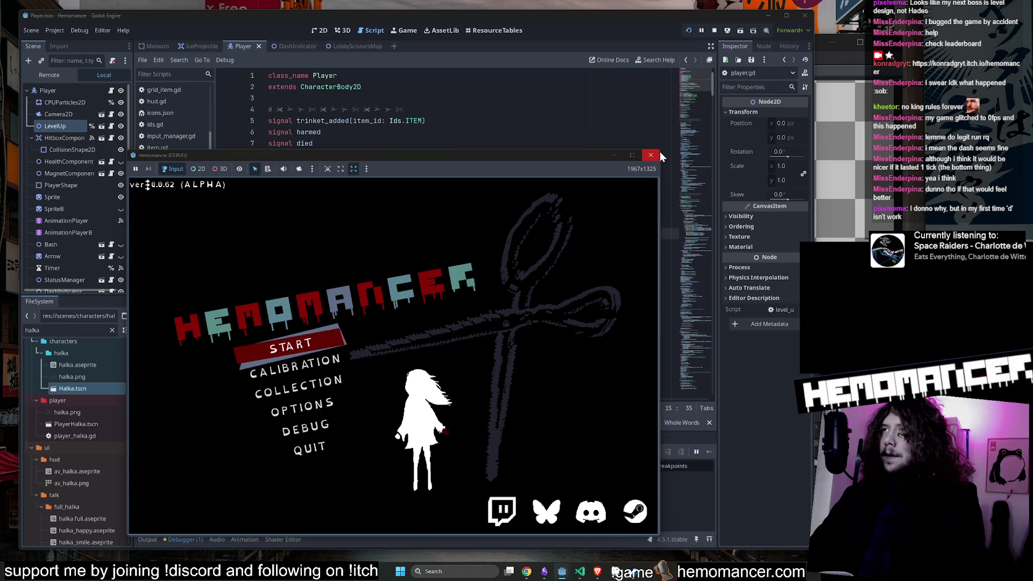
pyautogui.moveTo(660, 150); pyautogui.dragTo(770, 61)
pyautogui.click(369, 293)
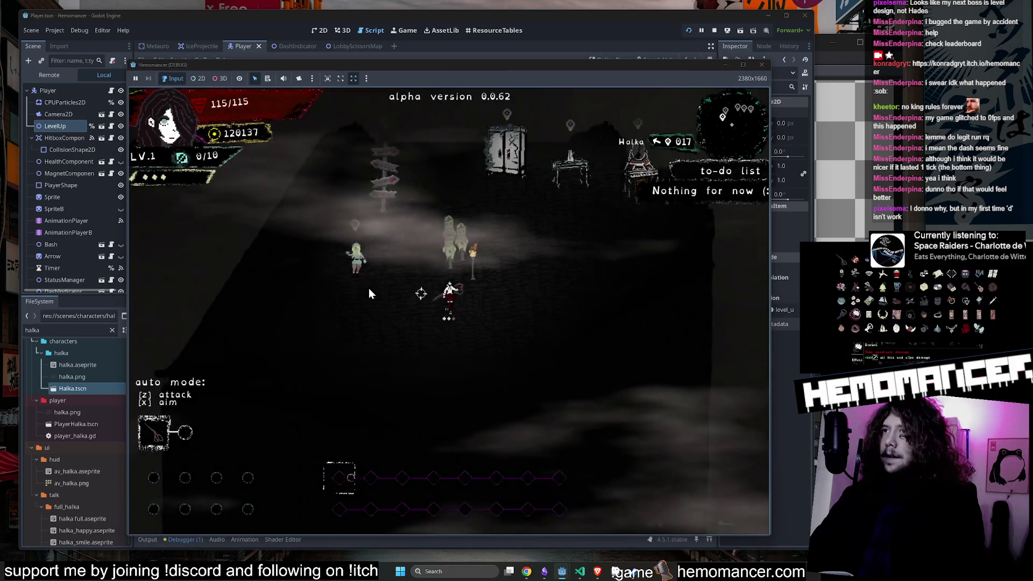
# Step: Walk to the signpole and start a run to Cheag Amar
pyautogui.press('w')
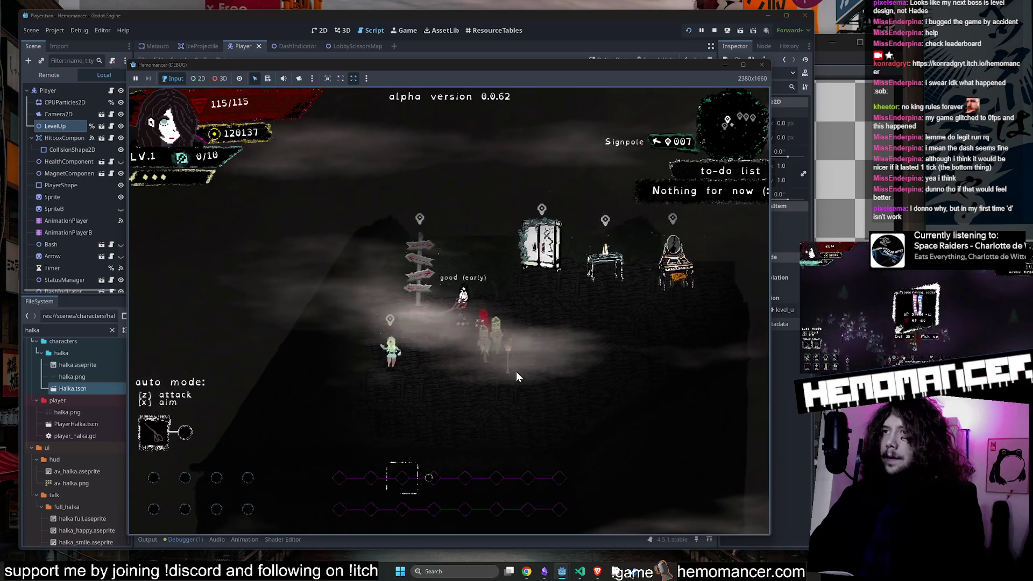
pyautogui.press('d')
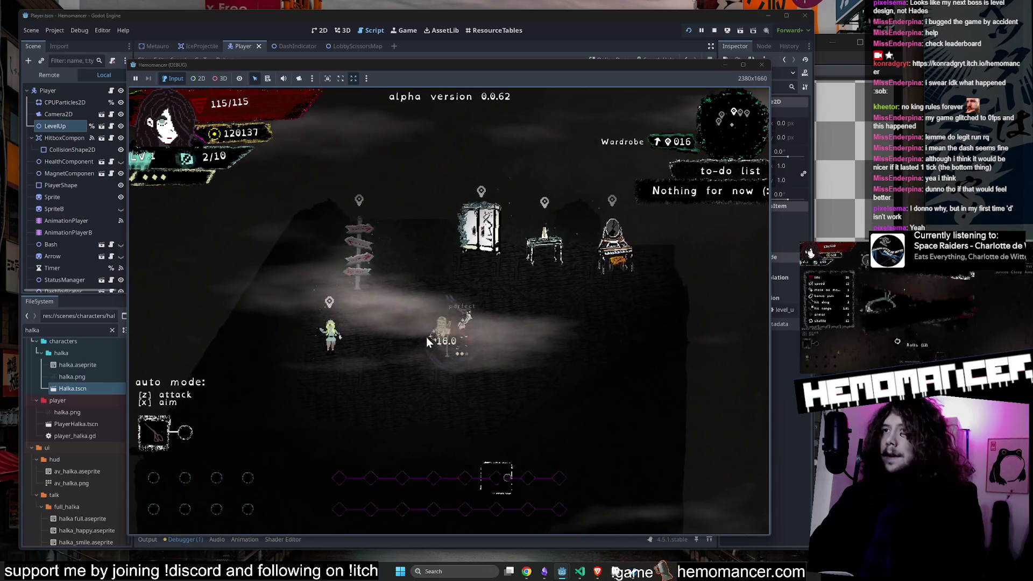
pyautogui.press('a')
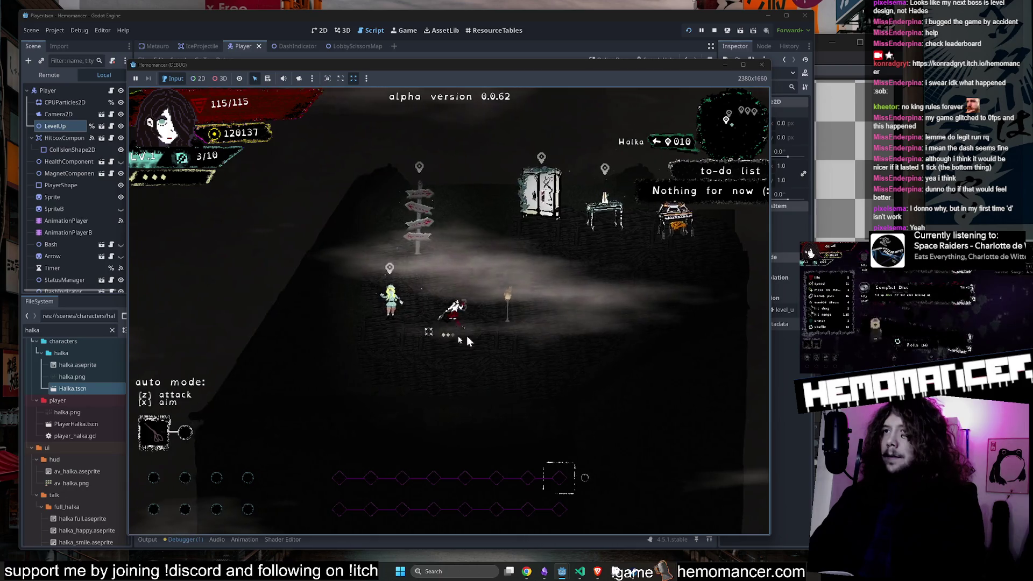
pyautogui.press('d')
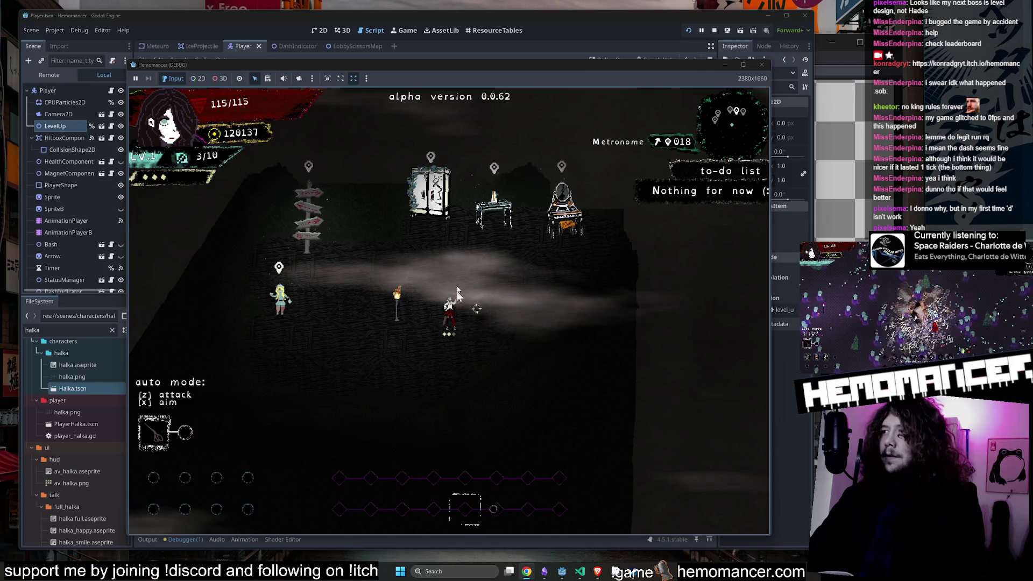
pyautogui.press('a')
pyautogui.press('e')
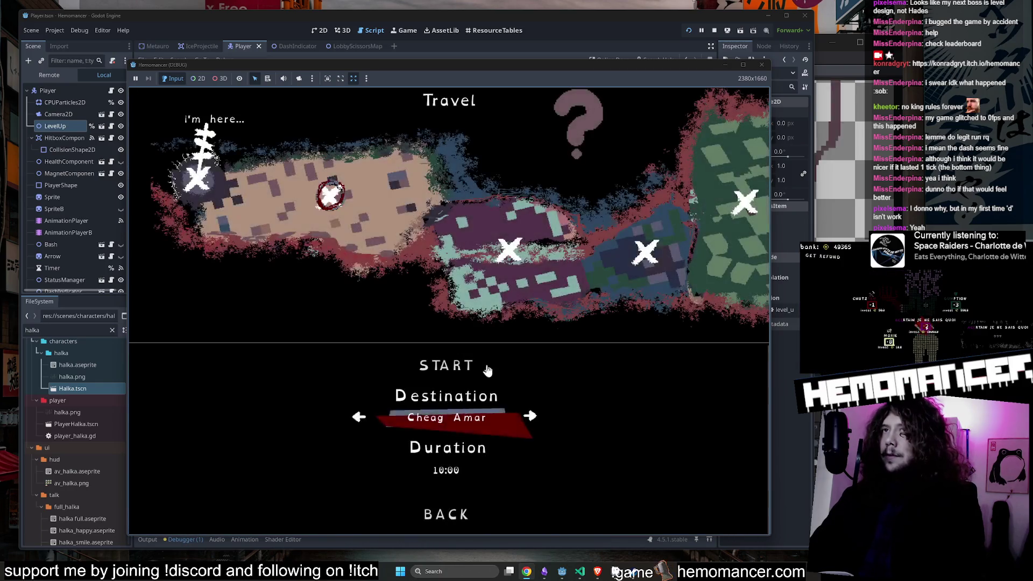
pyautogui.click(486, 370)
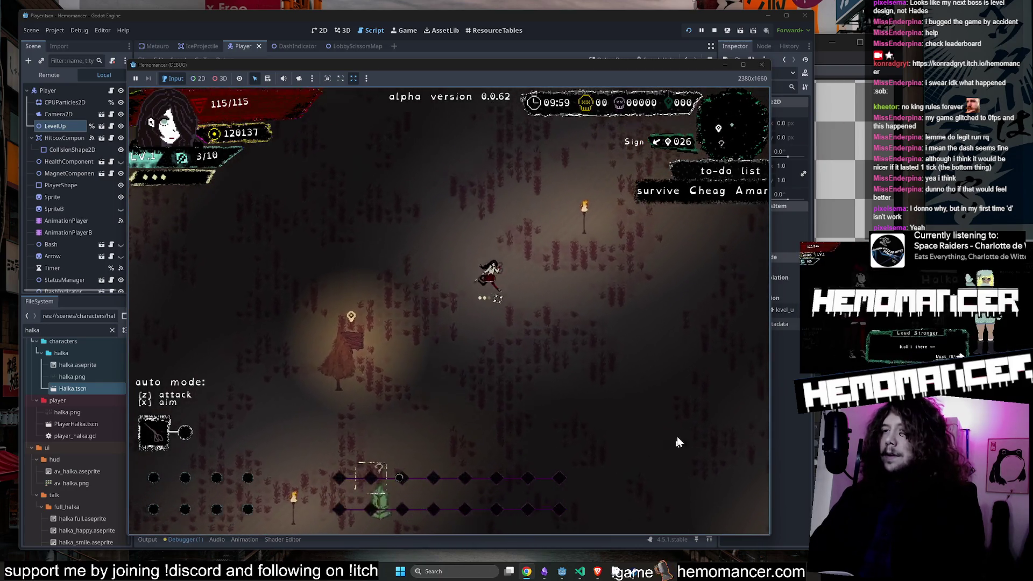
# Step: Dash the player up and right toward the pillar to test the dash
pyautogui.press('w')
pyautogui.press('d')
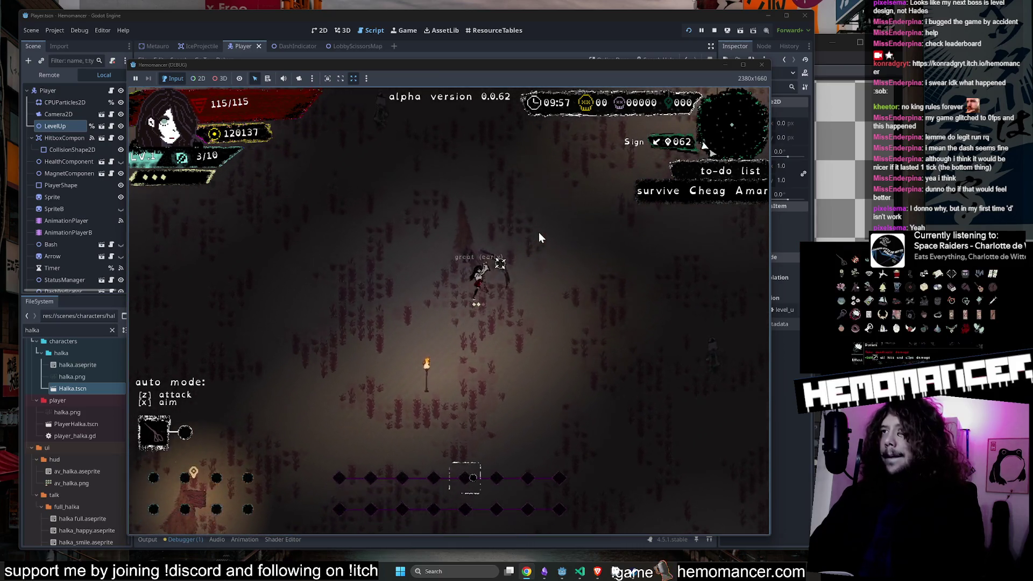
pyautogui.press('w')
pyautogui.press('a')
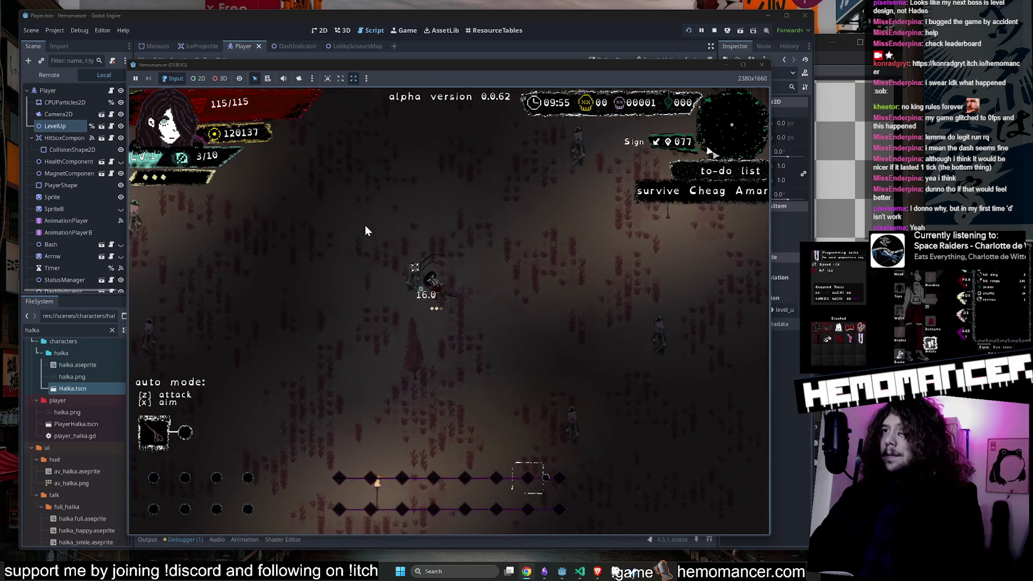
pyautogui.press('w')
pyautogui.press('d')
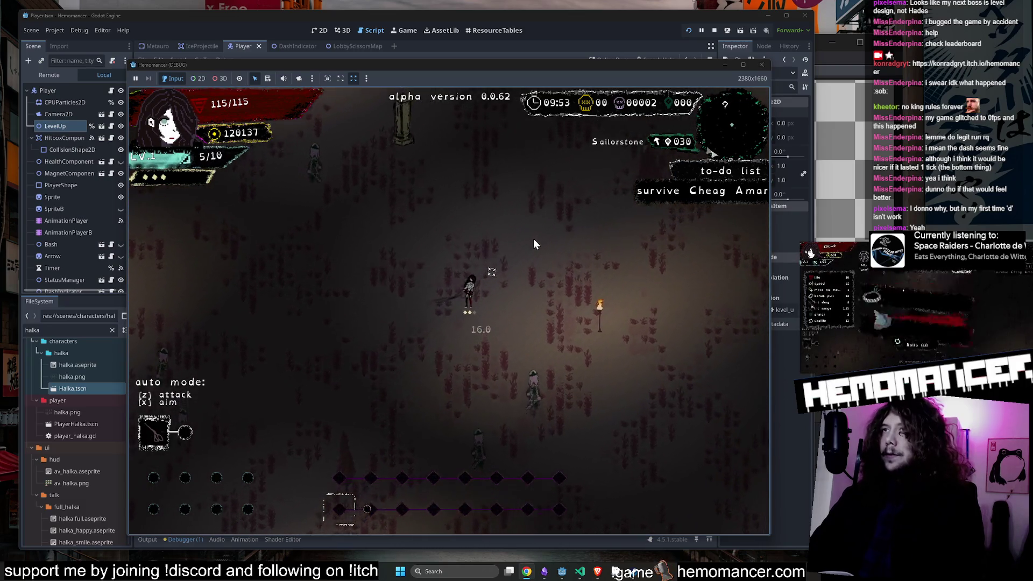
pyautogui.press('w')
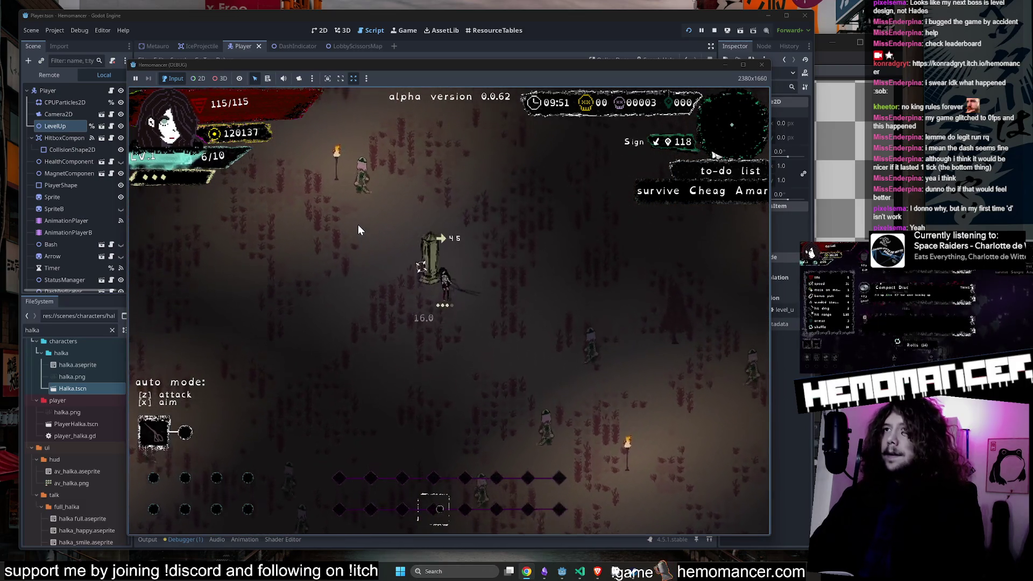
pyautogui.press('w')
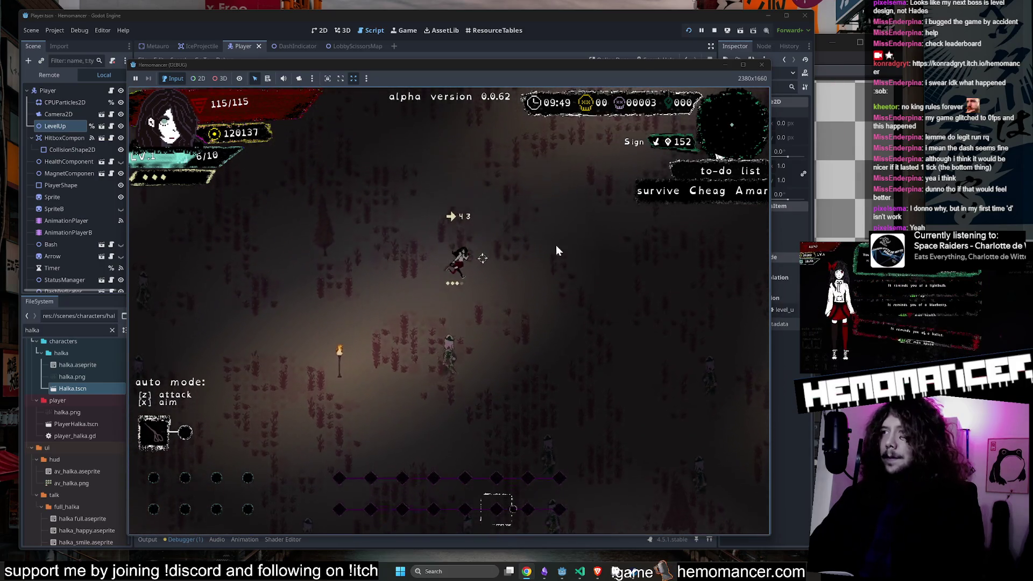
# Step: Keep dashing left, down past enemies, and back up-right until the level-up appears
pyautogui.press('a')
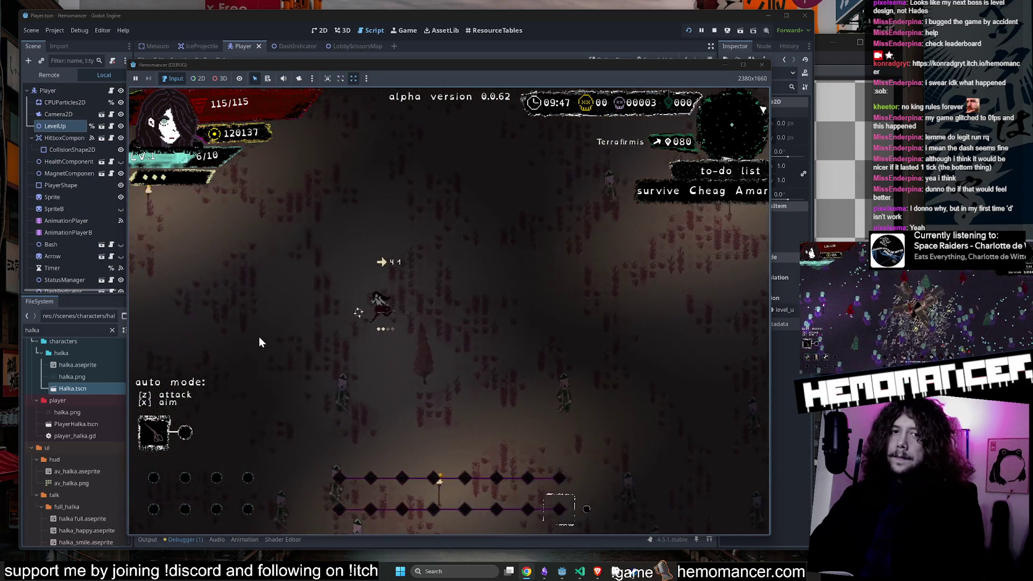
pyautogui.press('a')
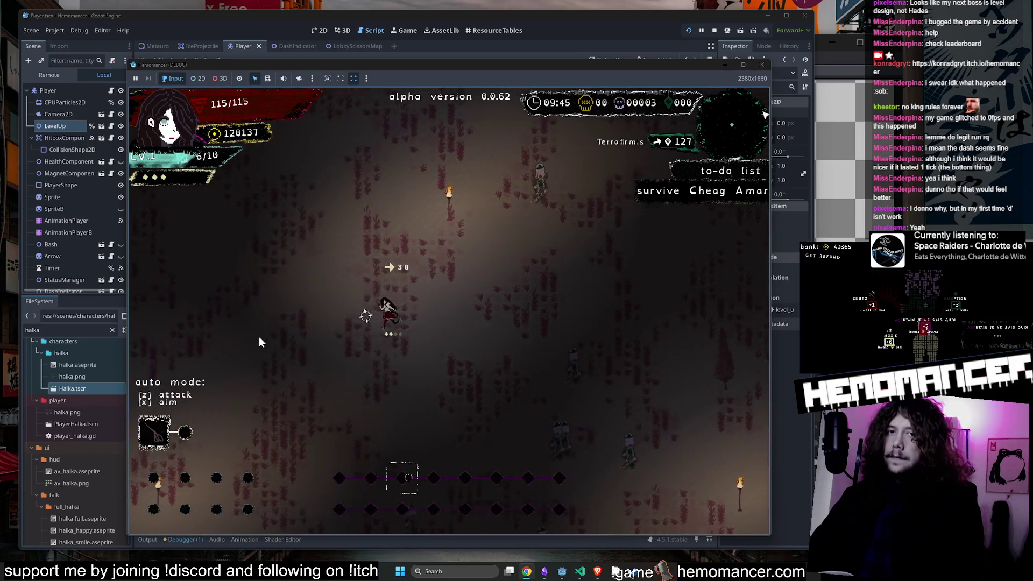
pyautogui.press('a')
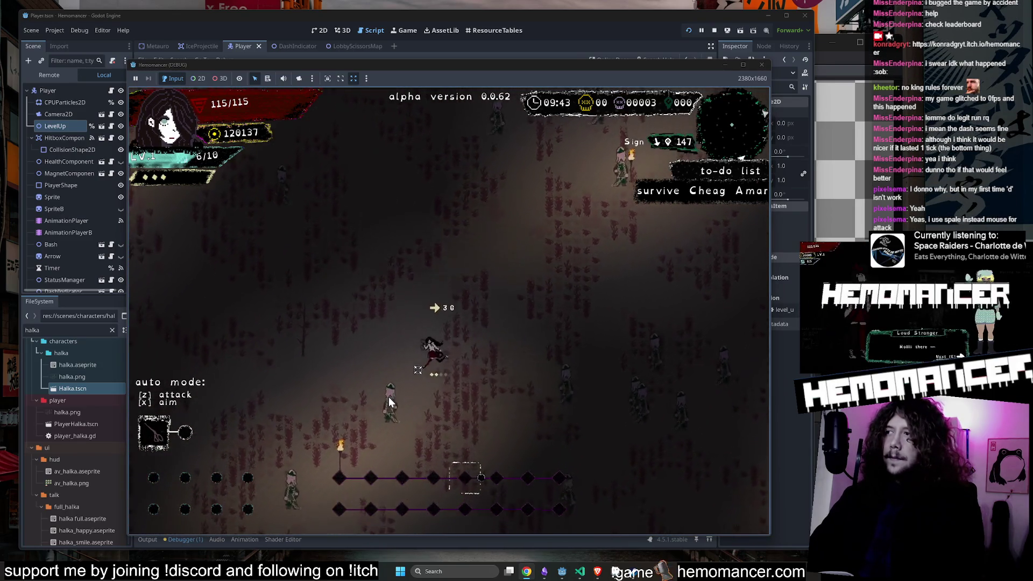
pyautogui.press('s')
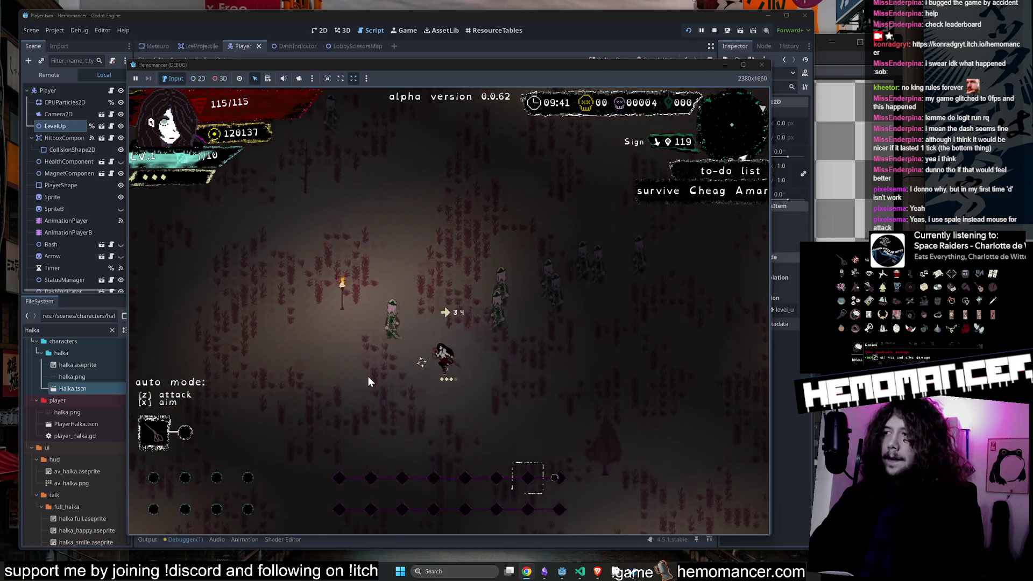
pyautogui.press('a')
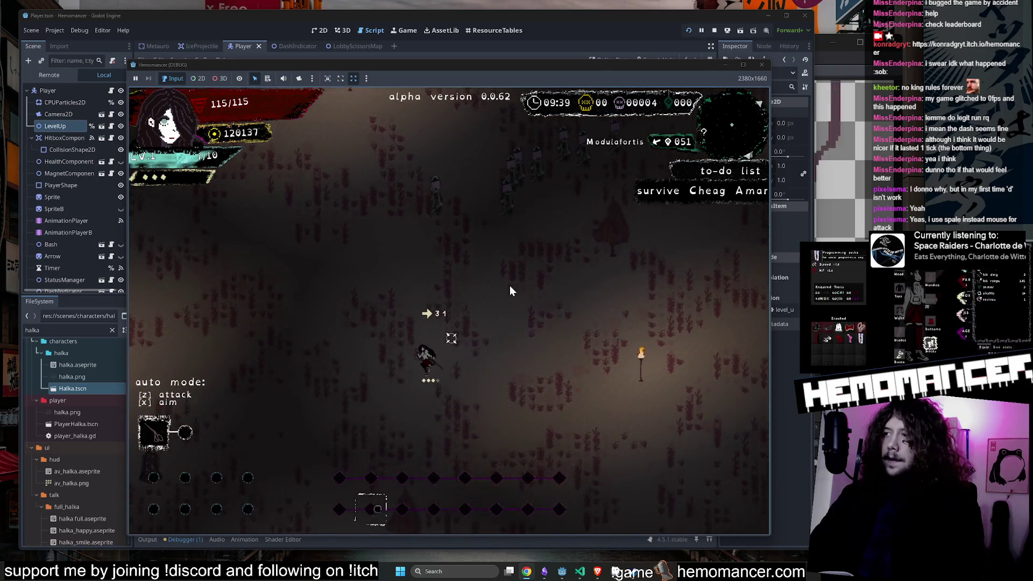
pyautogui.press('d')
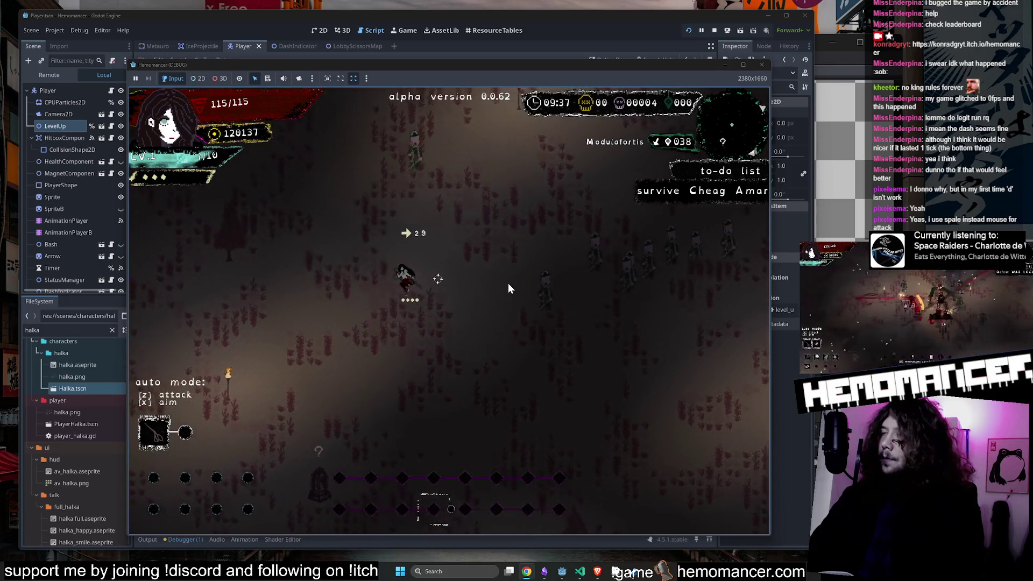
pyautogui.press('w')
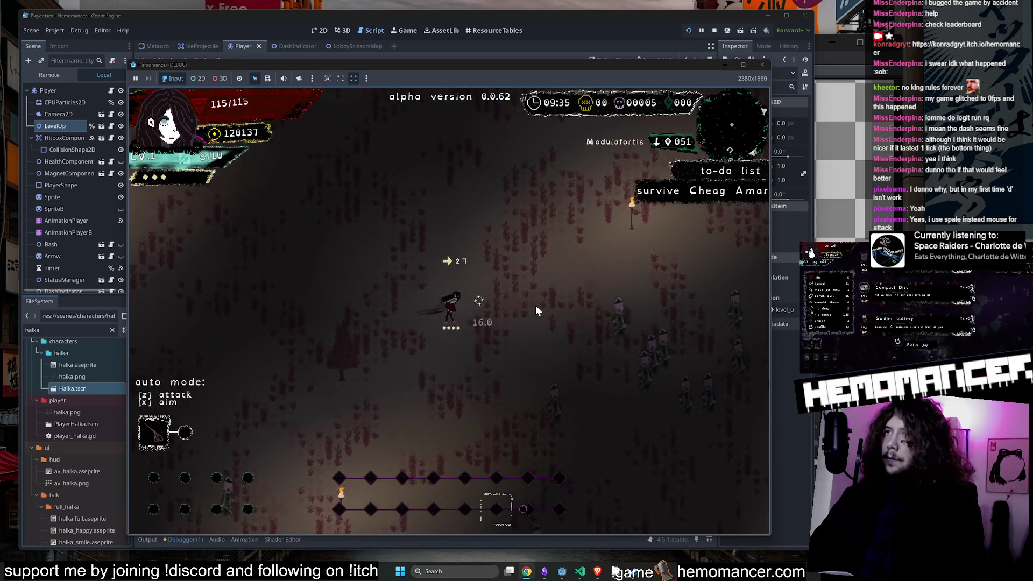
pyautogui.press('d')
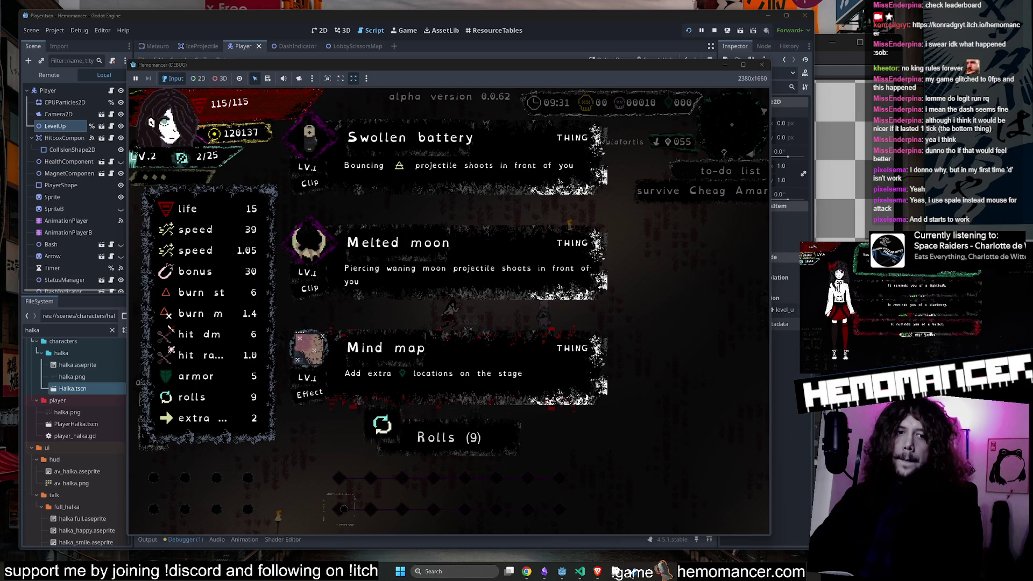
# Step: Take Melted moon, grab an item from the next level-up, and pause with Escape
pyautogui.click(442, 266)
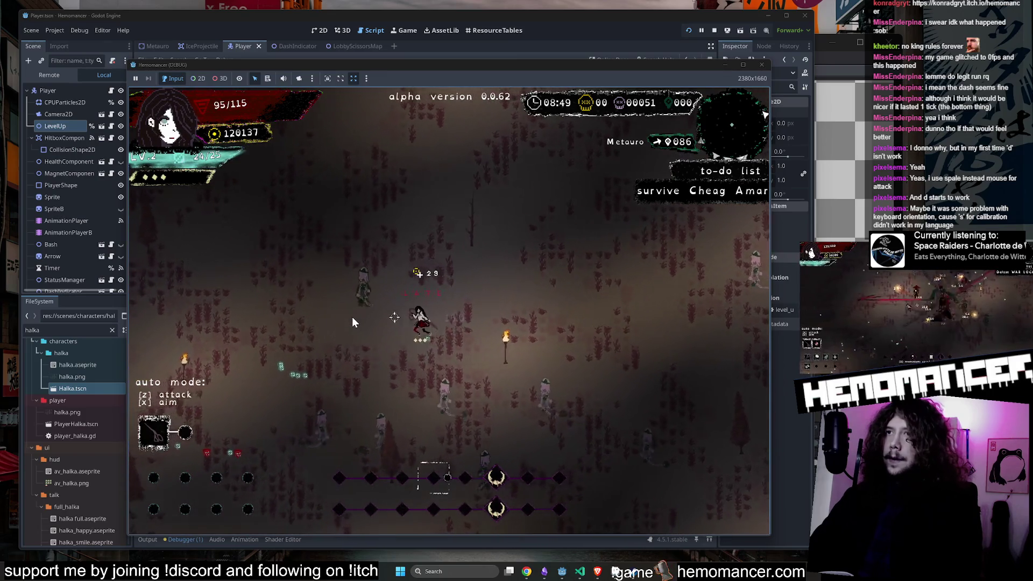
pyautogui.press('z')
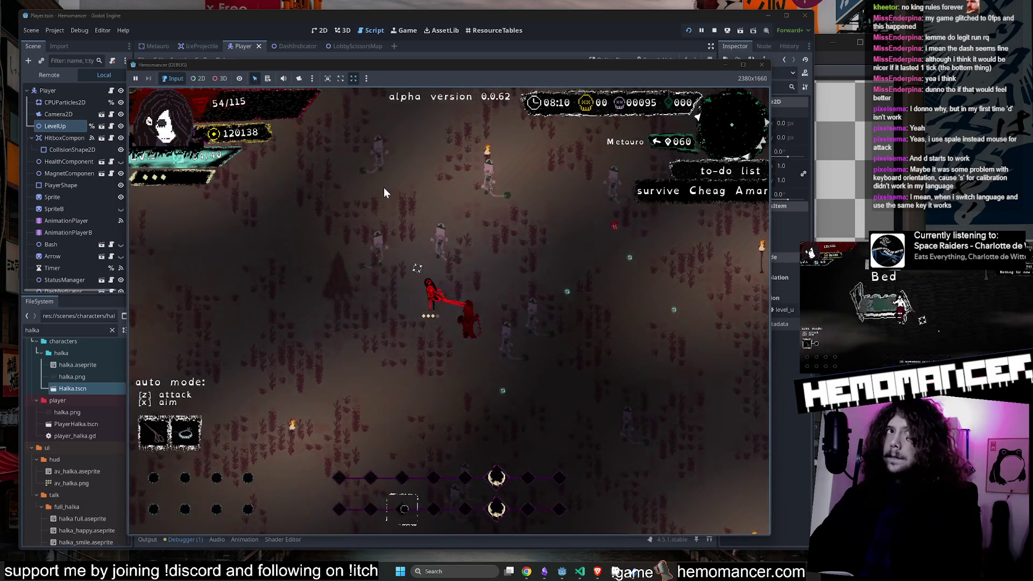
pyautogui.press('Escape')
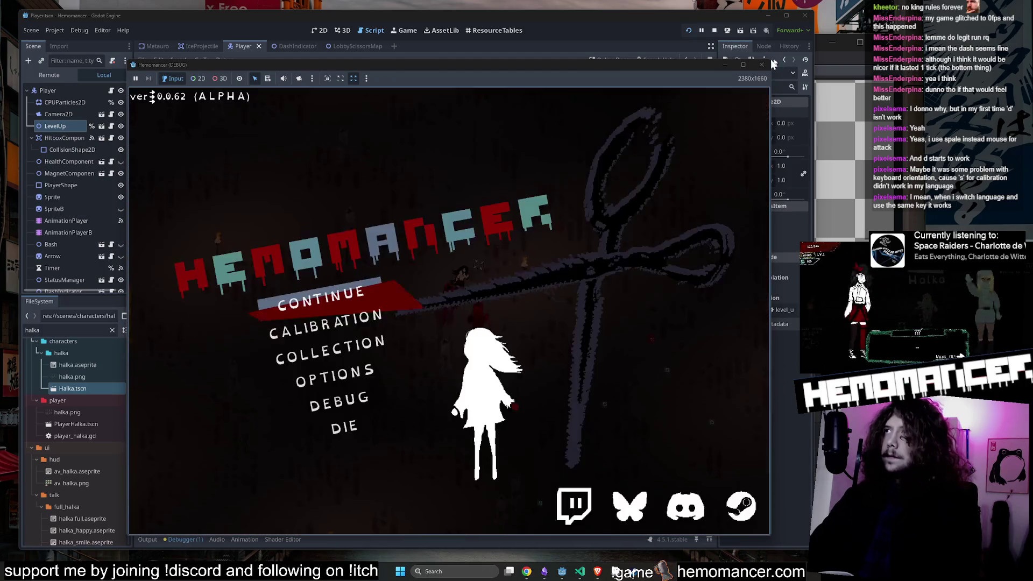
# Step: Close the debug game window and bring the player_v5 sprite in Aseprite forward
pyautogui.click(763, 64)
pyautogui.click(74, 330)
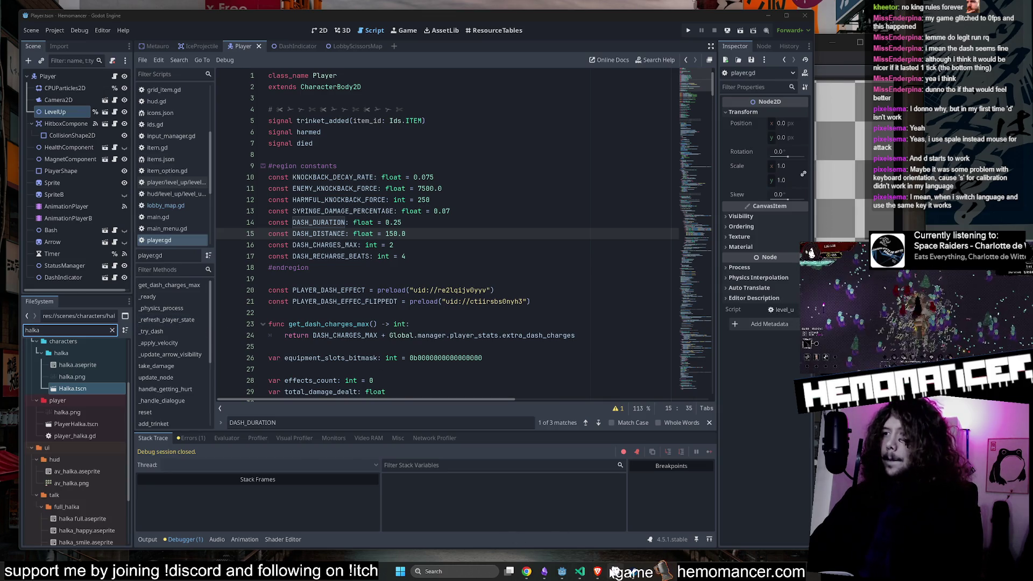
pyautogui.click(613, 571)
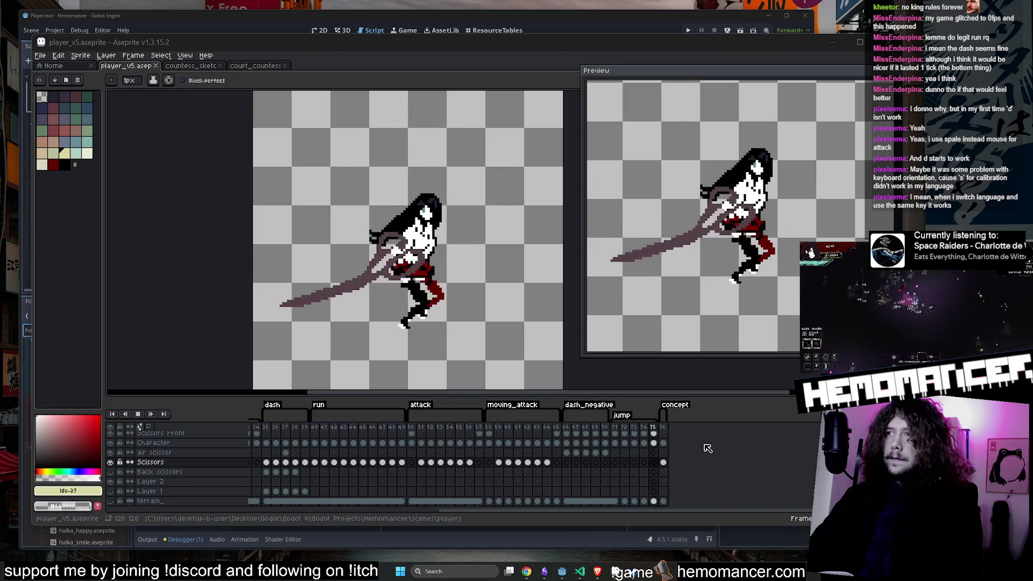
# Step: Add frame 40 after frame 39 and give it a dash_to_run tag
pyautogui.click(525, 401)
pyautogui.moveTo(370, 508); pyautogui.dragTo(425, 510)
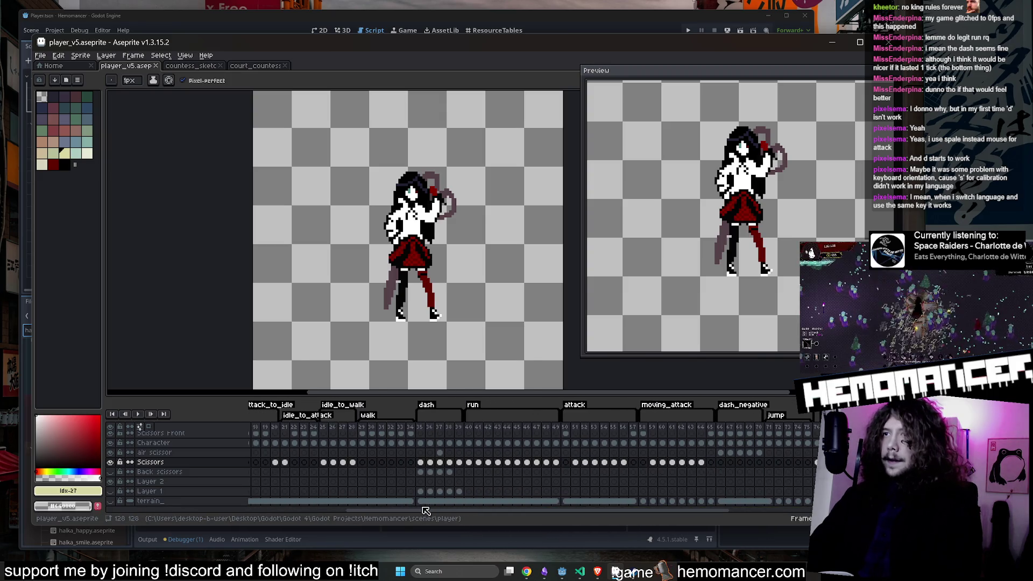
pyautogui.rightClick(461, 428)
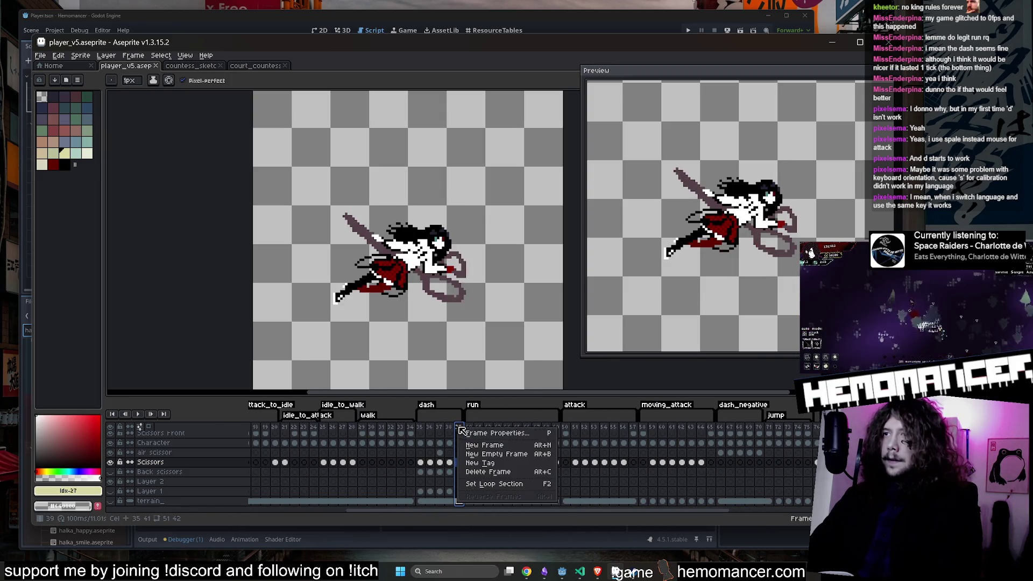
pyautogui.click(483, 446)
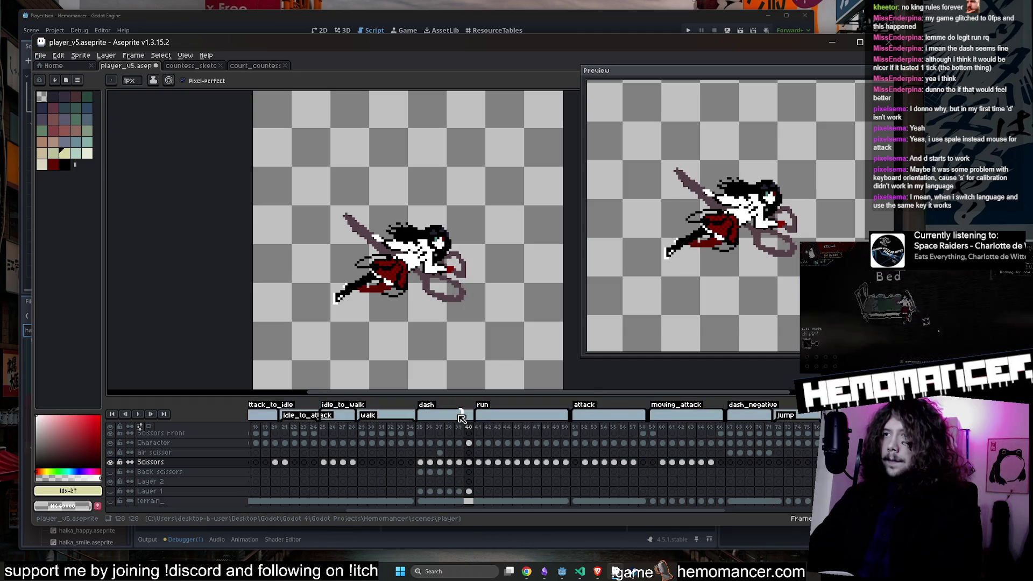
pyautogui.rightClick(473, 428)
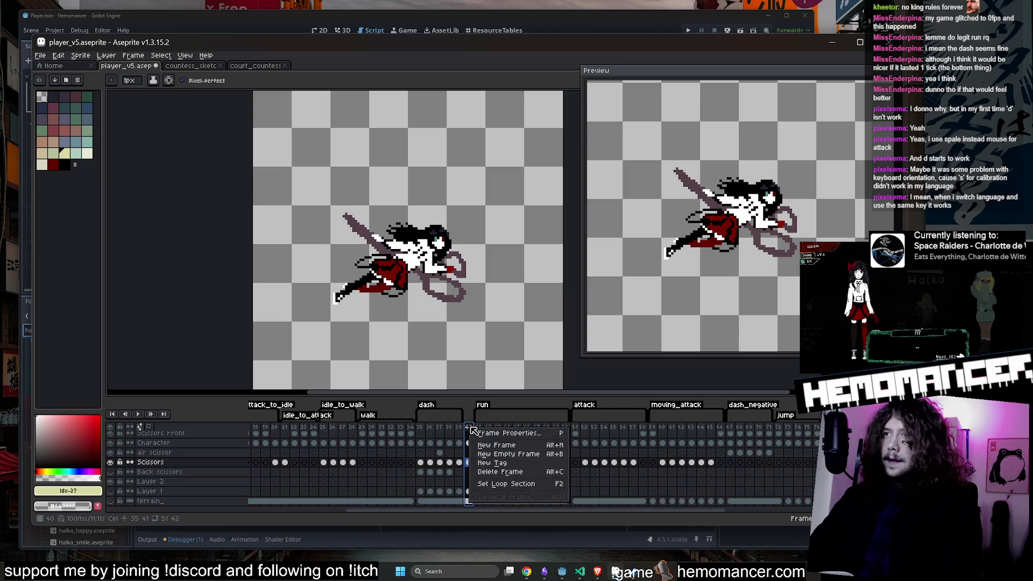
pyautogui.click(536, 464)
pyautogui.write('dash_to_run')
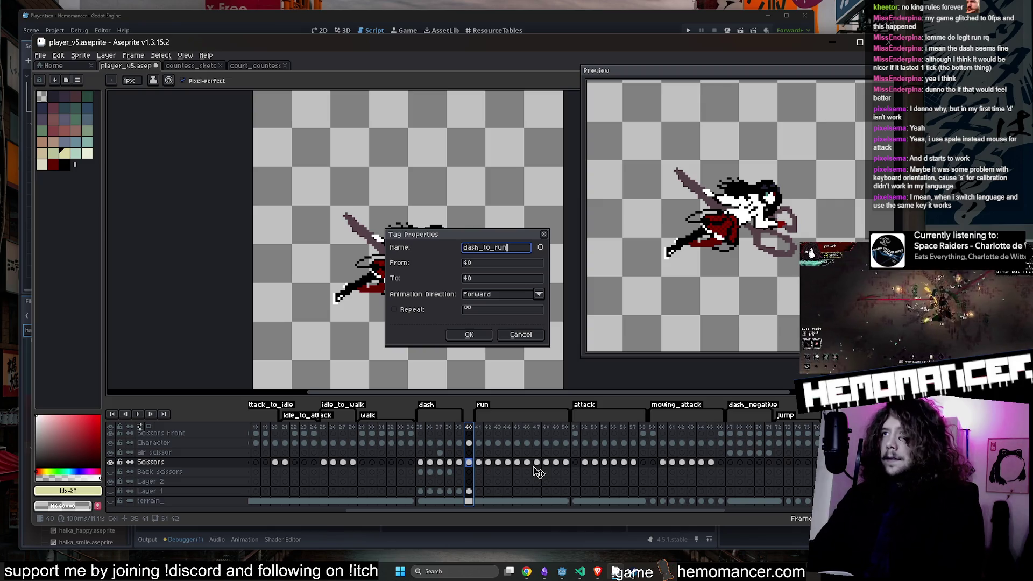
pyautogui.press('Return')
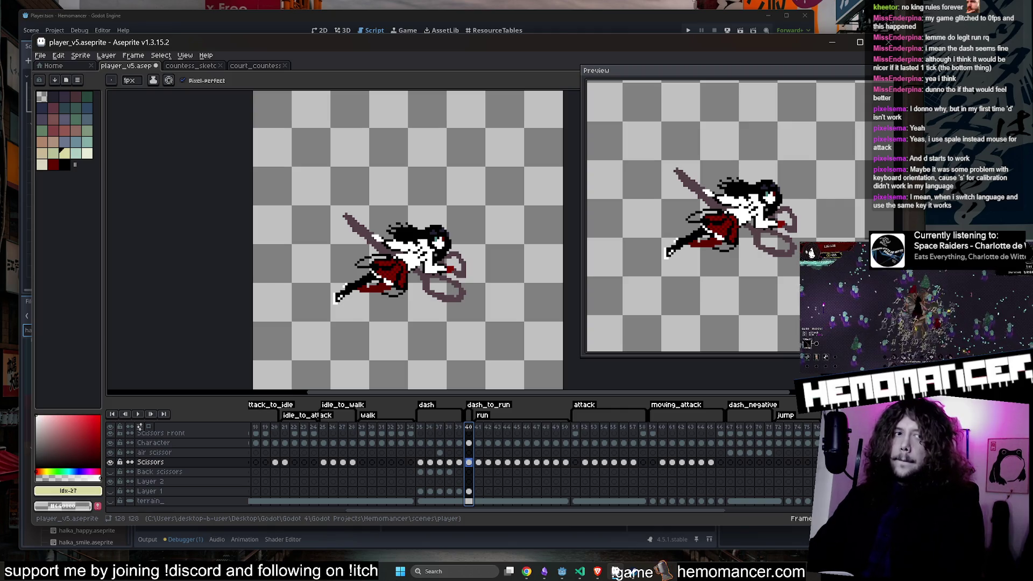
# Step: Select the Character layer at frame 40, review the dash tag settings, and go to frame 35
pyautogui.scroll(3, 410, 260)
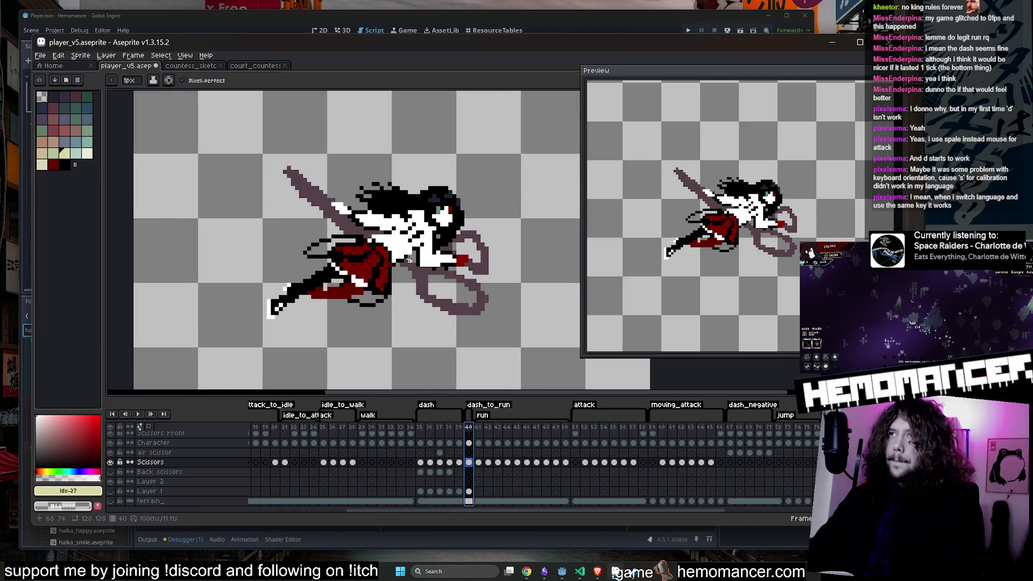
pyautogui.scroll(2, 478, 490)
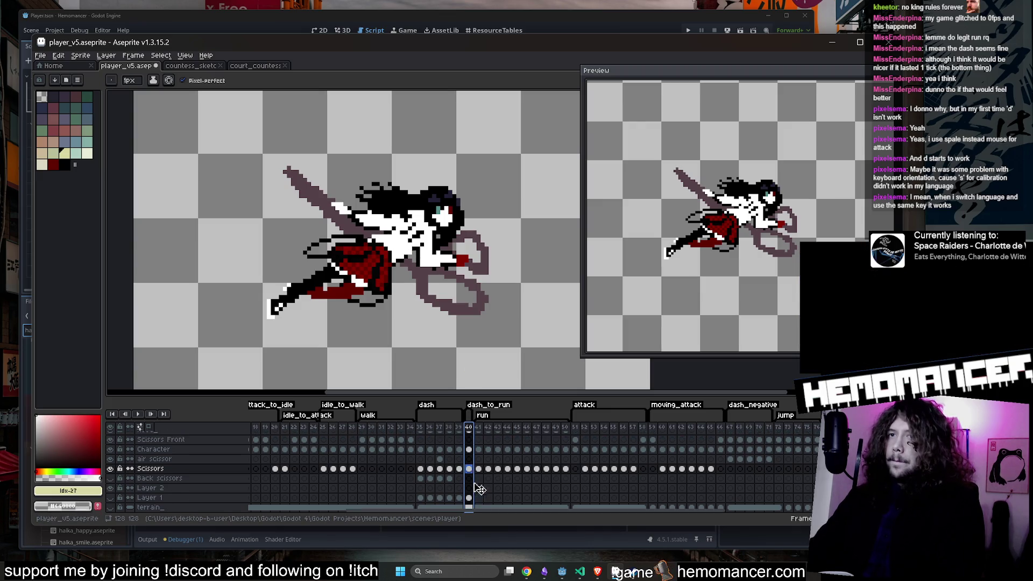
pyautogui.click(469, 459)
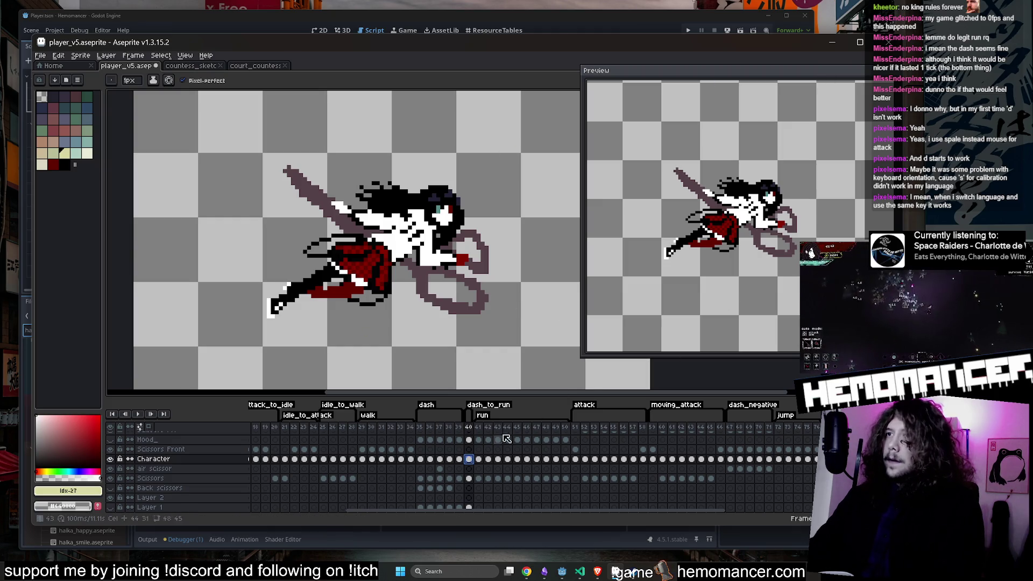
pyautogui.doubleClick(425, 408)
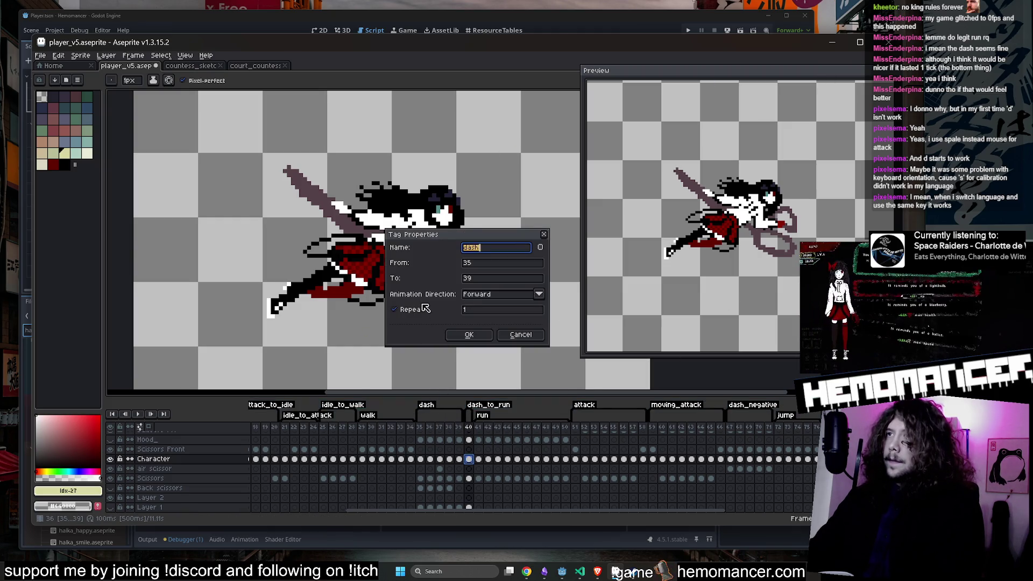
pyautogui.click(466, 336)
pyautogui.click(419, 429)
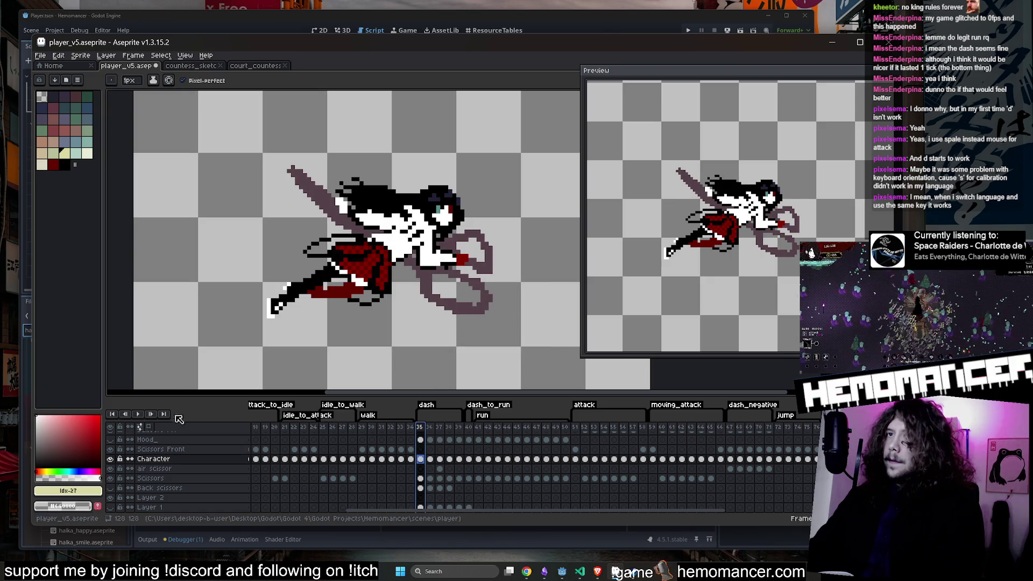
# Step: Shrink and reposition the preview window, view frame 40, and switch to the Eraser
pyautogui.moveTo(838, 79)
pyautogui.mouseDown()
pyautogui.moveTo(734, 92)
pyautogui.moveTo(760, 92)
pyautogui.mouseUp()
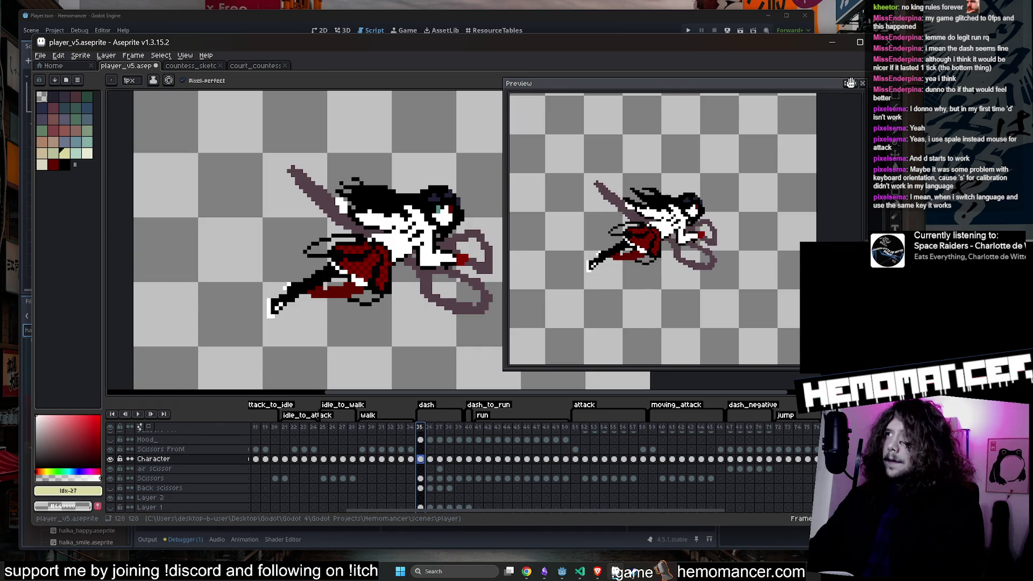
pyautogui.click(467, 431)
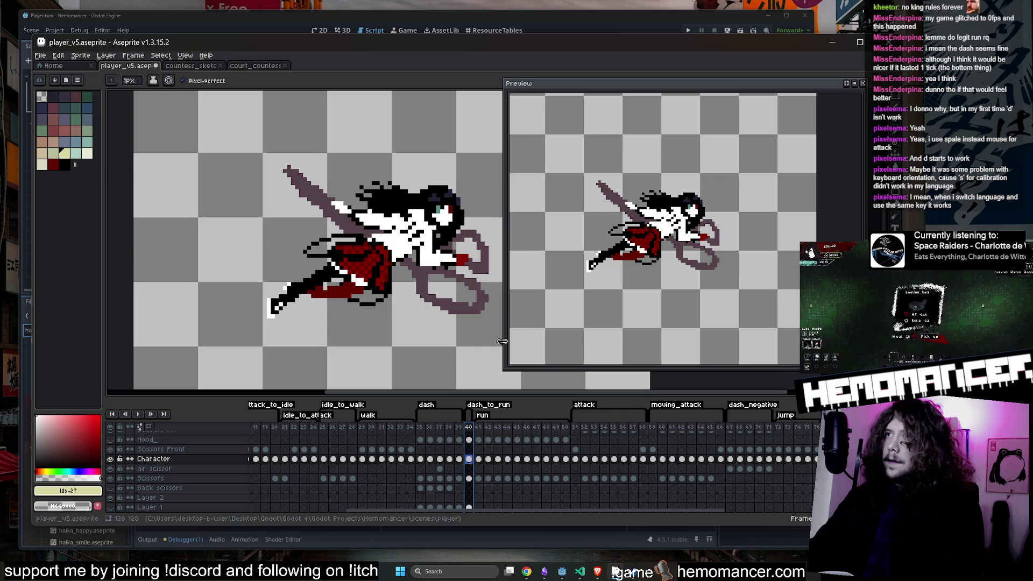
pyautogui.moveTo(503, 369)
pyautogui.mouseDown()
pyautogui.moveTo(595, 357)
pyautogui.moveTo(543, 359)
pyautogui.mouseUp()
pyautogui.moveTo(661, 255); pyautogui.dragTo(740, 256)
pyautogui.moveTo(543, 362)
pyautogui.mouseDown()
pyautogui.moveTo(604, 359)
pyautogui.moveTo(602, 350)
pyautogui.mouseUp()
pyautogui.scroll(1, 734, 242)
pyautogui.scroll(-1, 736, 240)
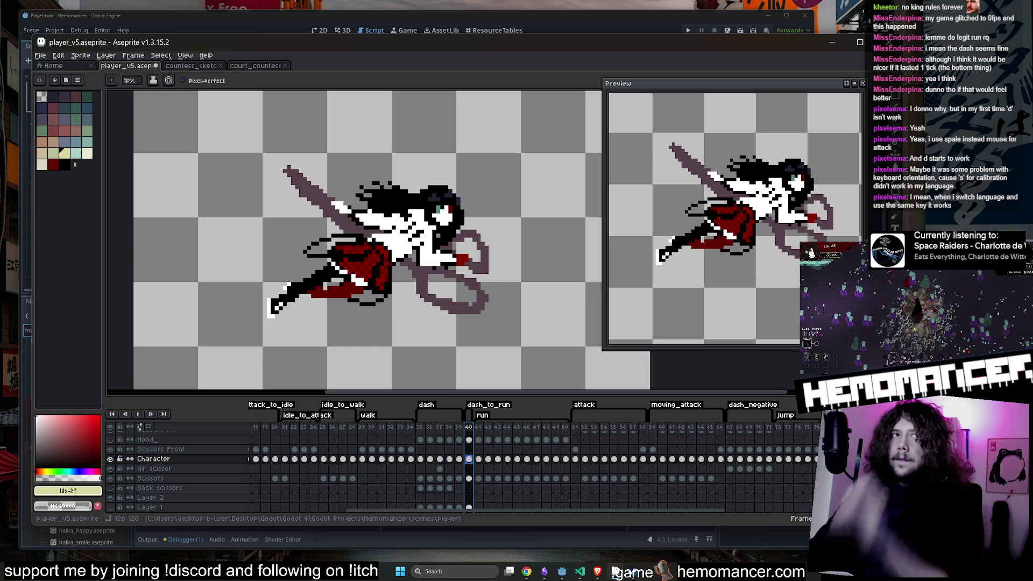
pyautogui.click(810, 253)
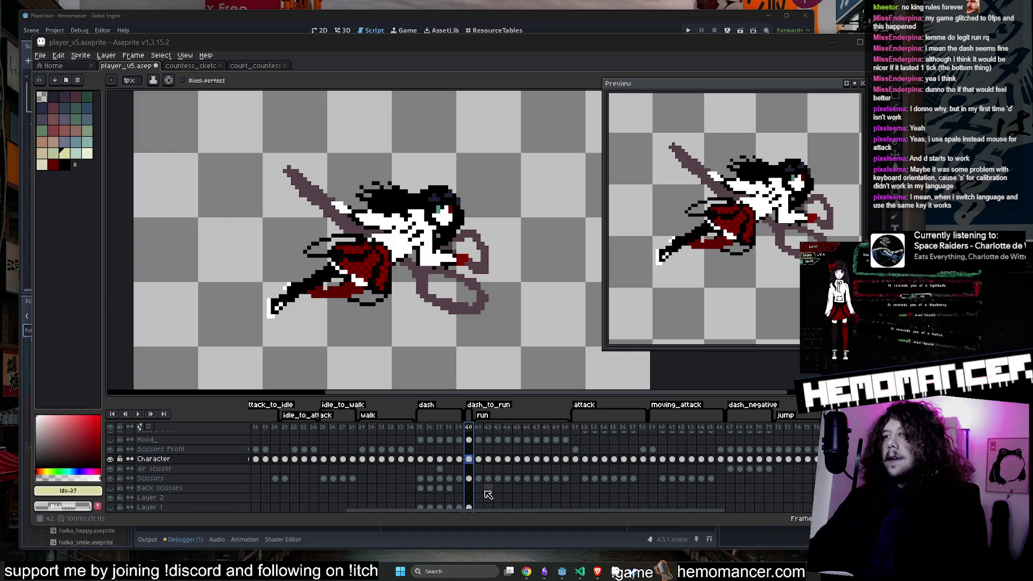
pyautogui.press('e')
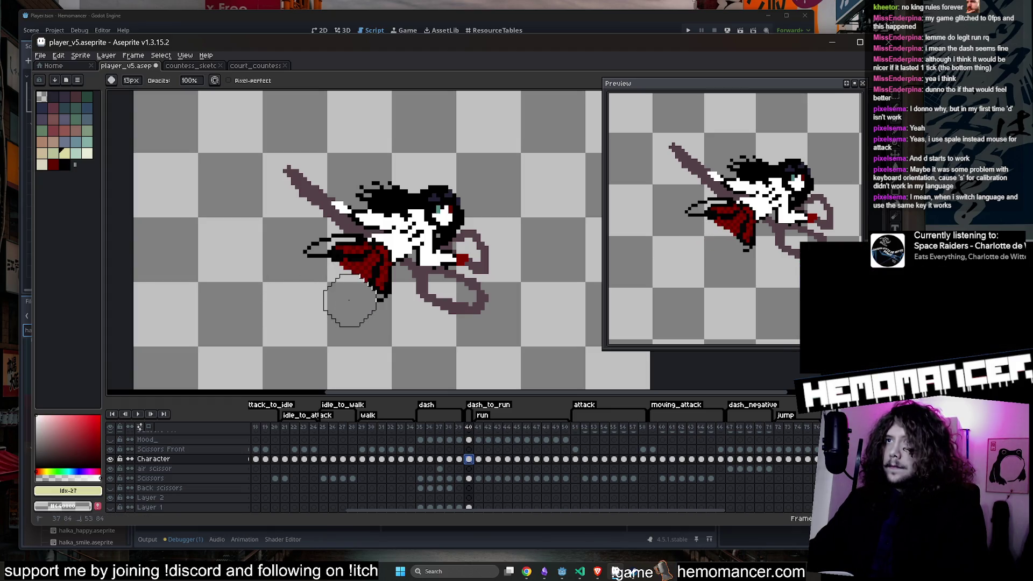
# Step: Restore the erased leg, move the boot down-left, and shift the black fragment below the scissors
pyautogui.hotkey('ctrl', 'z')
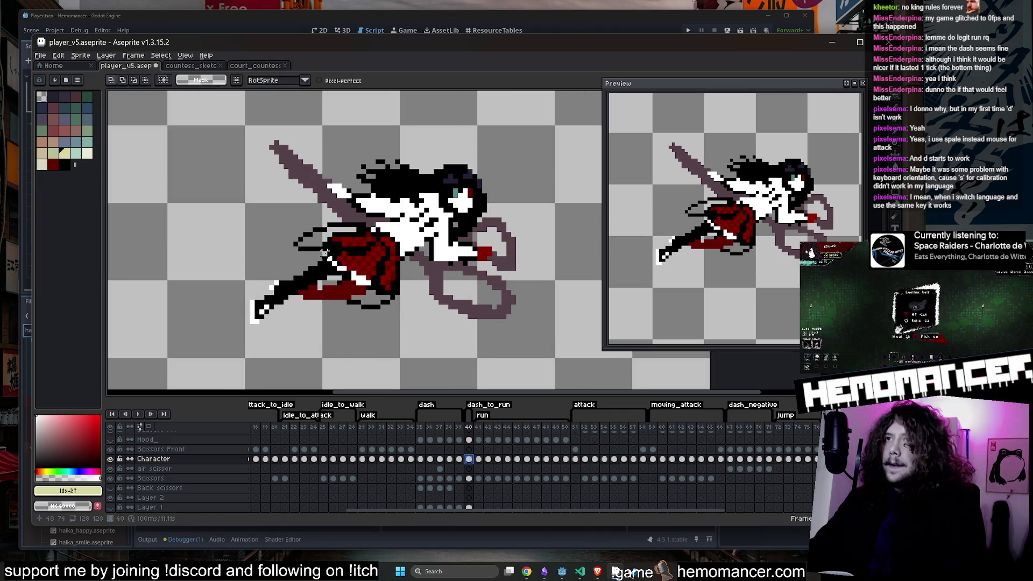
pyautogui.moveTo(338, 305)
pyautogui.mouseDown()
pyautogui.moveTo(236, 312)
pyautogui.moveTo(323, 258)
pyautogui.moveTo(338, 293)
pyautogui.moveTo(251, 307)
pyautogui.mouseUp()
pyautogui.press('Return')
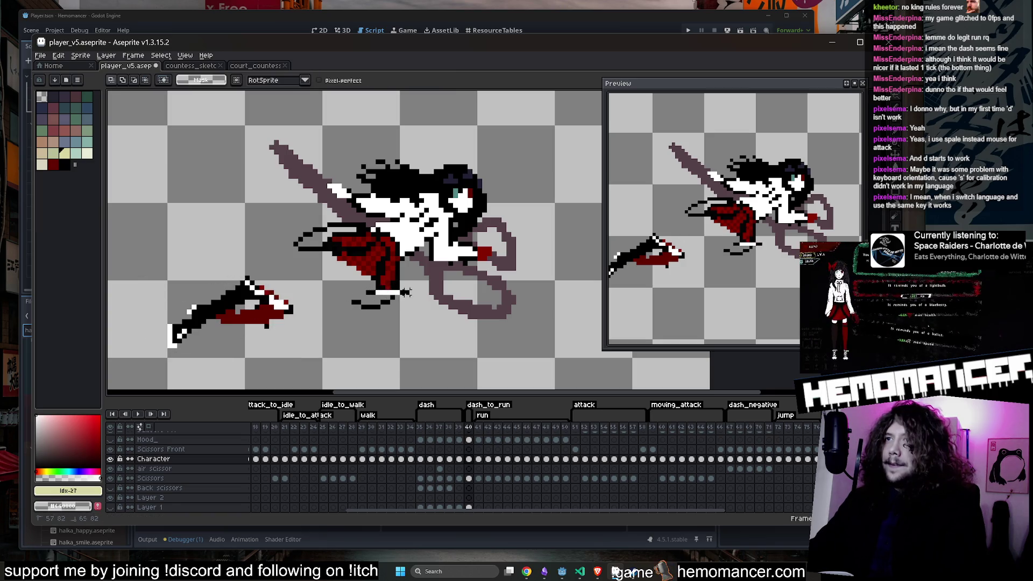
pyautogui.moveTo(391, 327)
pyautogui.mouseDown()
pyautogui.moveTo(344, 288)
pyautogui.moveTo(422, 344)
pyautogui.mouseUp()
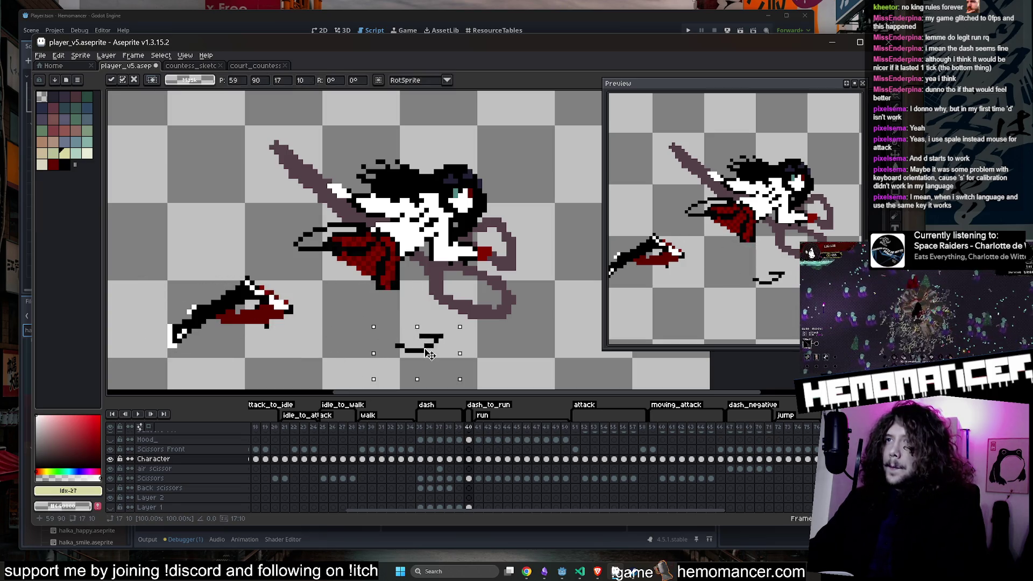
pyautogui.press('Return')
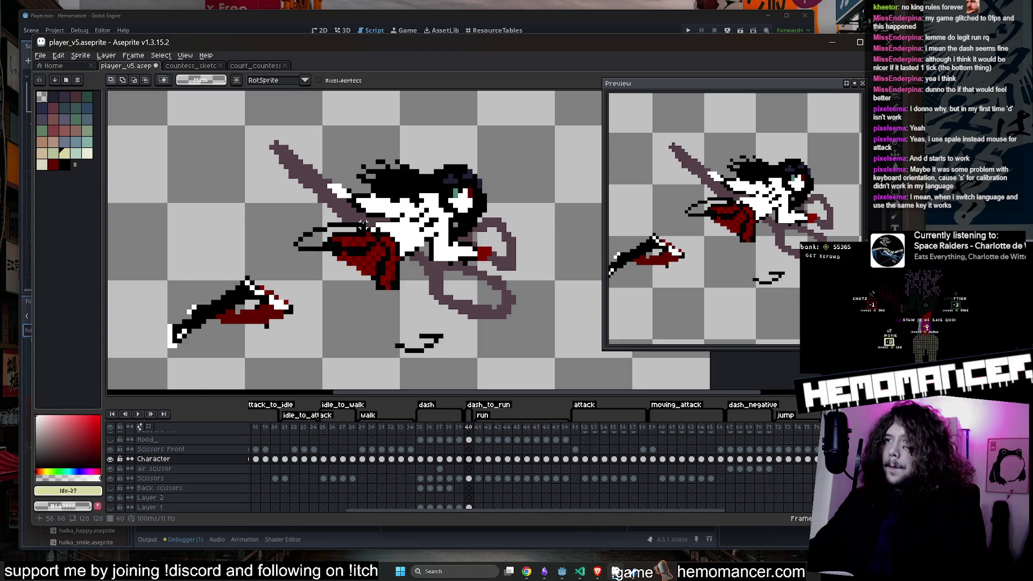
# Step: Lift the head and hood up-right off the body, comparing against the previous frame
pyautogui.scroll(-1, 363, 225)
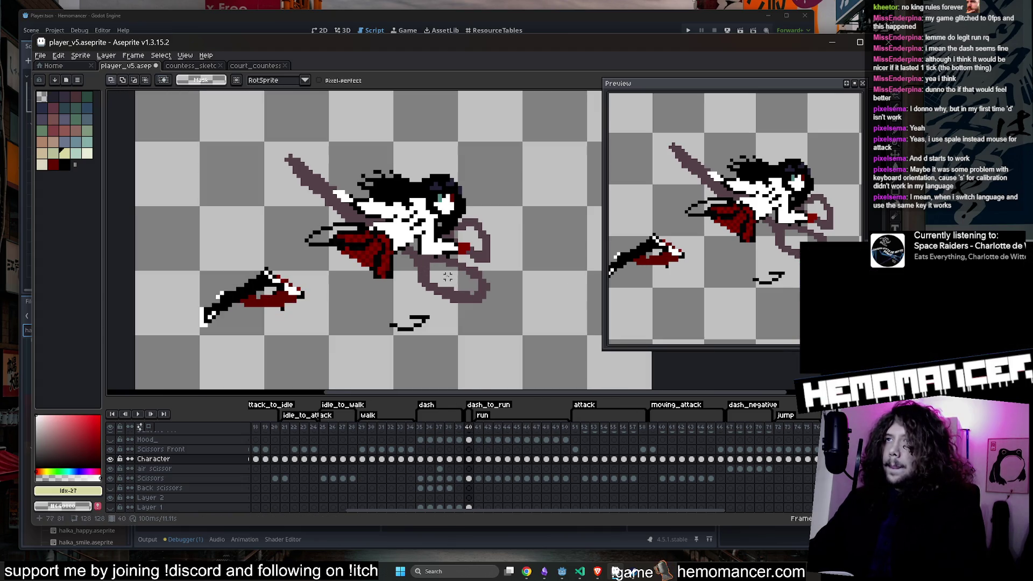
pyautogui.click(615, 570)
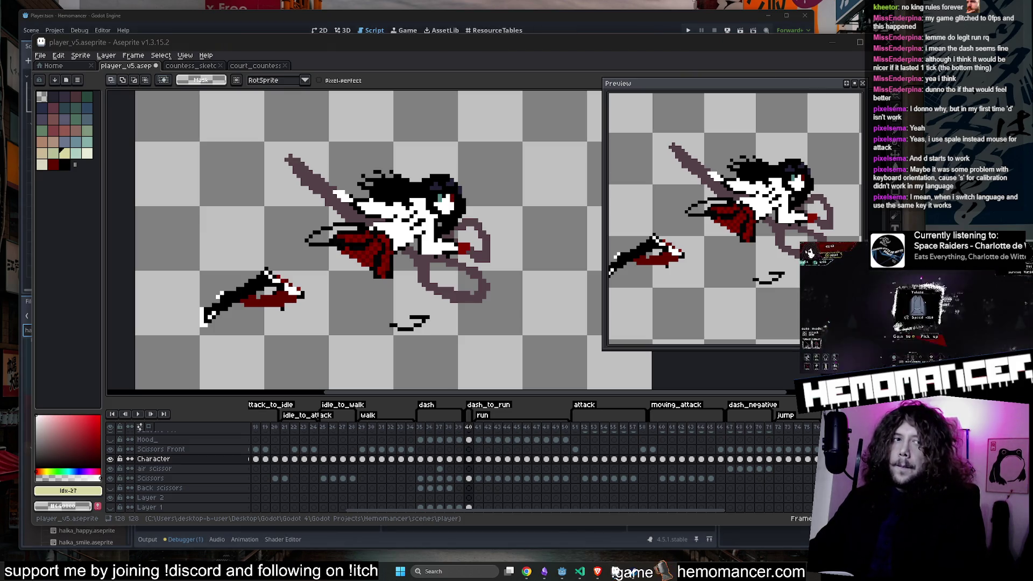
pyautogui.scroll(1, 443, 189)
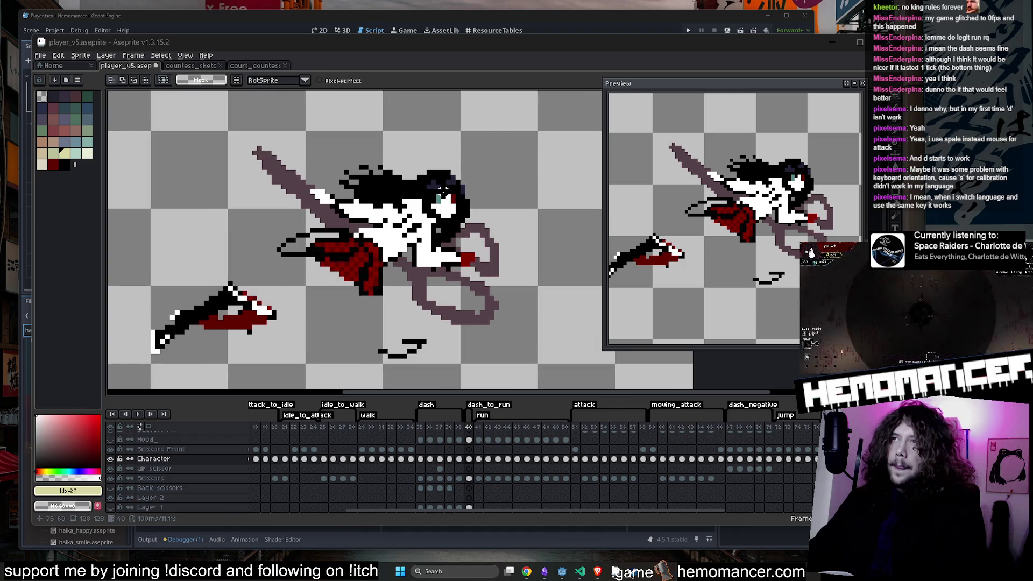
pyautogui.moveTo(422, 201); pyautogui.dragTo(421, 209)
pyautogui.moveTo(466, 240)
pyautogui.mouseDown()
pyautogui.moveTo(458, 157)
pyautogui.moveTo(361, 153)
pyautogui.mouseUp()
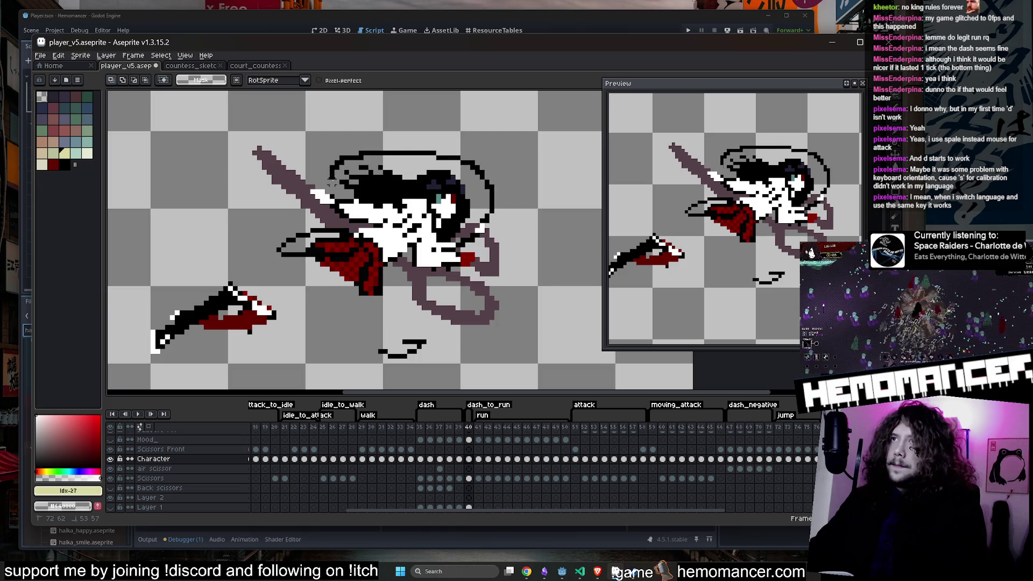
pyautogui.moveTo(356, 201)
pyautogui.mouseDown()
pyautogui.moveTo(410, 195)
pyautogui.moveTo(479, 157)
pyautogui.mouseUp()
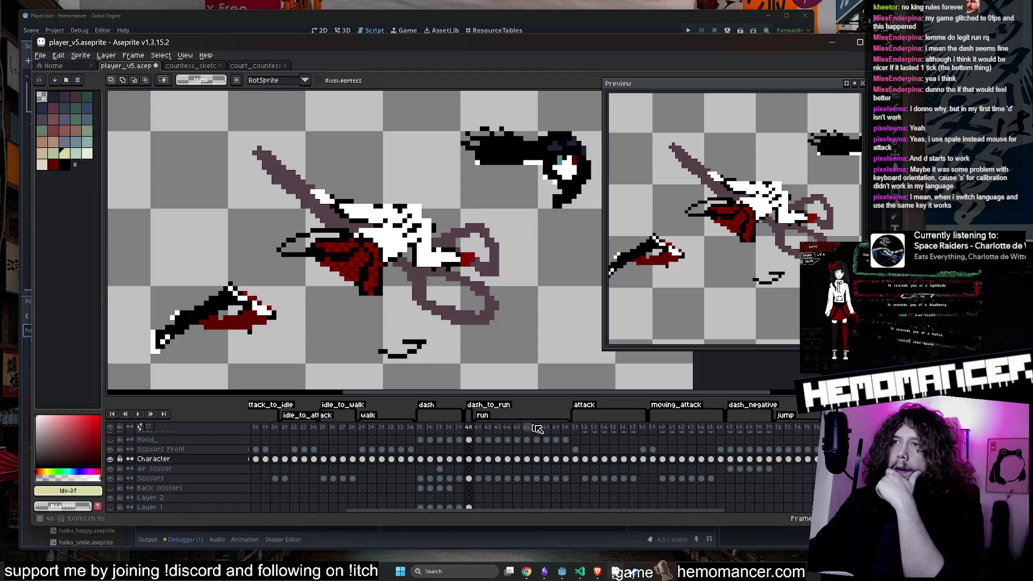
pyautogui.click(458, 427)
pyautogui.click(469, 427)
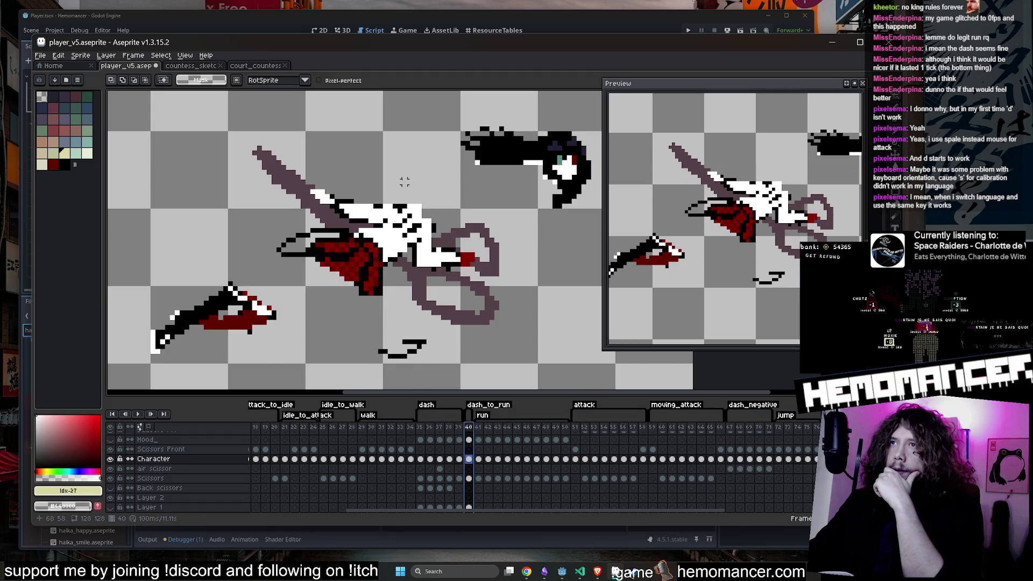
# Step: Rotate the body and scissors selection and adjust the red cloak
pyautogui.moveTo(406, 197)
pyautogui.mouseDown()
pyautogui.moveTo(331, 172)
pyautogui.moveTo(273, 210)
pyautogui.moveTo(422, 319)
pyautogui.moveTo(403, 167)
pyautogui.moveTo(395, 189)
pyautogui.mouseUp()
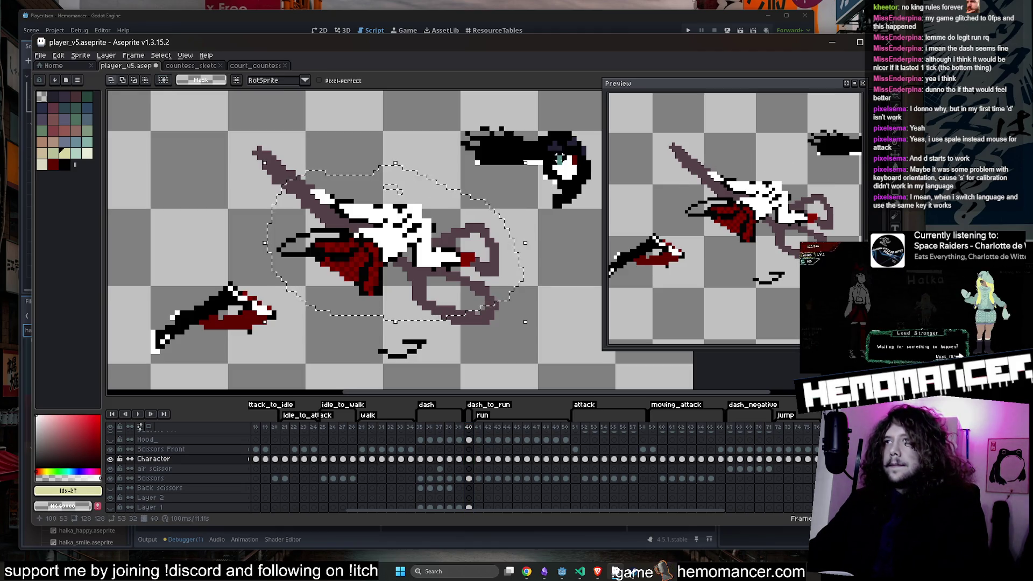
pyautogui.moveTo(524, 162)
pyautogui.mouseDown()
pyautogui.moveTo(473, 141)
pyautogui.moveTo(407, 143)
pyautogui.mouseUp()
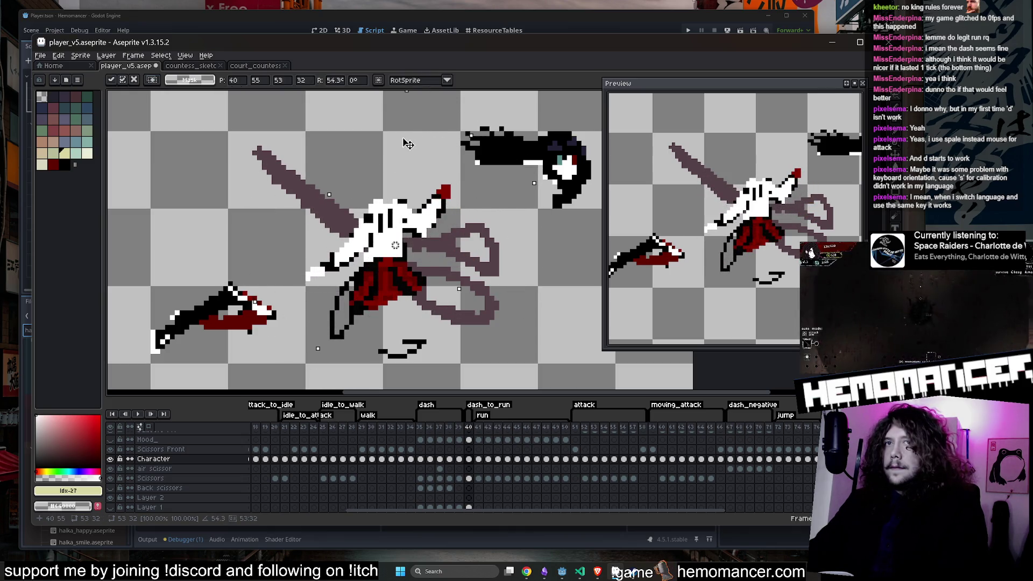
pyautogui.moveTo(407, 143)
pyautogui.mouseDown()
pyautogui.moveTo(511, 183)
pyautogui.moveTo(552, 264)
pyautogui.moveTo(538, 272)
pyautogui.moveTo(516, 183)
pyautogui.moveTo(540, 259)
pyautogui.mouseUp()
pyautogui.press('Return')
pyautogui.hotkey('ctrl', 'd')
pyautogui.moveTo(383, 291)
pyautogui.mouseDown()
pyautogui.moveTo(264, 259)
pyautogui.moveTo(348, 228)
pyautogui.moveTo(363, 207)
pyautogui.moveTo(344, 198)
pyautogui.moveTo(332, 313)
pyautogui.mouseUp()
pyautogui.press('Return')
# Step: Tilt the scissors slightly and shift them by a pixel
pyautogui.moveTo(340, 180)
pyautogui.mouseDown()
pyautogui.moveTo(293, 215)
pyautogui.moveTo(388, 272)
pyautogui.moveTo(451, 200)
pyautogui.moveTo(419, 245)
pyautogui.mouseUp()
pyautogui.moveTo(396, 172); pyautogui.dragTo(403, 180)
pyautogui.moveTo(420, 244); pyautogui.dragTo(413, 271)
pyautogui.click(530, 153)
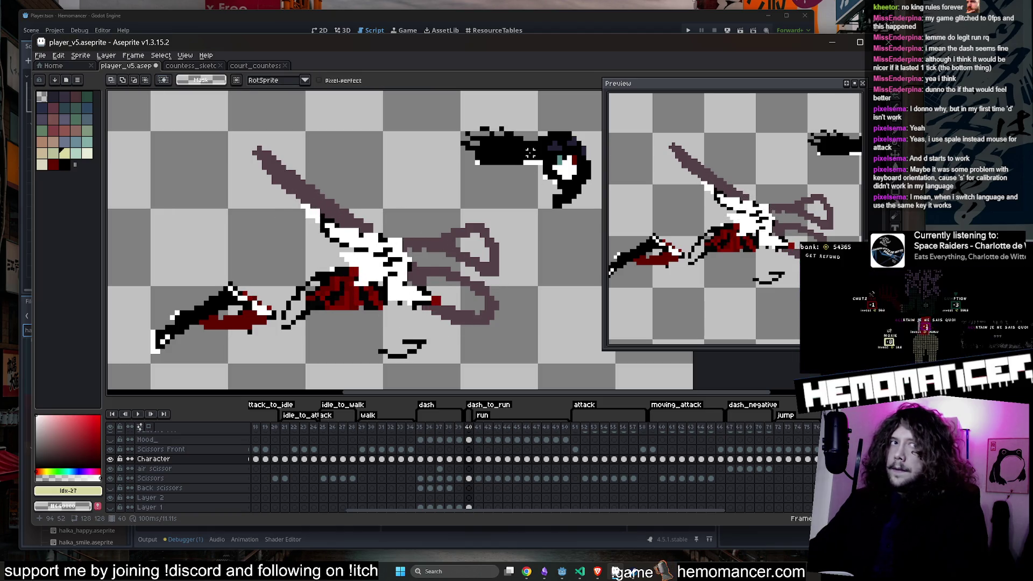
# Step: Move the head back onto the body centre and erase stray dark pixels below it
pyautogui.moveTo(573, 206); pyautogui.dragTo(595, 175)
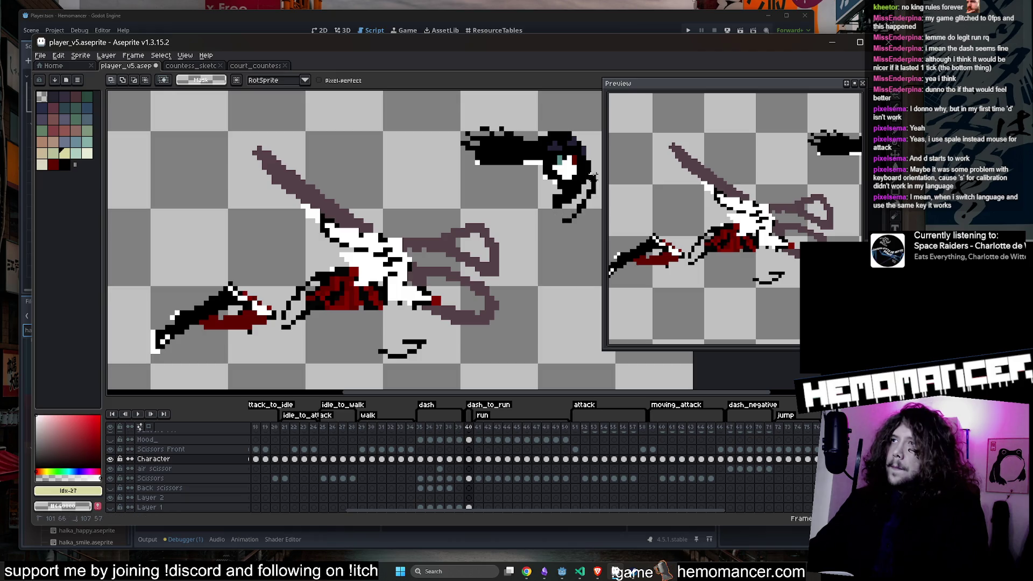
pyautogui.moveTo(531, 123); pyautogui.dragTo(537, 226)
pyautogui.moveTo(559, 177)
pyautogui.mouseDown()
pyautogui.moveTo(500, 188)
pyautogui.moveTo(409, 248)
pyautogui.moveTo(414, 255)
pyautogui.mouseUp()
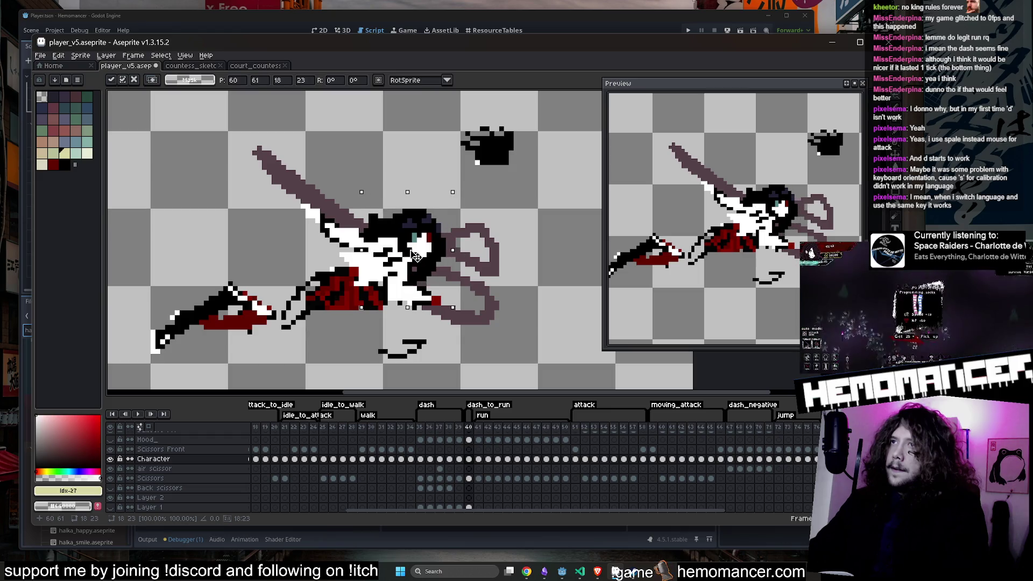
pyautogui.press('e')
pyautogui.scroll(2, 387, 215)
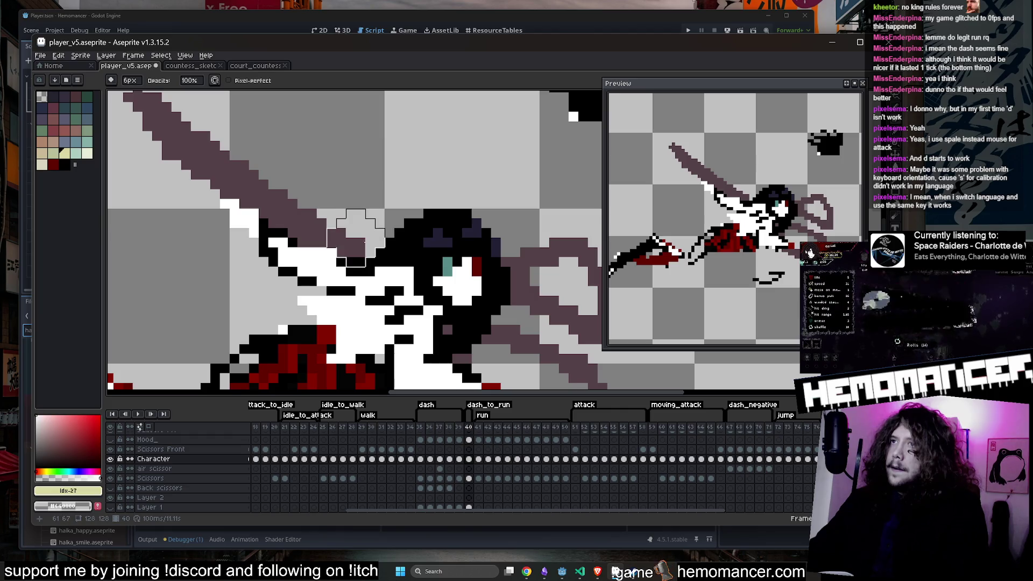
pyautogui.moveTo(355, 237); pyautogui.dragTo(355, 243)
pyautogui.scroll(-3, 355, 236)
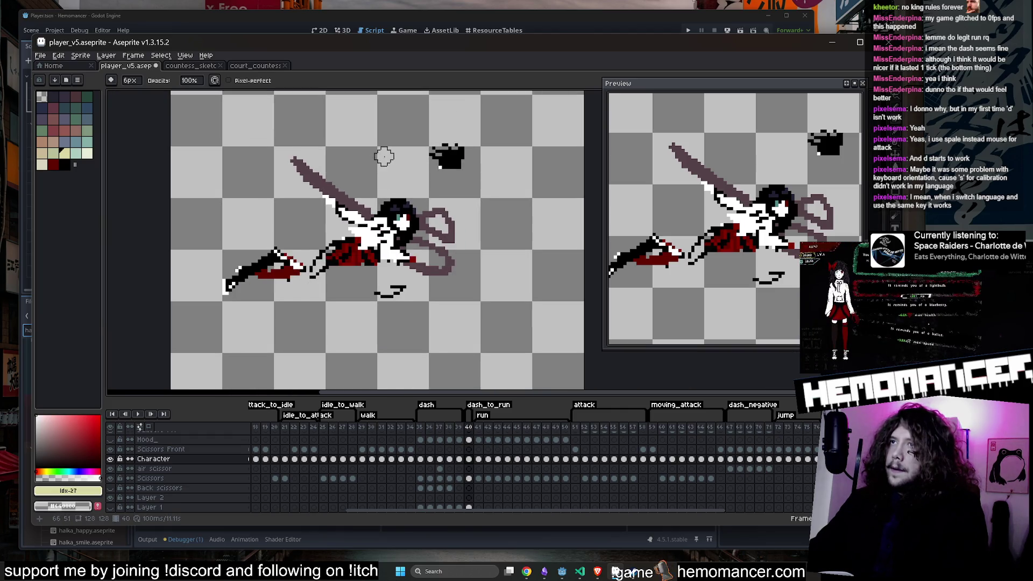
# Step: Move the detached boot piece down-right under the body and commit it
pyautogui.scroll(6, 450, 171)
pyautogui.scroll(-5, 451, 171)
pyautogui.scroll(1, 450, 173)
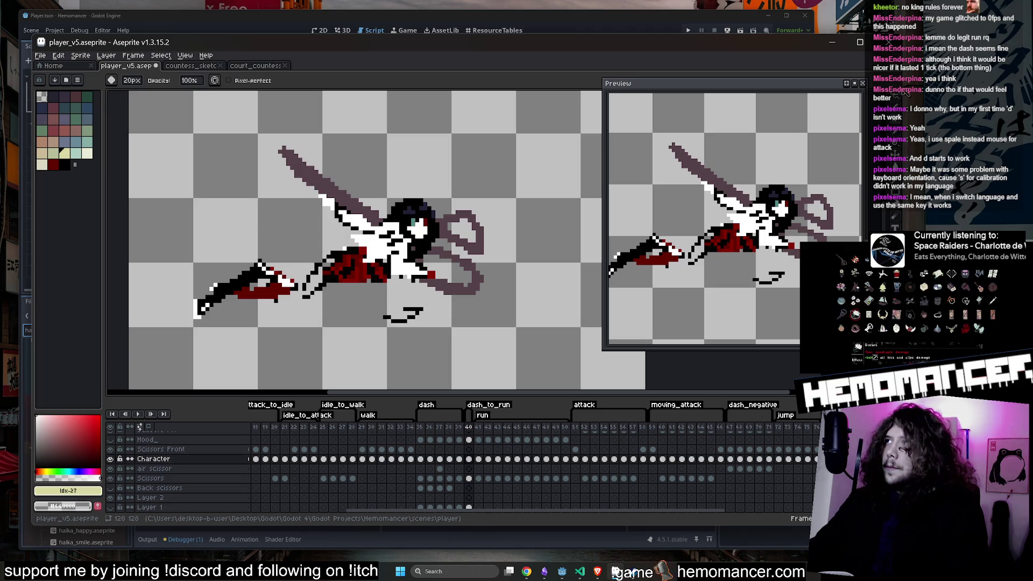
pyautogui.press('m')
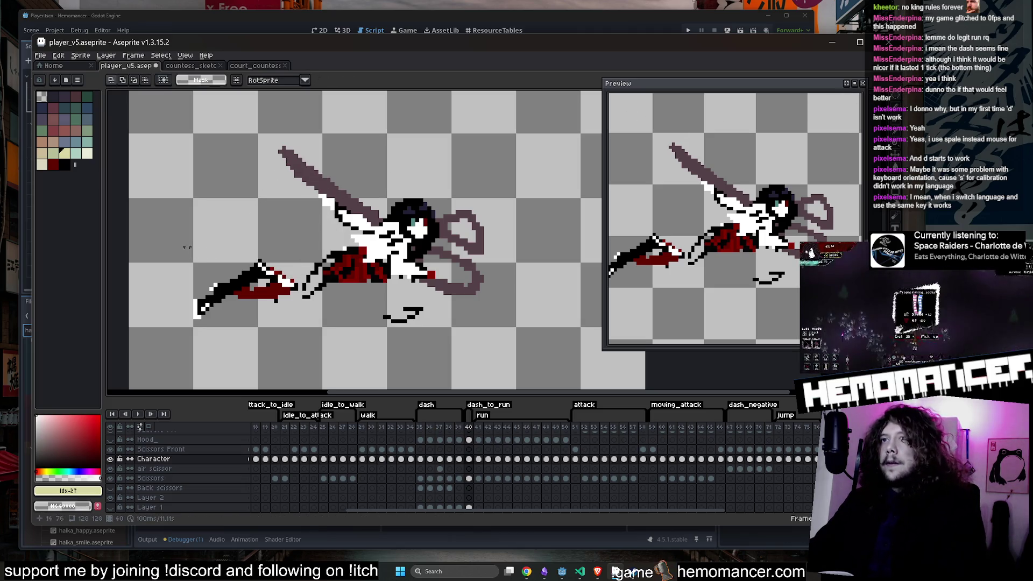
pyautogui.moveTo(187, 247); pyautogui.dragTo(193, 253)
pyautogui.moveTo(269, 298)
pyautogui.mouseDown()
pyautogui.moveTo(415, 319)
pyautogui.moveTo(418, 328)
pyautogui.mouseUp()
pyautogui.press('Return')
# Step: Erase the stray red-and-black leg piece
pyautogui.scroll(1, 358, 296)
pyautogui.press('b')
pyautogui.scroll(-2, 377, 294)
pyautogui.scroll(2, 388, 292)
pyautogui.moveTo(393, 291); pyautogui.dragTo(375, 289)
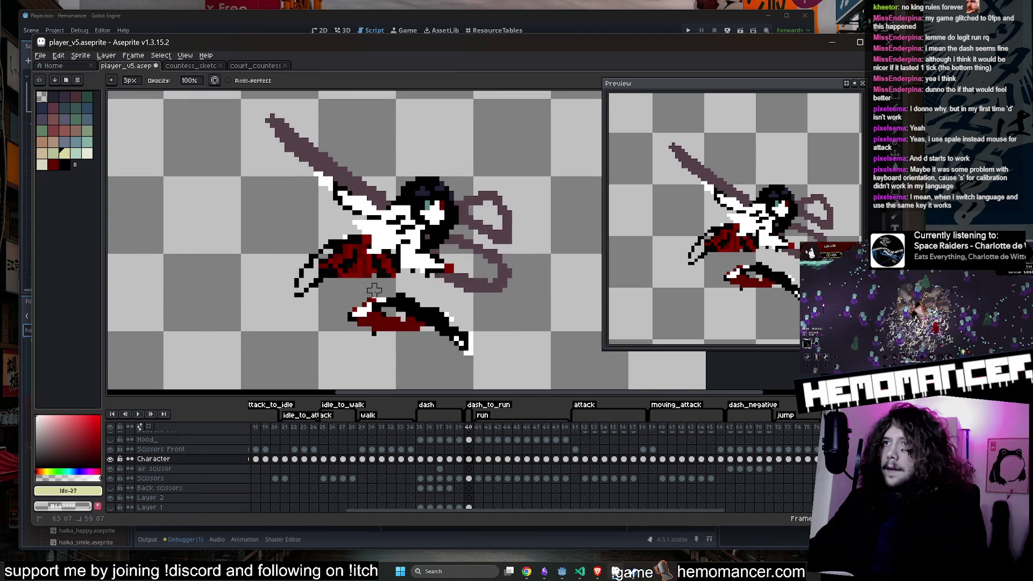
pyautogui.moveTo(427, 328); pyautogui.dragTo(350, 305)
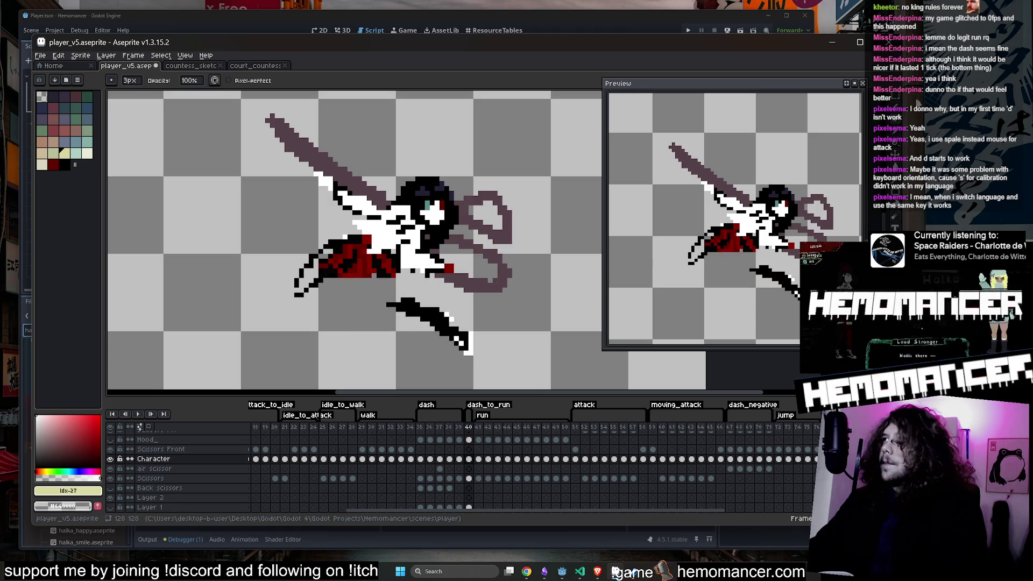
# Step: Rotate the scissor tip a quarter turn, reposition it, and shift the lower piece toward the body
pyautogui.press('m')
pyautogui.moveTo(508, 312)
pyautogui.mouseDown()
pyautogui.moveTo(446, 362)
pyautogui.moveTo(513, 355)
pyautogui.mouseUp()
pyautogui.moveTo(515, 303); pyautogui.dragTo(440, 298)
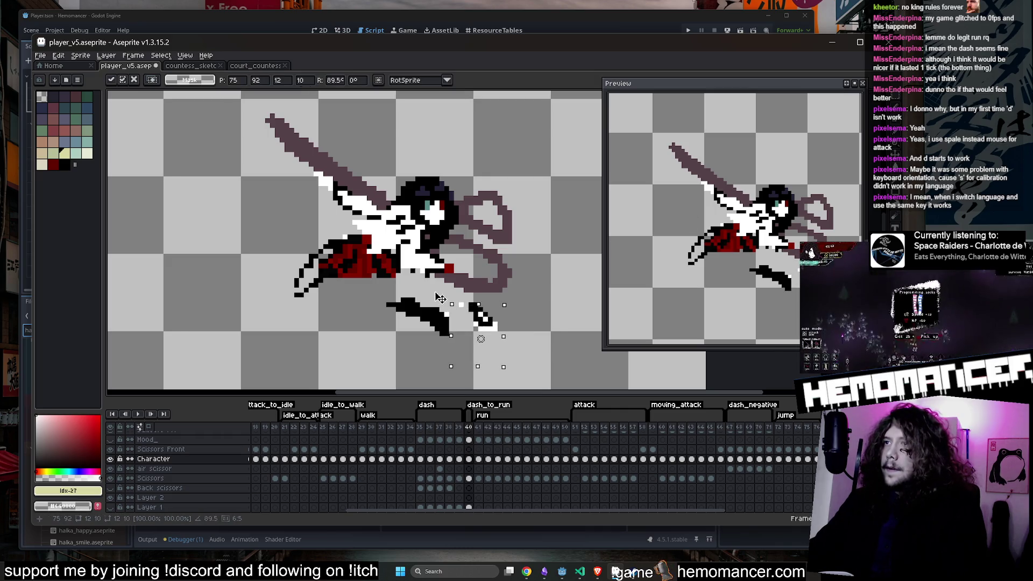
pyautogui.moveTo(491, 322)
pyautogui.mouseDown()
pyautogui.moveTo(462, 334)
pyautogui.moveTo(471, 346)
pyautogui.mouseUp()
pyautogui.press('Return')
pyautogui.moveTo(346, 288)
pyautogui.mouseDown()
pyautogui.moveTo(510, 384)
pyautogui.moveTo(473, 336)
pyautogui.mouseUp()
pyautogui.press('e')
pyautogui.scroll(1, 433, 294)
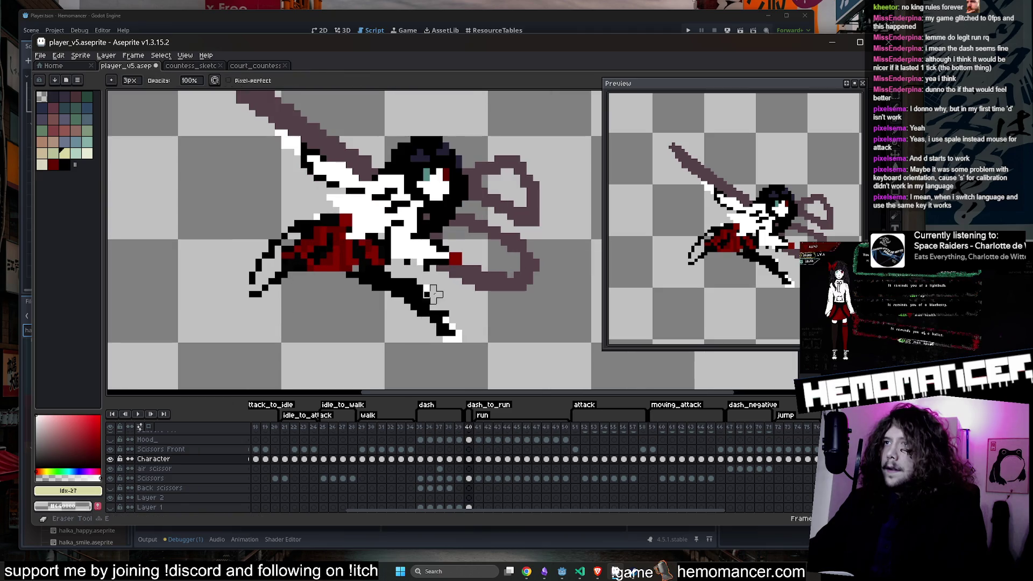
pyautogui.scroll(-1, 407, 280)
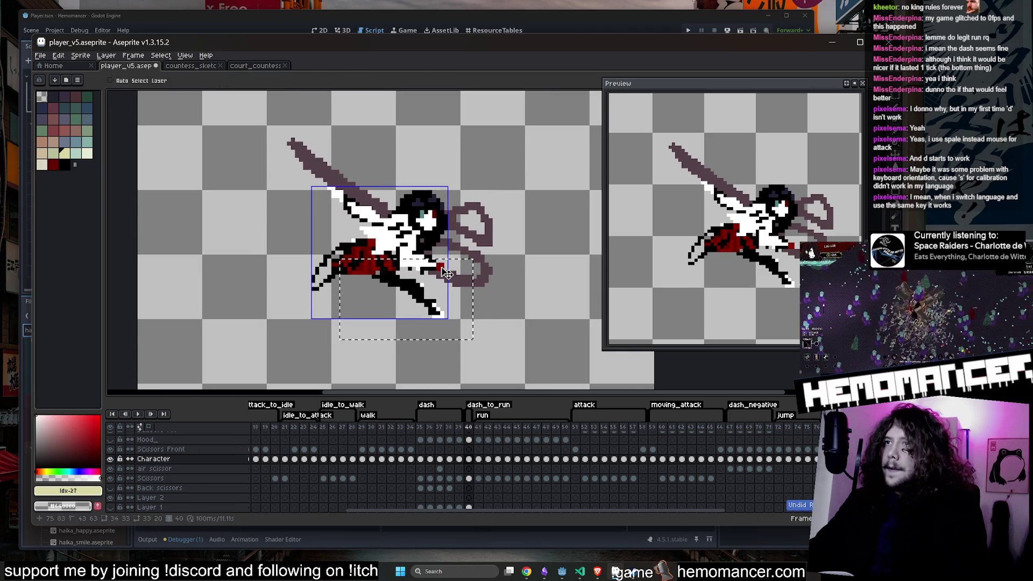
# Step: Erase the pixels joining the body to the lower blade and pick black as the colour
pyautogui.moveTo(385, 291); pyautogui.dragTo(406, 293)
pyautogui.press('b')
pyautogui.keyDown('alt'); pyautogui.click(380, 281); pyautogui.keyUp('alt')
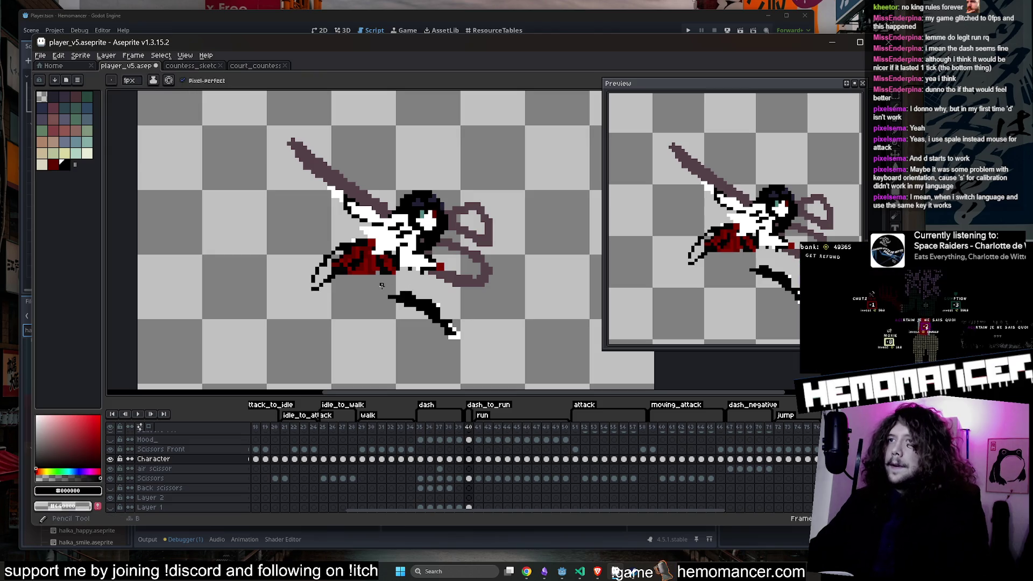
pyautogui.press('e')
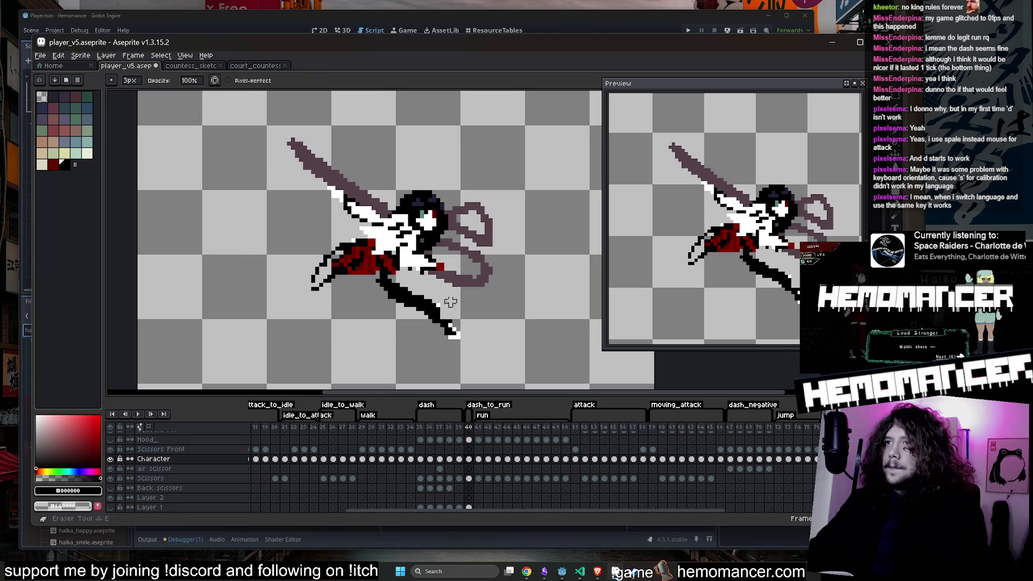
pyautogui.press('b')
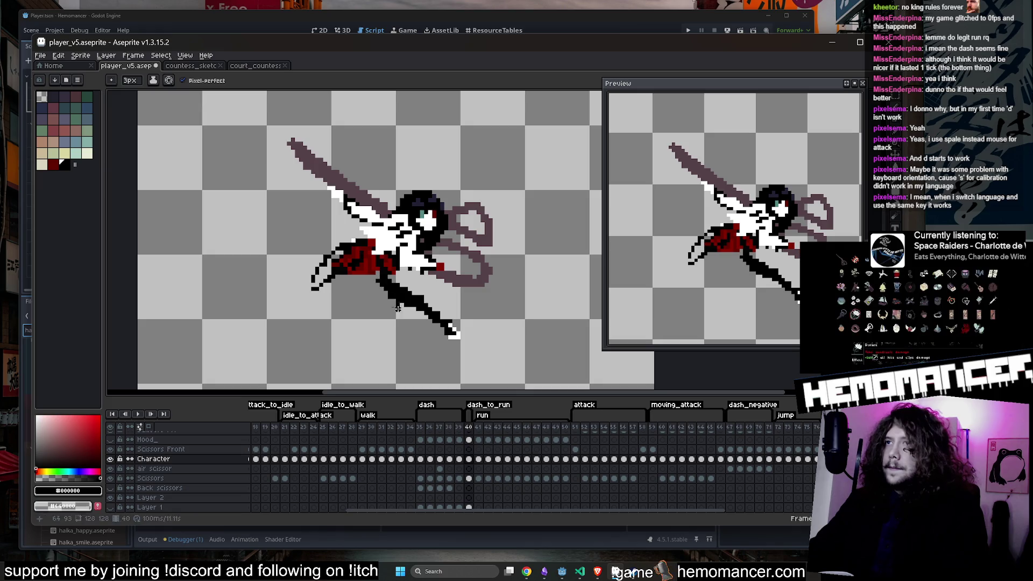
# Step: Compare frames 49, 44 and 43, trying an elliptical selection around frame 43's legs
pyautogui.click(556, 441)
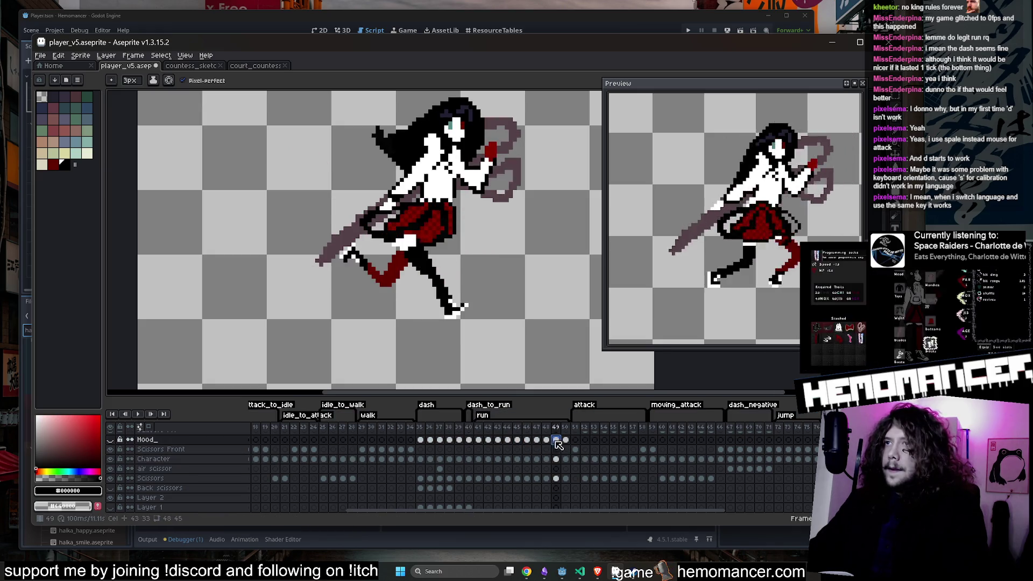
pyautogui.click(507, 439)
pyautogui.scroll(1, 510, 440)
pyautogui.click(507, 437)
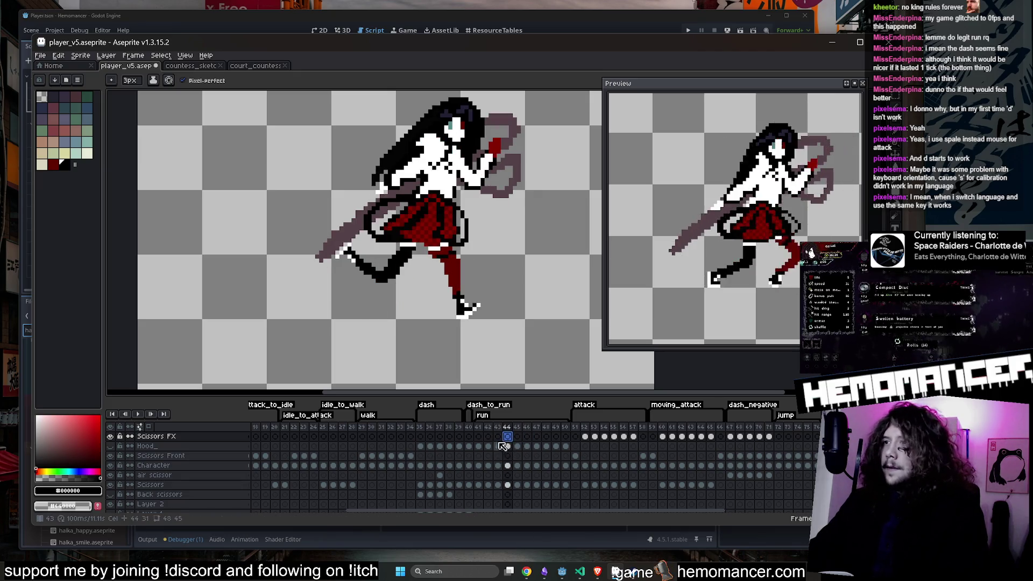
pyautogui.click(499, 446)
pyautogui.click(859, 95)
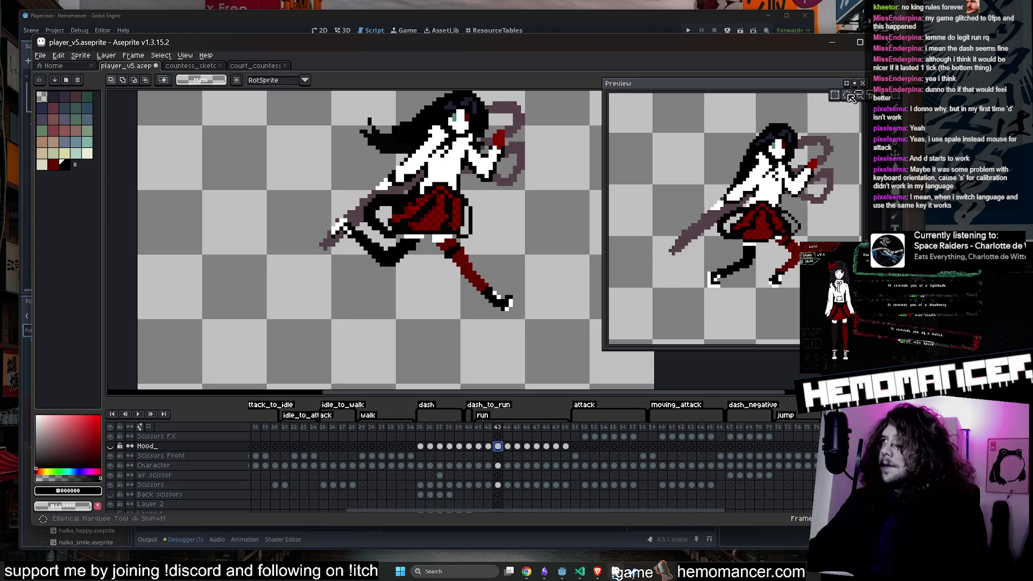
pyautogui.moveTo(575, 345)
pyautogui.mouseDown()
pyautogui.moveTo(422, 277)
pyautogui.moveTo(398, 258)
pyautogui.moveTo(398, 224)
pyautogui.mouseUp()
pyautogui.click(457, 341)
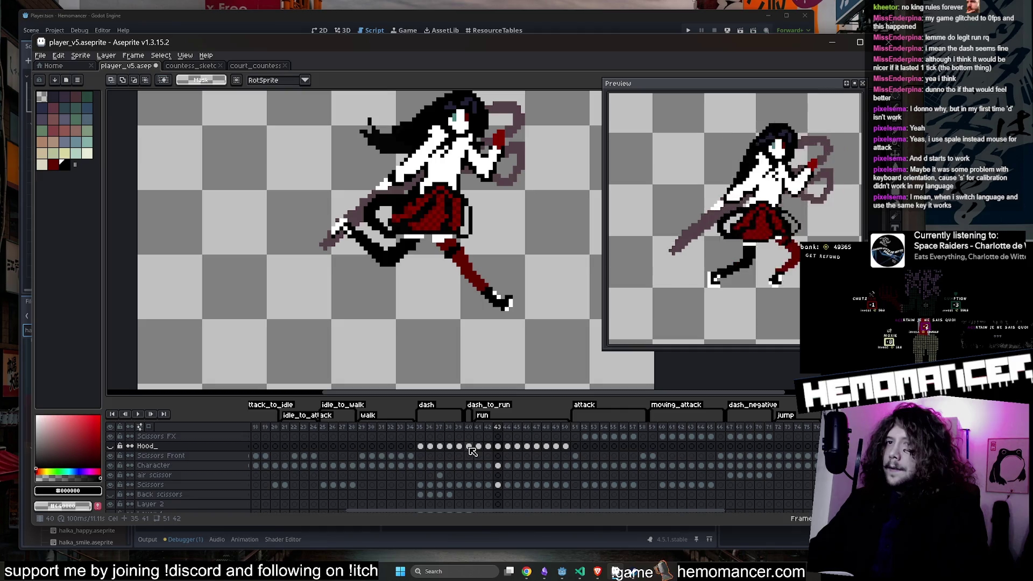
# Step: Flip from dash frame 40 through frame 44, landing on frame 43's running pose
pyautogui.click(469, 484)
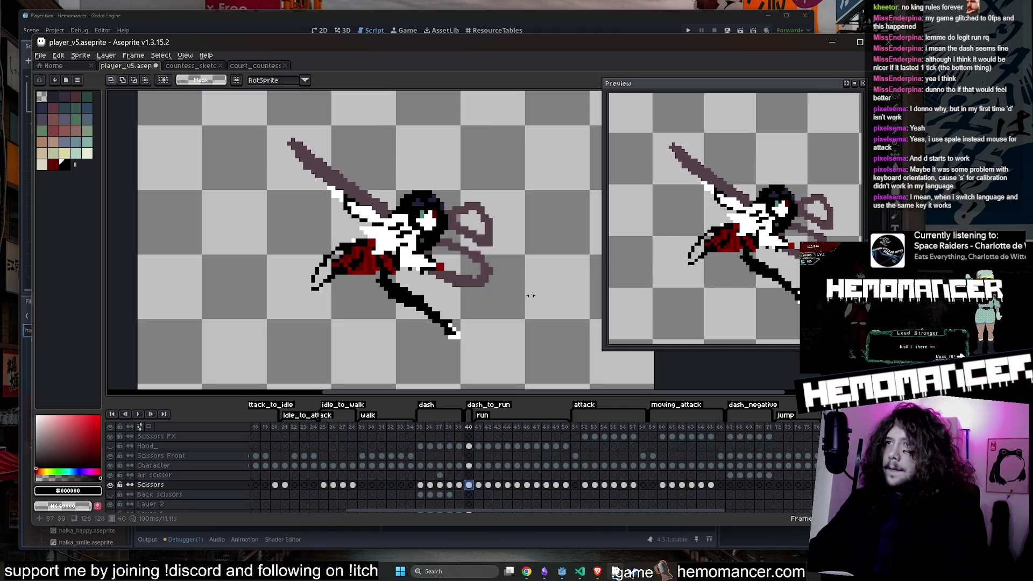
pyautogui.click(517, 485)
pyautogui.click(526, 485)
pyautogui.click(536, 485)
pyautogui.click(509, 485)
pyautogui.click(498, 485)
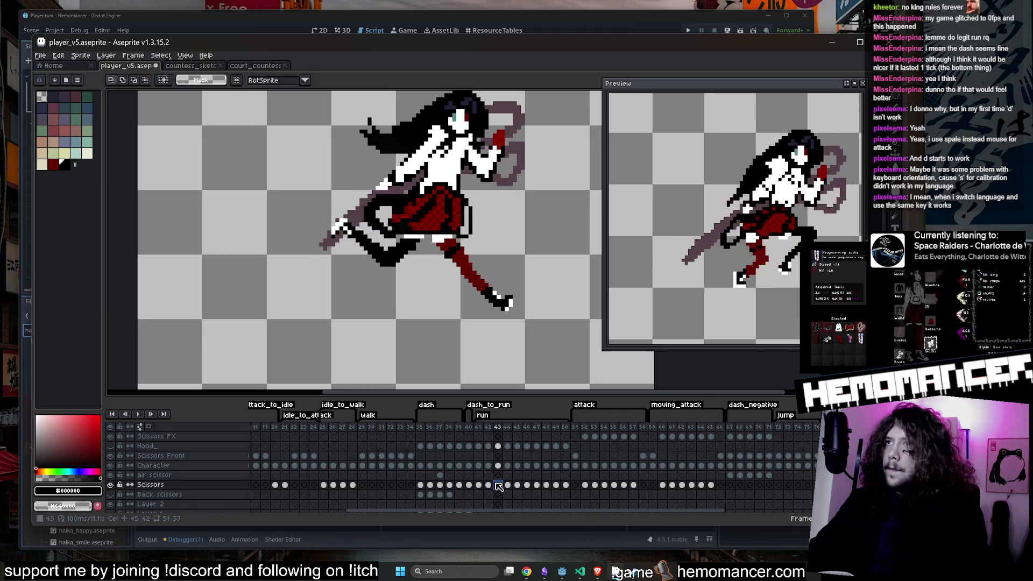
# Step: Select frame 43's feet on the Hood and Character layers, deselect, and return to frame 40's Scissors layer
pyautogui.moveTo(561, 332); pyautogui.dragTo(394, 228)
pyautogui.click(489, 341)
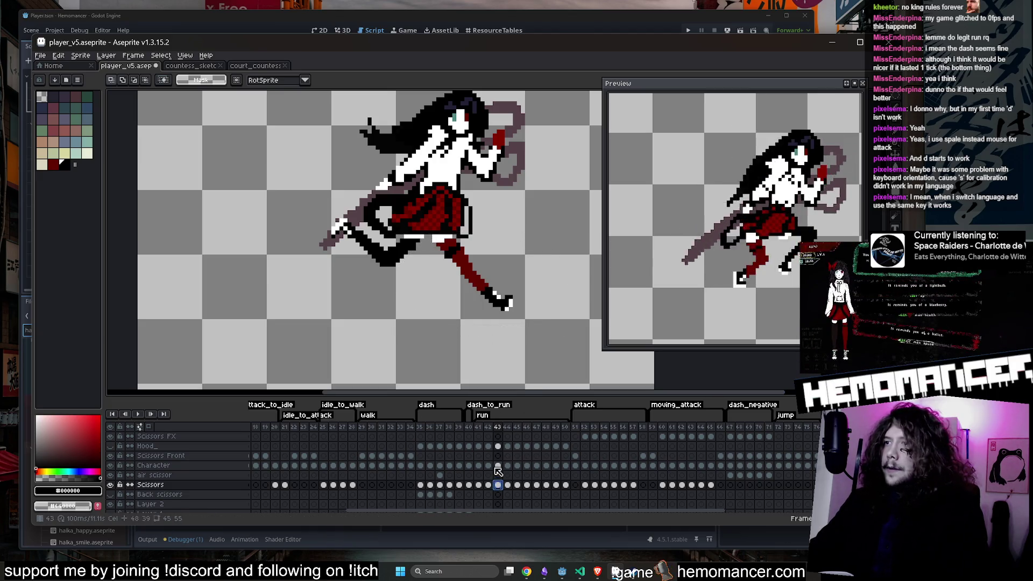
pyautogui.click(497, 466)
pyautogui.moveTo(559, 345)
pyautogui.mouseDown()
pyautogui.moveTo(403, 258)
pyautogui.moveTo(399, 230)
pyautogui.mouseUp()
pyautogui.hotkey('ctrl', 'd')
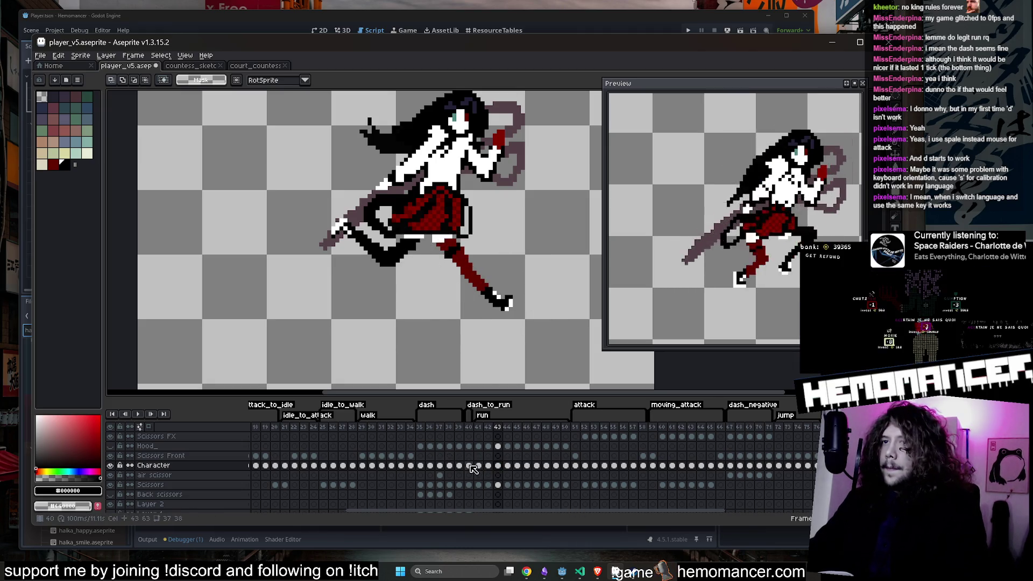
pyautogui.click(469, 485)
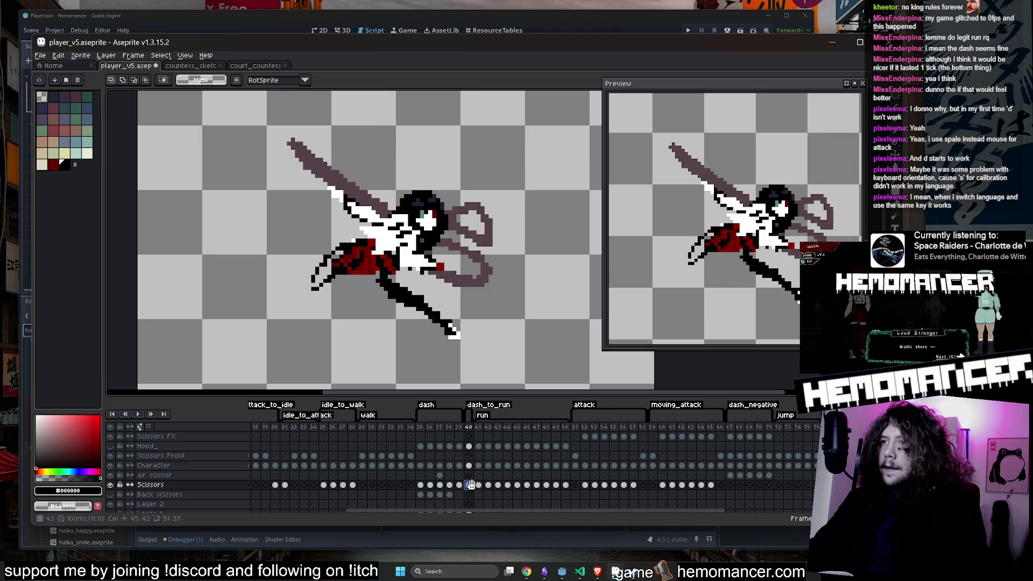
# Step: Restore the previous rounded selection and move the leg piece down-right
pyautogui.hotkey('ctrl', 'shift', 'd')
pyautogui.moveTo(503, 296)
pyautogui.mouseDown()
pyautogui.moveTo(470, 315)
pyautogui.moveTo(465, 360)
pyautogui.moveTo(538, 358)
pyautogui.mouseUp()
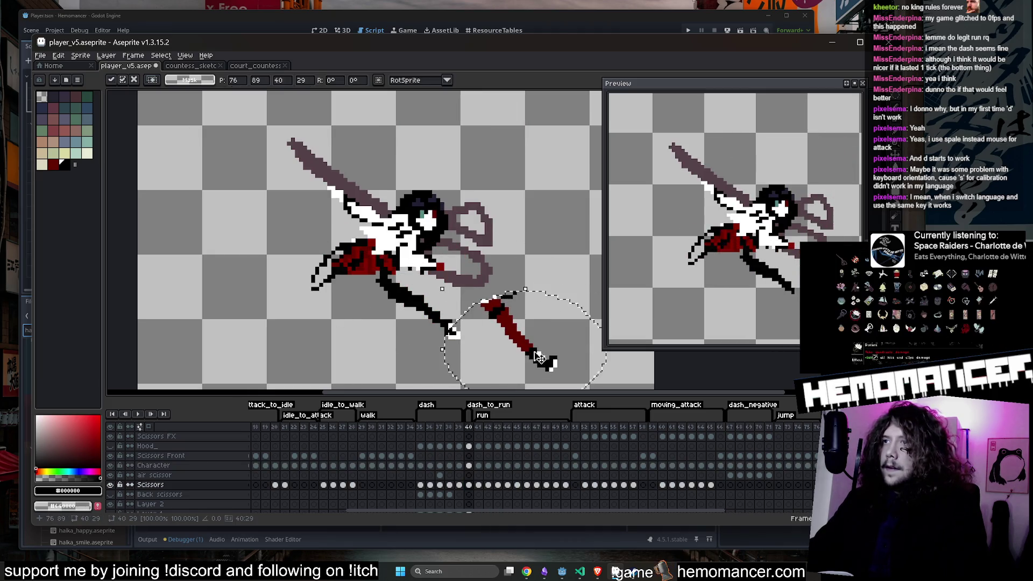
pyautogui.hotkey('ctrl', 'd')
pyautogui.press('b')
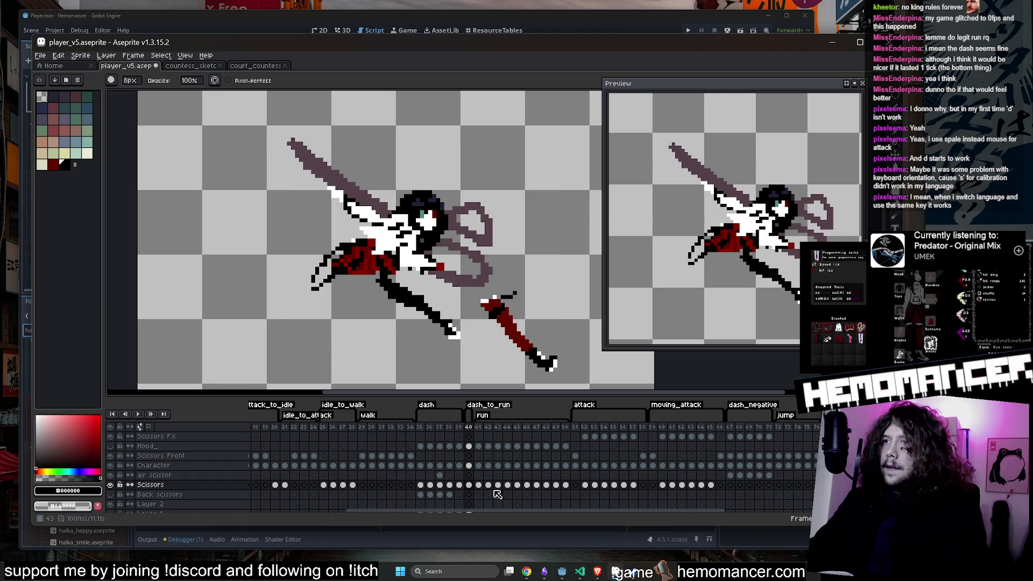
# Step: Cut the red leg piece from the Scissors layer and paste it under the skirt on the Character layer
pyautogui.click(467, 465)
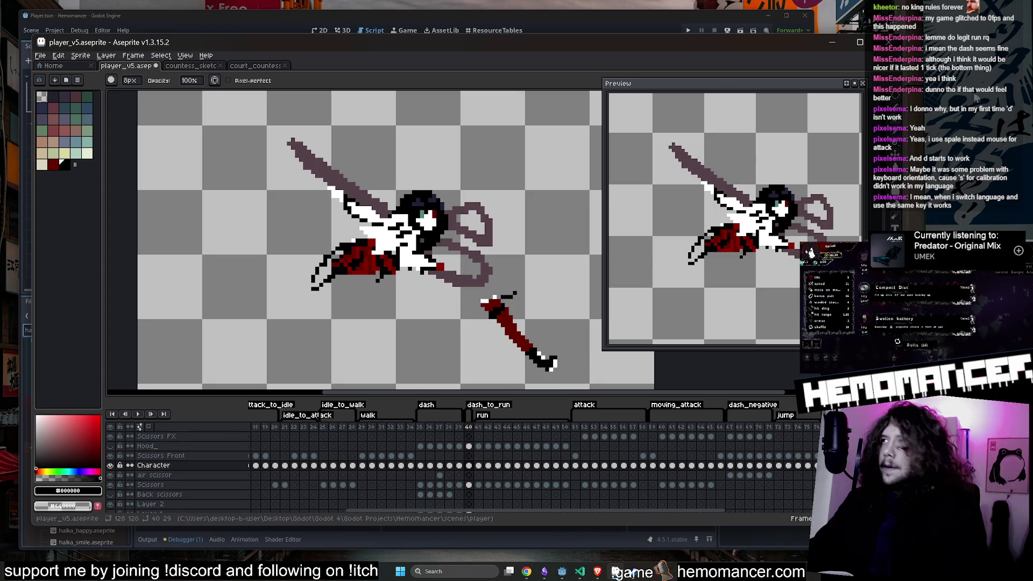
pyautogui.click(834, 96)
pyautogui.moveTo(590, 380)
pyautogui.mouseDown()
pyautogui.moveTo(491, 325)
pyautogui.moveTo(458, 293)
pyautogui.mouseUp()
pyautogui.click(571, 368)
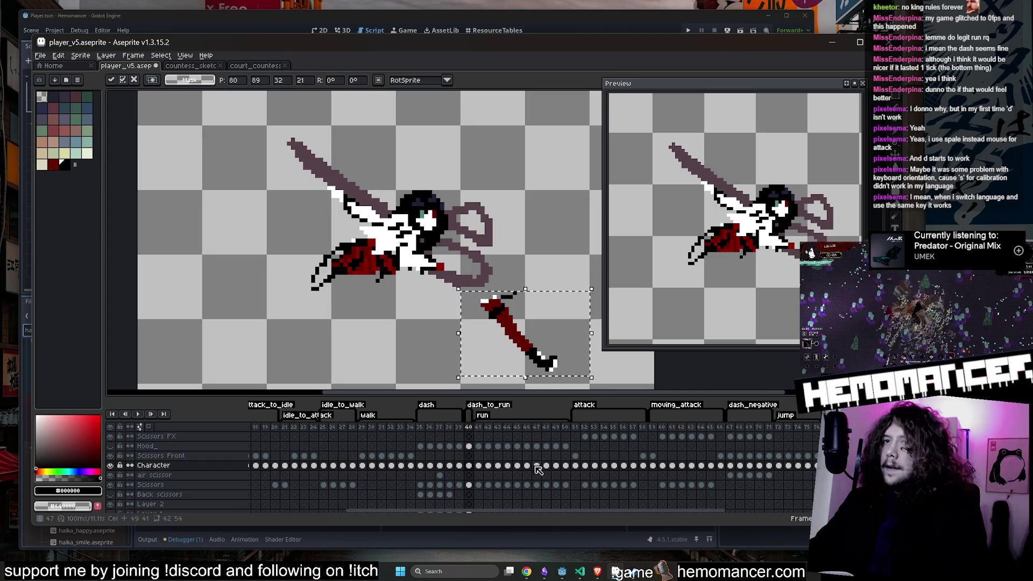
pyautogui.keyDown('ctrl'); pyautogui.click(544, 360); pyautogui.keyUp('ctrl')
pyautogui.hotkey('ctrl', 'x')
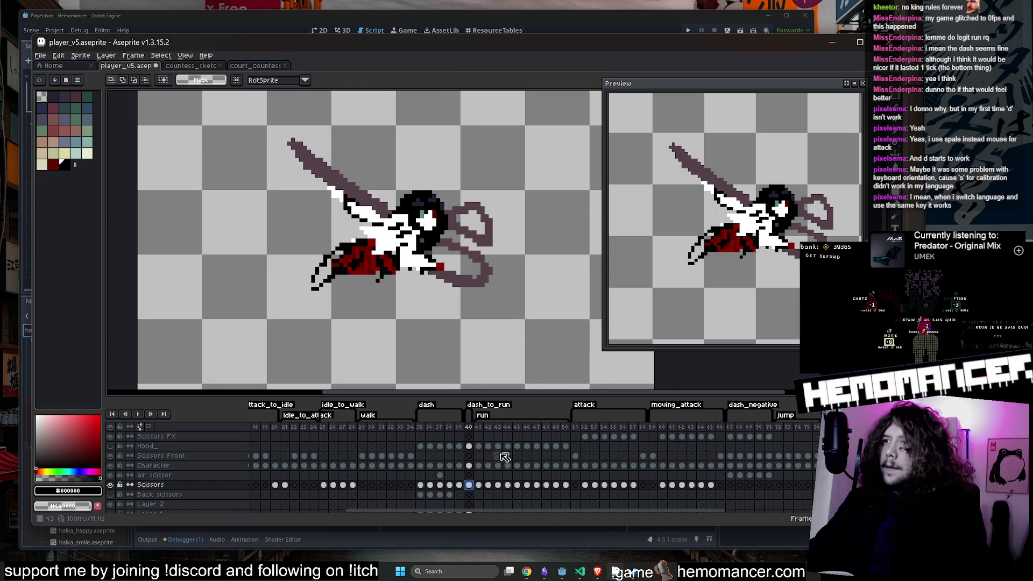
pyautogui.click(469, 465)
pyautogui.hotkey('ctrl', 'v')
pyautogui.moveTo(515, 356); pyautogui.dragTo(409, 317)
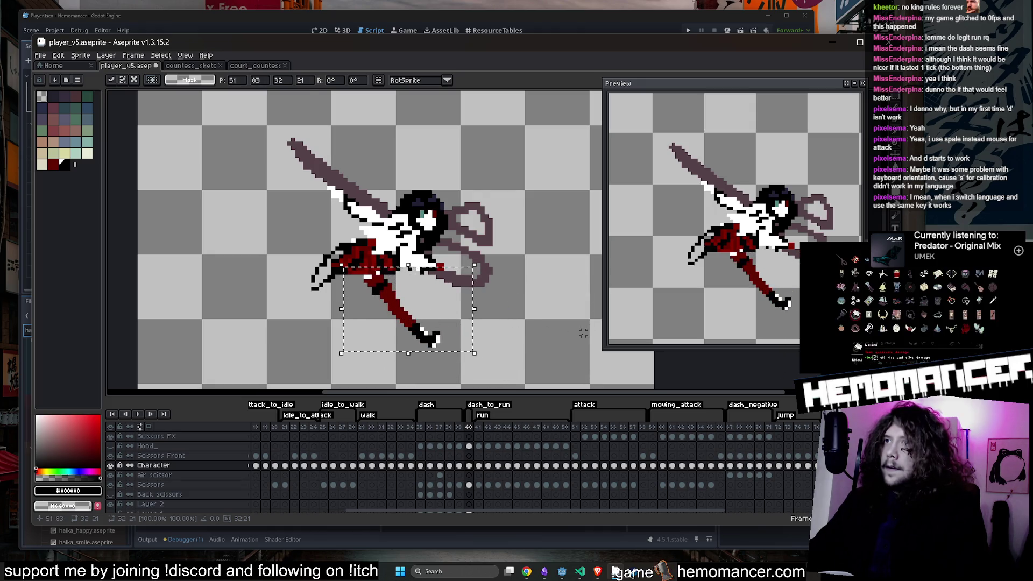
pyautogui.click(490, 321)
# Step: Fill the red lower leg with black, undoing an accidental skirt fill
pyautogui.scroll(3, 381, 285)
pyautogui.press('i')
pyautogui.scroll(-3, 387, 284)
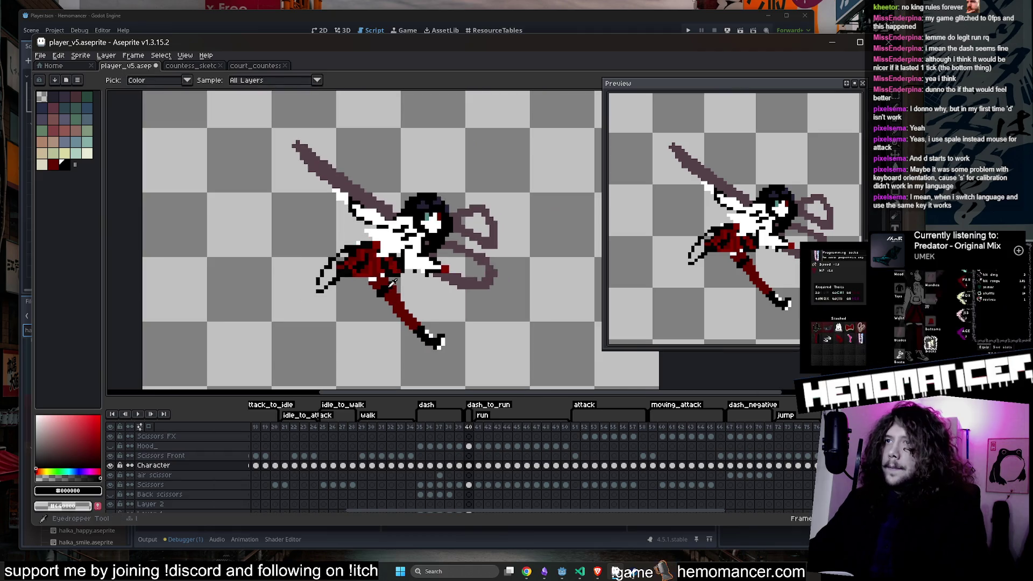
pyautogui.scroll(2, 392, 289)
pyautogui.press('g')
pyautogui.click(395, 301)
pyautogui.click(370, 267)
pyautogui.hotkey('ctrl', 'z')
# Step: Fill the white patch near the leg with dark colour
pyautogui.press('b')
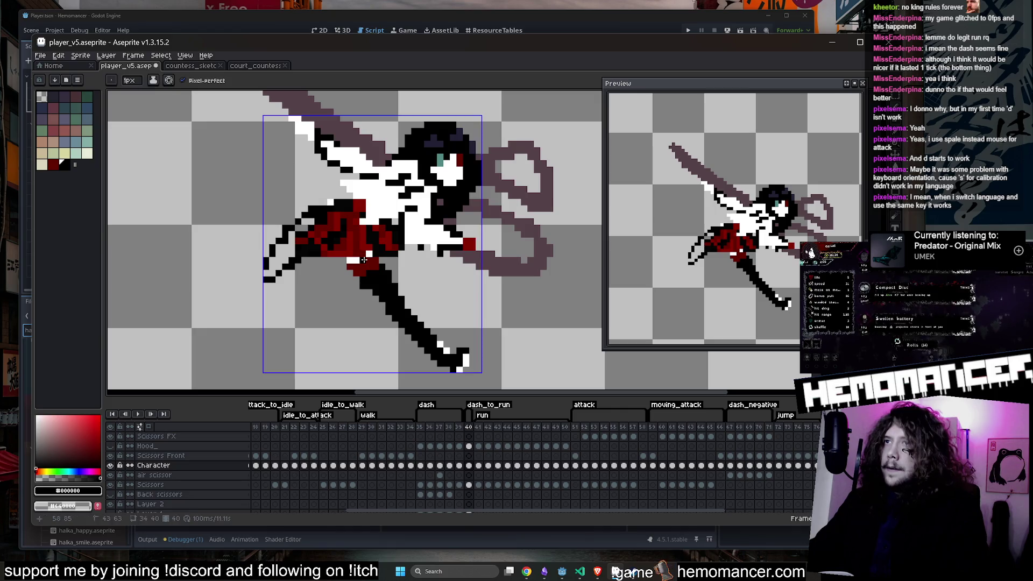
pyautogui.press('g')
pyautogui.click(364, 260)
pyautogui.scroll(-3, 388, 247)
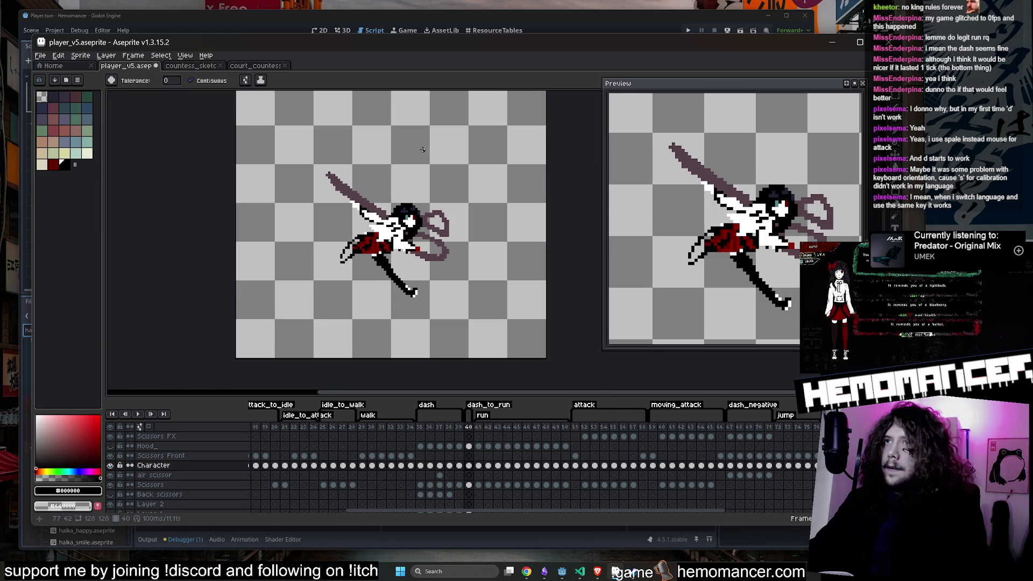
pyautogui.scroll(1, 375, 272)
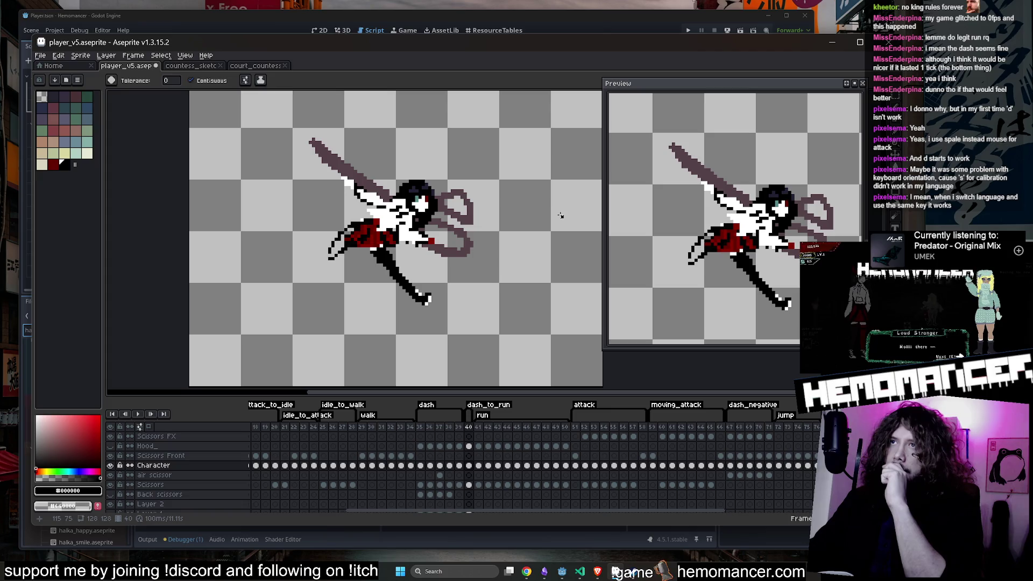
# Step: Select the lower leg and nudge it one pixel left
pyautogui.hotkey('alt', 'Tab')
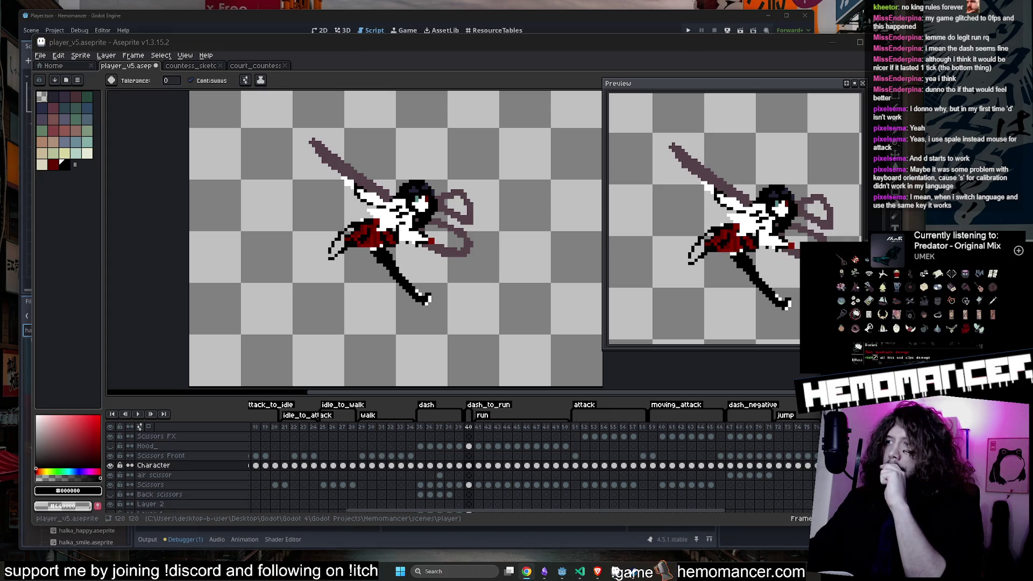
pyautogui.hotkey('alt', 'Tab')
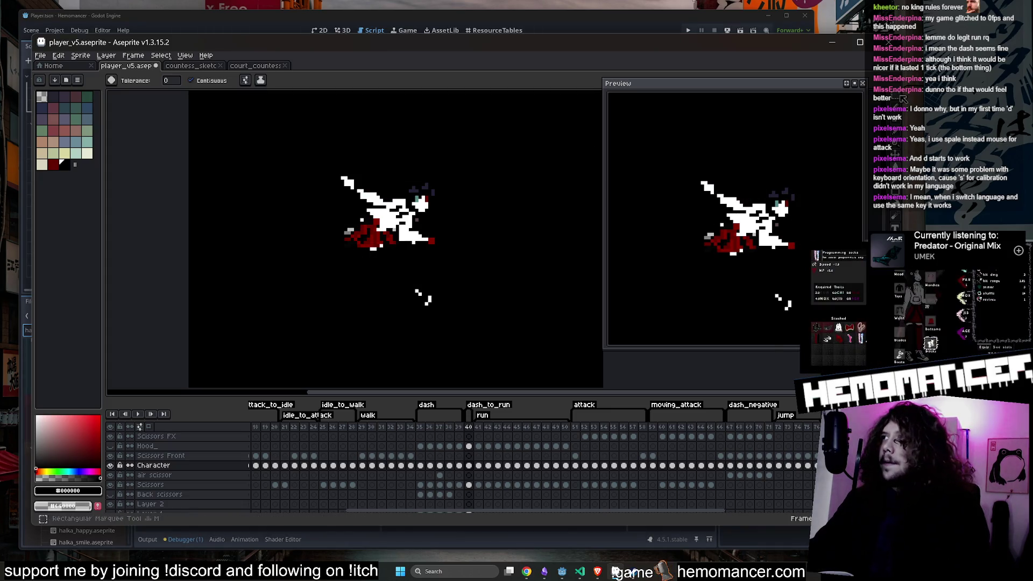
pyautogui.moveTo(260, 135); pyautogui.dragTo(508, 275)
pyautogui.moveTo(358, 261)
pyautogui.mouseDown()
pyautogui.moveTo(471, 317)
pyautogui.moveTo(440, 297)
pyautogui.mouseUp()
pyautogui.press('Left')
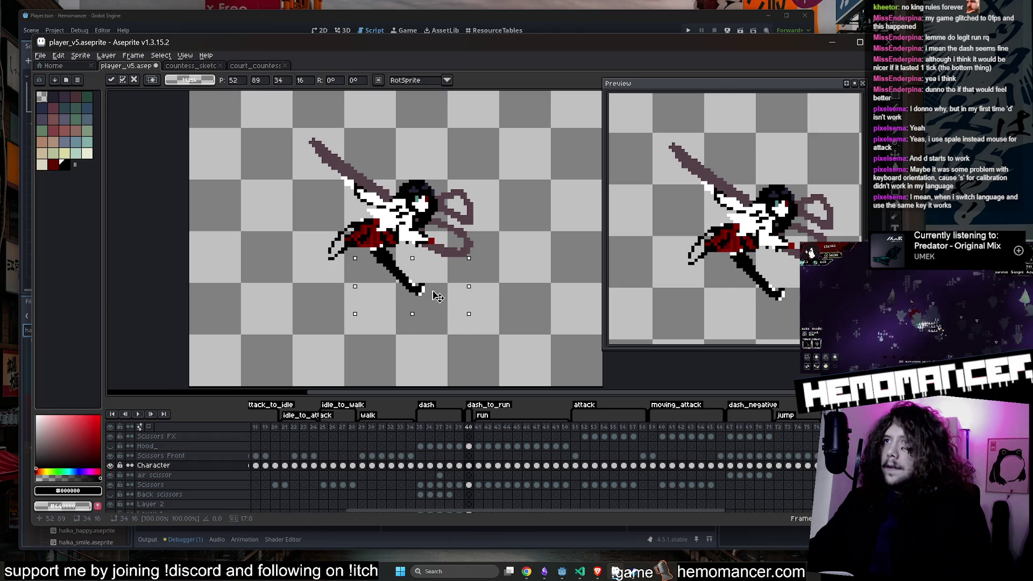
pyautogui.click(497, 285)
# Step: Add white pixels near the hip and fill the red leg with darker red #850200
pyautogui.scroll(2, 377, 248)
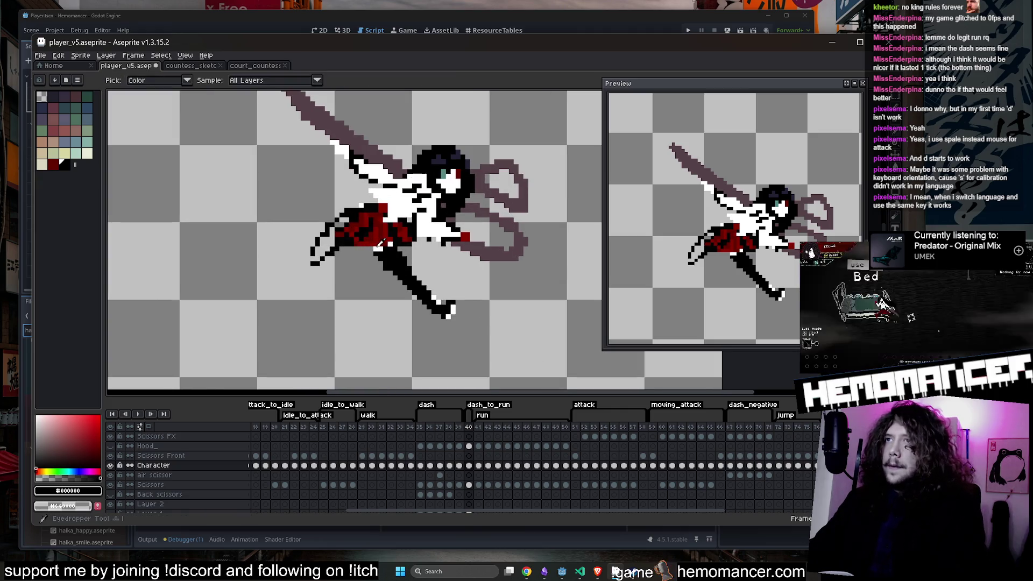
pyautogui.keyDown('alt'); pyautogui.click(380, 246); pyautogui.keyUp('alt')
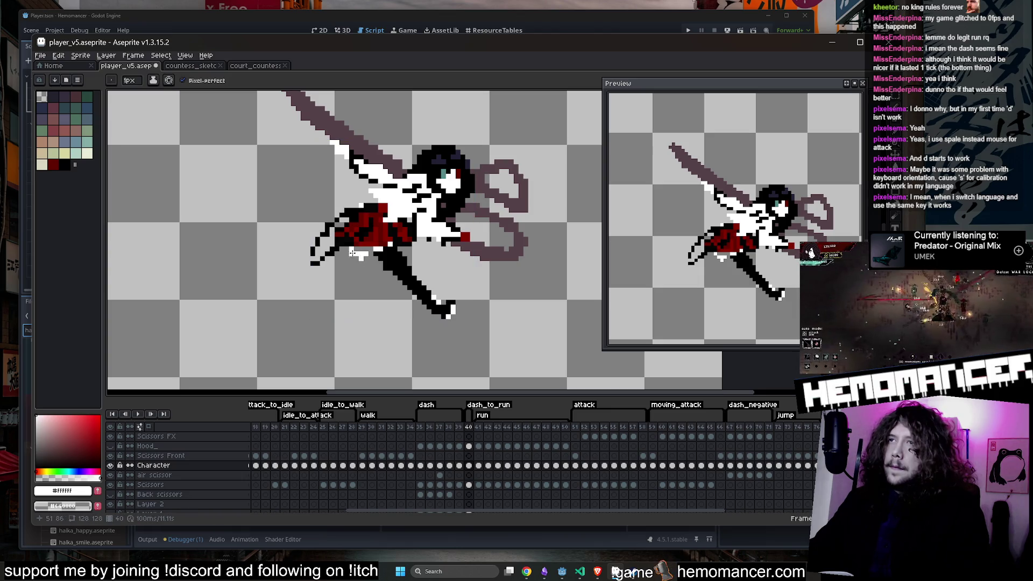
pyautogui.moveTo(354, 253); pyautogui.dragTo(353, 262)
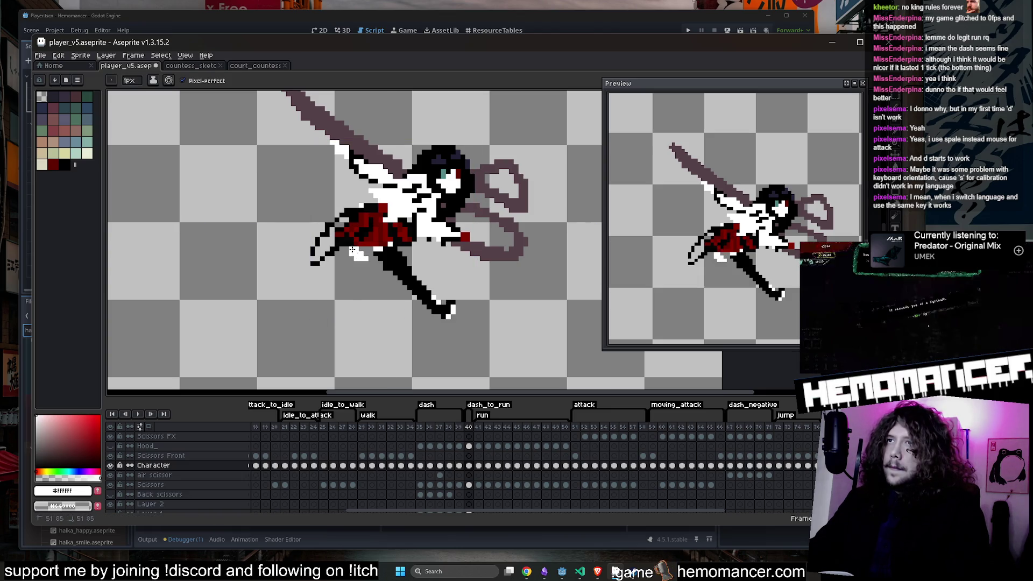
pyautogui.keyDown('alt'); pyautogui.click(348, 250); pyautogui.keyUp('alt')
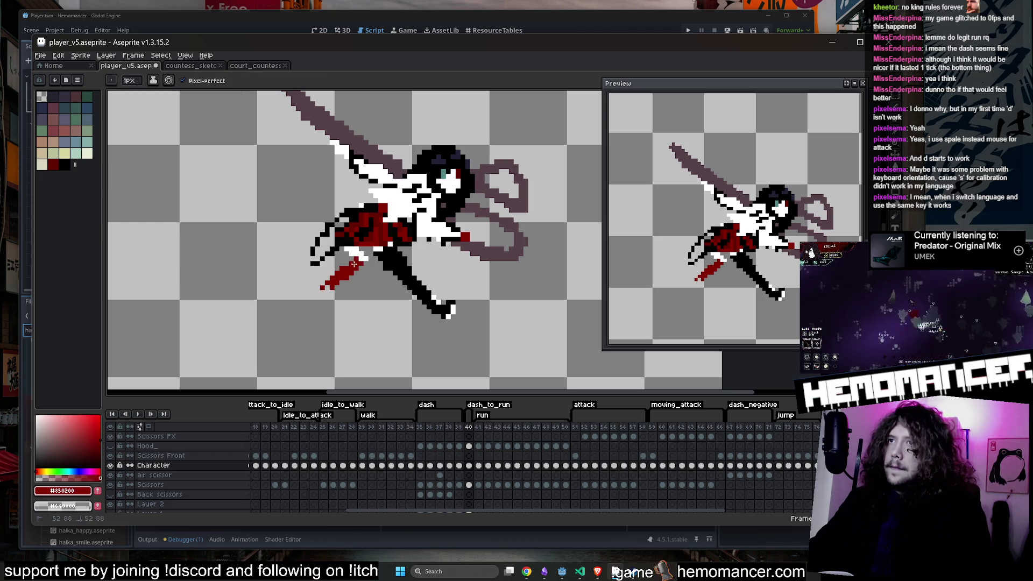
pyautogui.scroll(-1, 326, 291)
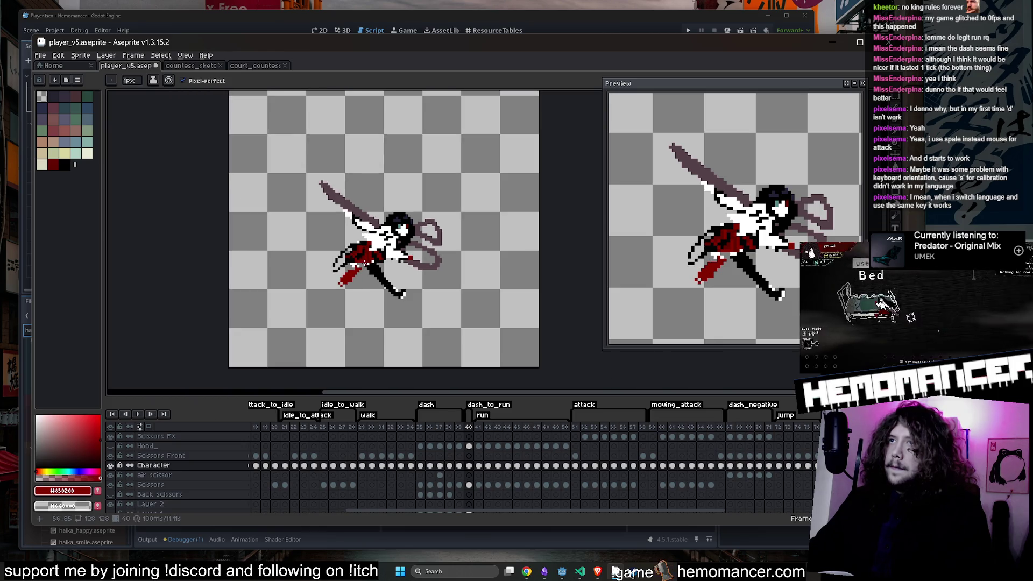
pyautogui.scroll(2, 339, 292)
pyautogui.press('g')
pyautogui.click(322, 289)
pyautogui.press('b')
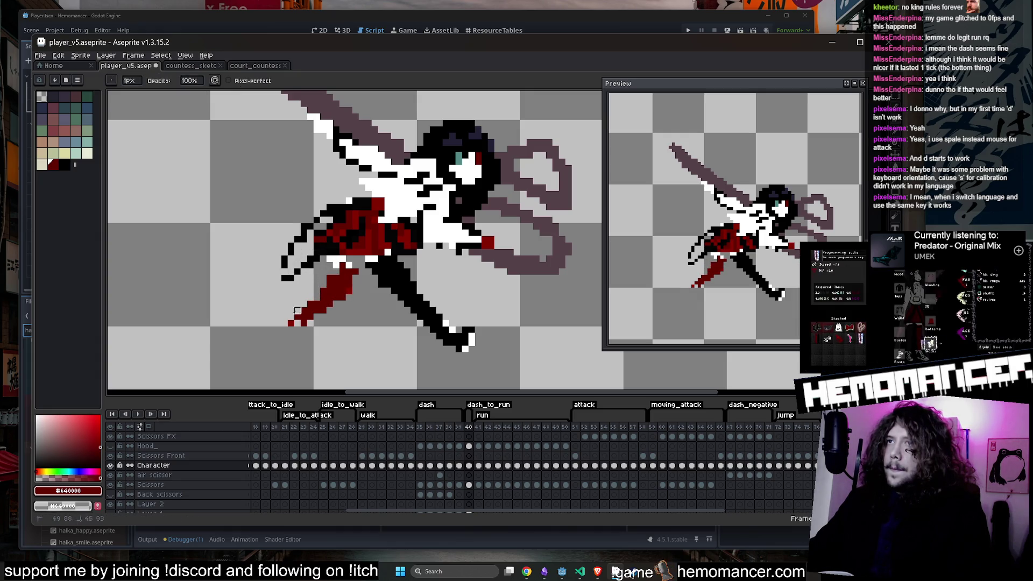
# Step: Redraw the black edge diagonally under the leg tip
pyautogui.scroll(-2, 394, 271)
pyautogui.scroll(3, 386, 304)
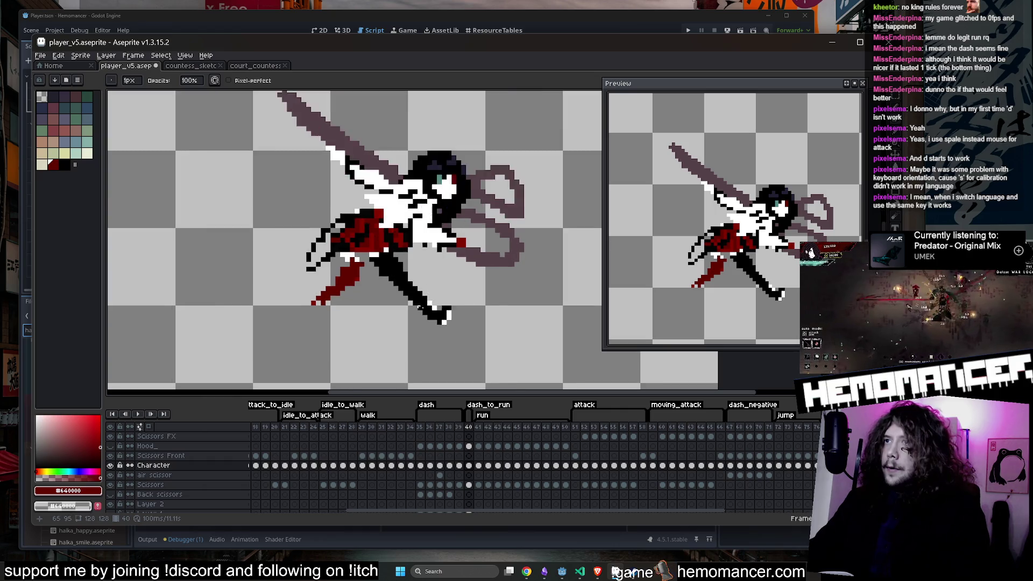
pyautogui.keyDown('alt'); pyautogui.click(278, 297); pyautogui.keyUp('alt')
pyautogui.moveTo(249, 305)
pyautogui.mouseDown()
pyautogui.moveTo(236, 313)
pyautogui.moveTo(277, 325)
pyautogui.mouseUp()
# Step: Draw a white edge along the bottom of the foot
pyautogui.scroll(-3, 251, 317)
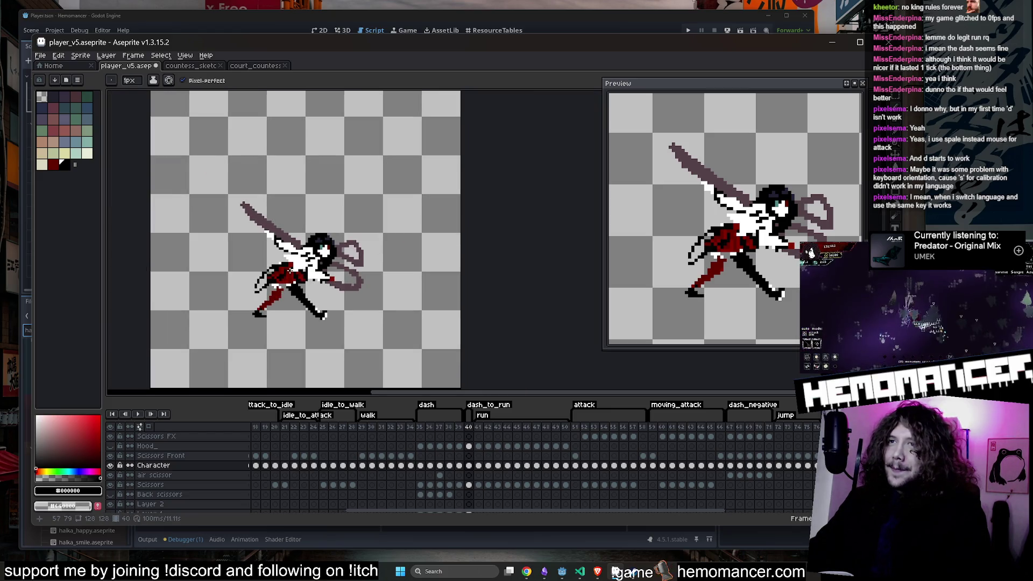
pyautogui.scroll(2, 233, 277)
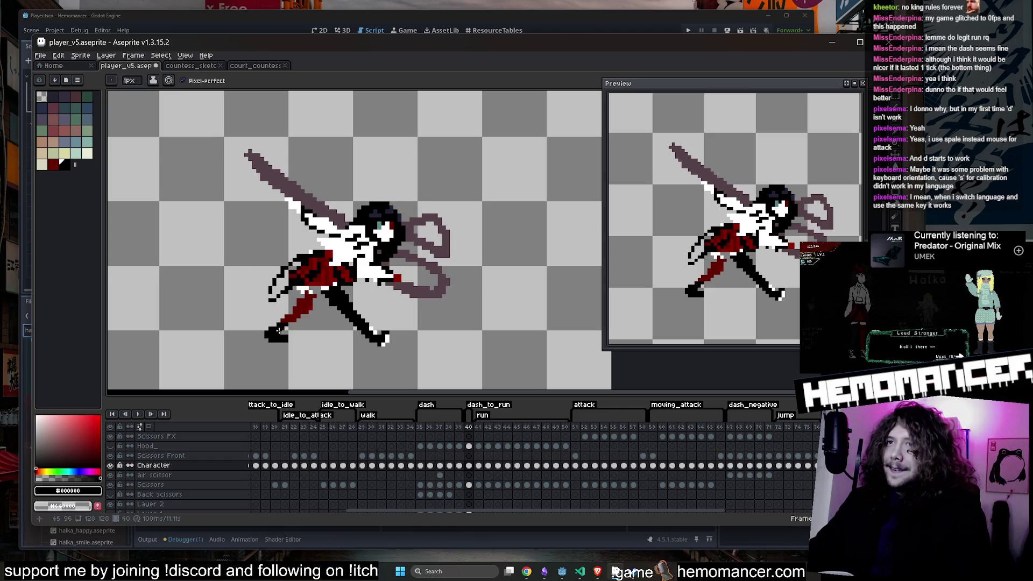
pyautogui.scroll(2, 277, 328)
pyautogui.press('e')
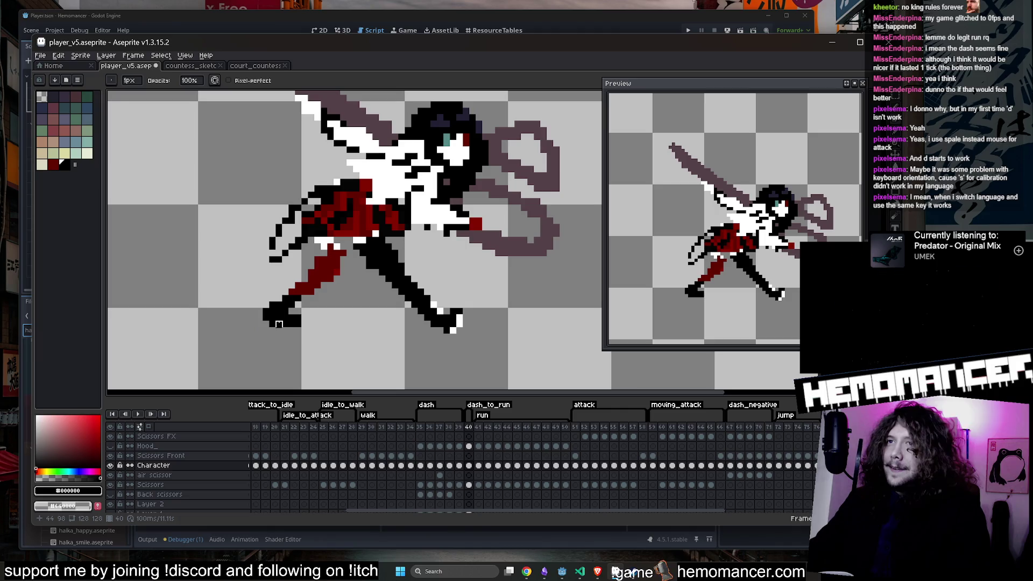
pyautogui.press('i')
pyautogui.click(457, 325)
pyautogui.press('b')
pyautogui.scroll(2, 256, 313)
pyautogui.moveTo(264, 328); pyautogui.dragTo(314, 328)
# Step: Flip between frames 39 and 40 to check the dash pose
pyautogui.scroll(-3, 313, 328)
pyautogui.scroll(-1, 337, 301)
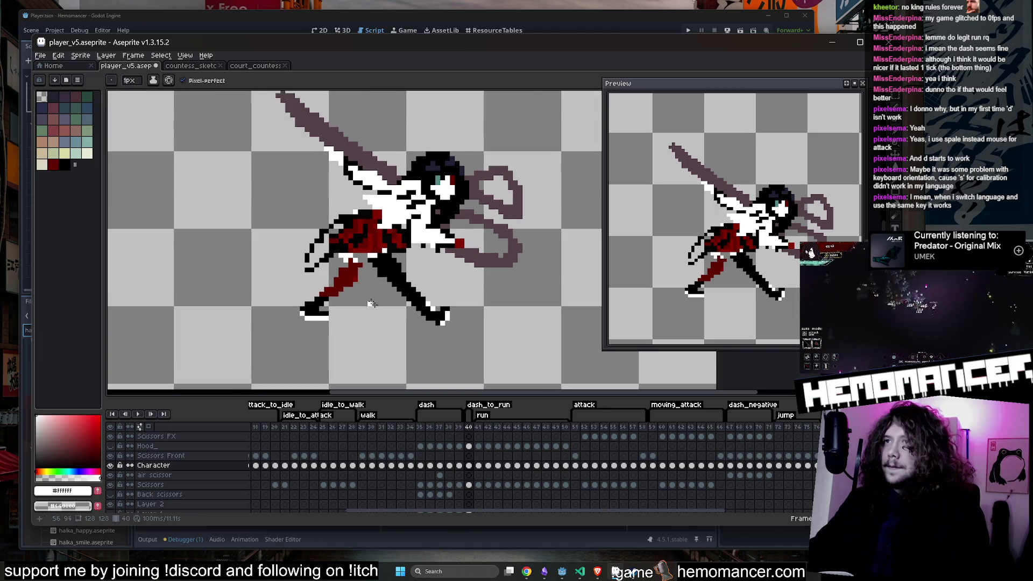
pyautogui.scroll(-1, 393, 304)
pyautogui.scroll(-1, 443, 297)
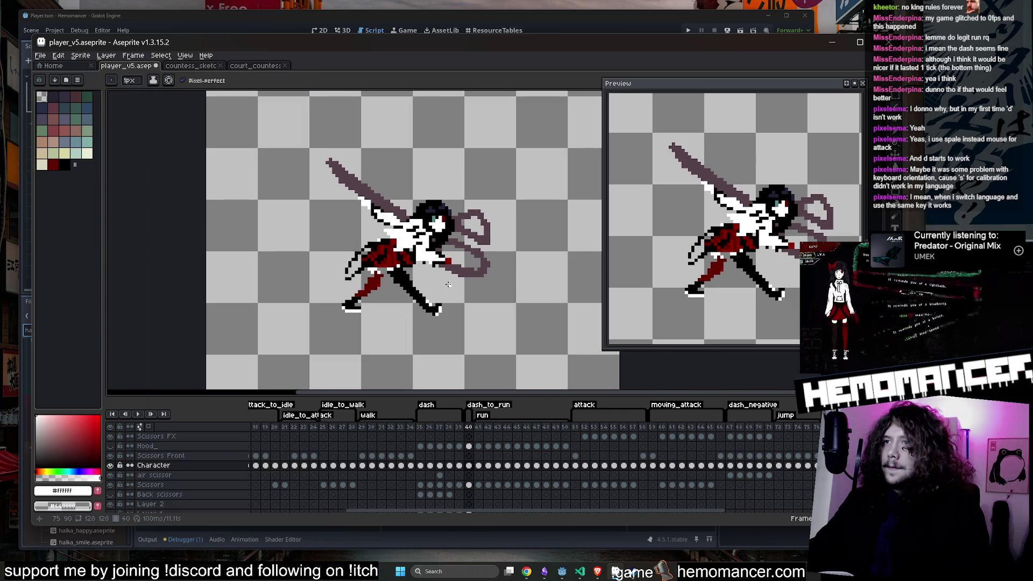
pyautogui.click(468, 426)
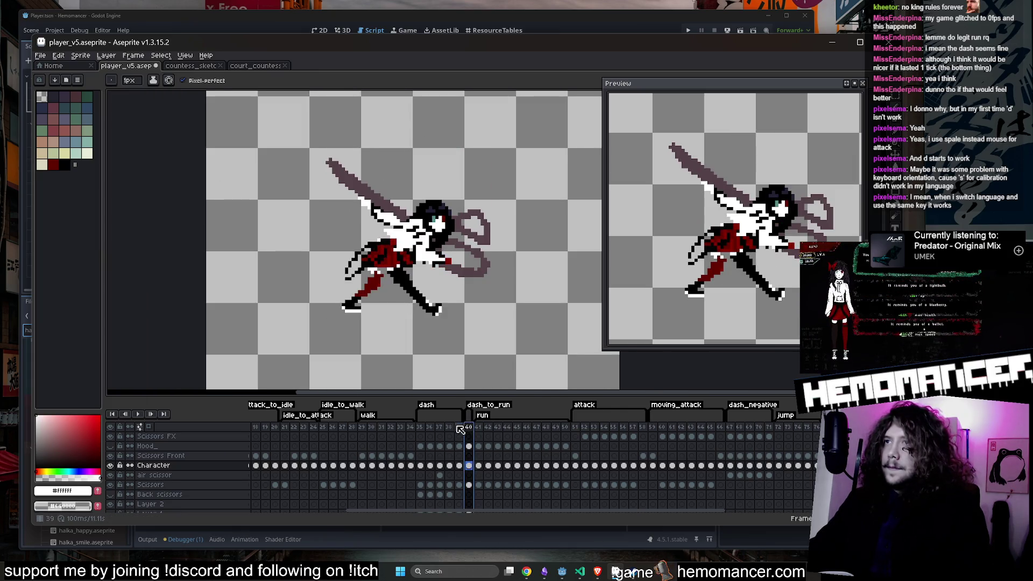
pyautogui.click(459, 428)
pyautogui.click(469, 427)
pyautogui.click(457, 427)
pyautogui.click(469, 428)
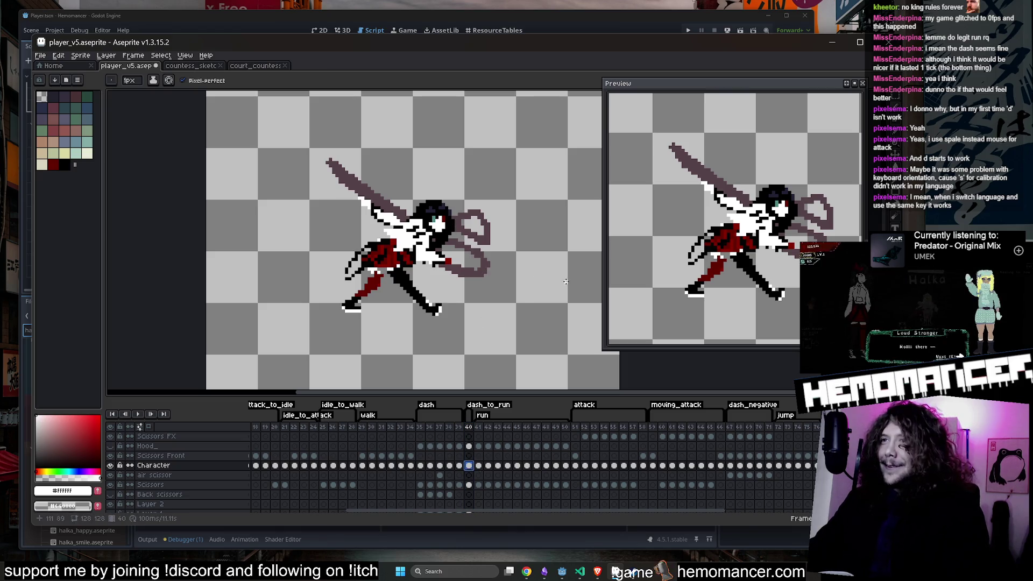
# Step: Move the character on frame 40 up four pixels
pyautogui.press('m')
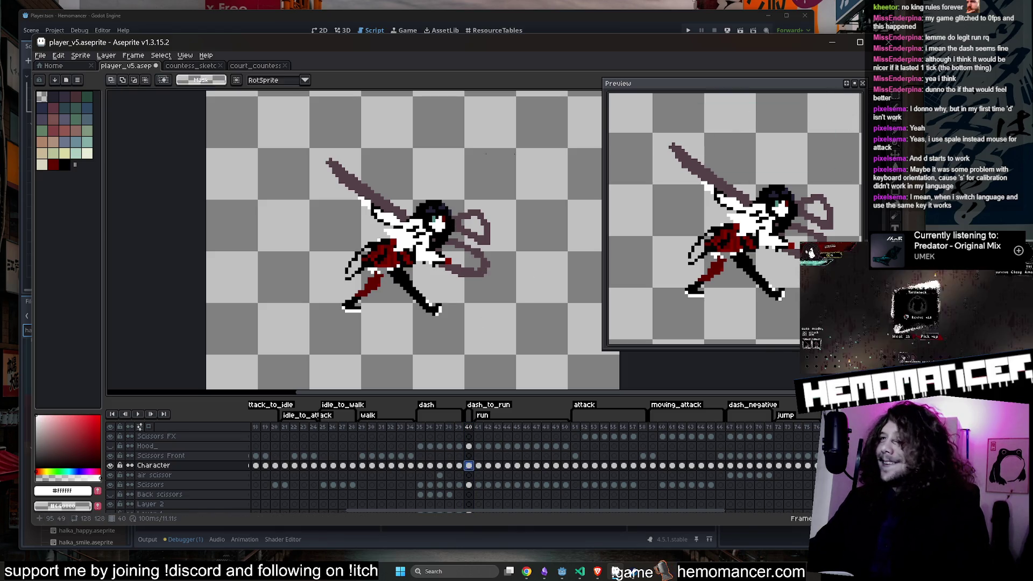
pyautogui.moveTo(288, 133)
pyautogui.mouseDown()
pyautogui.moveTo(543, 315)
pyautogui.moveTo(541, 350)
pyautogui.mouseUp()
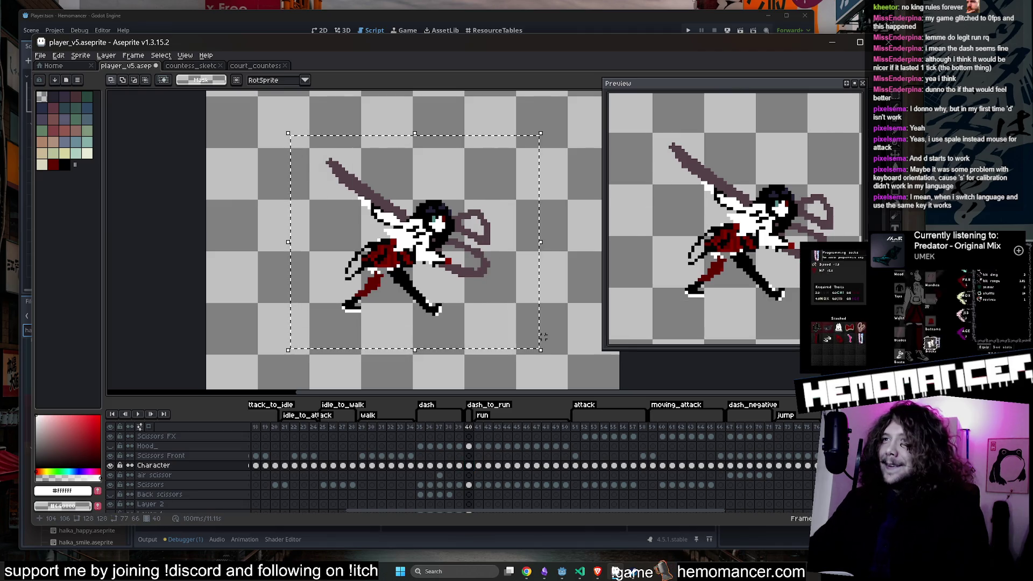
pyautogui.press('Up')
pyautogui.press('Up')
pyautogui.press('Up')
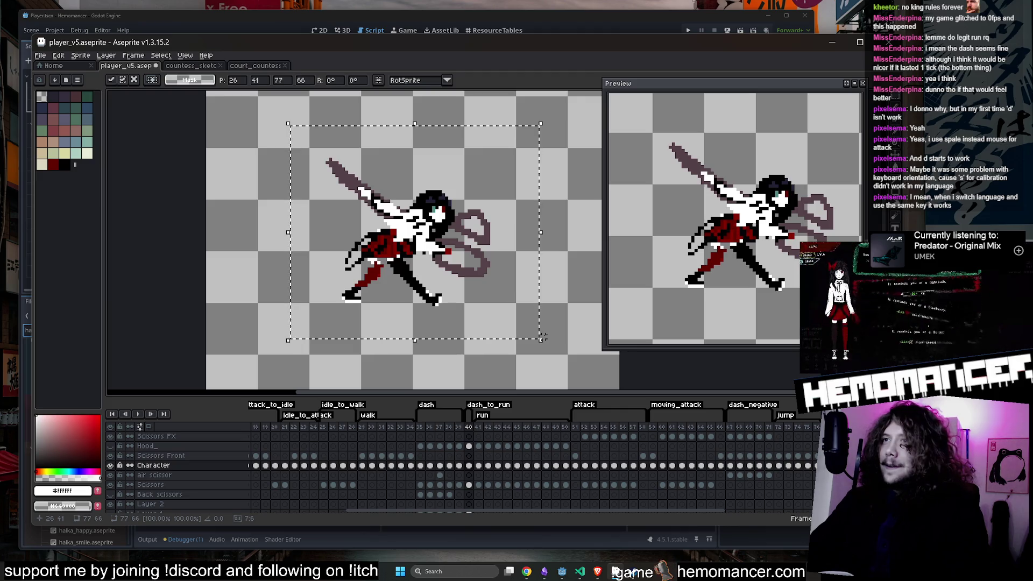
pyautogui.press('Up')
pyautogui.hotkey('ctrl', 'd')
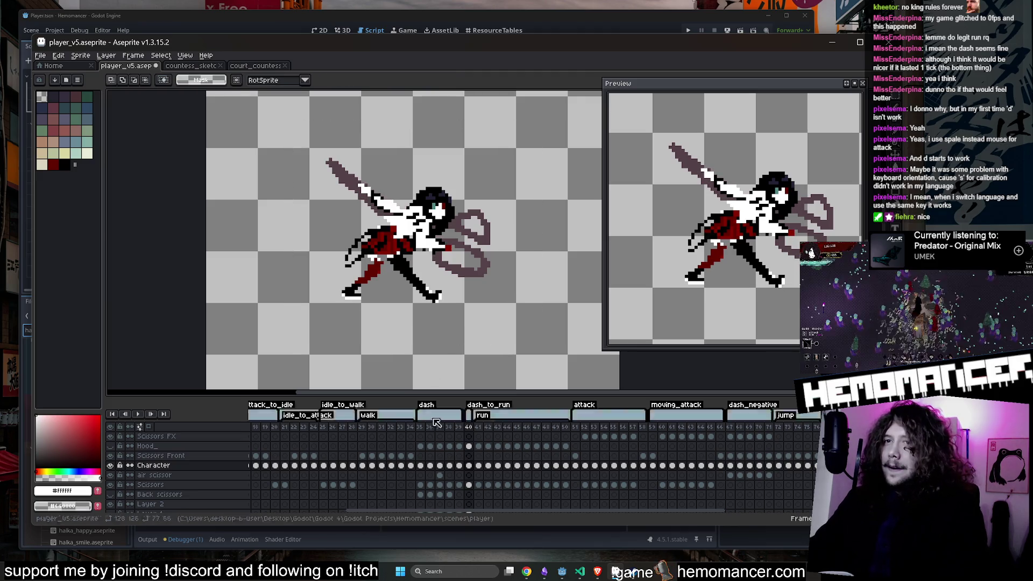
# Step: Raise the scissors on the Scissors layer's frame 40 to match
pyautogui.click(469, 485)
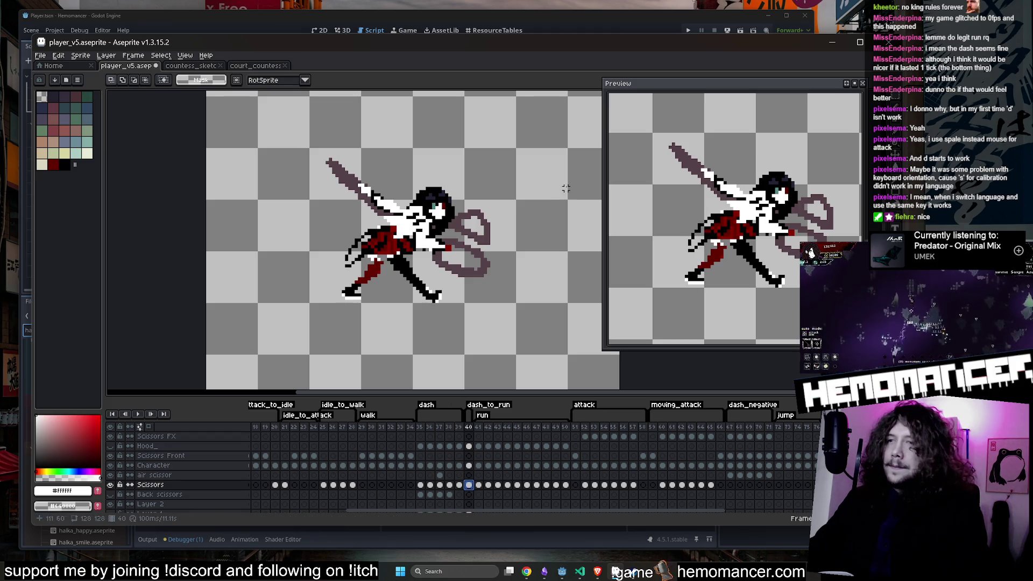
pyautogui.moveTo(560, 156); pyautogui.dragTo(249, 337)
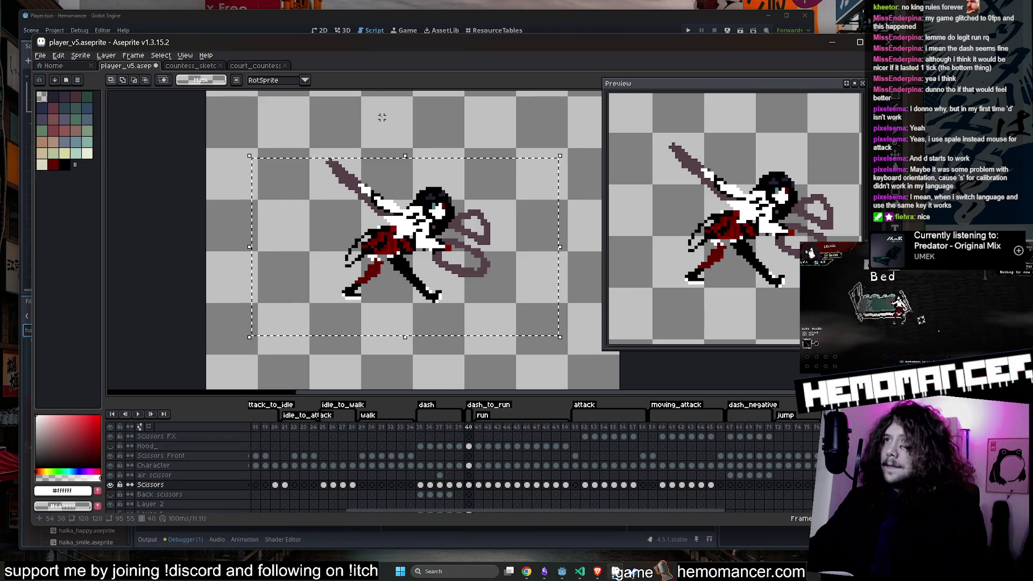
pyautogui.press('Up')
pyautogui.press('Up')
pyautogui.press('Up')
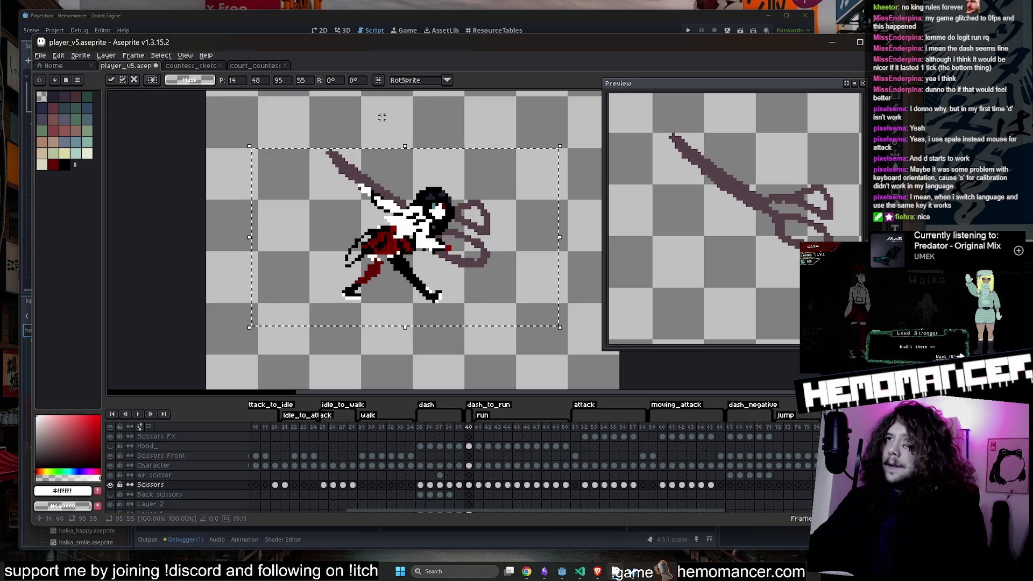
pyautogui.hotkey('ctrl', 'd')
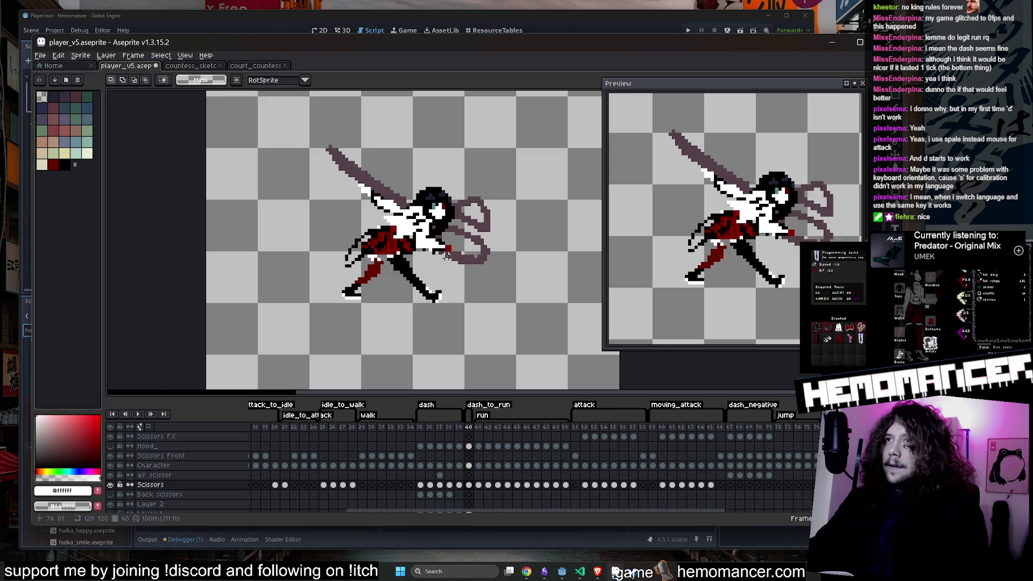
pyautogui.scroll(1, 359, 267)
pyautogui.scroll(1, 359, 267)
pyautogui.keyDown('alt'); pyautogui.click(359, 280); pyautogui.keyUp('alt')
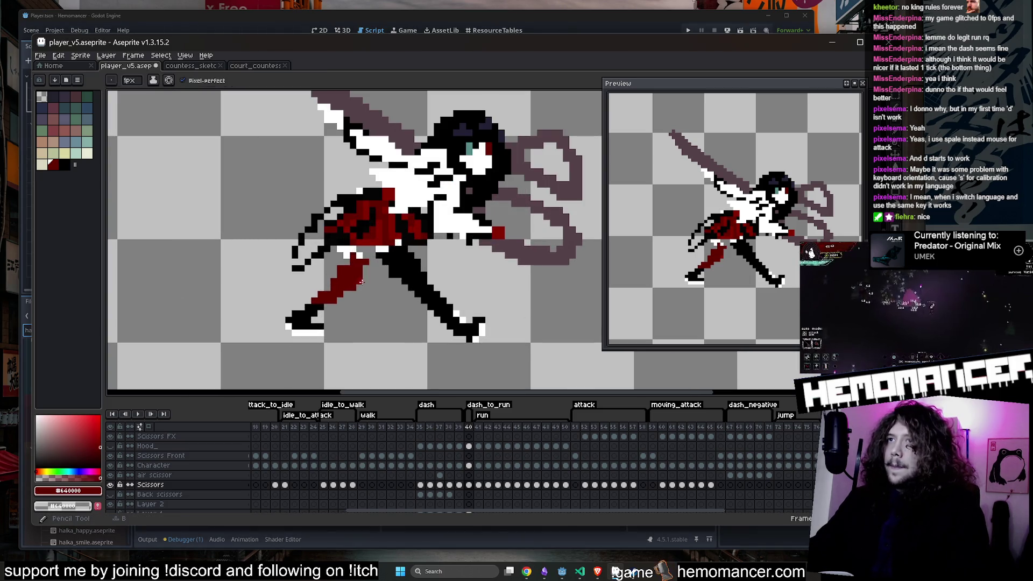
# Step: Return to the Character layer on frame 40 and pick black from the hair
pyautogui.press('e')
pyautogui.click(471, 465)
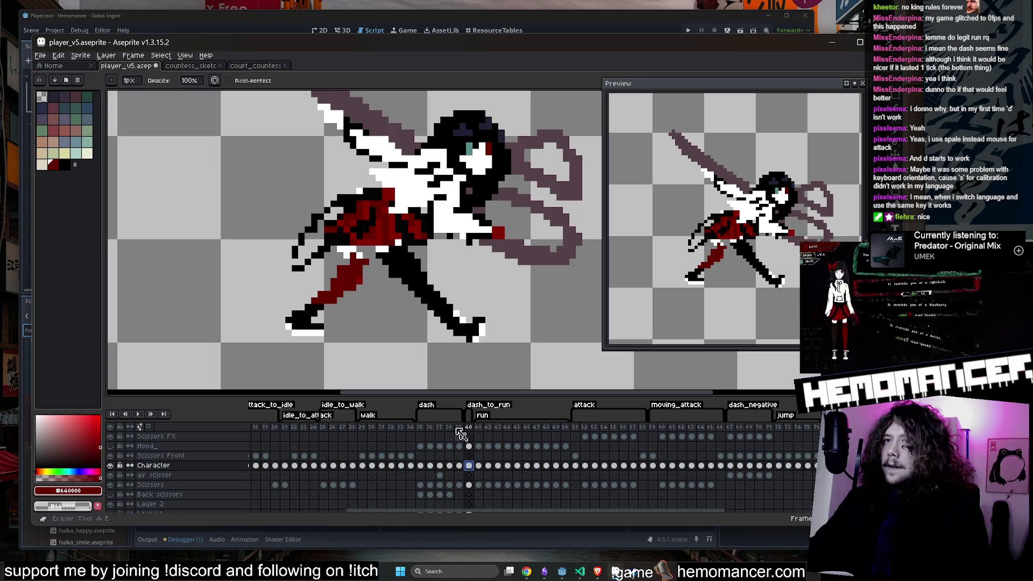
pyautogui.scroll(-2, 373, 276)
pyautogui.scroll(-2, 373, 276)
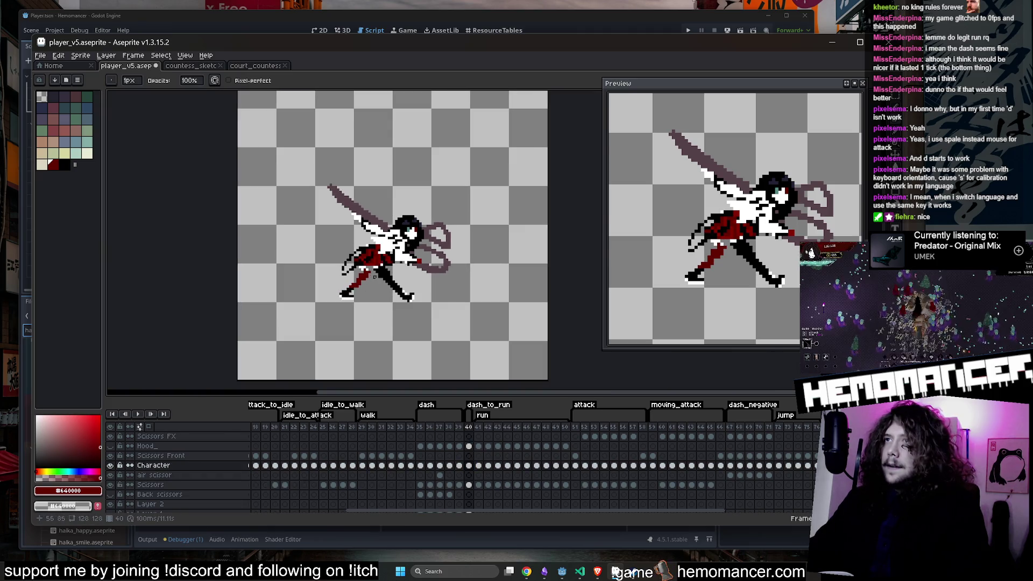
pyautogui.scroll(3, 362, 233)
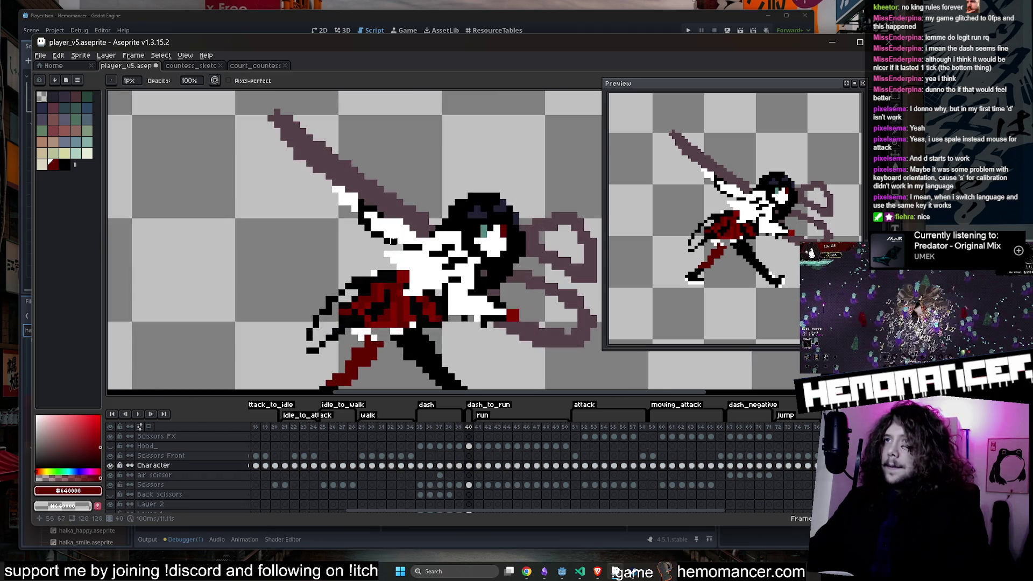
pyautogui.keyDown('alt'); pyautogui.click(411, 245); pyautogui.keyUp('alt')
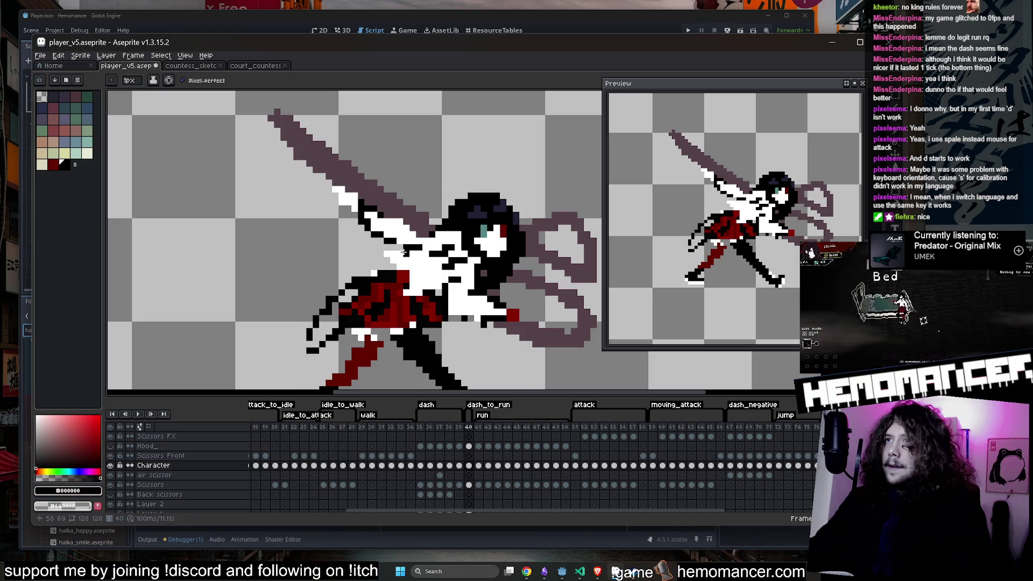
# Step: Play the dash animation from its first frame to check the motion
pyautogui.press('e')
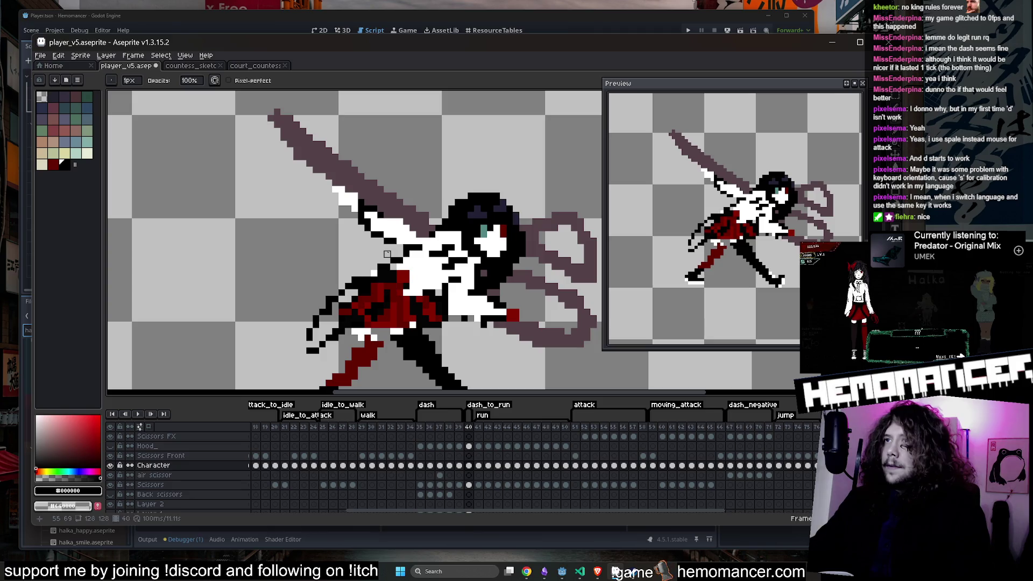
pyautogui.scroll(-5, 380, 253)
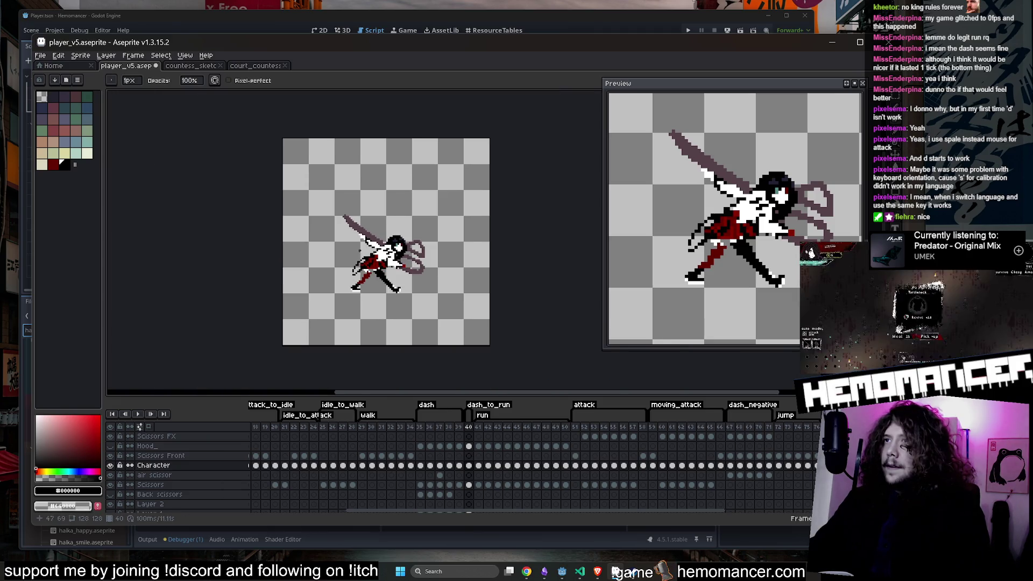
pyautogui.scroll(4, 360, 250)
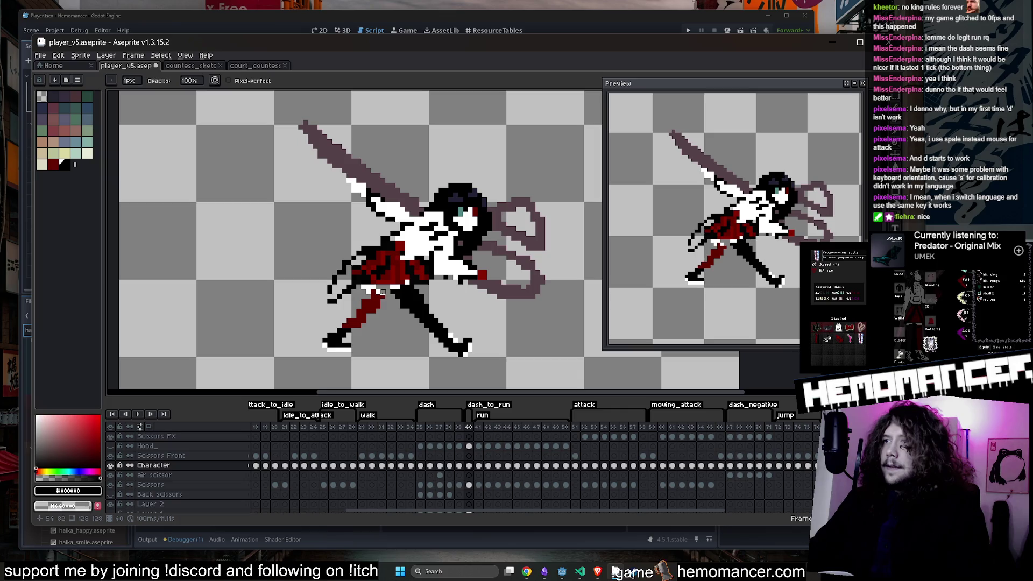
pyautogui.click(420, 427)
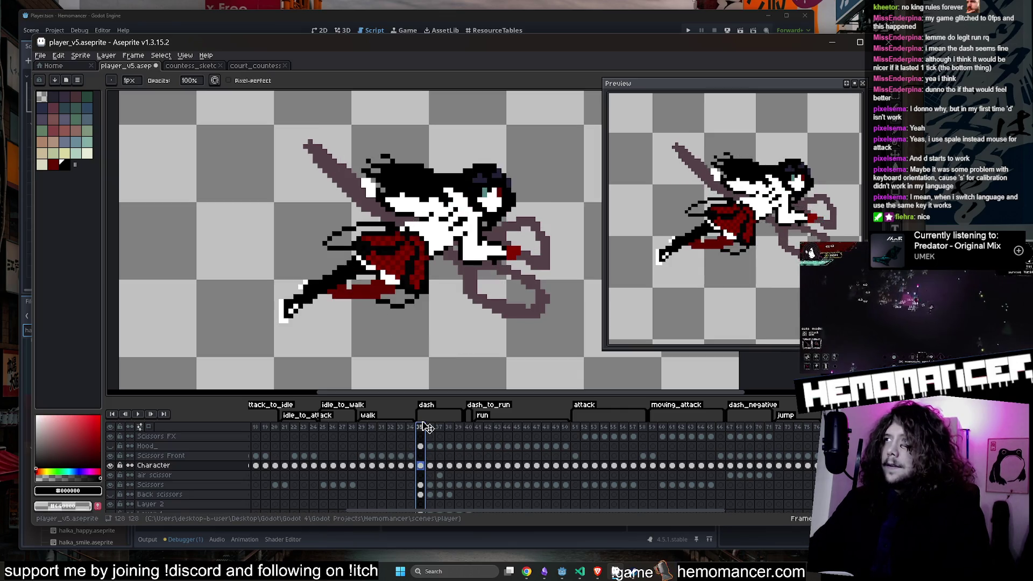
pyautogui.press('Return')
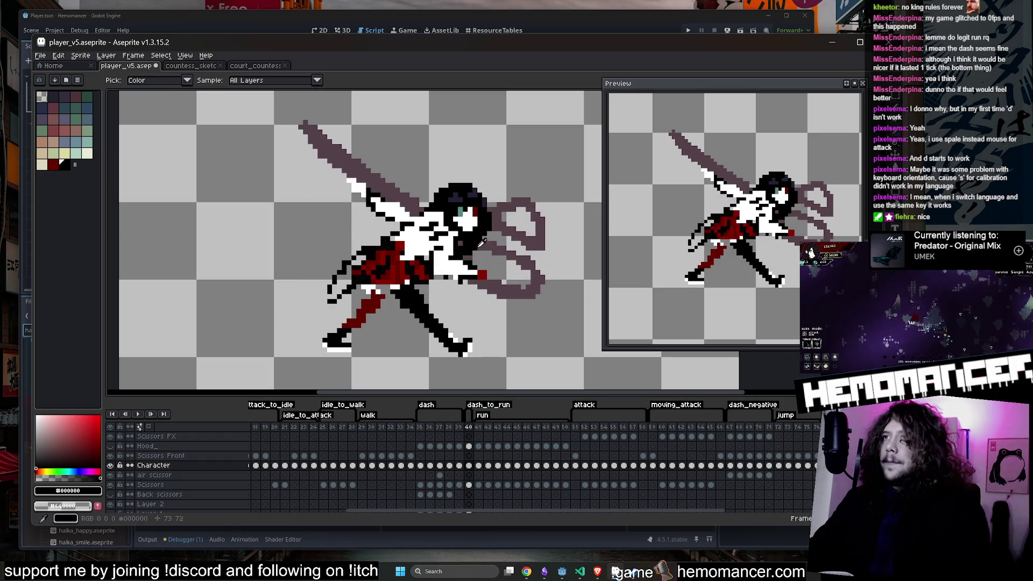
# Step: Paint dark pixels along the hair near the face, then undo that stroke
pyautogui.scroll(2, 481, 244)
pyautogui.click(468, 465)
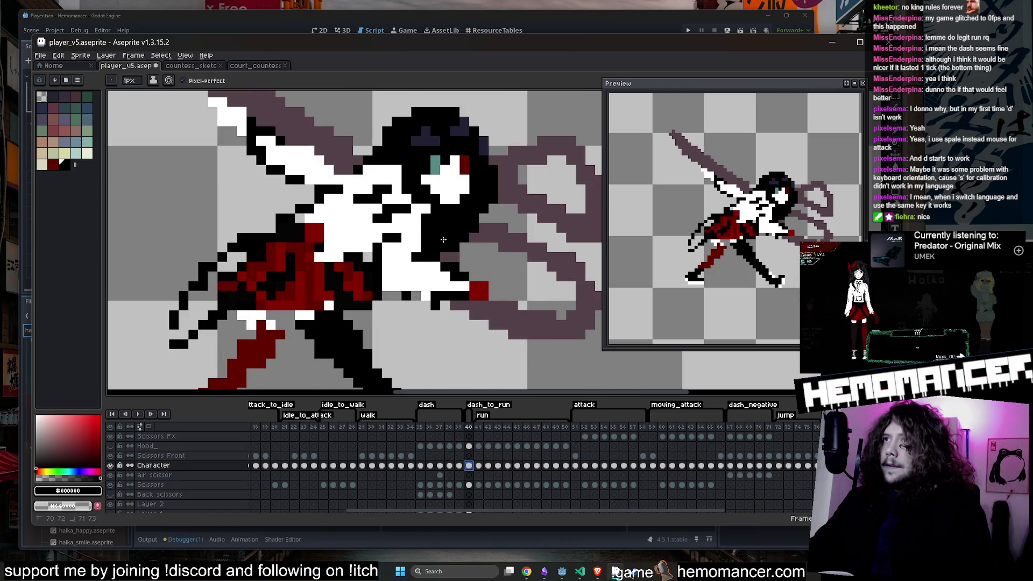
pyautogui.moveTo(457, 255)
pyautogui.mouseDown()
pyautogui.moveTo(517, 272)
pyautogui.moveTo(484, 256)
pyautogui.moveTo(490, 241)
pyautogui.mouseUp()
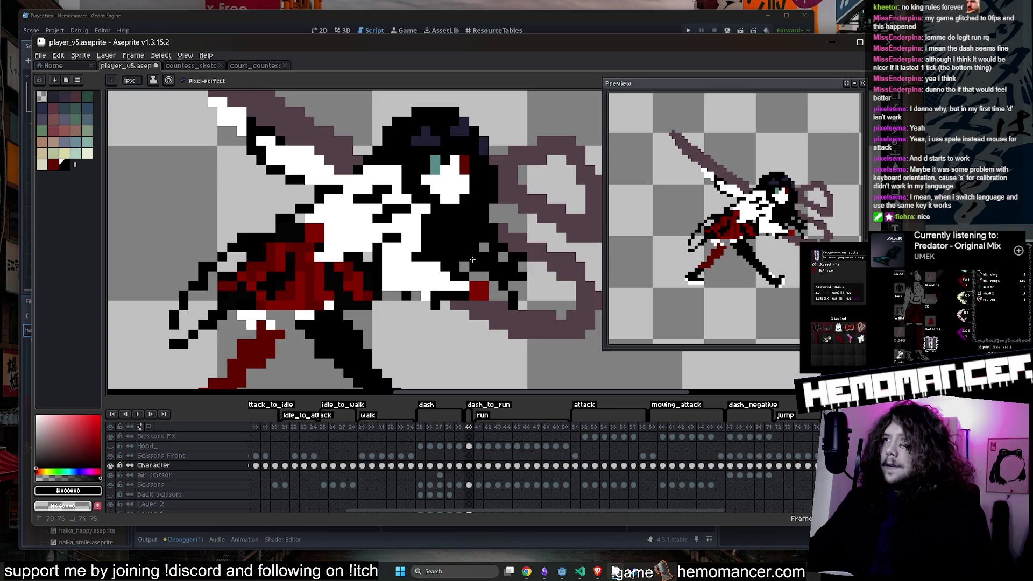
pyautogui.scroll(-1, 472, 259)
pyautogui.scroll(-1, 487, 232)
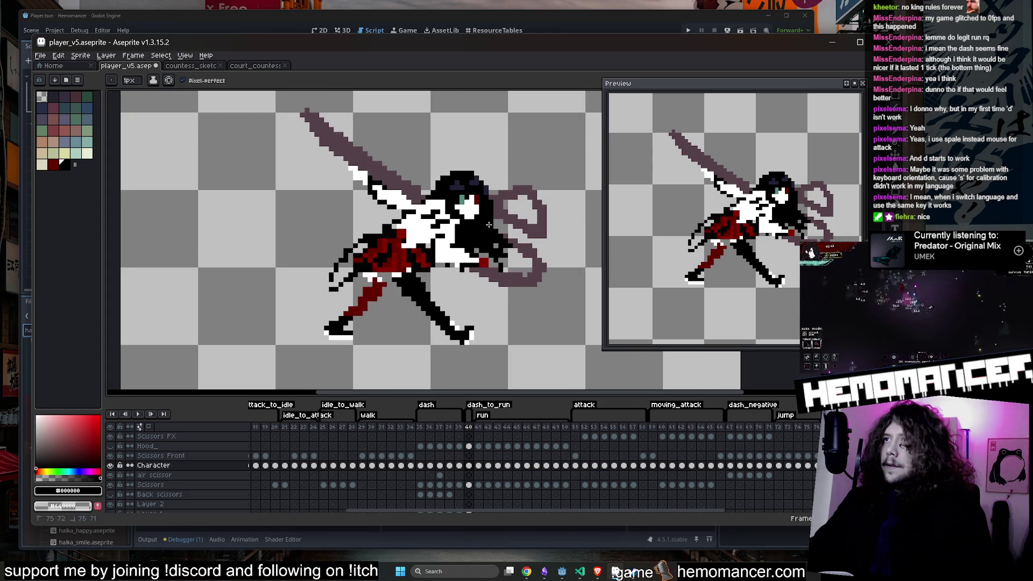
pyautogui.hotkey('ctrl', 'z')
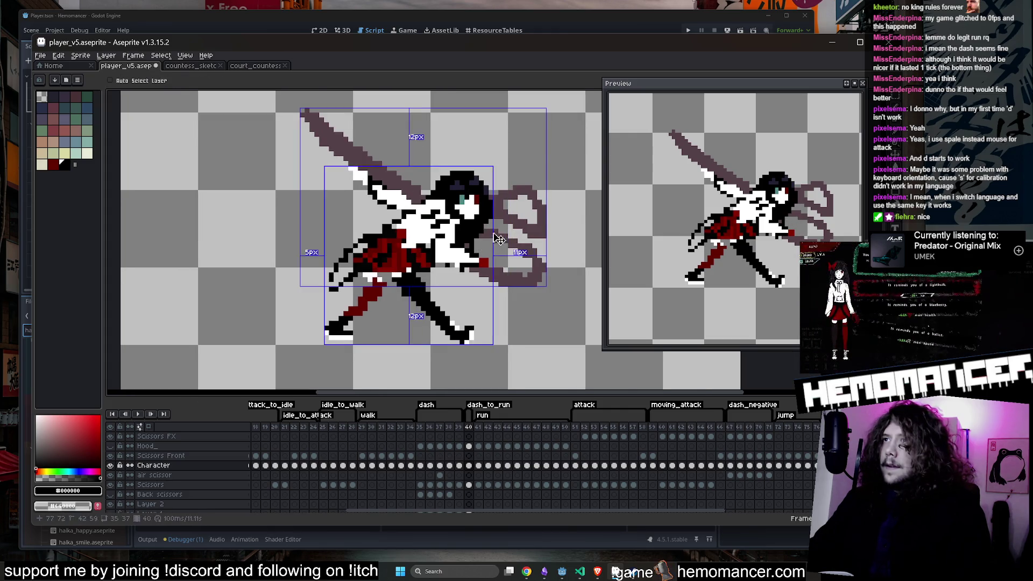
pyautogui.click(459, 446)
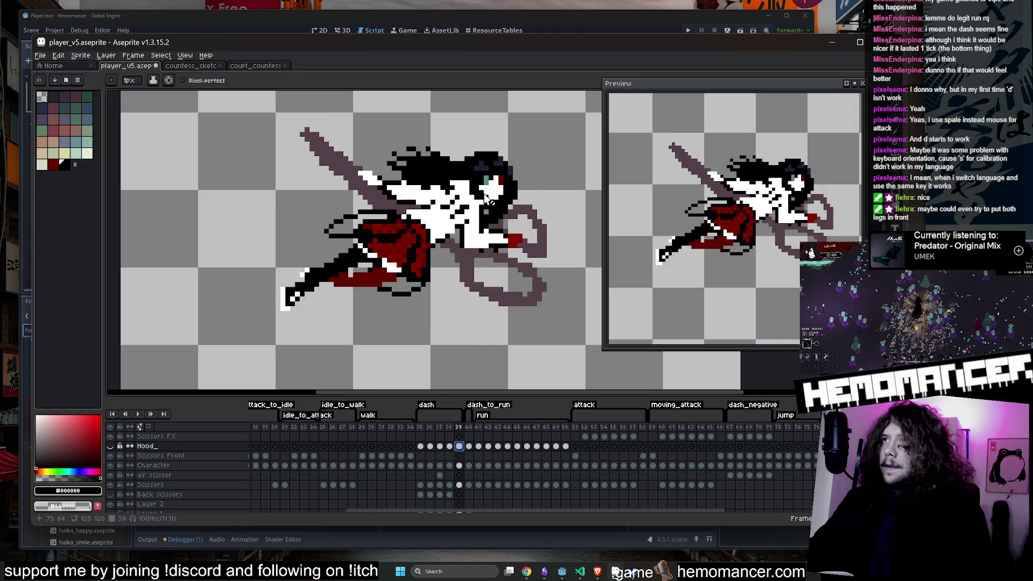
pyautogui.press('w')
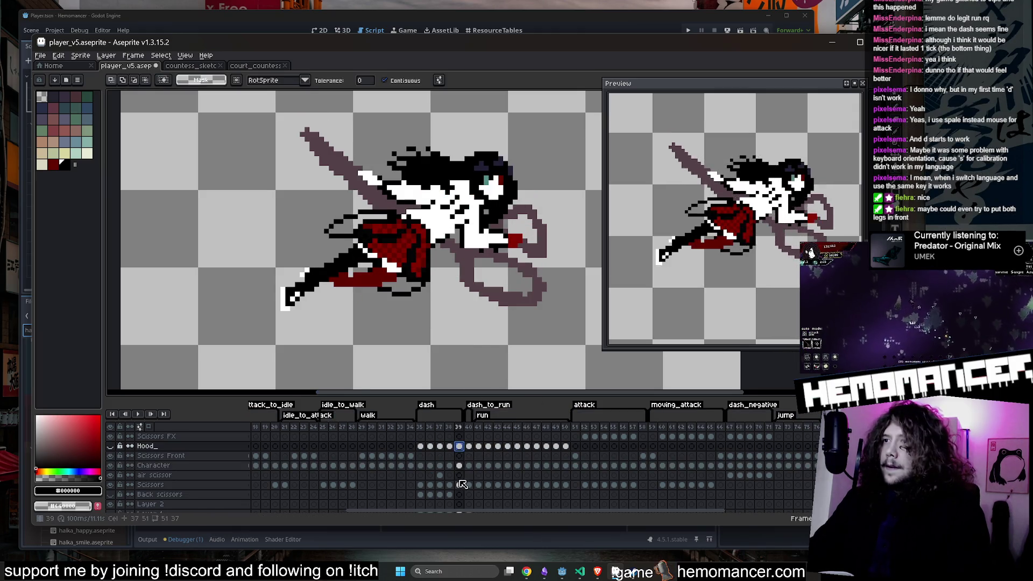
pyautogui.click(459, 465)
pyautogui.click(466, 176)
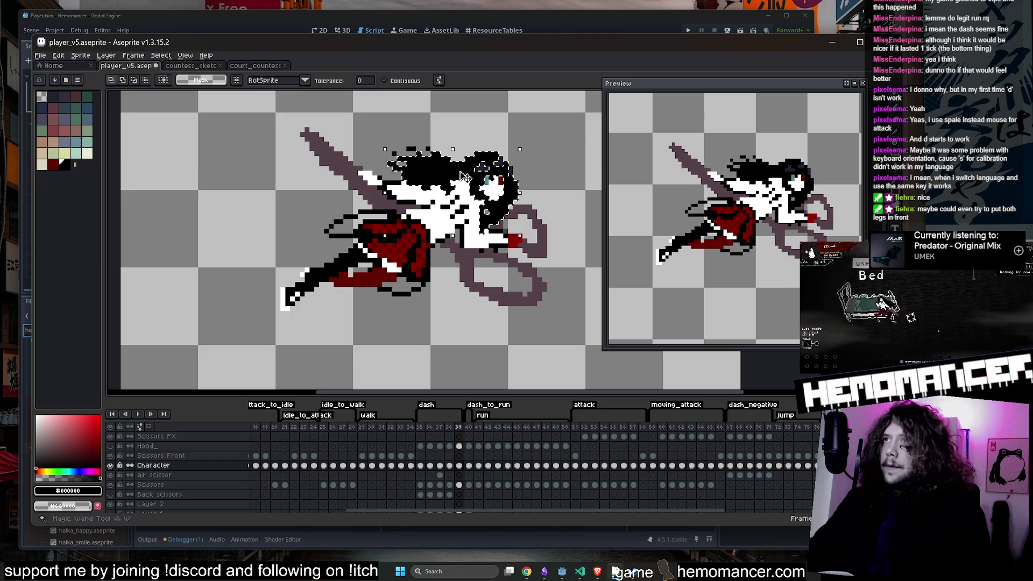
pyautogui.click(469, 466)
pyautogui.click(616, 571)
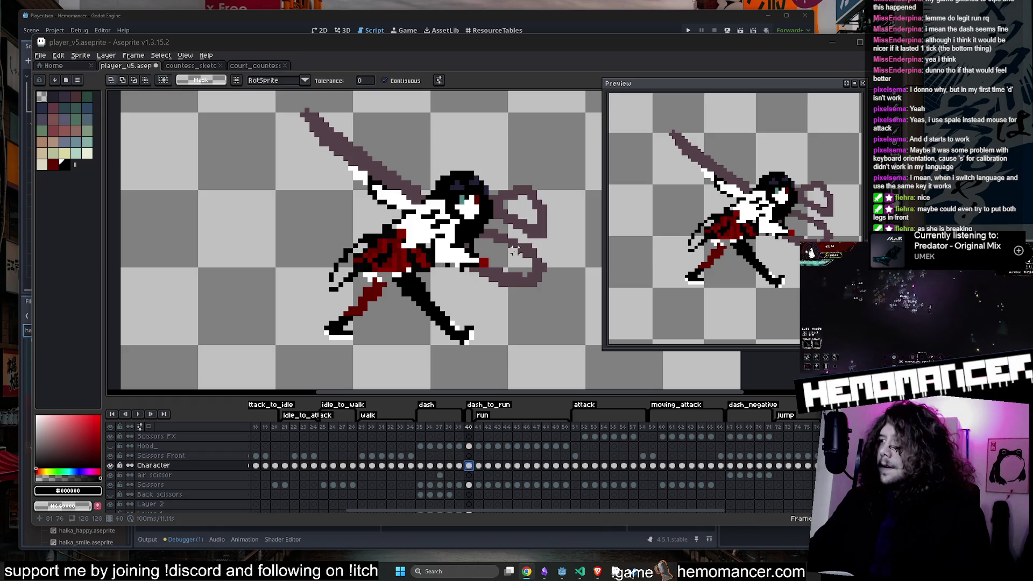
pyautogui.click(459, 428)
pyautogui.click(469, 429)
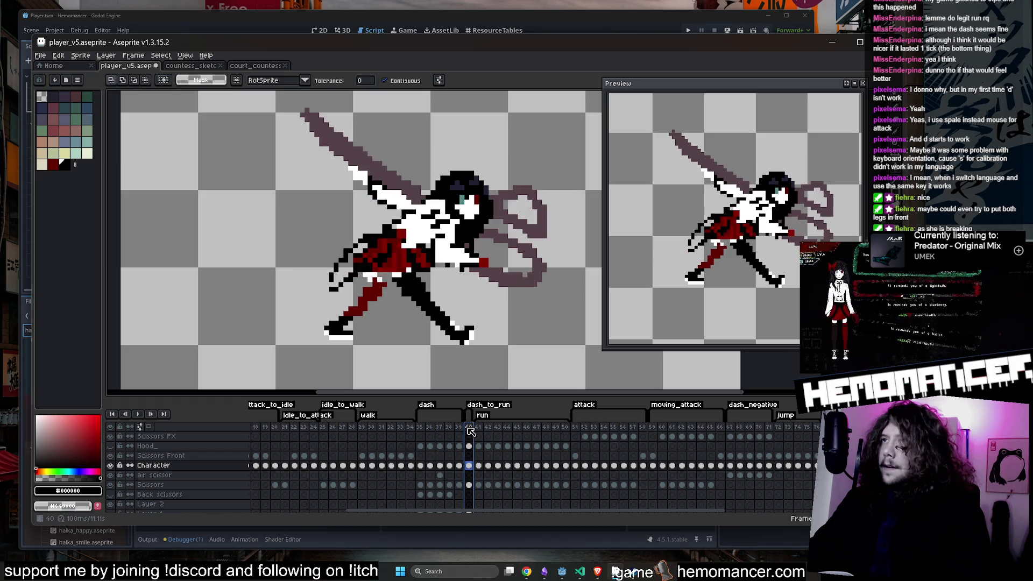
pyautogui.press('Right')
pyautogui.press('Left')
pyautogui.press('Right')
pyautogui.press('Left')
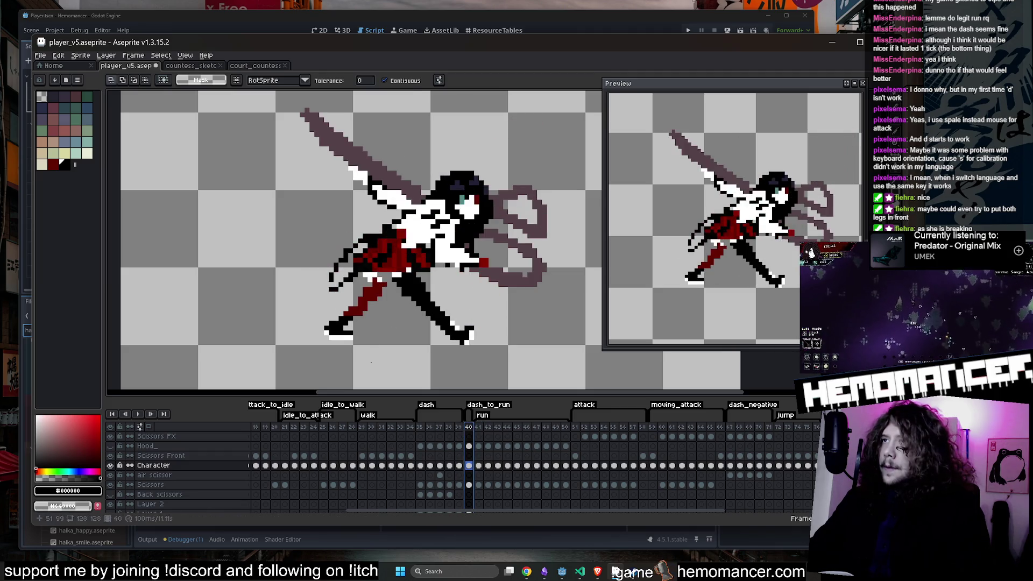
pyautogui.press('Return')
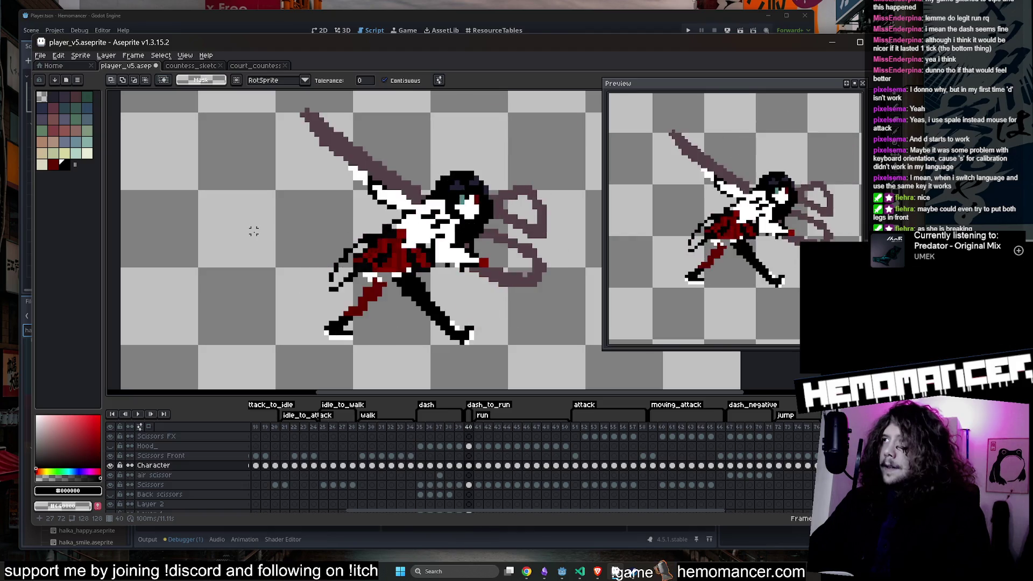
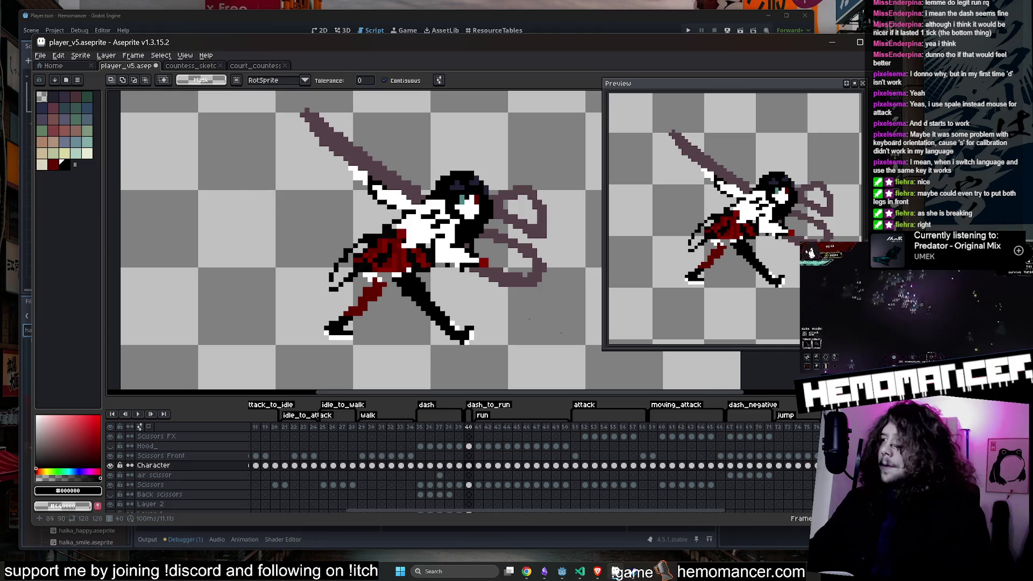
# Step: Check the running game, then pick the dark red #640000 stocking colour from the sprite
pyautogui.click(614, 571)
pyautogui.click(438, 294)
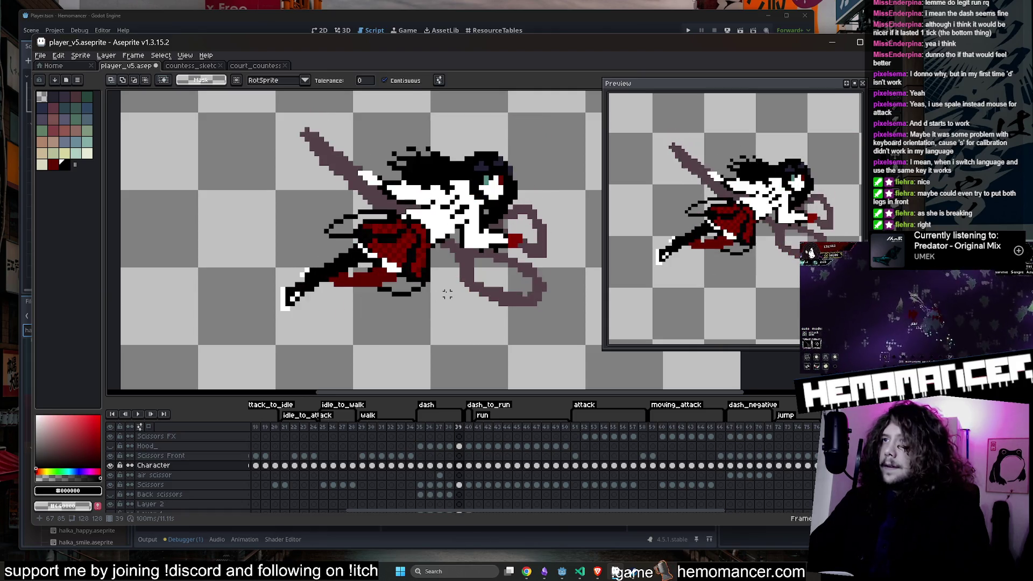
pyautogui.press('i')
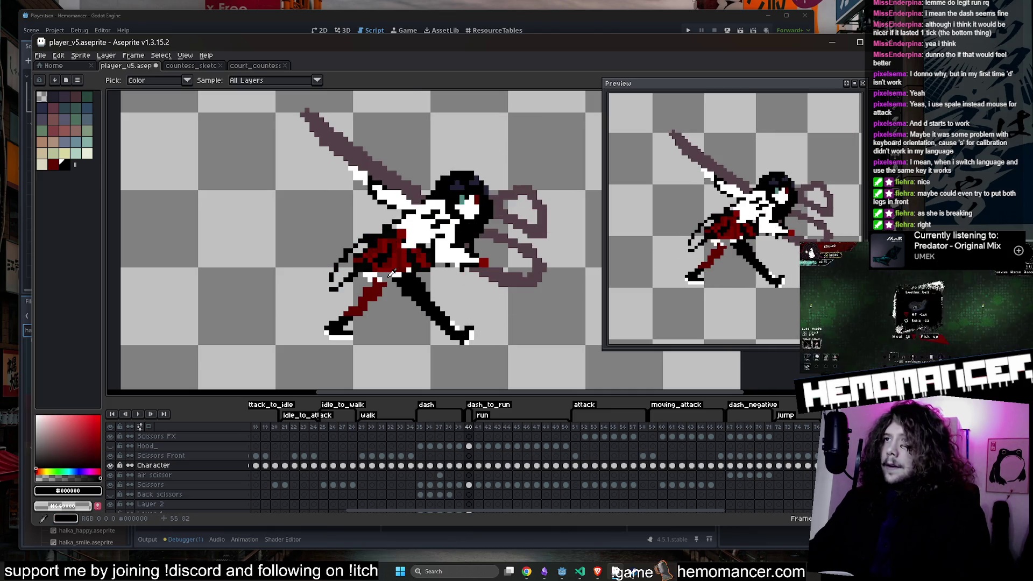
pyautogui.scroll(2, 391, 274)
pyautogui.click(410, 284)
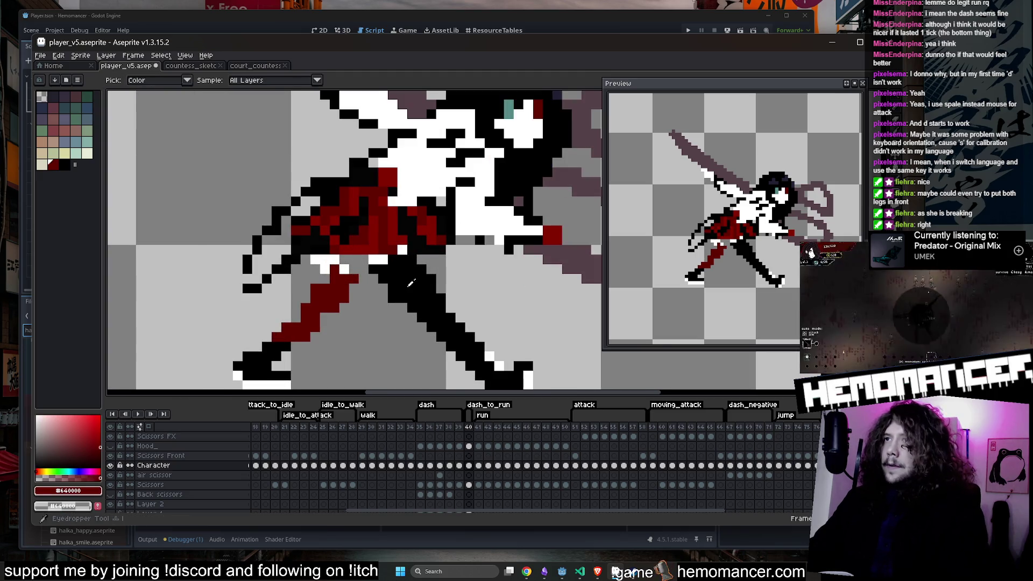
pyautogui.scroll(1, 411, 284)
# Step: Add three dark-red pixels beside the girl's forward leg in frame 40
pyautogui.press('b')
pyautogui.click(400, 263)
pyautogui.click(388, 276)
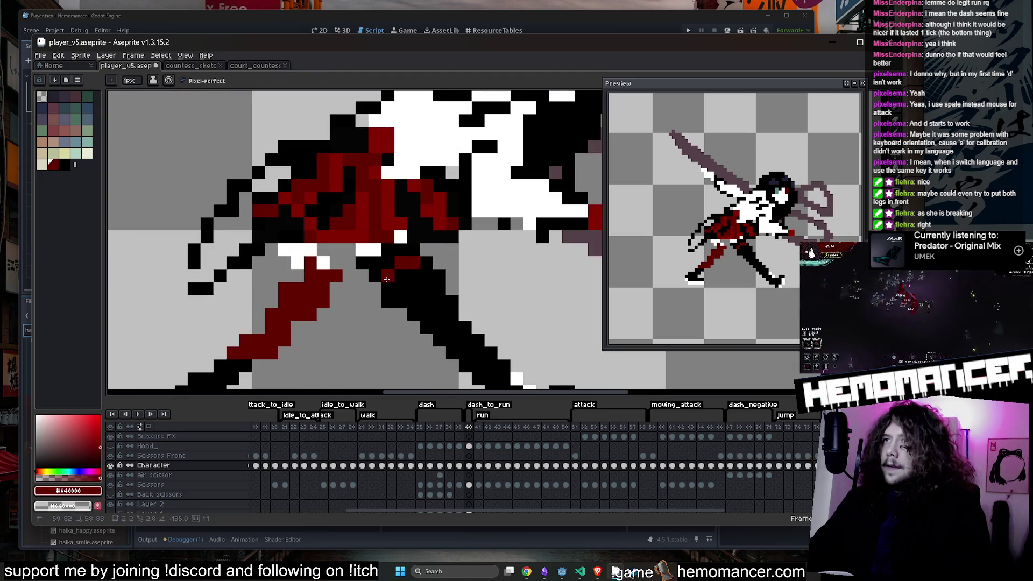
pyautogui.click(429, 289)
pyautogui.scroll(-3, 428, 298)
pyautogui.press('v')
pyautogui.scroll(3, 454, 316)
pyautogui.press('b')
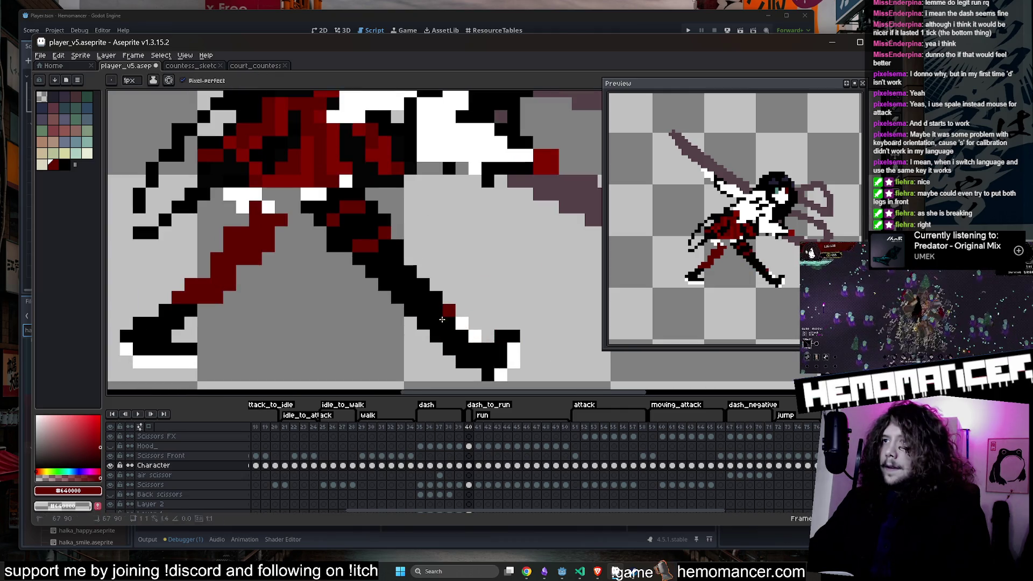
# Step: Flood-fill the black forward leg with dark red #640000
pyautogui.press('g')
pyautogui.click(392, 269)
pyautogui.scroll(-3, 355, 221)
pyautogui.scroll(2, 344, 222)
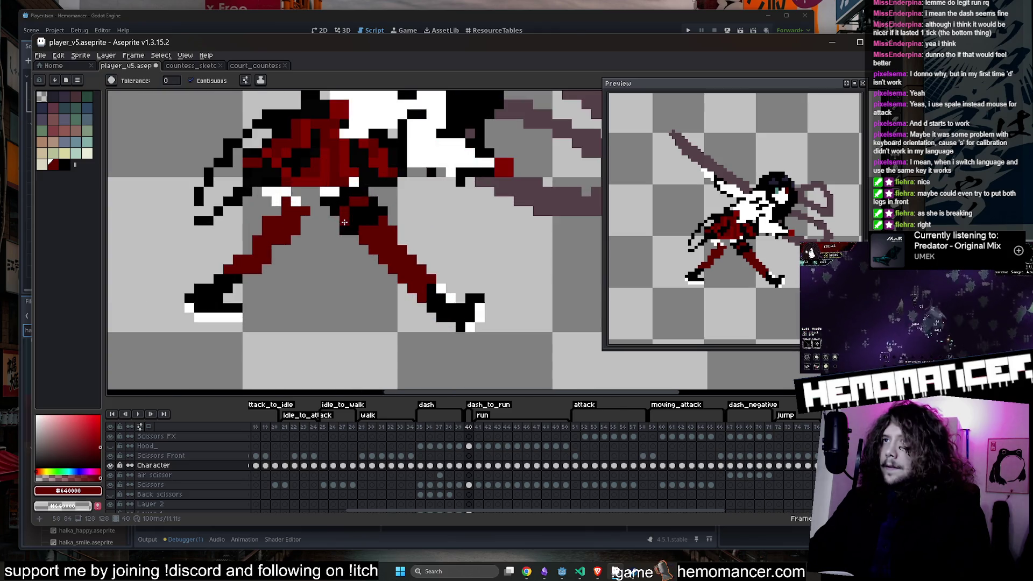
pyautogui.press('b')
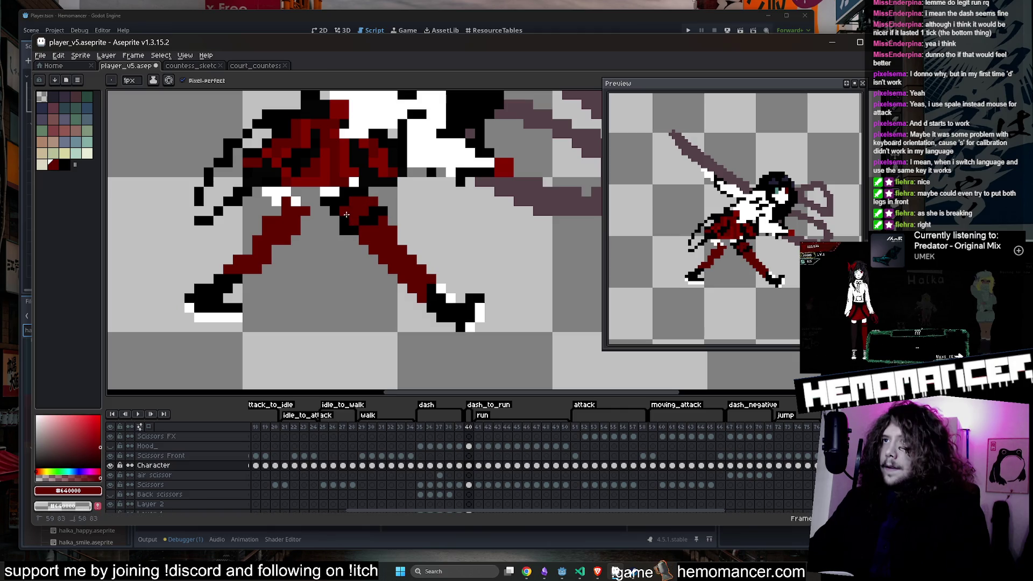
pyautogui.scroll(-3, 346, 214)
pyautogui.scroll(3, 412, 262)
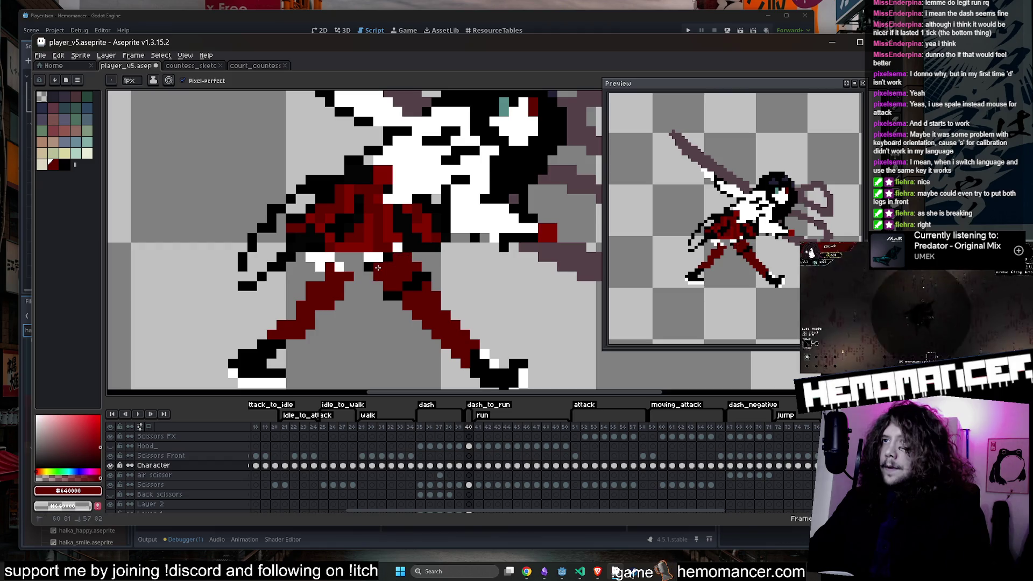
pyautogui.scroll(-3, 370, 269)
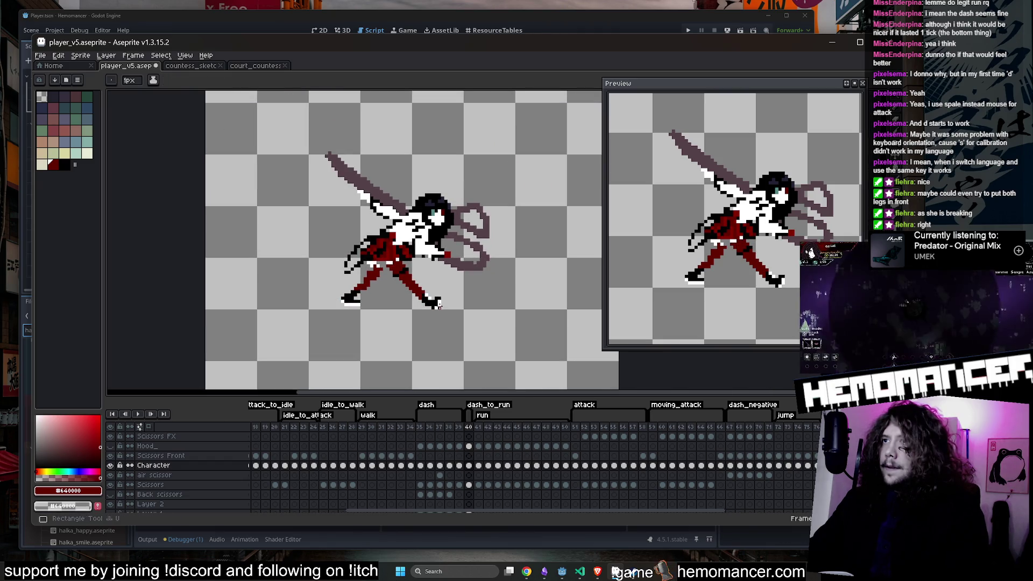
# Step: Try a white pixel on the back leg, then cover it back in black
pyautogui.press('g')
pyautogui.scroll(-1, 401, 289)
pyautogui.scroll(3, 401, 289)
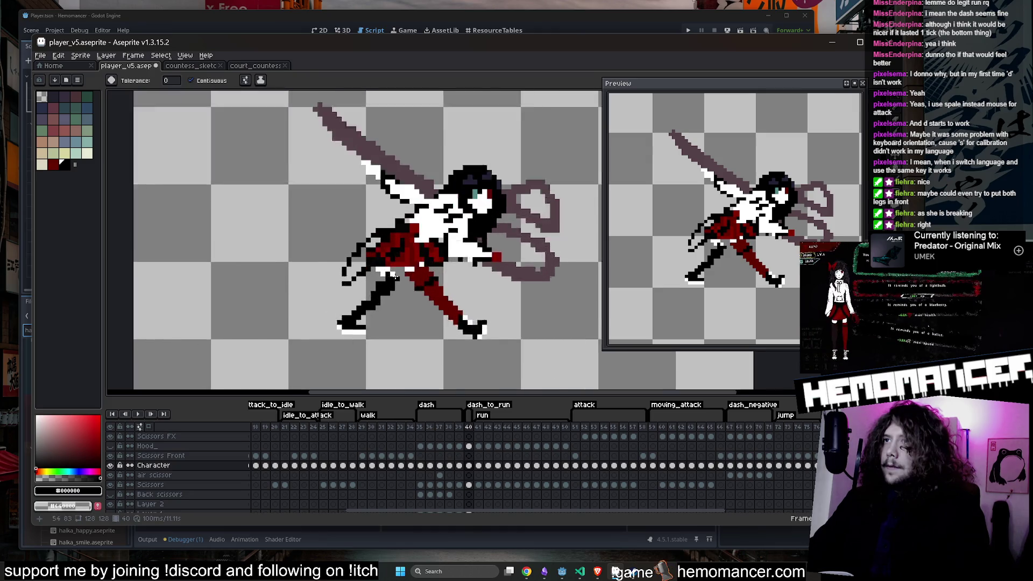
pyautogui.press('b')
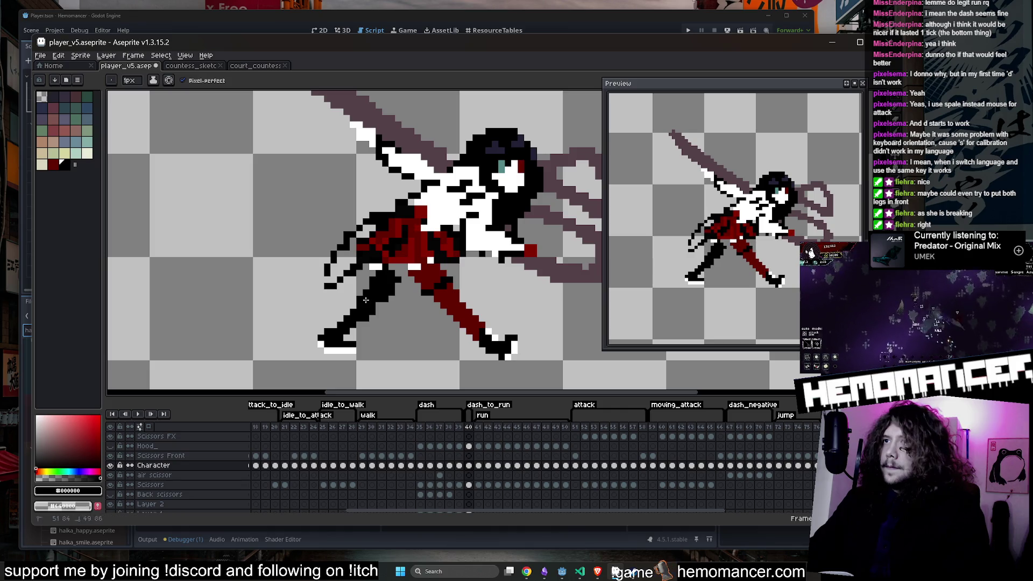
pyautogui.keyDown('alt'); pyautogui.click(339, 350); pyautogui.keyUp('alt')
pyautogui.scroll(3, 323, 330)
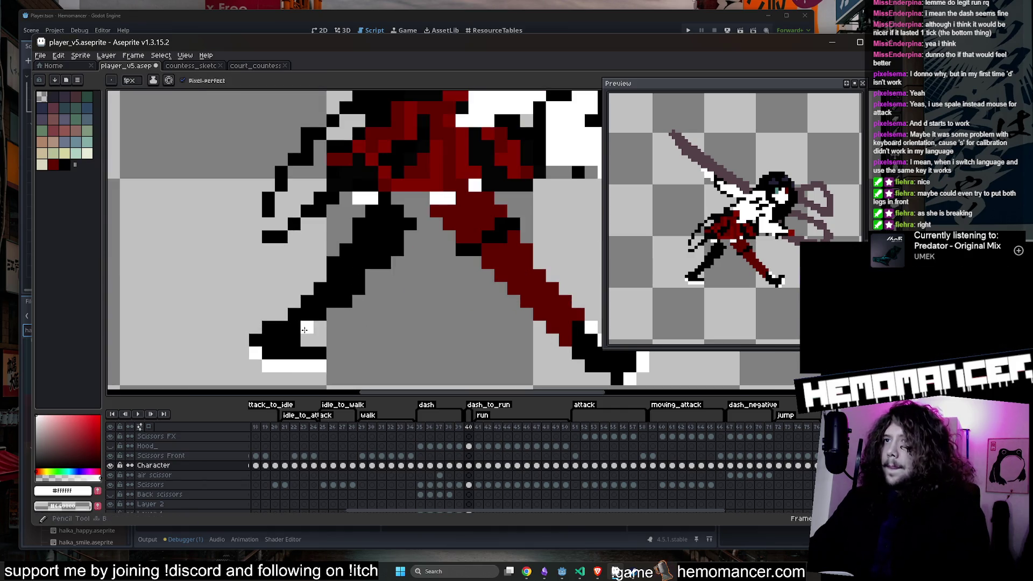
pyautogui.scroll(-5, 361, 293)
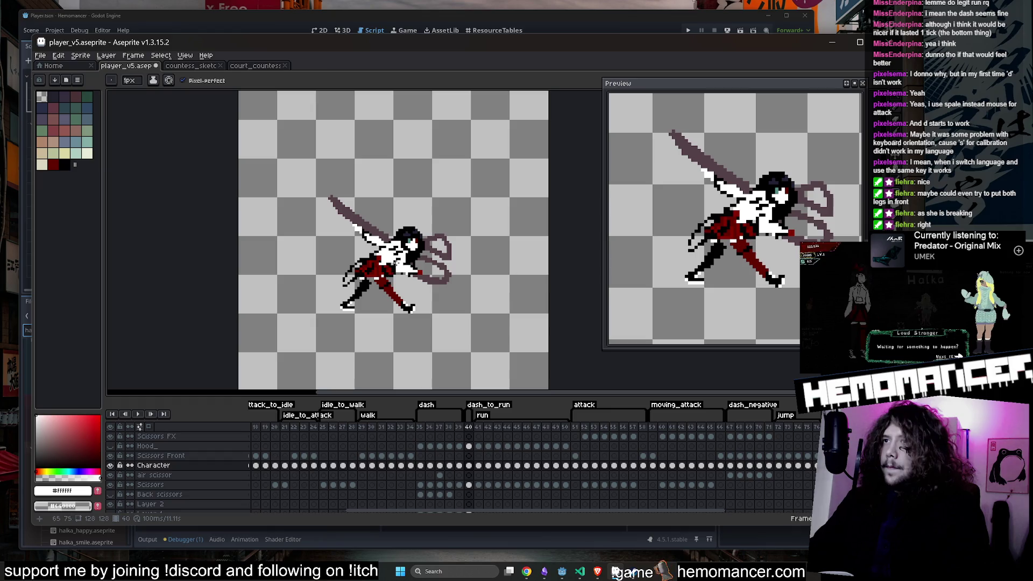
pyautogui.scroll(3, 370, 292)
pyautogui.press('e')
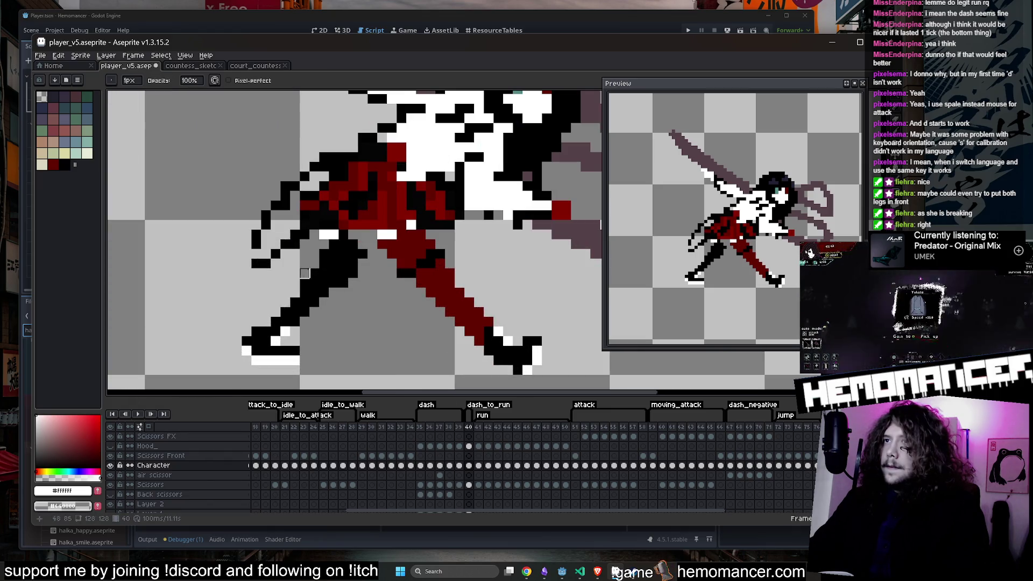
pyautogui.scroll(-3, 307, 280)
pyautogui.press('b')
pyautogui.scroll(3, 331, 267)
pyautogui.click(330, 268)
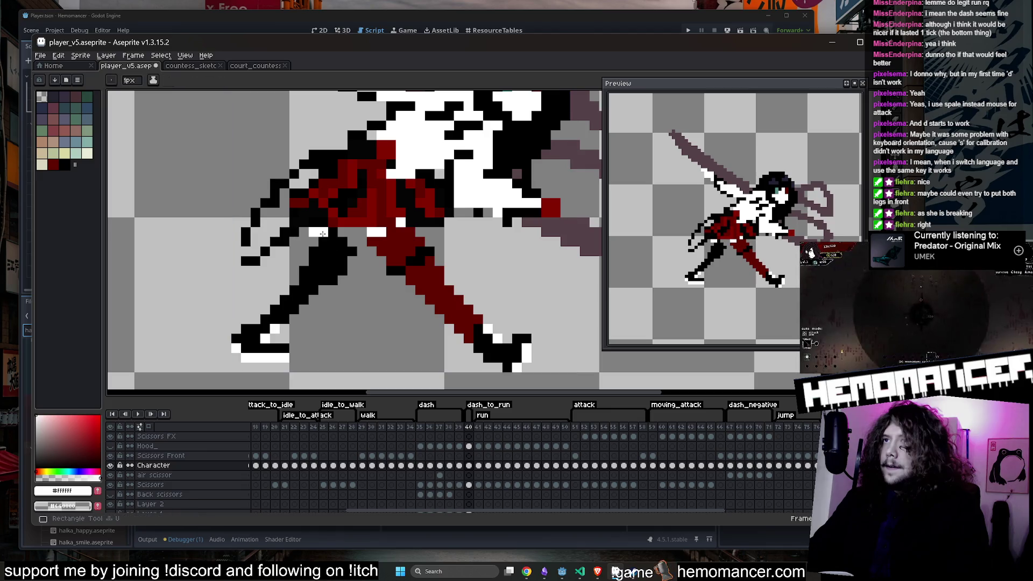
pyautogui.keyDown('alt'); pyautogui.click(323, 253); pyautogui.keyUp('alt')
pyautogui.click(330, 268)
# Step: Widen the back leg with black pixels along its left edge
pyautogui.click(295, 284)
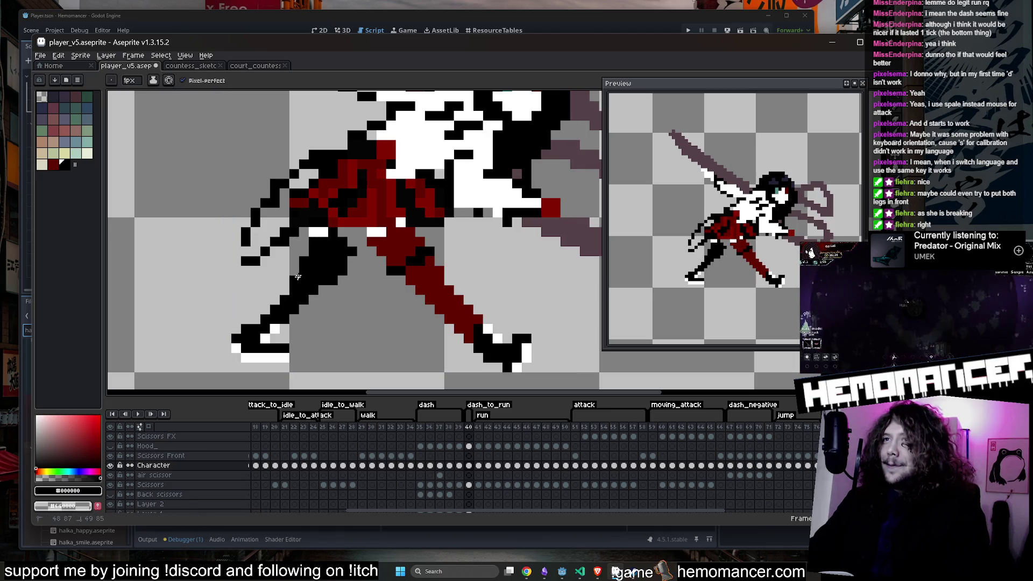
pyautogui.click(285, 289)
pyautogui.scroll(-3, 291, 290)
pyautogui.scroll(3, 299, 294)
pyautogui.press('e')
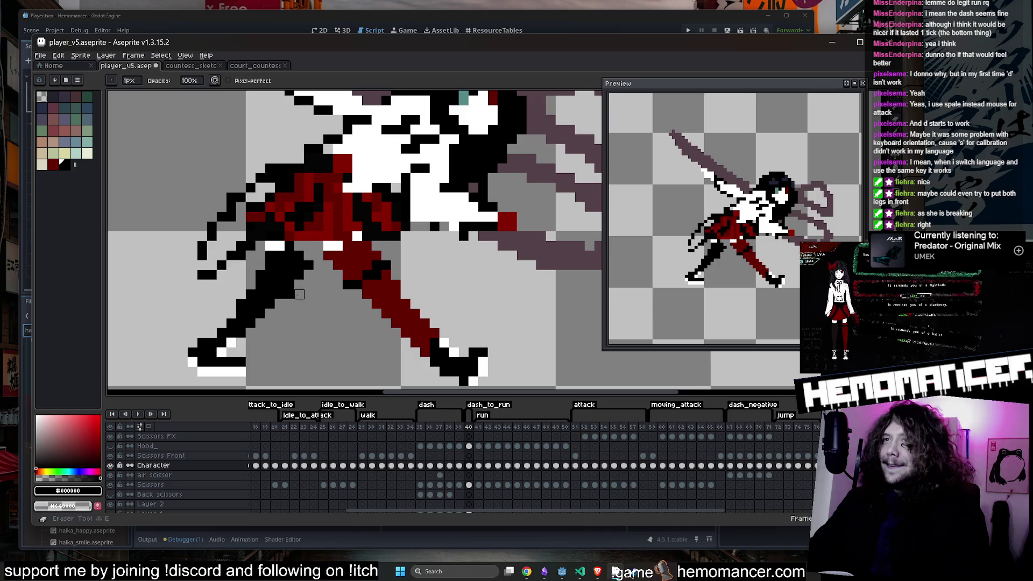
pyautogui.scroll(-3, 299, 255)
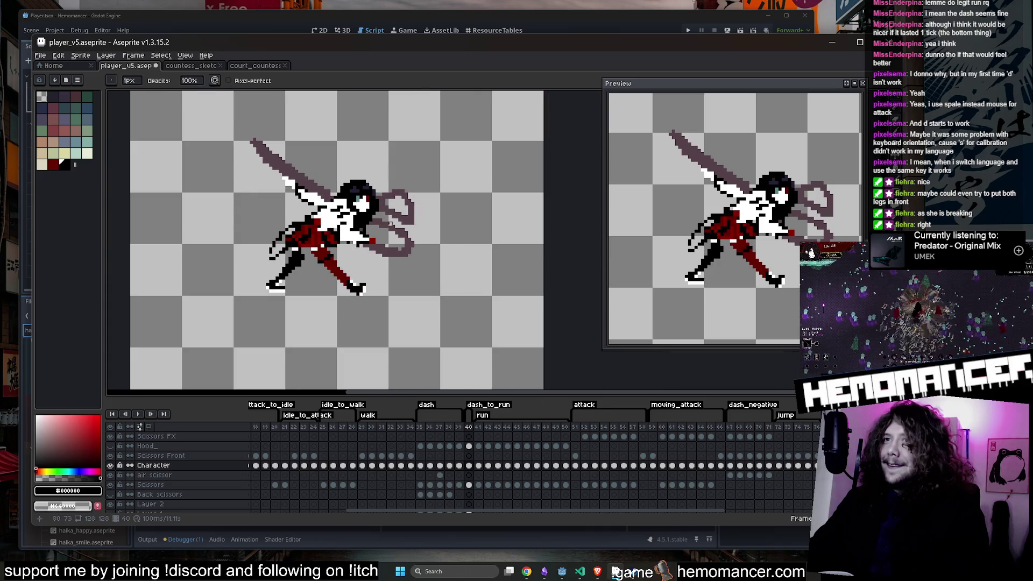
pyautogui.scroll(-1, 388, 223)
pyautogui.scroll(6, 418, 249)
# Step: Pick the near-black outline colour and jump to frame 36 of the dash animation
pyautogui.press('i')
pyautogui.click(417, 249)
pyautogui.press('b')
pyautogui.scroll(-3, 359, 284)
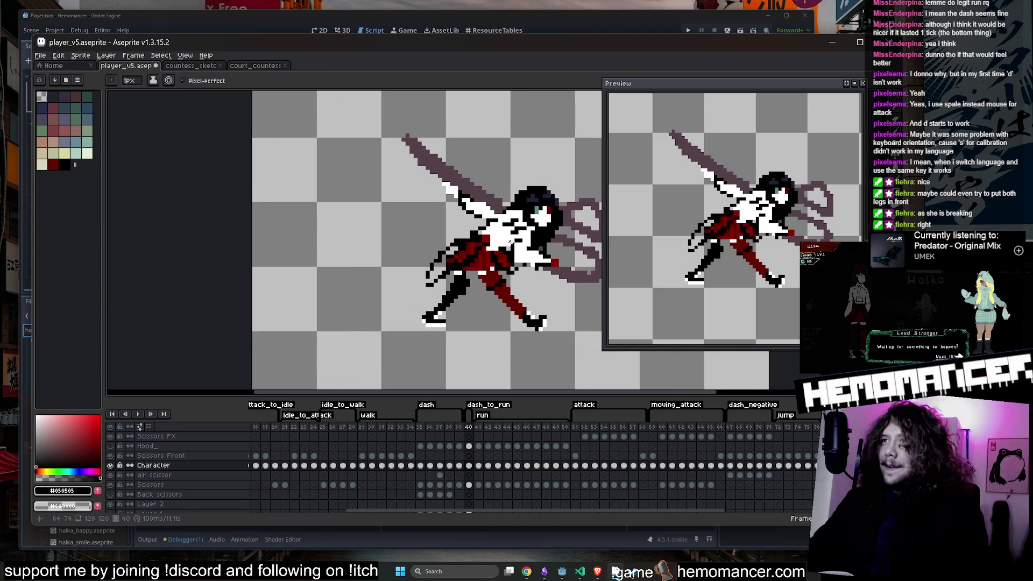
pyautogui.scroll(5, 508, 261)
pyautogui.press('i')
pyautogui.click(429, 465)
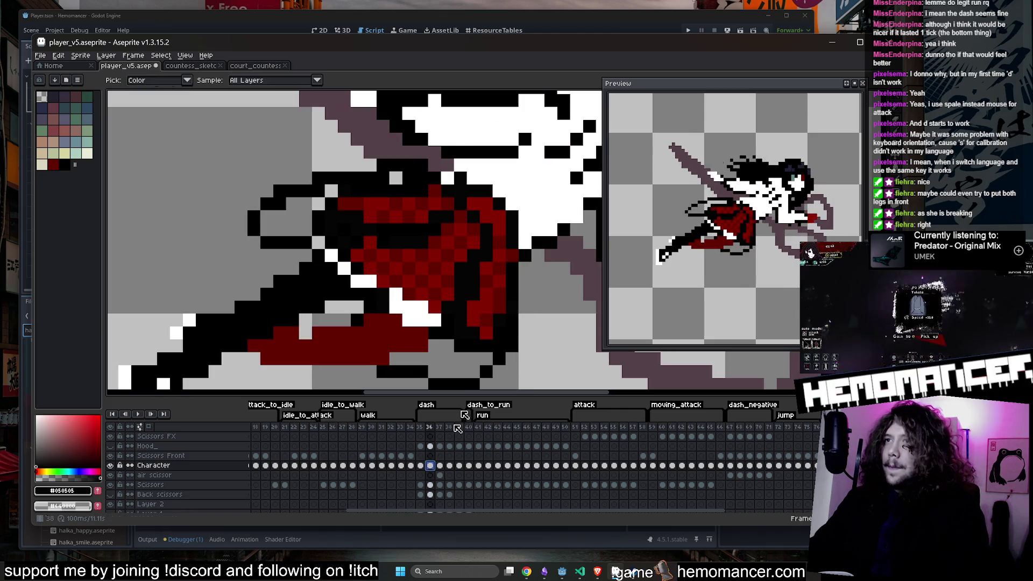
# Step: Look at frame 36's Character cel, then return to frame 40's Scissors Front cel and zoom to review it
pyautogui.click(867, 97)
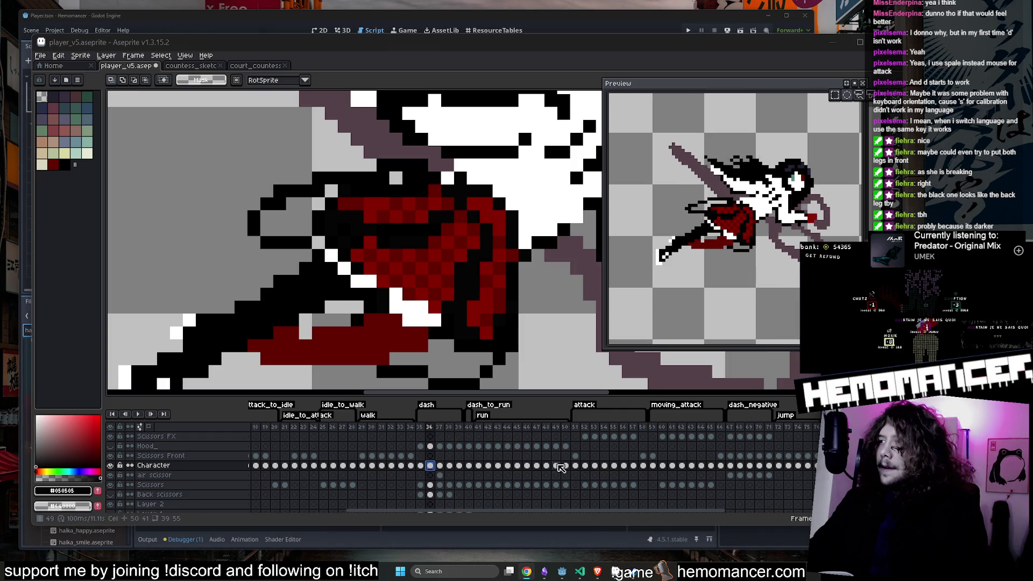
pyautogui.click(468, 455)
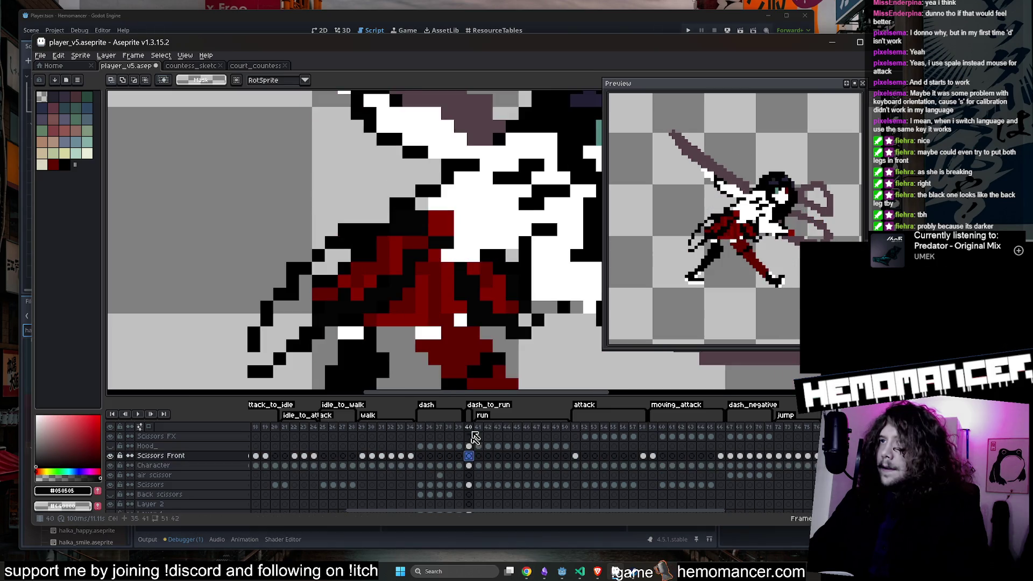
pyautogui.scroll(-4, 499, 293)
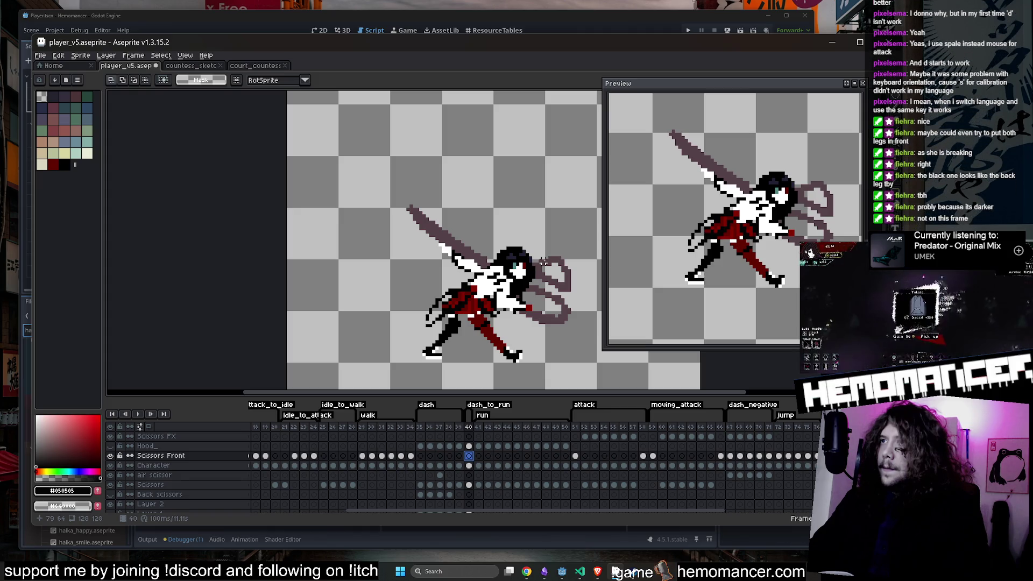
pyautogui.scroll(-2, 543, 261)
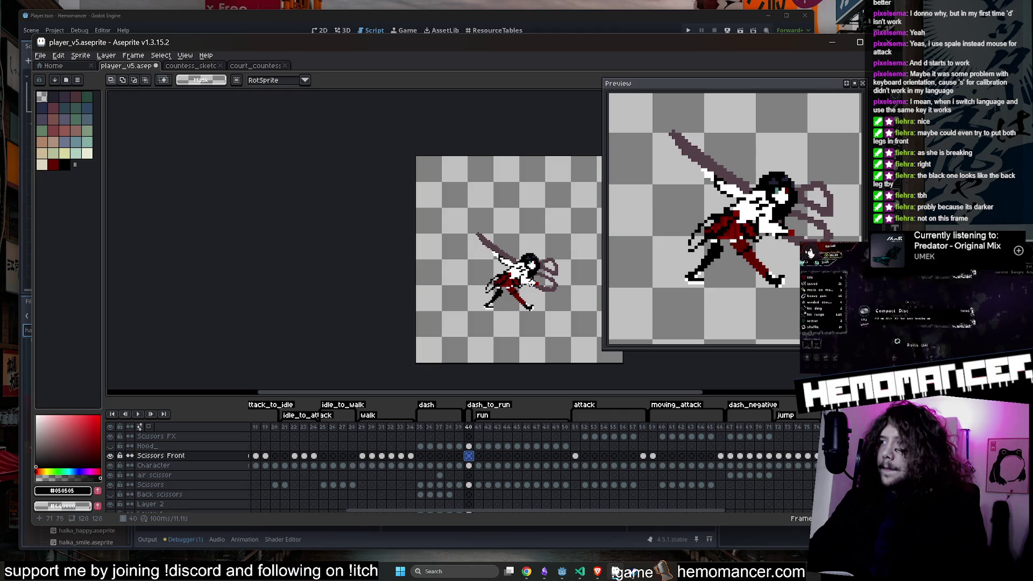
pyautogui.scroll(5, 511, 284)
pyautogui.scroll(-3, 525, 281)
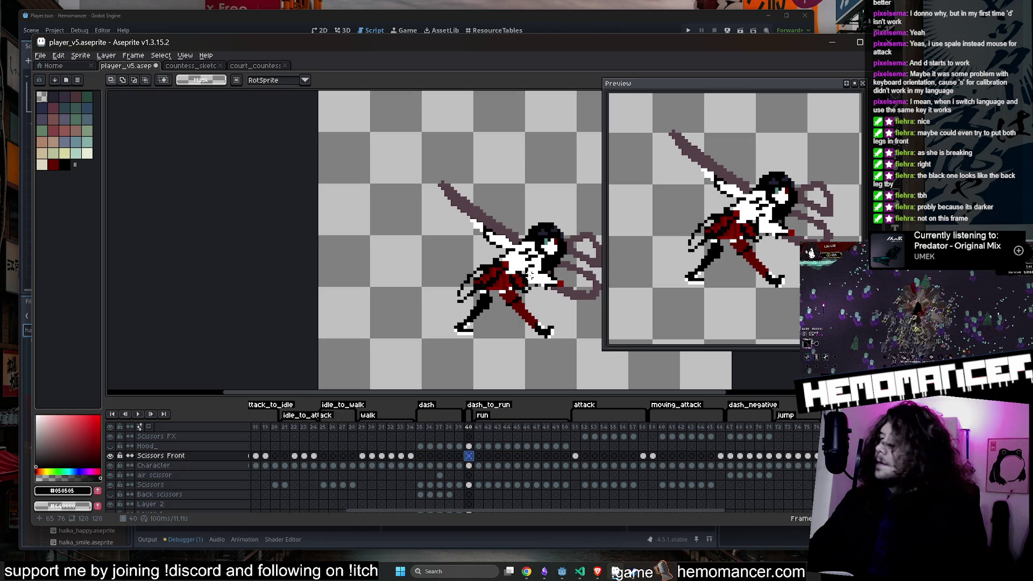
pyautogui.scroll(1, 505, 301)
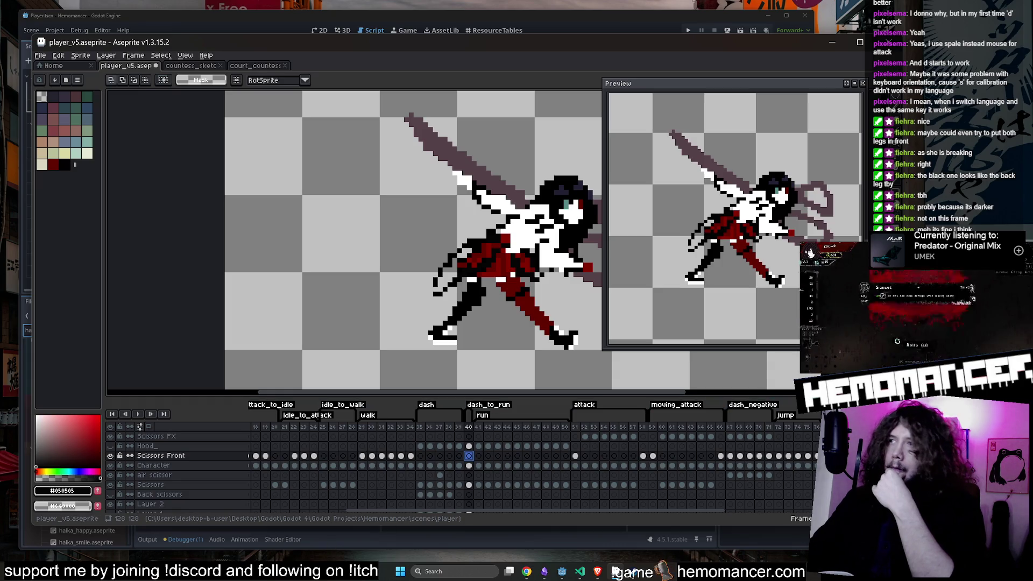
pyautogui.scroll(-2, 429, 300)
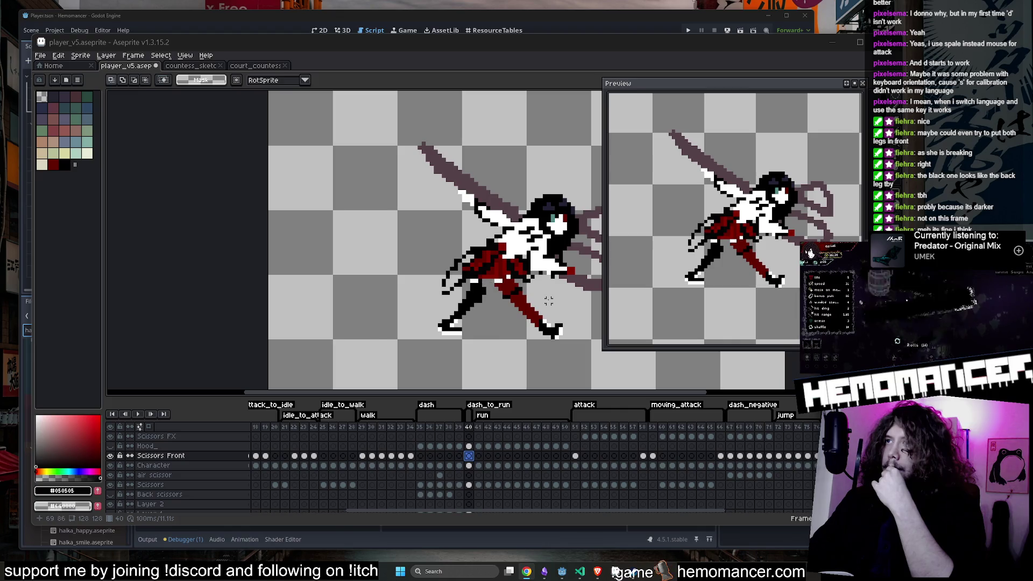
pyautogui.scroll(2, 429, 300)
# Step: Choose black as the drawing colour and check the running game before returning to the sprite
pyautogui.press('b')
pyautogui.keyDown('alt'); pyautogui.click(408, 313); pyautogui.keyUp('alt')
pyautogui.scroll(-2, 390, 309)
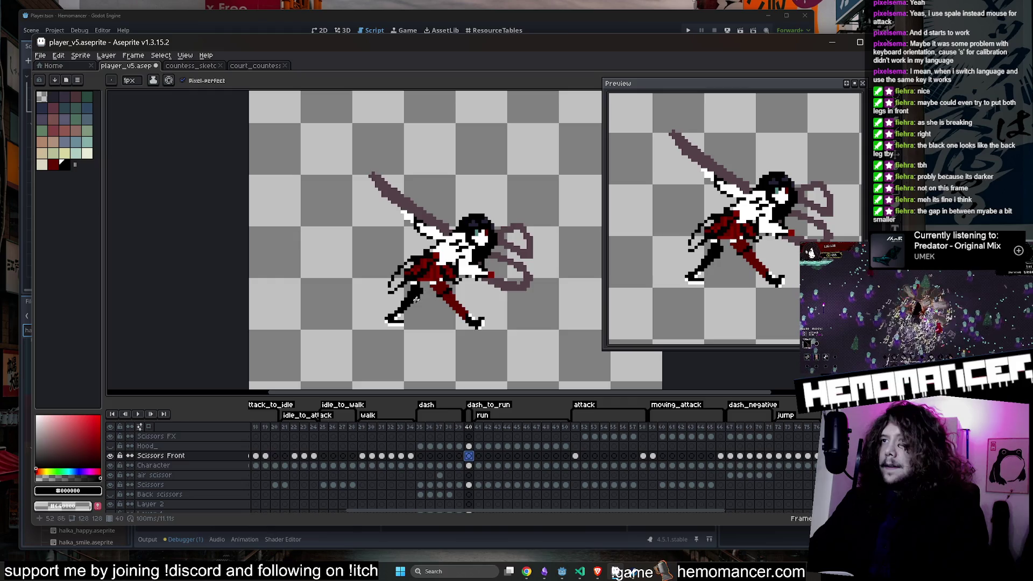
pyautogui.scroll(2, 412, 293)
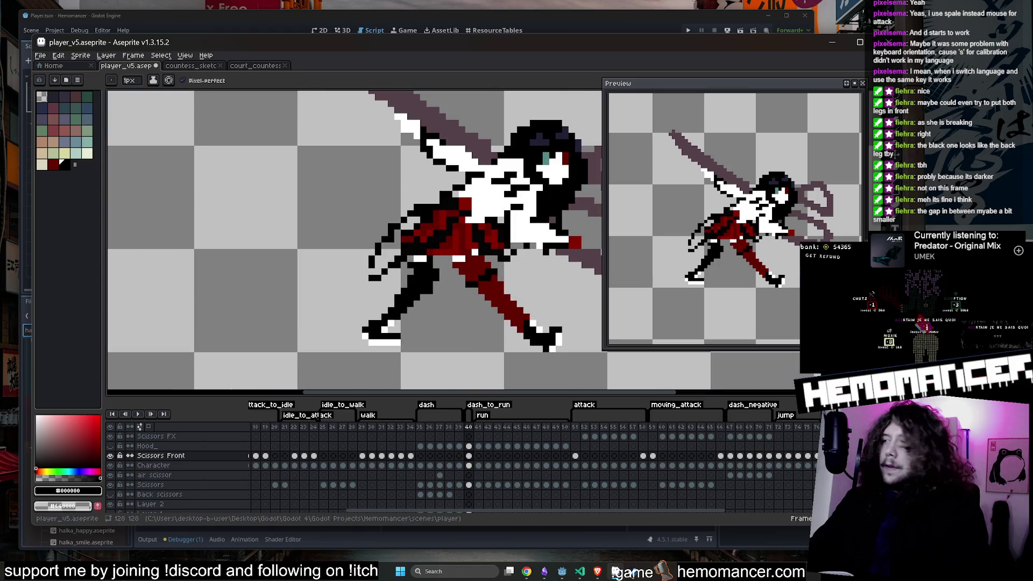
pyautogui.hotkey('alt', 'Tab')
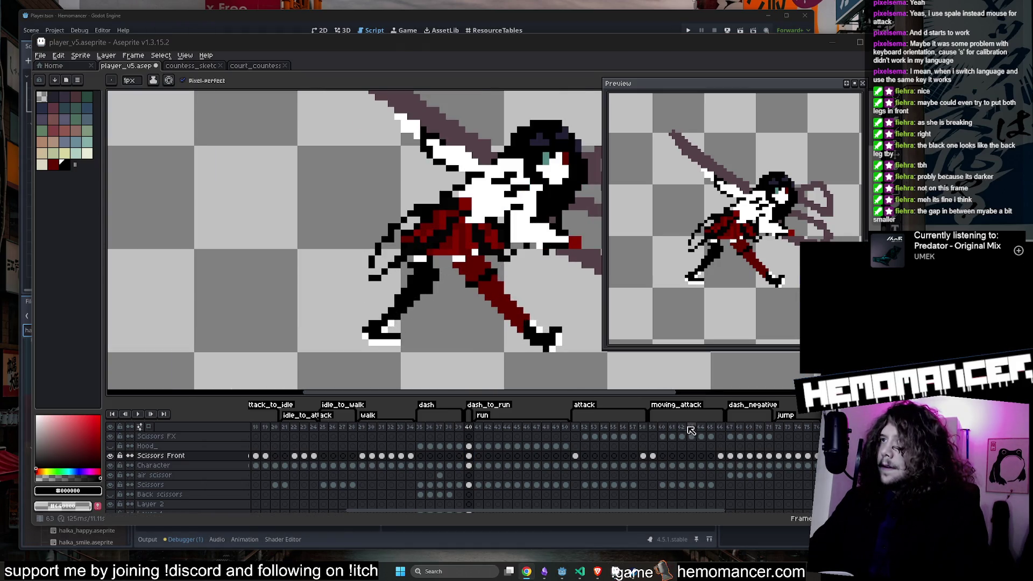
pyautogui.scroll(-2, 632, 326)
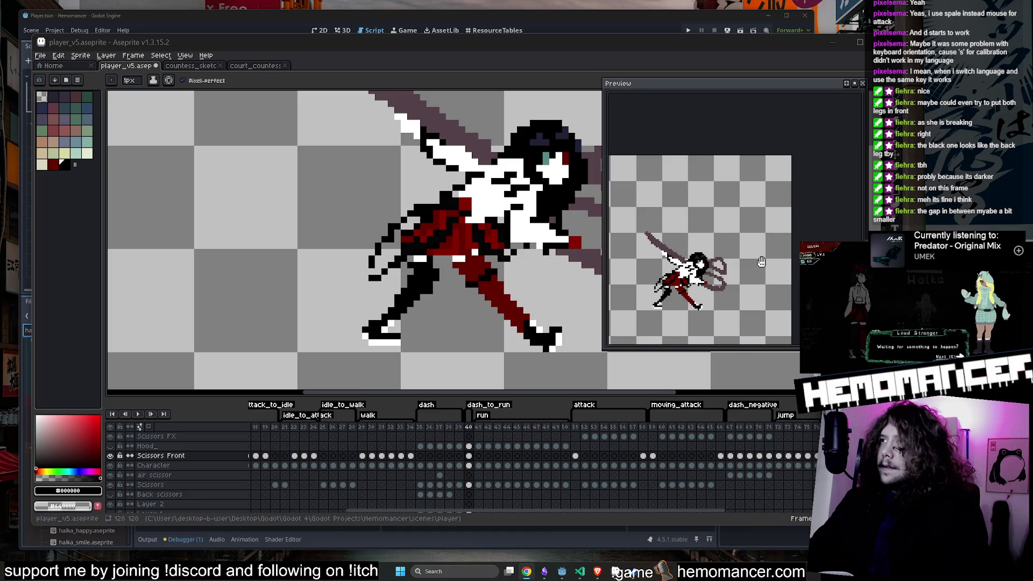
pyautogui.scroll(-3, 761, 262)
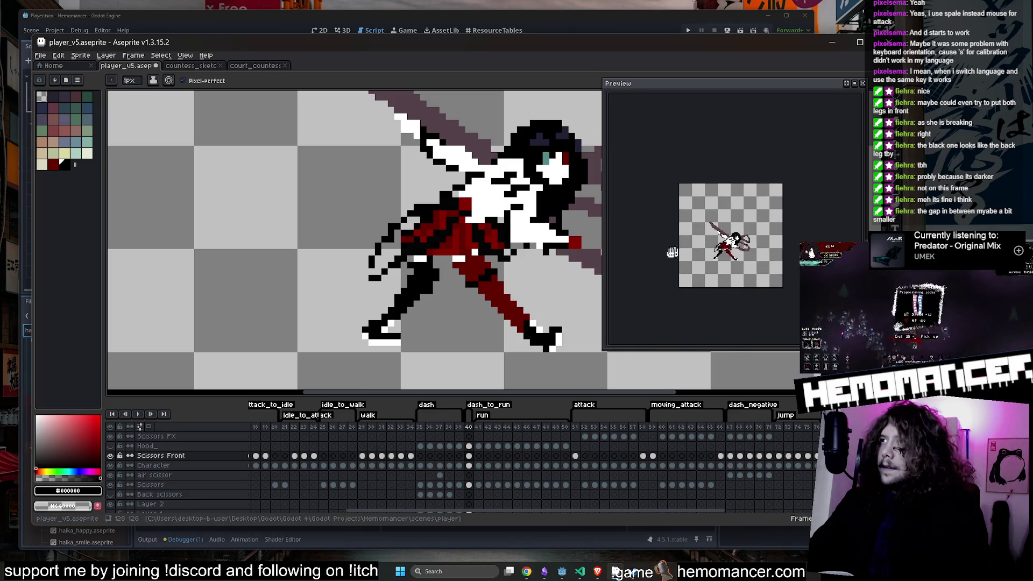
pyautogui.scroll(-3, 554, 284)
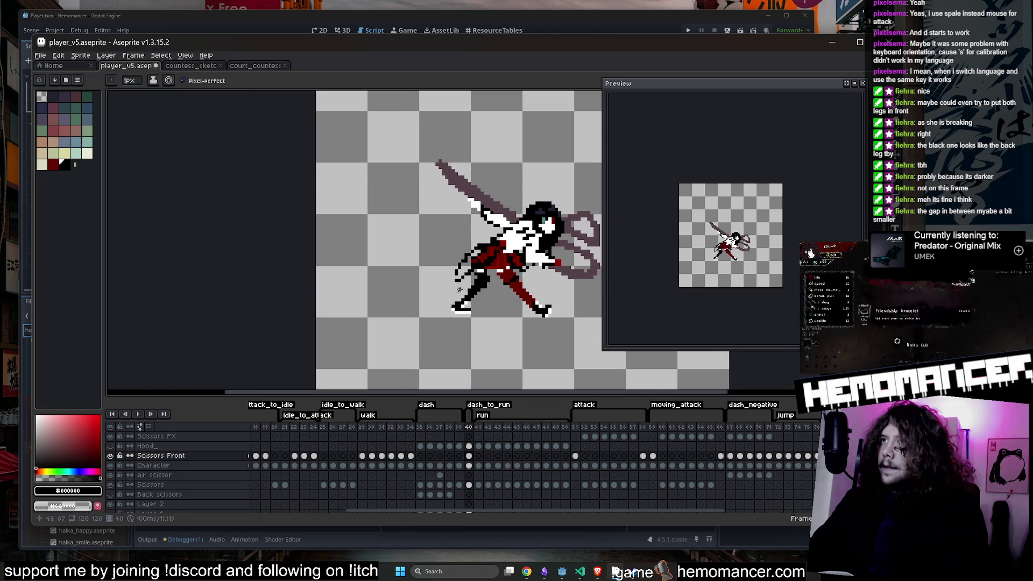
pyautogui.scroll(-3, 377, 297)
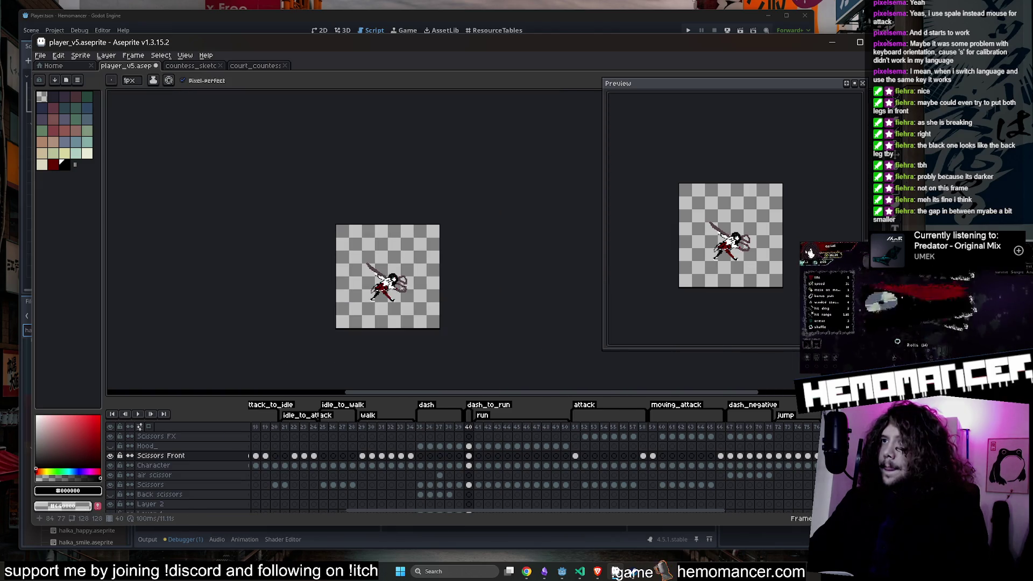
pyautogui.scroll(5, 437, 280)
pyautogui.scroll(3, 437, 279)
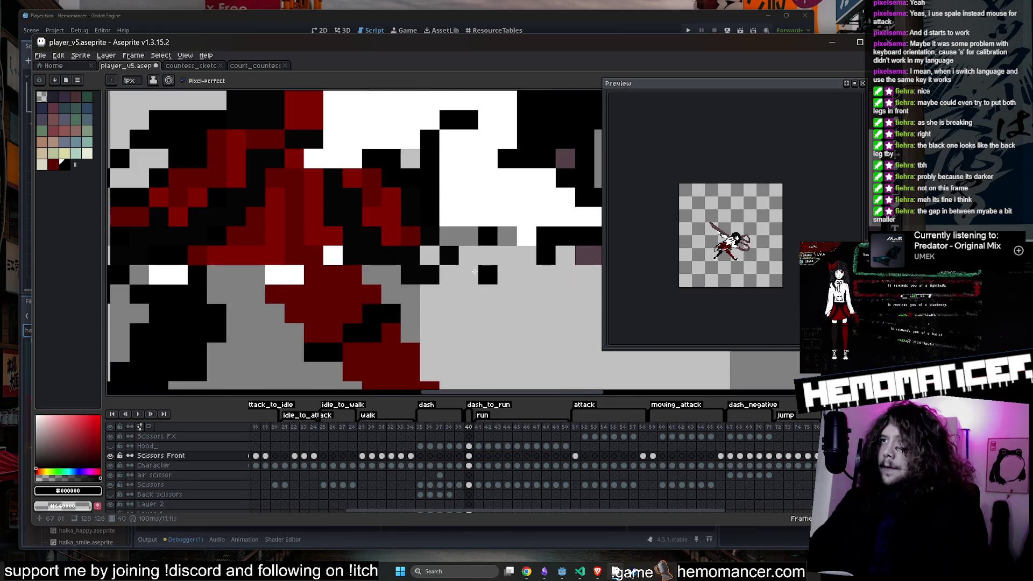
pyautogui.click(615, 570)
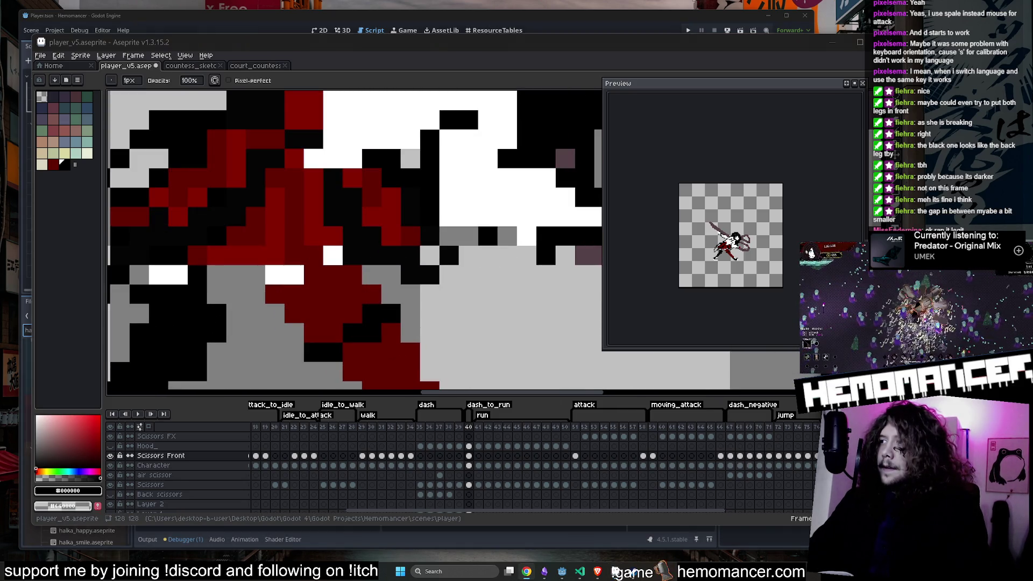
pyautogui.click(469, 410)
# Step: Step through frame 40's Character, Scissors Front and Back scissors cels, ending on Character
pyautogui.click(469, 465)
pyautogui.click(469, 456)
pyautogui.press('e')
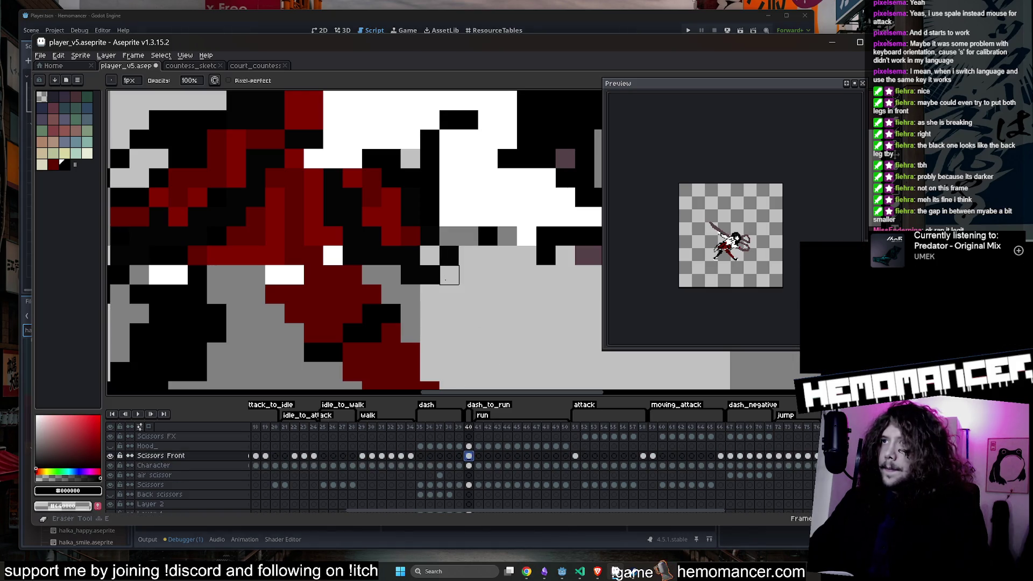
pyautogui.scroll(-1, 449, 275)
pyautogui.click(469, 495)
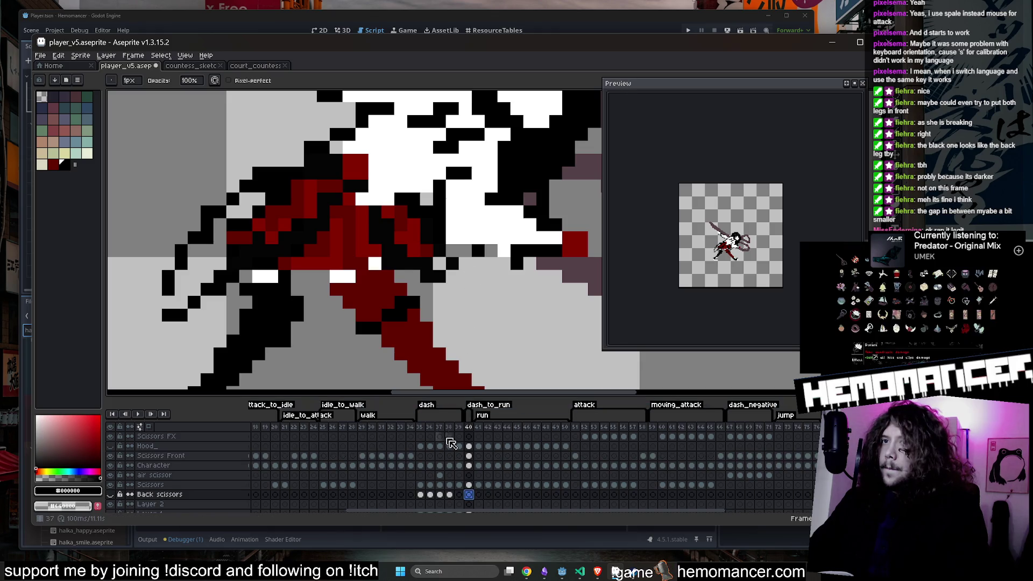
pyautogui.click(469, 465)
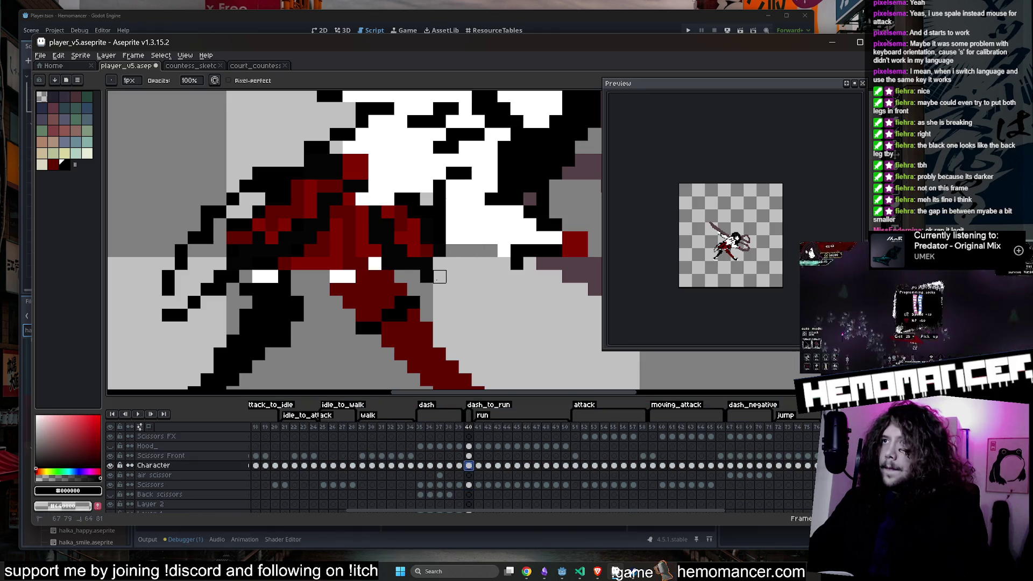
pyautogui.scroll(-2, 427, 290)
pyautogui.scroll(2, 414, 278)
pyautogui.press('b')
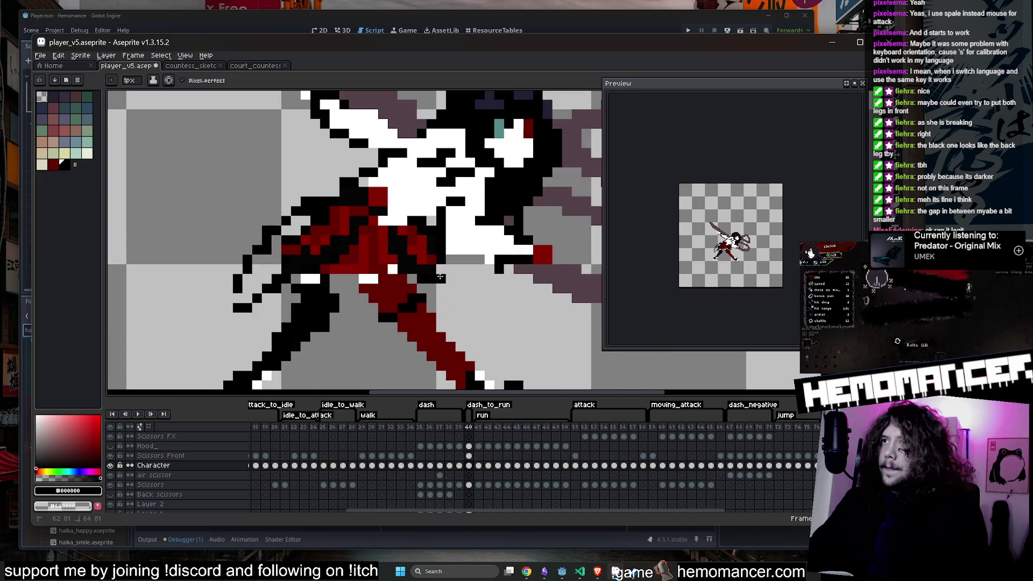
pyautogui.scroll(-2, 440, 276)
pyautogui.scroll(3, 440, 277)
# Step: Copy a skirt-shading patch from frame 35 and paste it into place on frame 40's Character layer
pyautogui.press('Left')
pyautogui.press('Left')
pyautogui.press('Left')
pyautogui.press('m')
pyautogui.moveTo(343, 197); pyautogui.dragTo(397, 236)
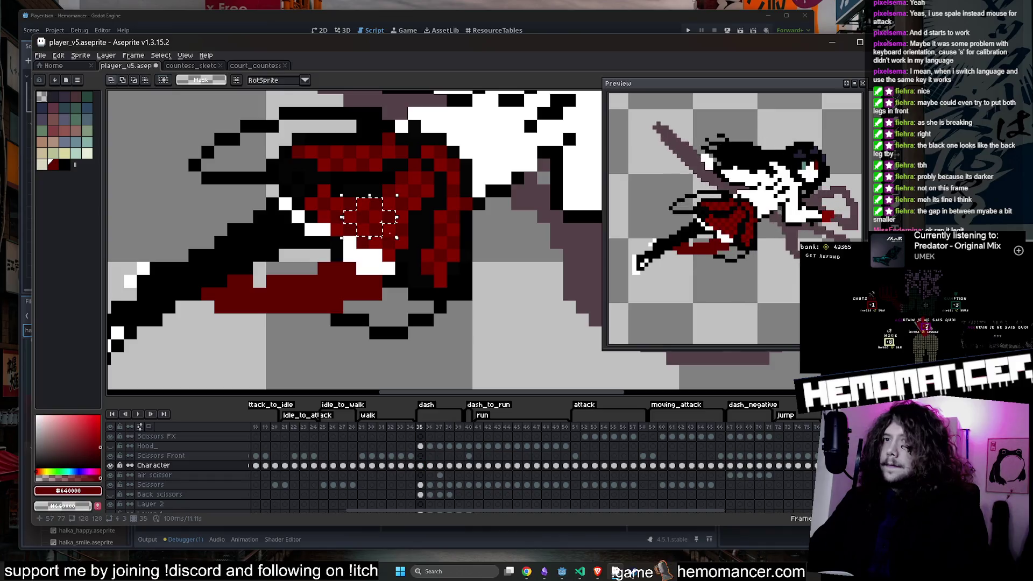
pyautogui.click(467, 465)
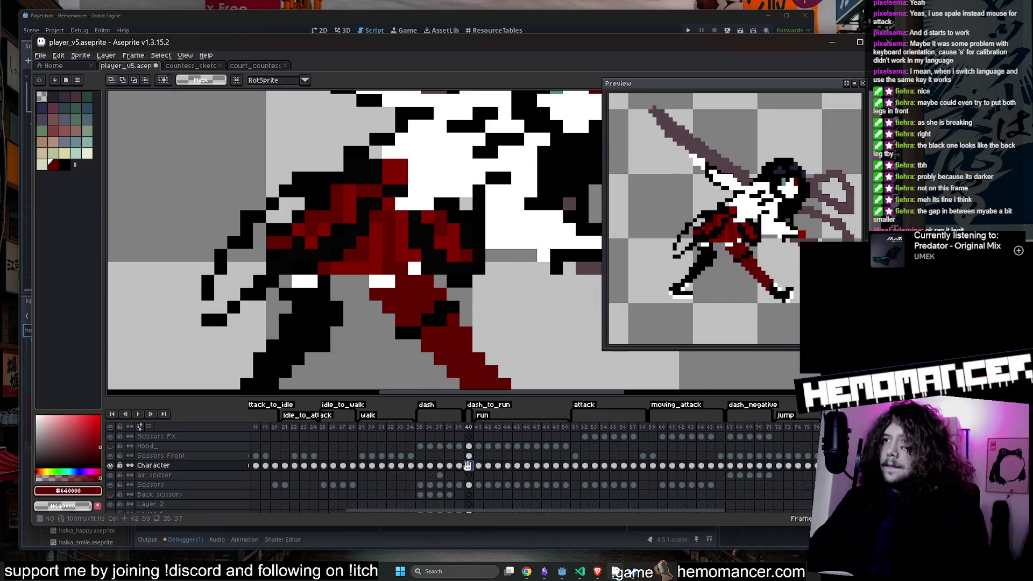
pyautogui.hotkey('ctrl', 'v')
pyautogui.moveTo(369, 217); pyautogui.dragTo(382, 243)
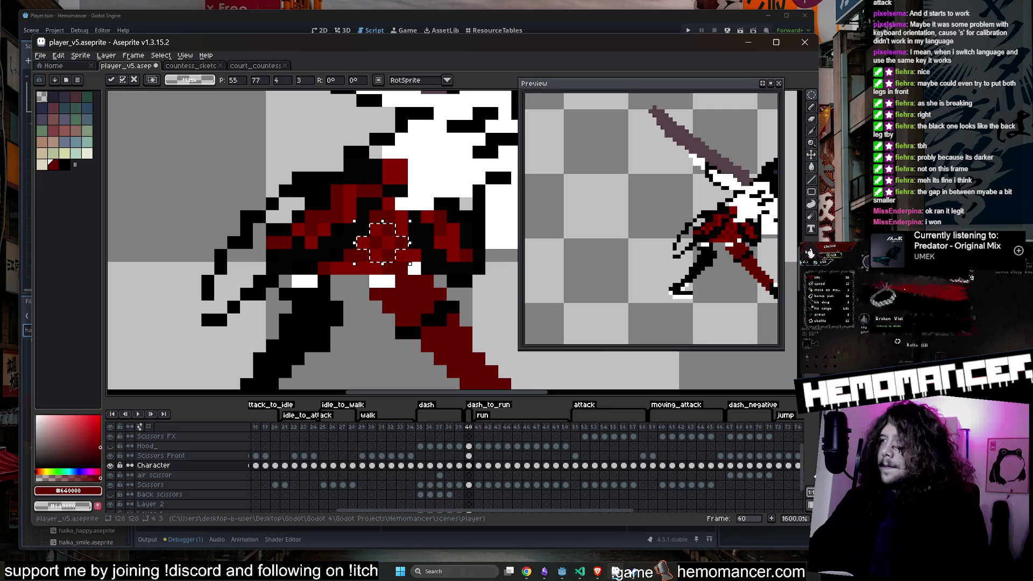
pyautogui.moveTo(369, 241)
pyautogui.mouseDown()
pyautogui.moveTo(334, 225)
pyautogui.moveTo(341, 212)
pyautogui.moveTo(372, 277)
pyautogui.moveTo(368, 253)
pyautogui.mouseUp()
pyautogui.press('i')
# Step: Repaint one skirt pixel in #640000 red, undoing a misplaced stroke first
pyautogui.press('b')
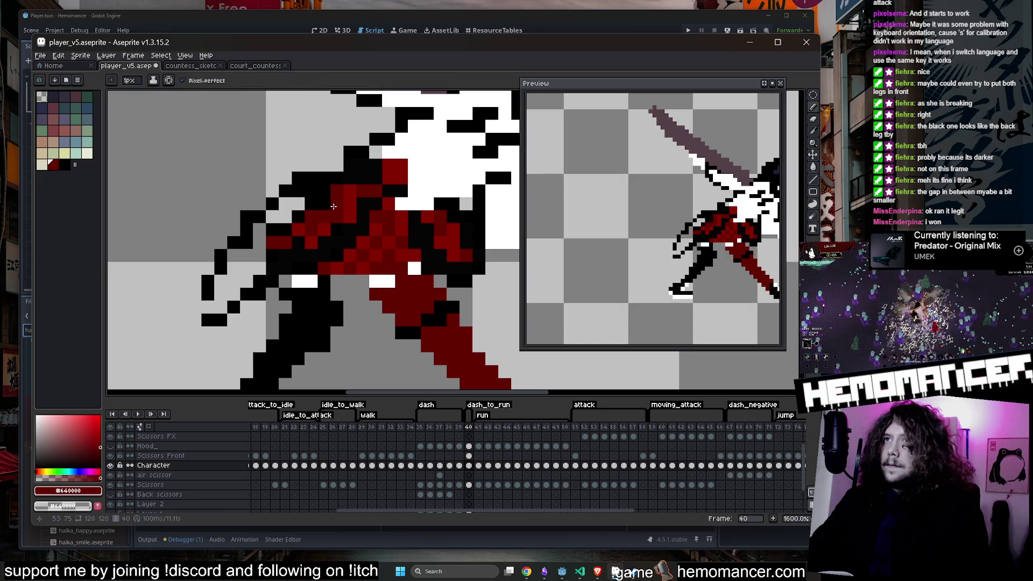
pyautogui.keyDown('alt'); pyautogui.click(330, 203); pyautogui.keyUp('alt')
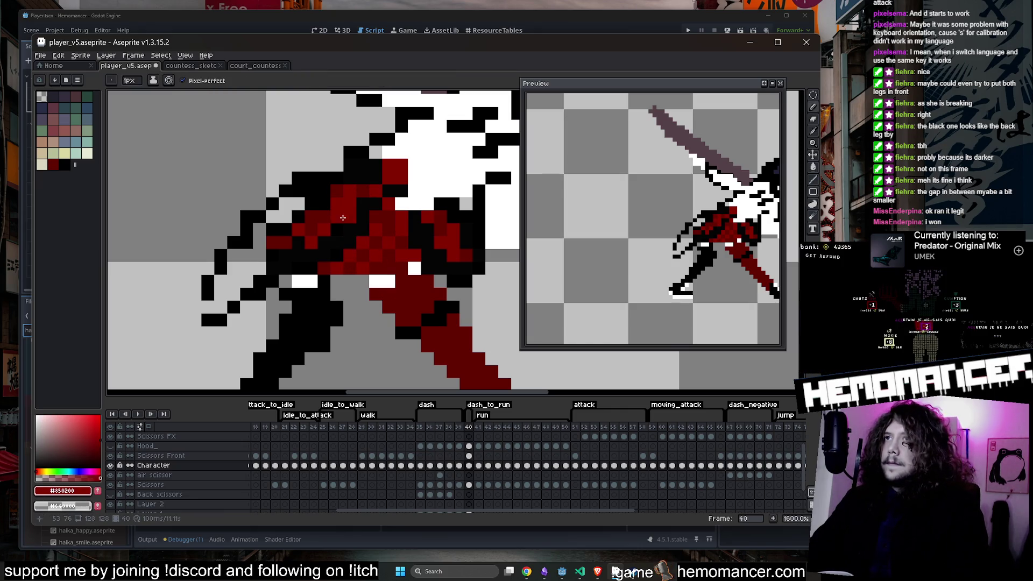
pyautogui.keyDown('alt'); pyautogui.click(335, 215); pyautogui.keyUp('alt')
pyautogui.press('b')
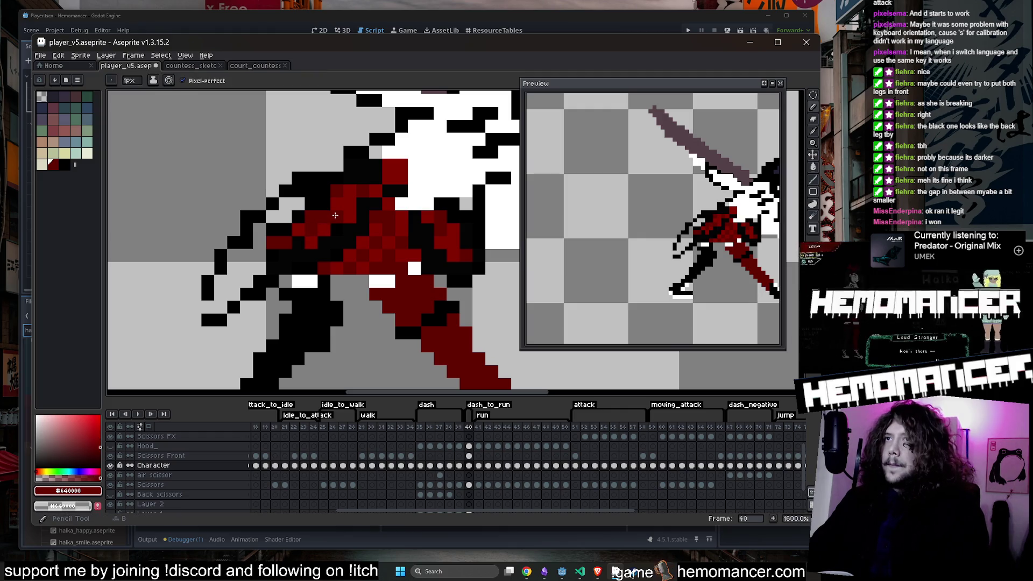
pyautogui.press('alt')
pyautogui.hotkey('ctrl', 'z')
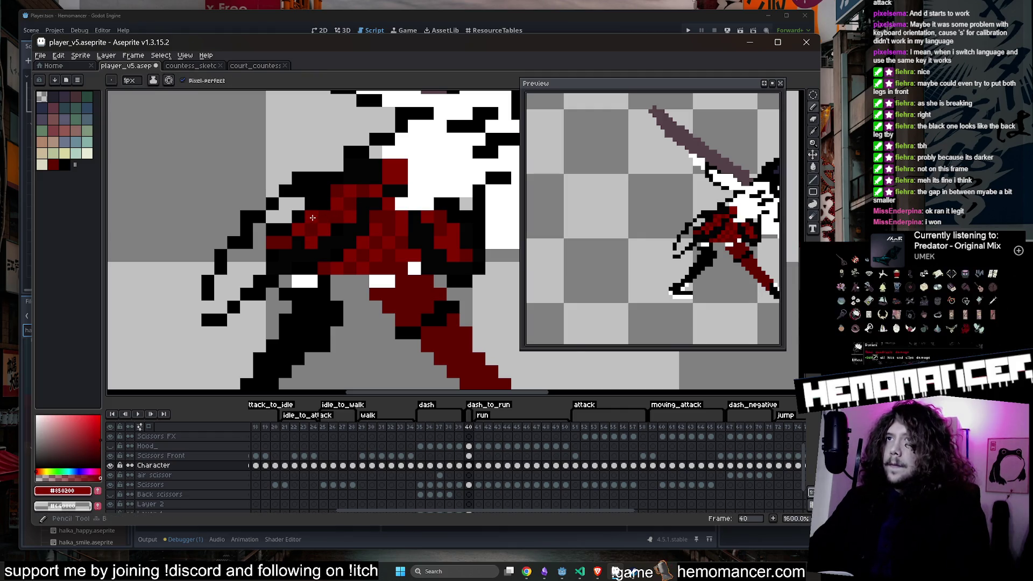
pyautogui.scroll(-5, 319, 213)
pyautogui.scroll(4, 319, 213)
pyautogui.scroll(3, 310, 213)
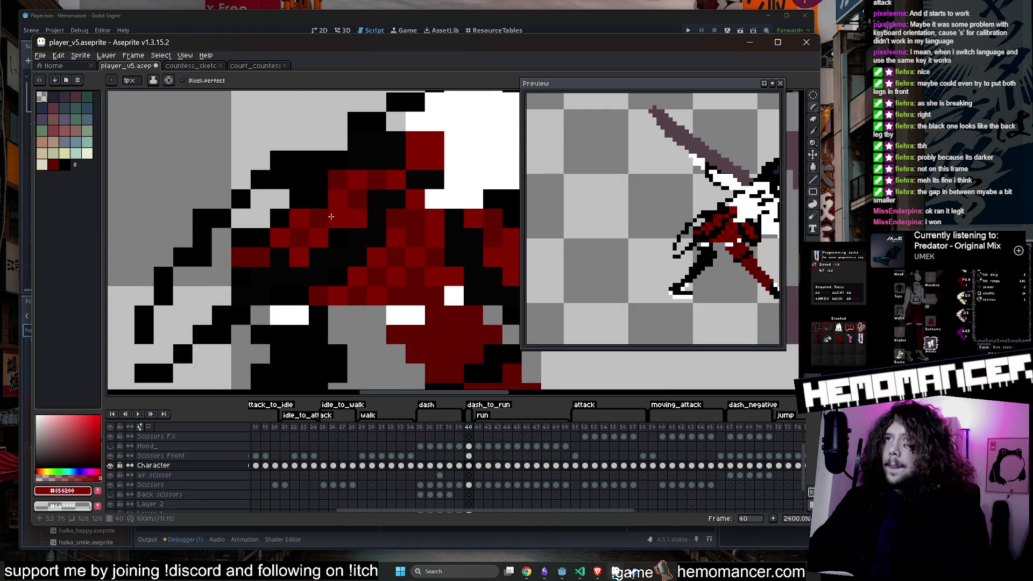
pyautogui.keyDown('alt'); pyautogui.click(342, 217); pyautogui.keyUp('alt')
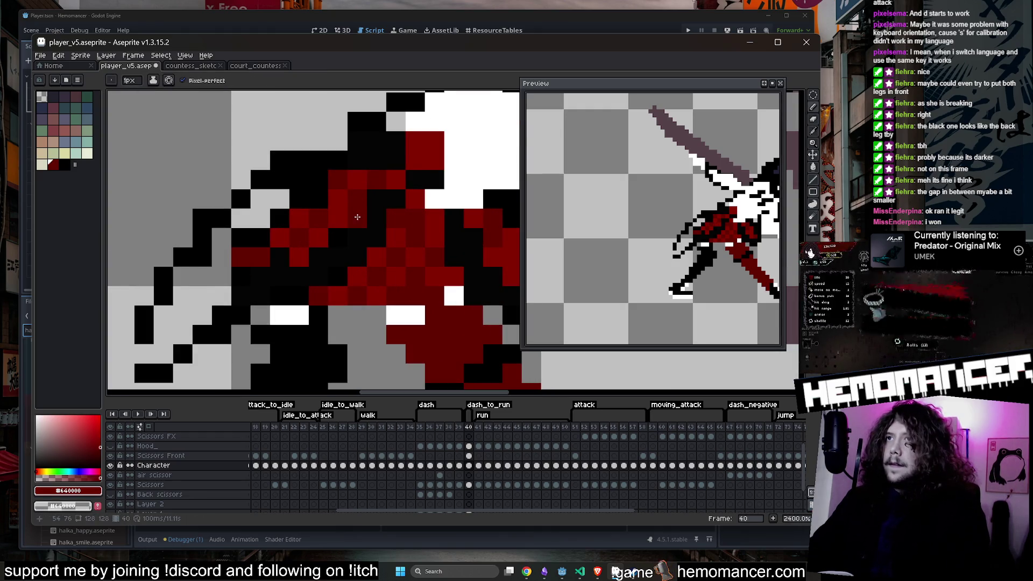
pyautogui.click(338, 180)
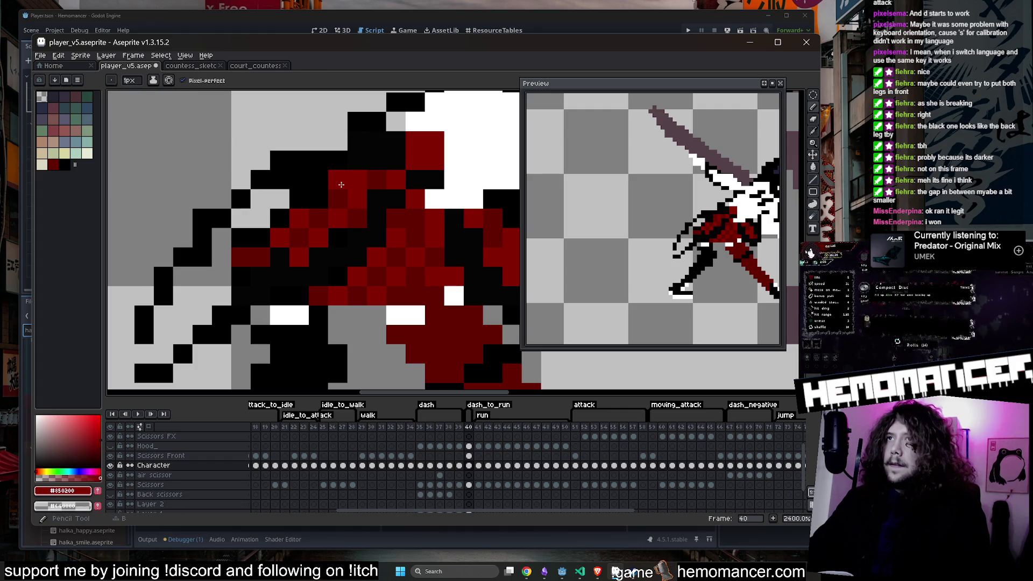
# Step: Erase the stray black pixels beside the girl's torso
pyautogui.keyDown('alt'); pyautogui.click(356, 180); pyautogui.keyUp('alt')
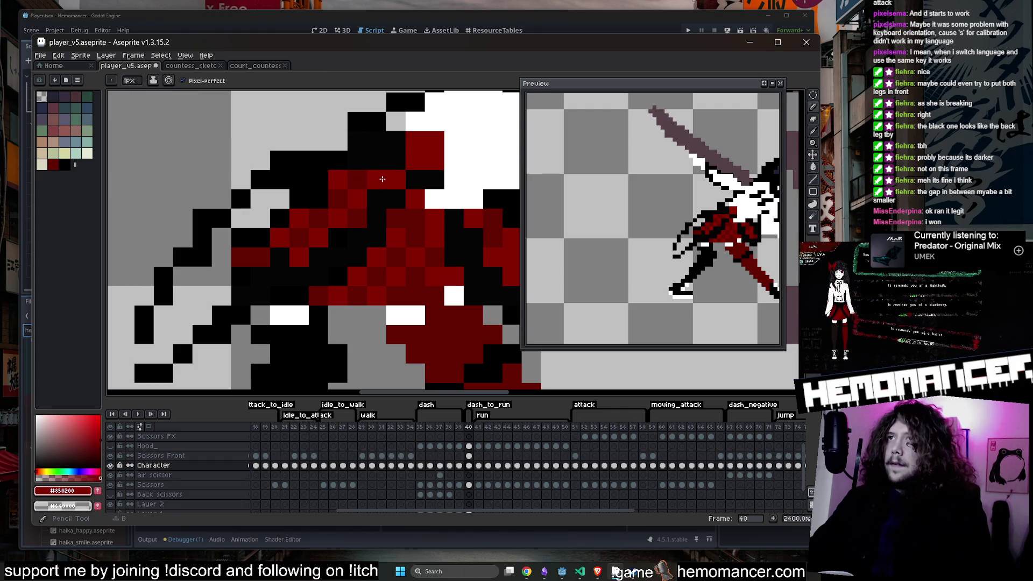
pyautogui.scroll(-2, 358, 180)
pyautogui.scroll(-2, 414, 169)
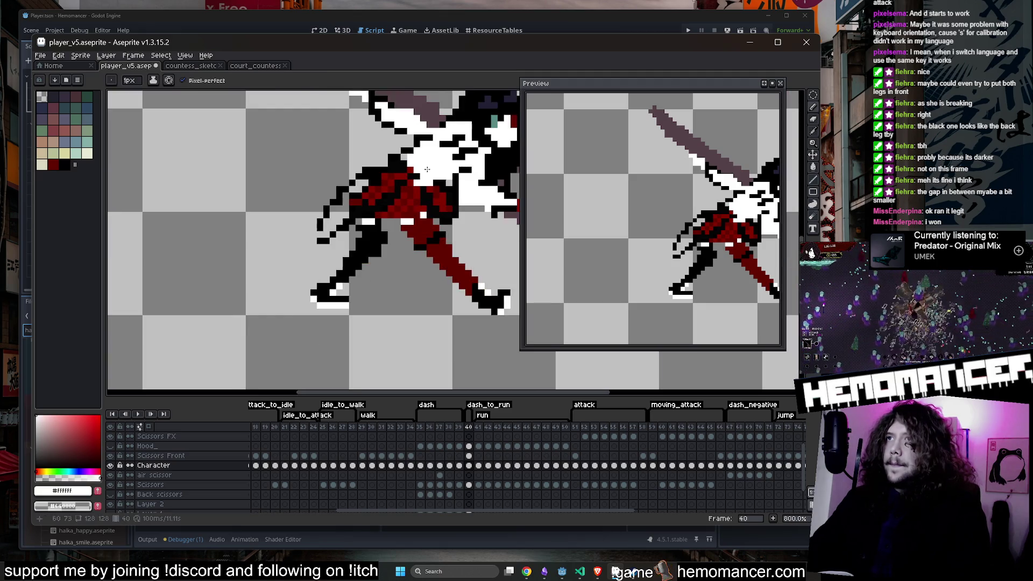
pyautogui.scroll(1, 416, 172)
pyautogui.keyDown('alt'); pyautogui.click(419, 174); pyautogui.keyUp('alt')
pyautogui.scroll(-2, 419, 171)
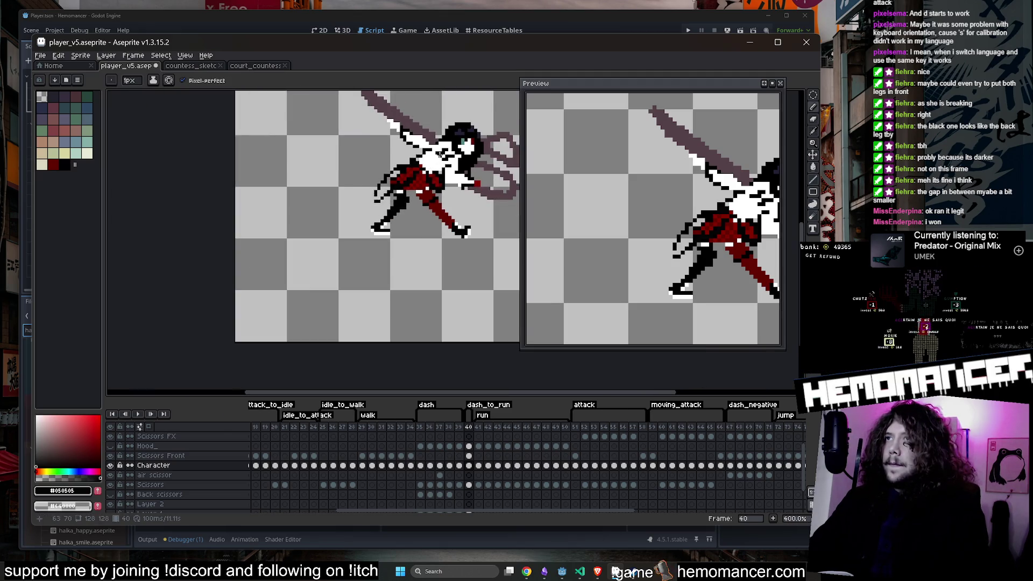
pyautogui.scroll(1, 407, 189)
pyautogui.scroll(-1, 401, 188)
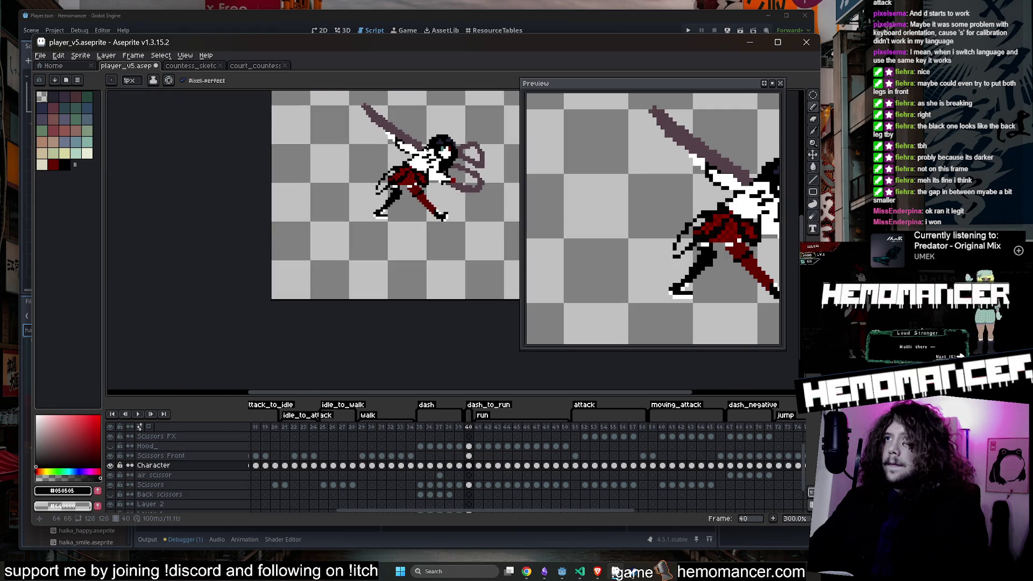
pyautogui.scroll(3, 371, 195)
pyautogui.press('e')
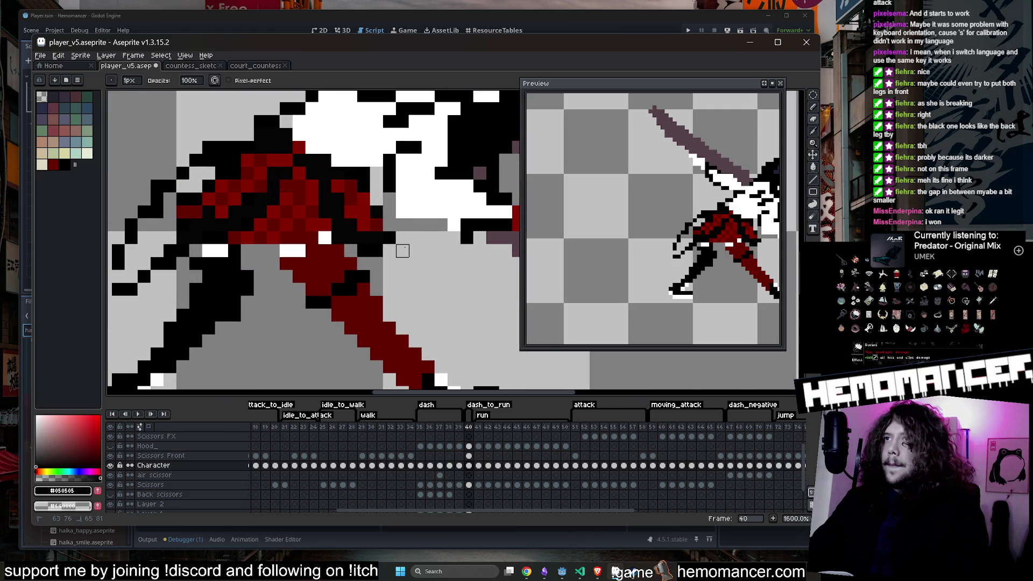
pyautogui.moveTo(390, 225); pyautogui.dragTo(415, 238)
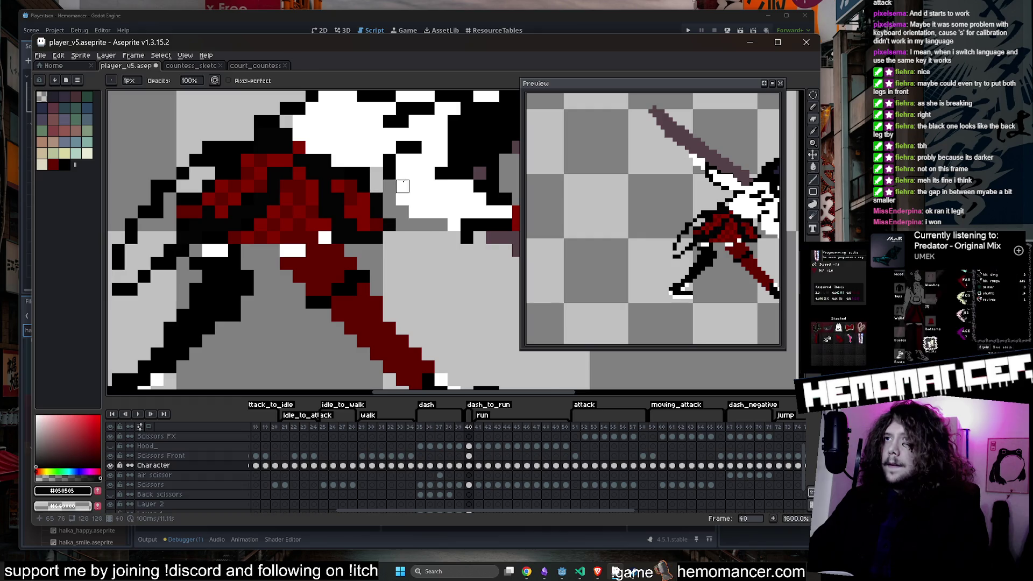
pyautogui.scroll(-1, 402, 186)
pyautogui.press('b')
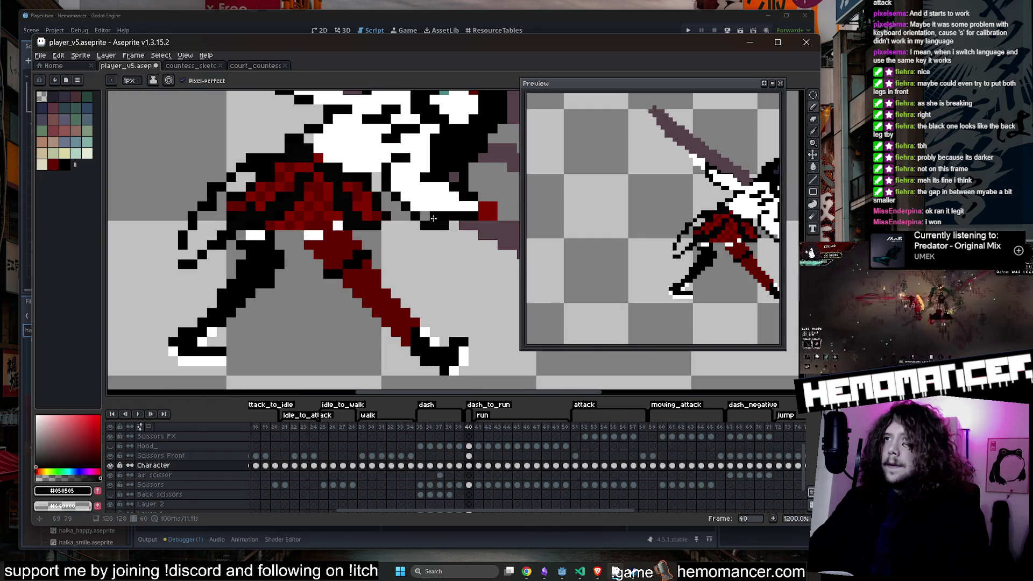
pyautogui.scroll(-4, 433, 217)
# Step: Add red pixels to the girl's scissor hand in frame 40
pyautogui.press('i')
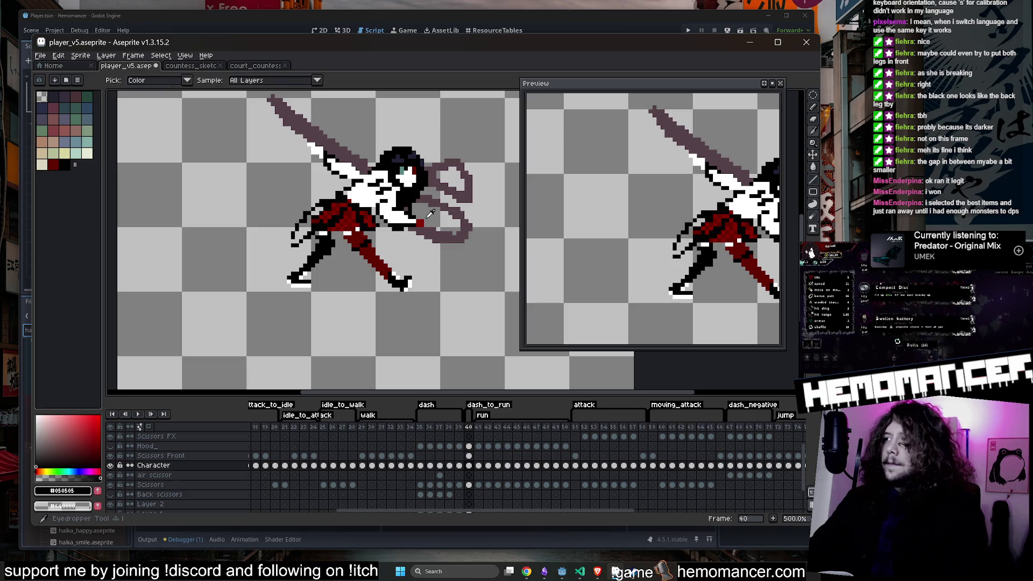
pyautogui.scroll(2, 425, 209)
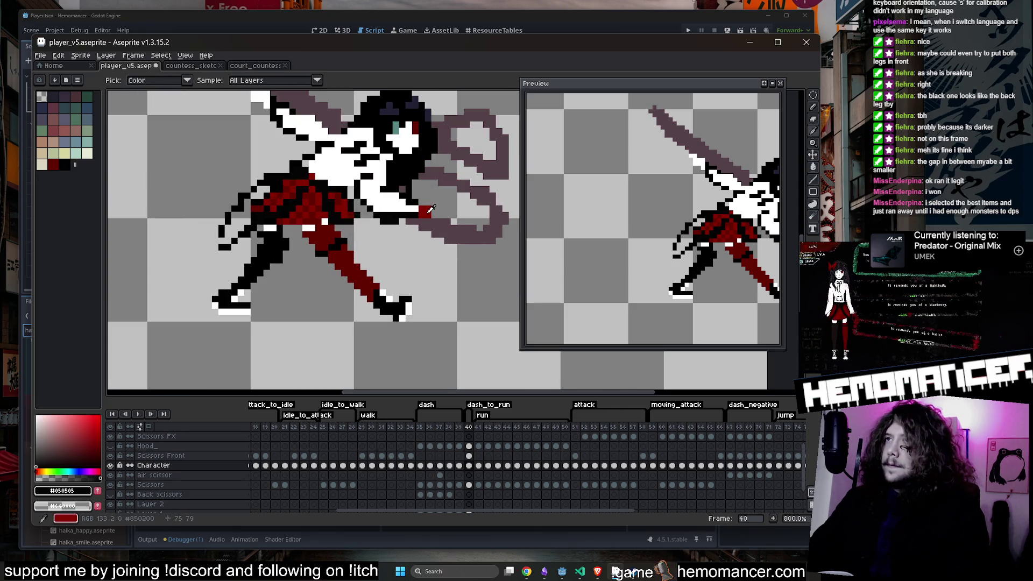
pyautogui.scroll(2, 414, 190)
pyautogui.press('b')
pyautogui.click(411, 218)
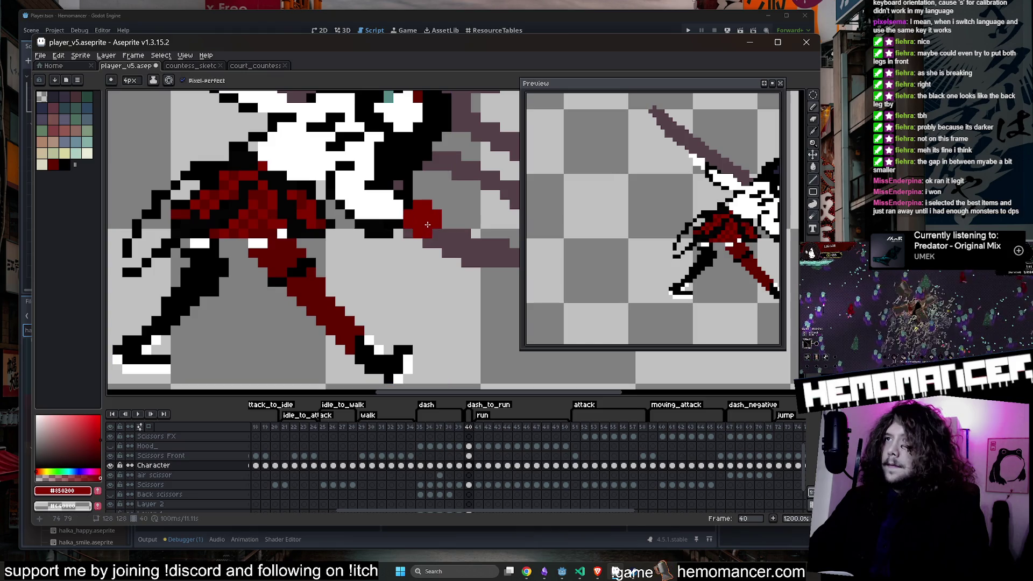
pyautogui.click(425, 239)
pyautogui.scroll(-5, 429, 229)
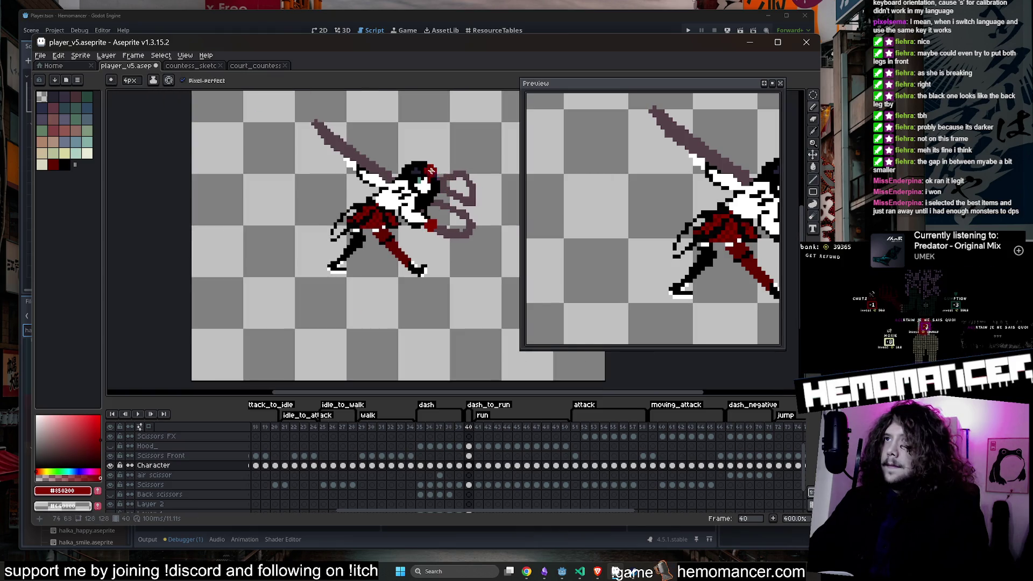
pyautogui.scroll(5, 422, 218)
# Step: Undo the stray black pixels around the hand and retouch it with a 1px white pencil
pyautogui.keyDown('alt'); pyautogui.click(402, 230); pyautogui.keyUp('alt')
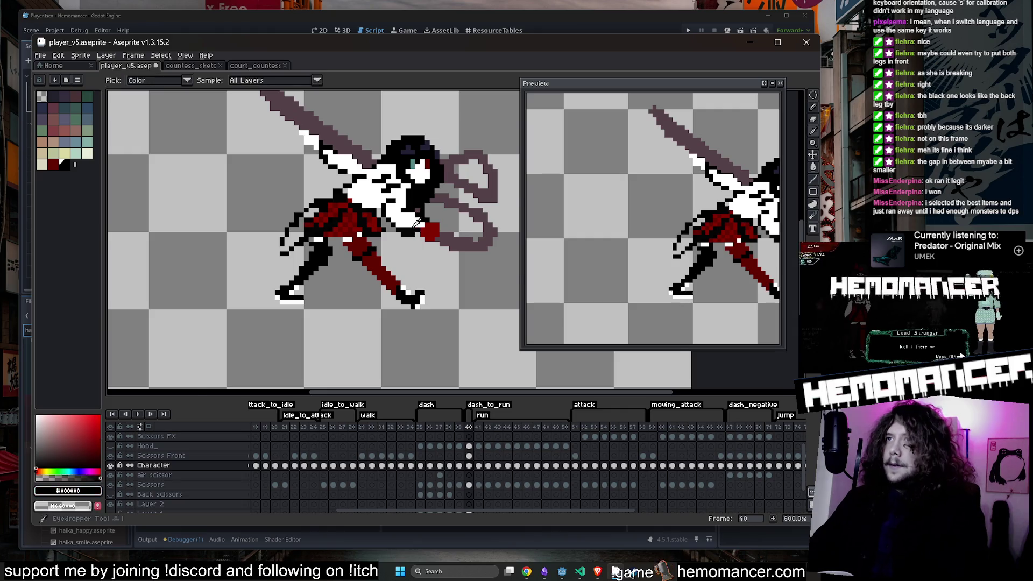
pyautogui.hotkey('ctrl', 'z')
pyautogui.press('-')
pyautogui.press('-')
pyautogui.press('-')
pyautogui.keyDown('alt'); pyautogui.click(404, 230); pyautogui.keyUp('alt')
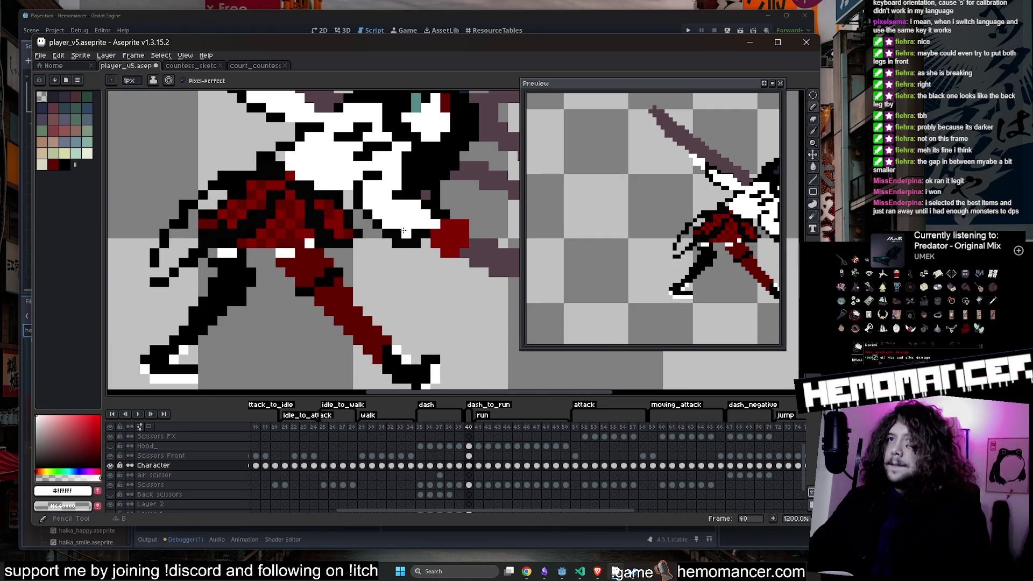
# Step: Save player_v5.aseprite and step back to frame 39
pyautogui.hotkey('ctrl', 's')
pyautogui.scroll(-5, 411, 232)
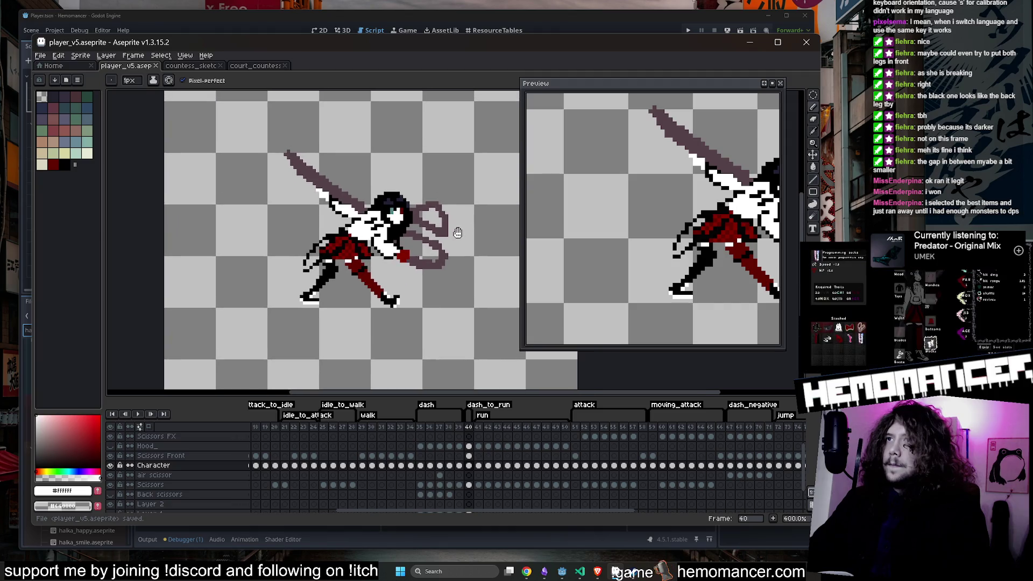
pyautogui.scroll(-1, 457, 232)
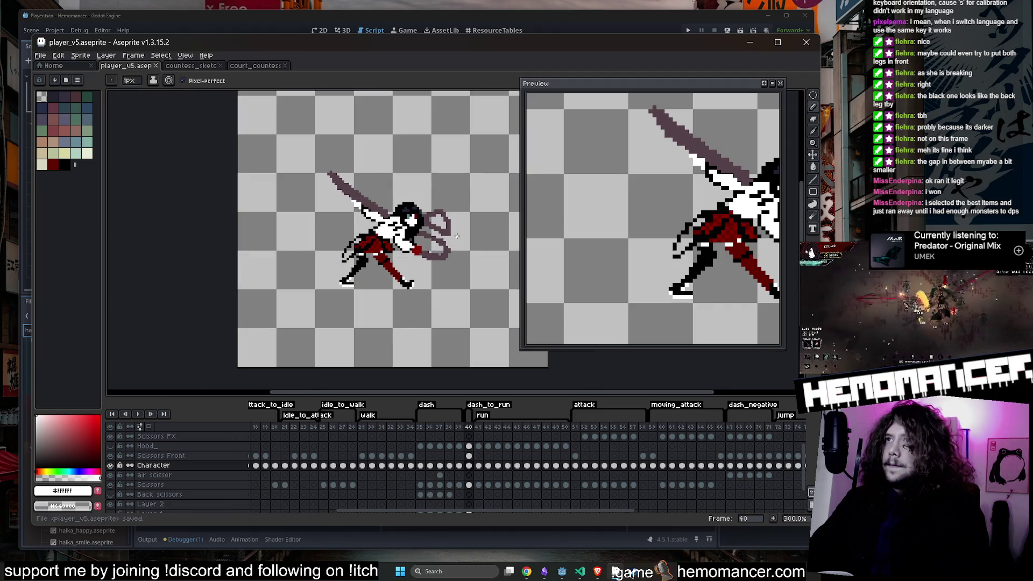
pyautogui.press('Return')
pyautogui.press('Return')
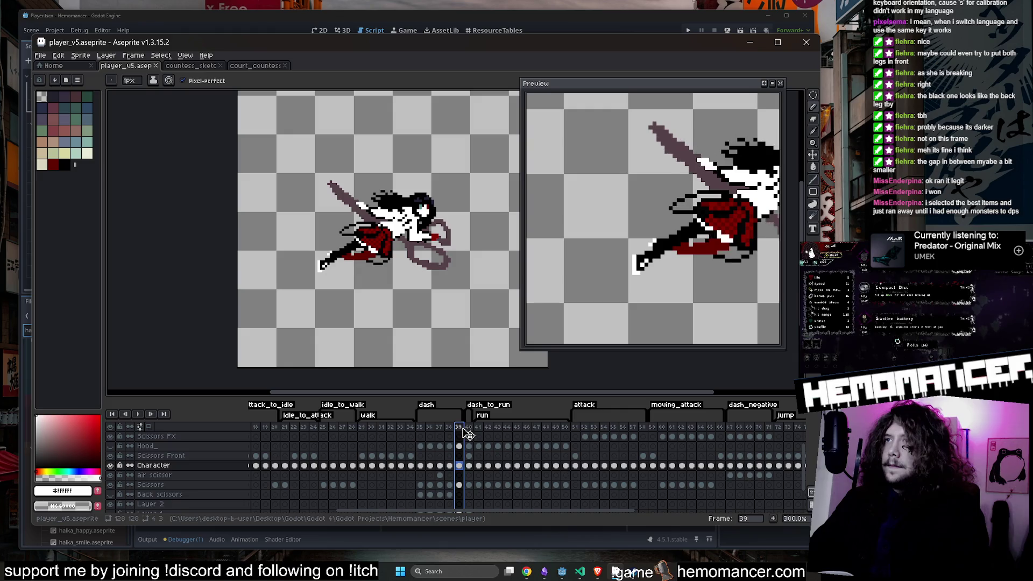
pyautogui.press('Return')
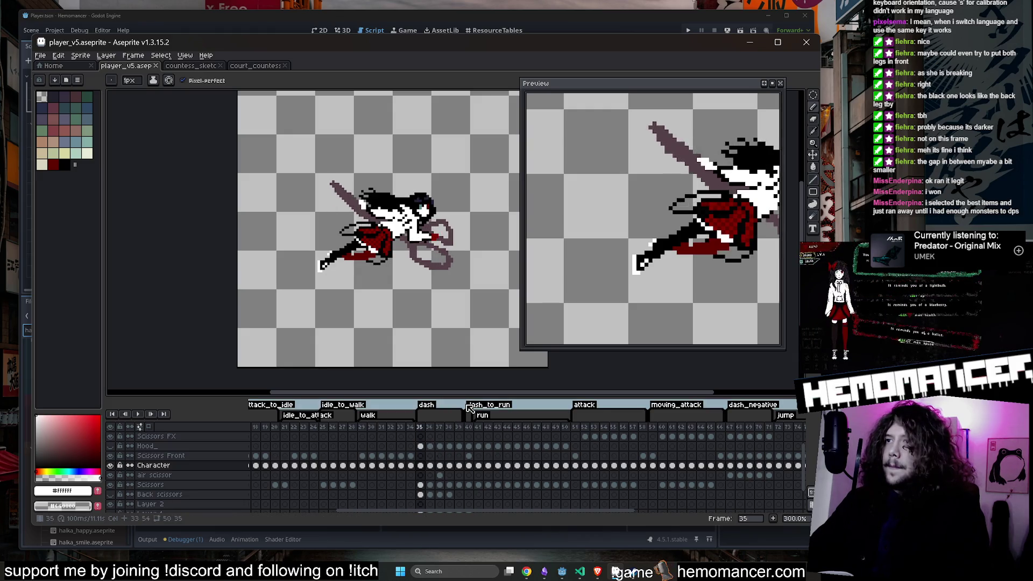
# Step: Check the dash_to_run (40), run (41–50) and dash (35–39) tag ranges, then move the preview window left
pyautogui.doubleClick(469, 408)
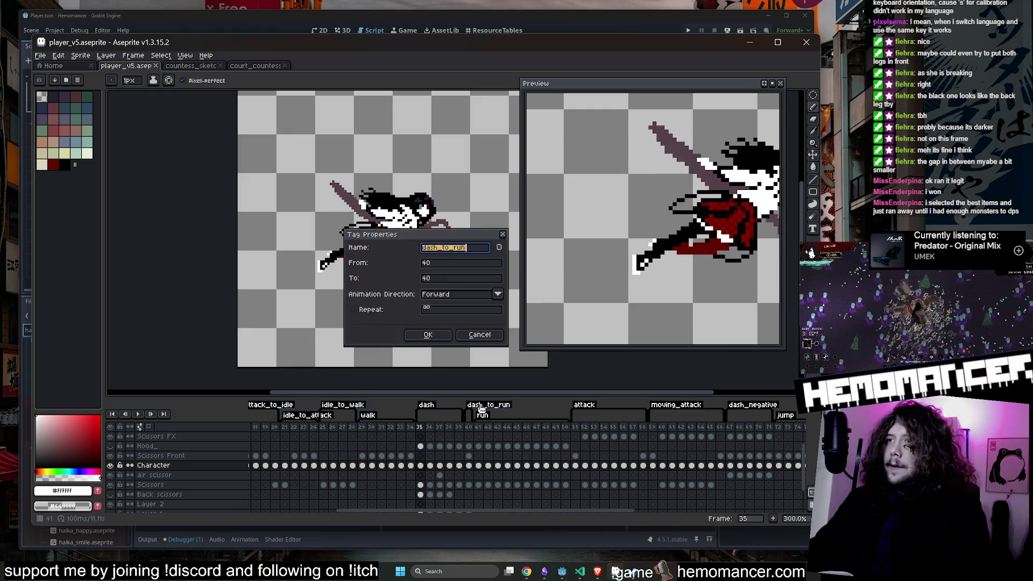
pyautogui.click(427, 334)
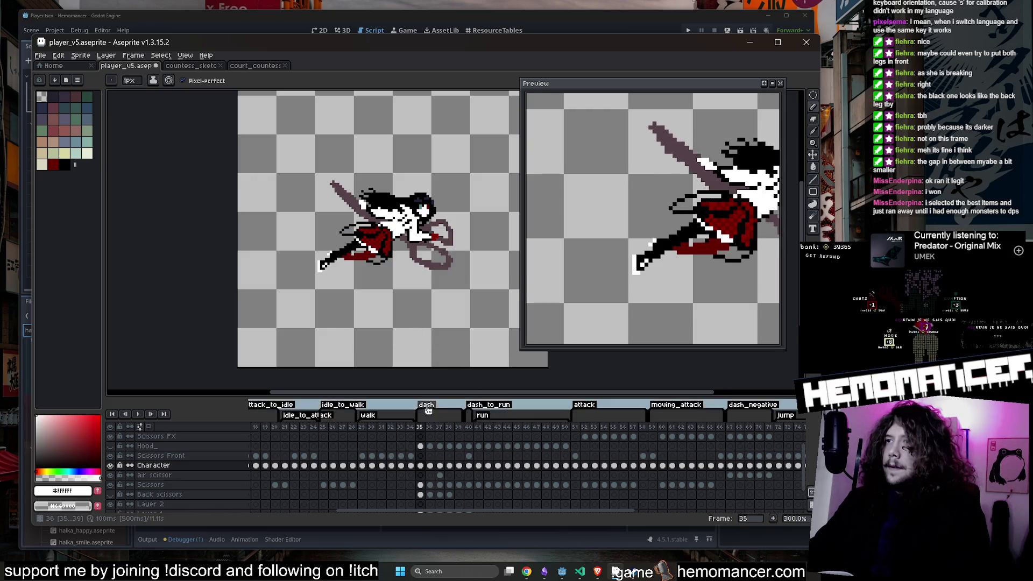
pyautogui.doubleClick(426, 405)
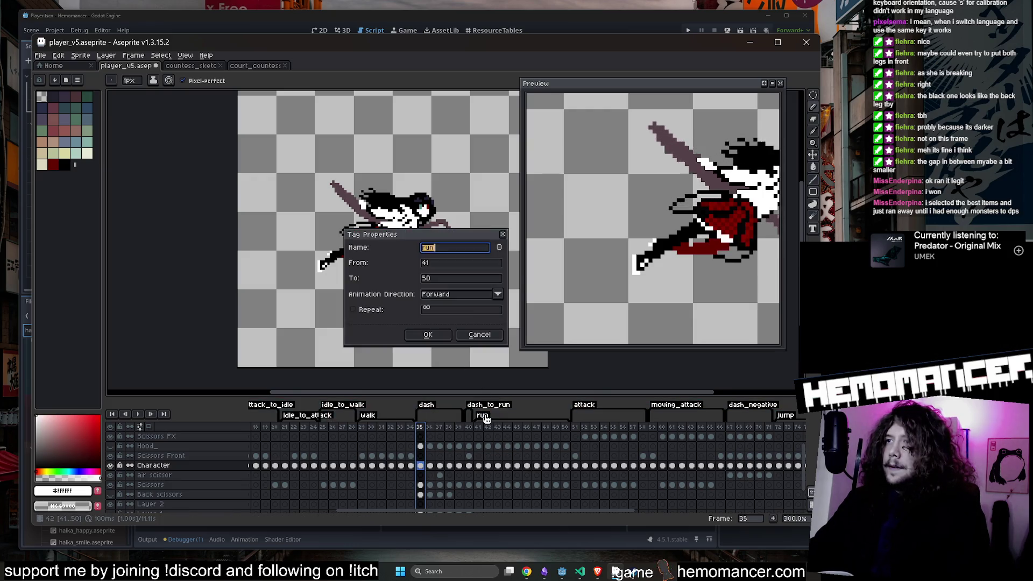
pyautogui.click(478, 334)
pyautogui.doubleClick(435, 410)
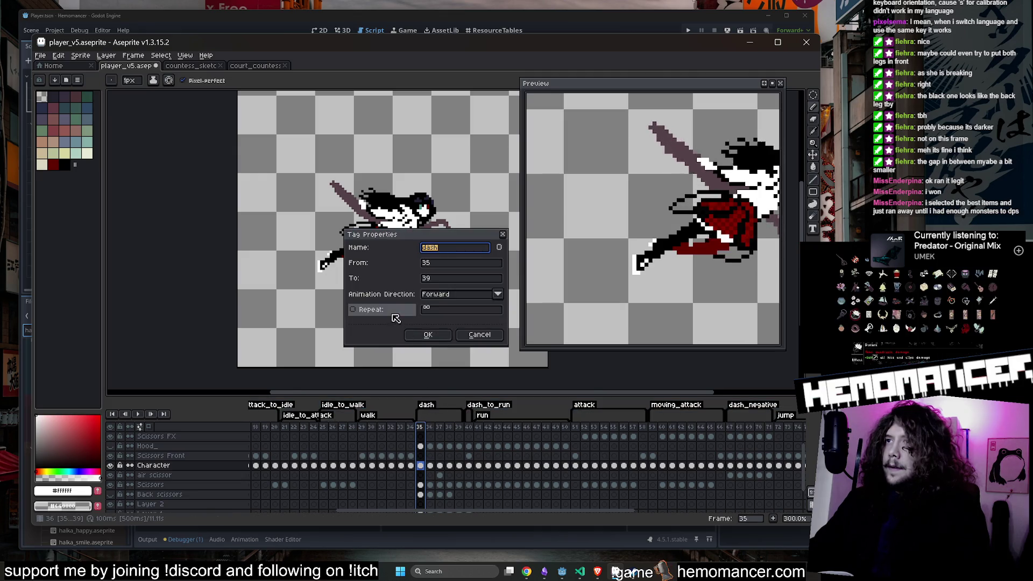
pyautogui.click(416, 337)
pyautogui.moveTo(703, 187); pyautogui.dragTo(517, 214)
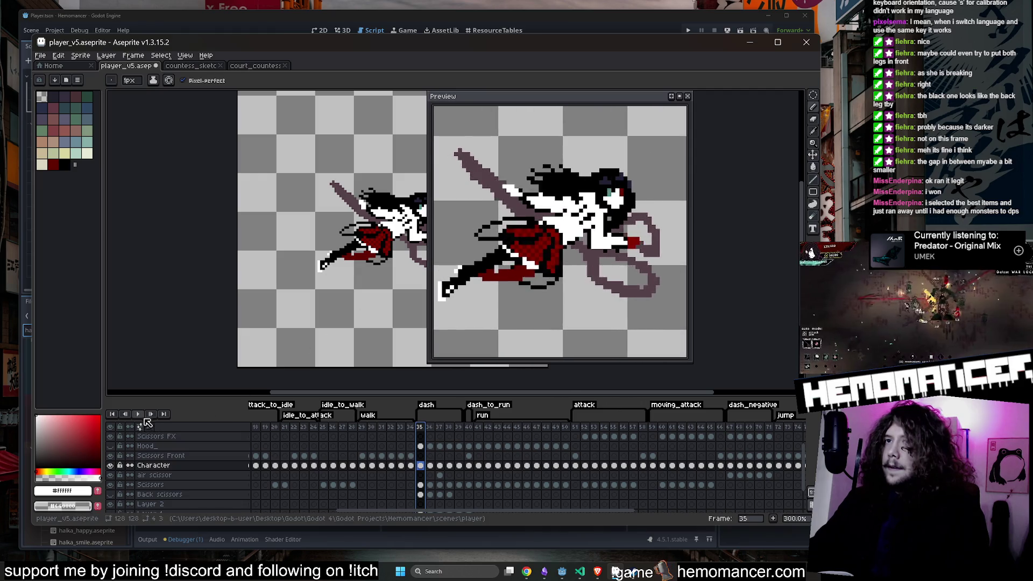
# Step: Play the dash animation three times, stopping back at frame 35 each time
pyautogui.click(138, 414)
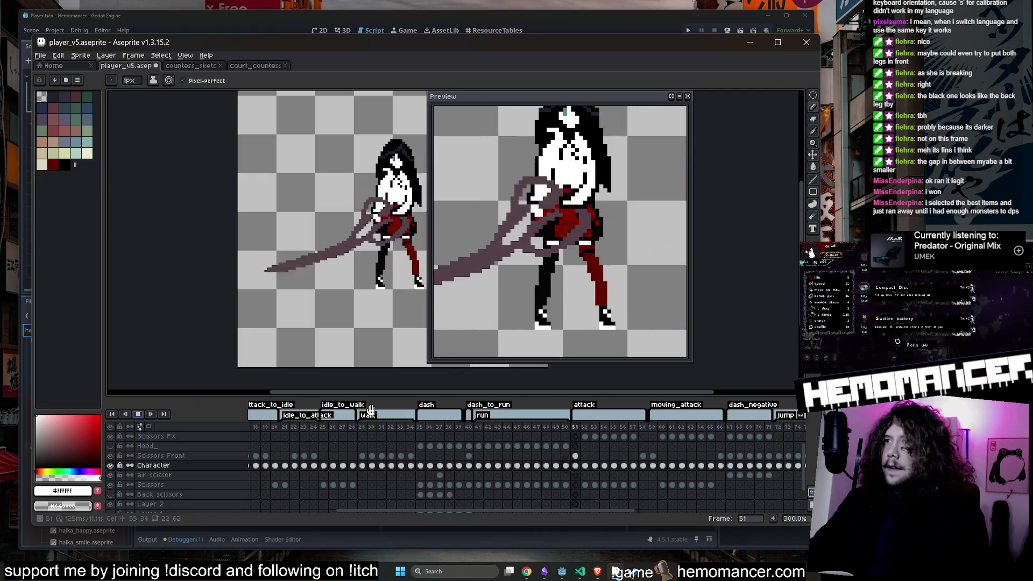
pyautogui.click(421, 427)
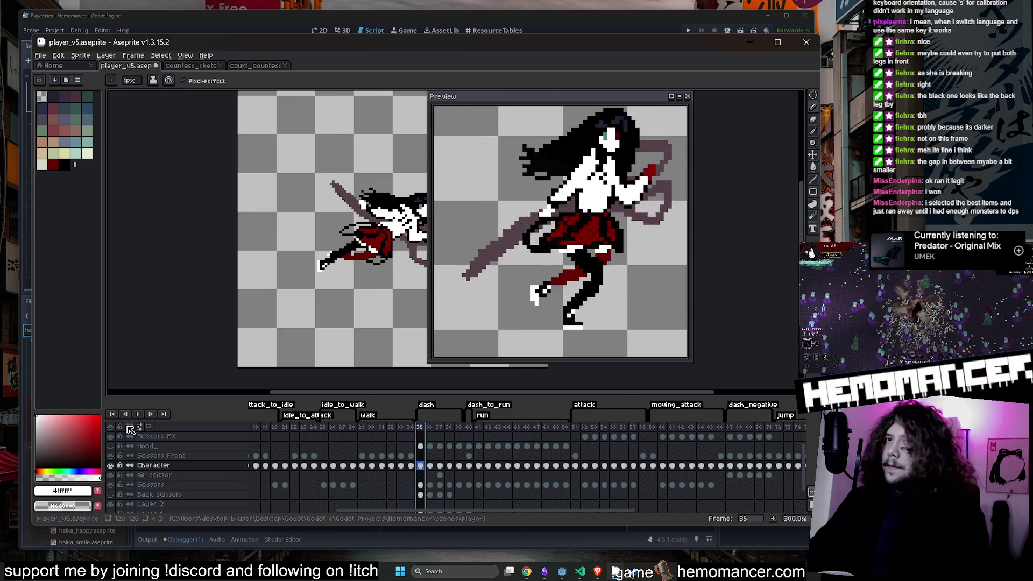
pyautogui.click(135, 413)
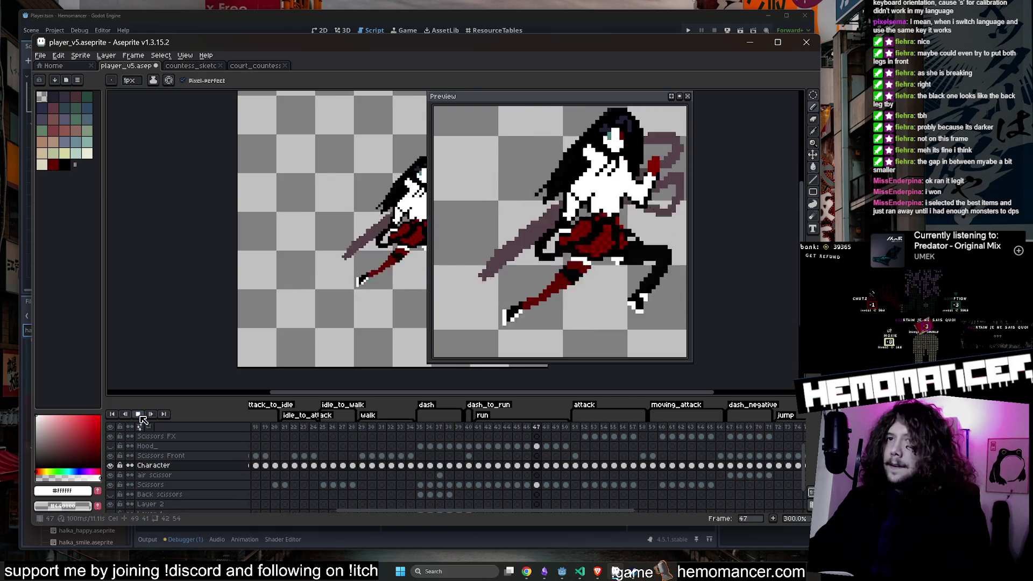
pyautogui.click(420, 426)
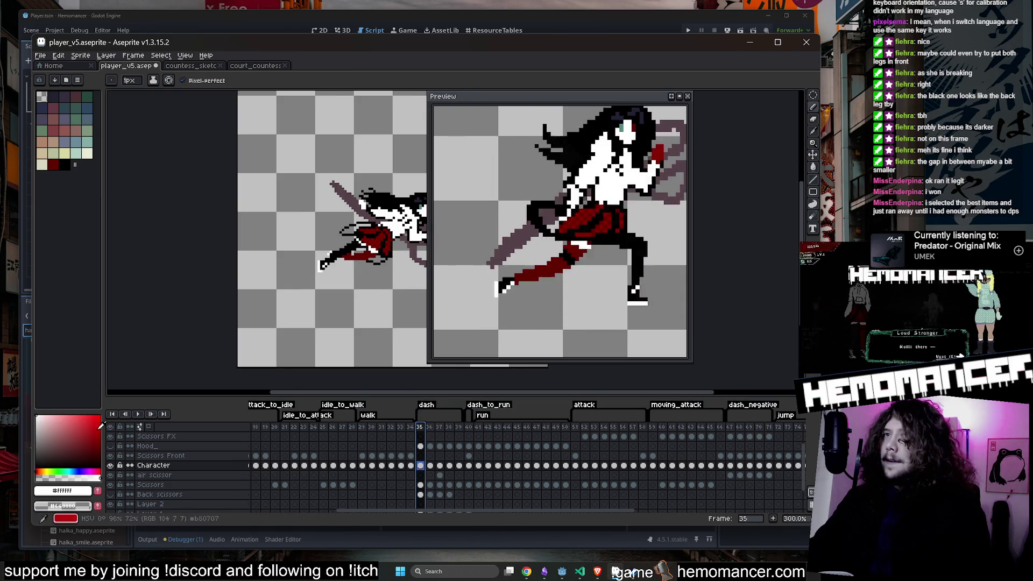
pyautogui.click(138, 414)
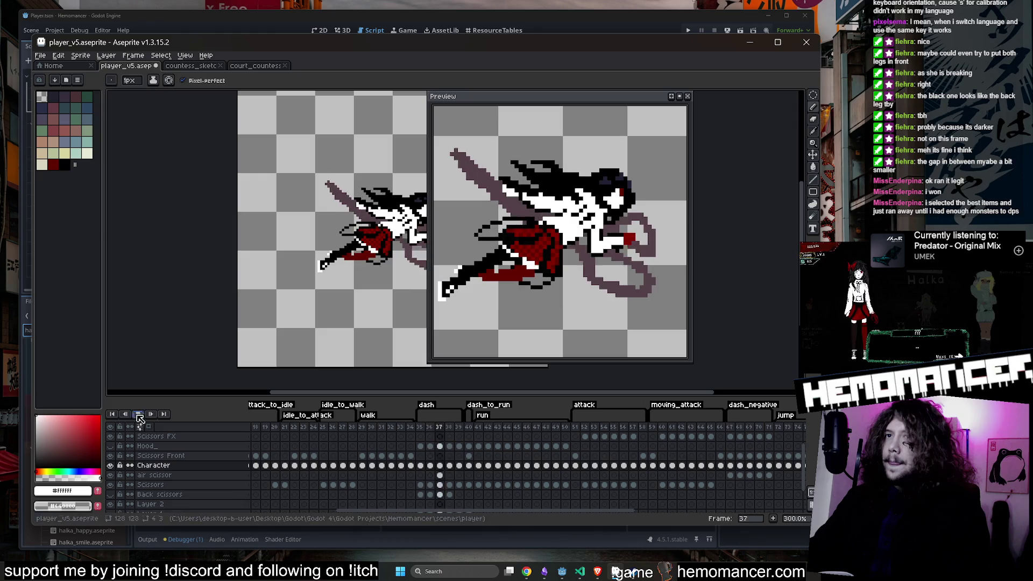
pyautogui.click(422, 427)
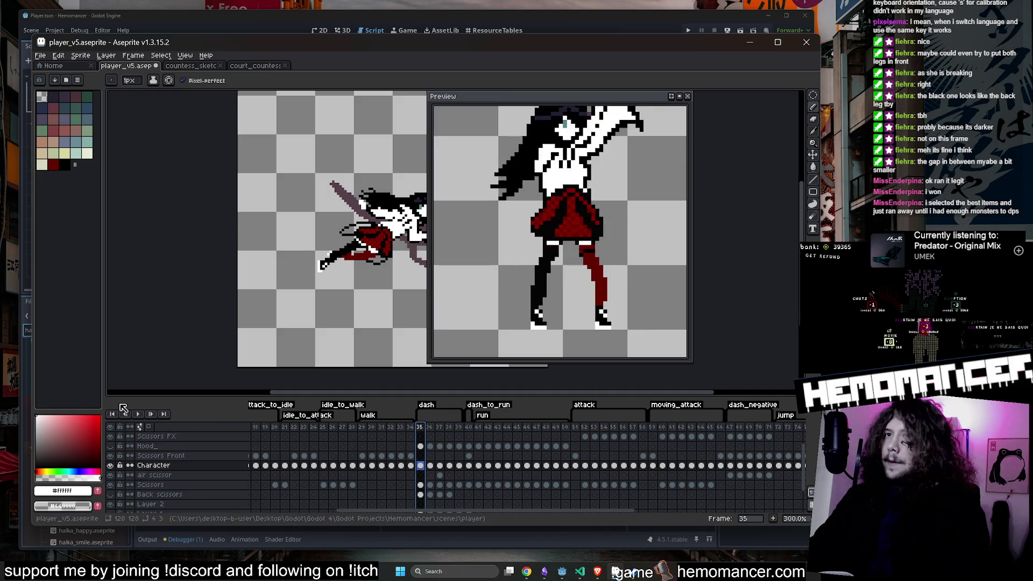
# Step: Insert two new frames after frame 40
pyautogui.click(139, 415)
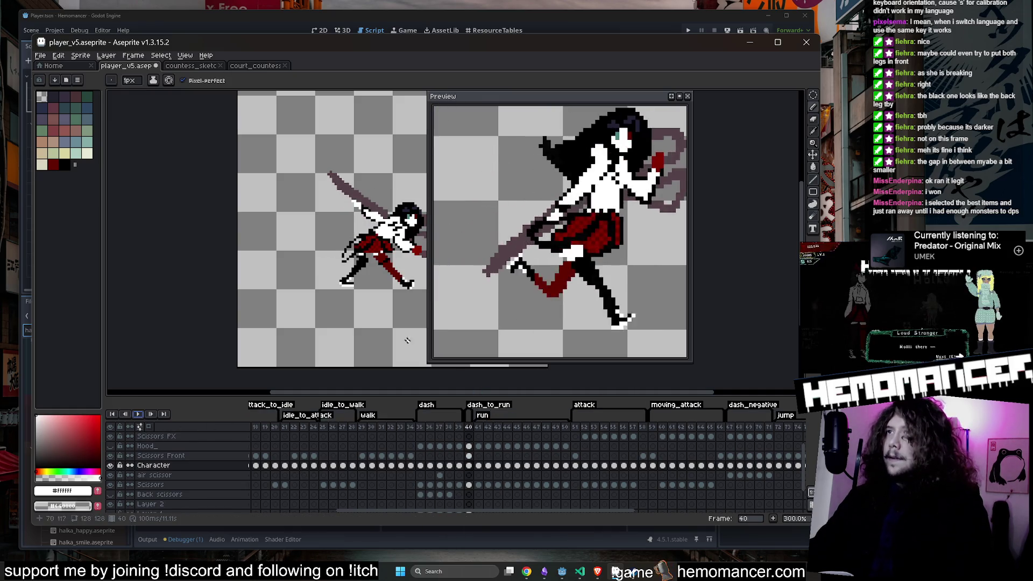
pyautogui.scroll(-1, 384, 305)
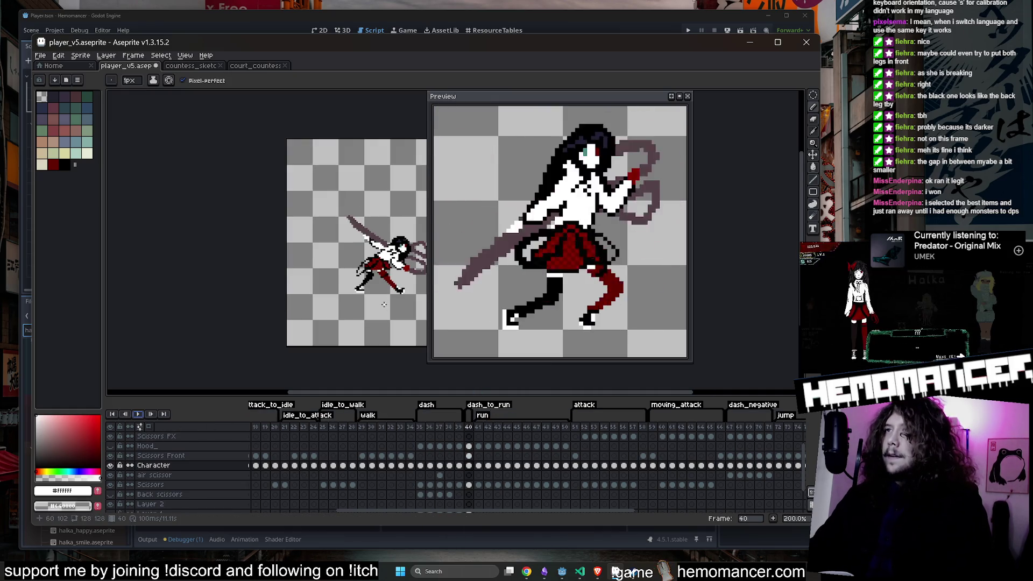
pyautogui.rightClick(474, 431)
pyautogui.click(487, 444)
pyautogui.rightClick(478, 431)
pyautogui.click(490, 444)
# Step: Compare frame 34's standing pose with frame 35's dash pose
pyautogui.click(428, 427)
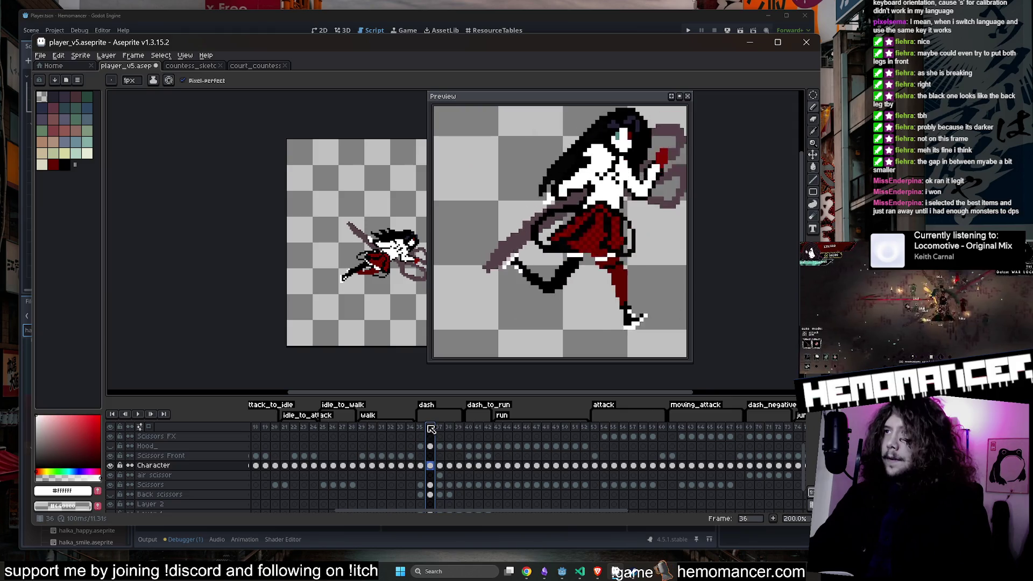
pyautogui.click(420, 427)
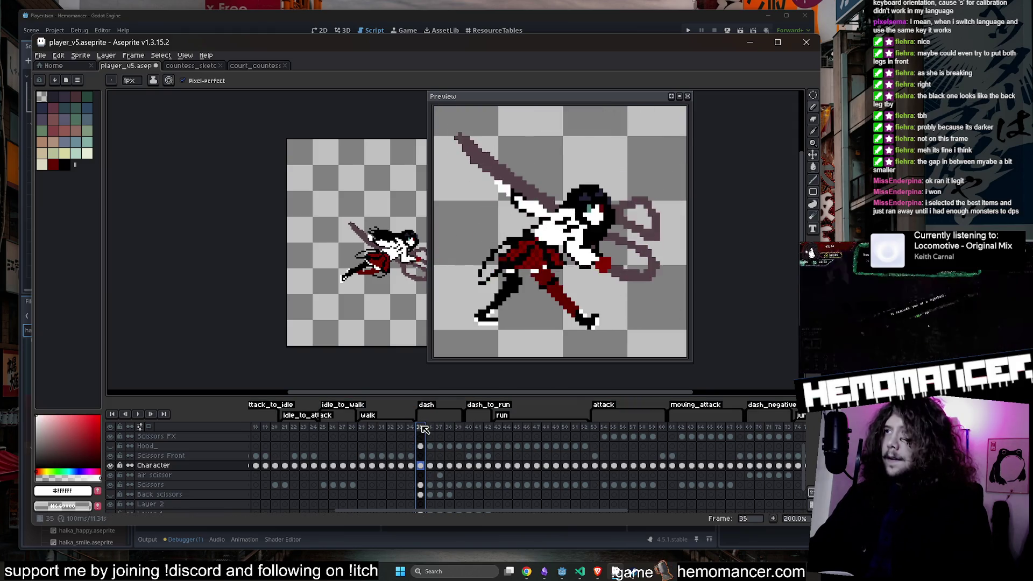
pyautogui.scroll(-3, 584, 292)
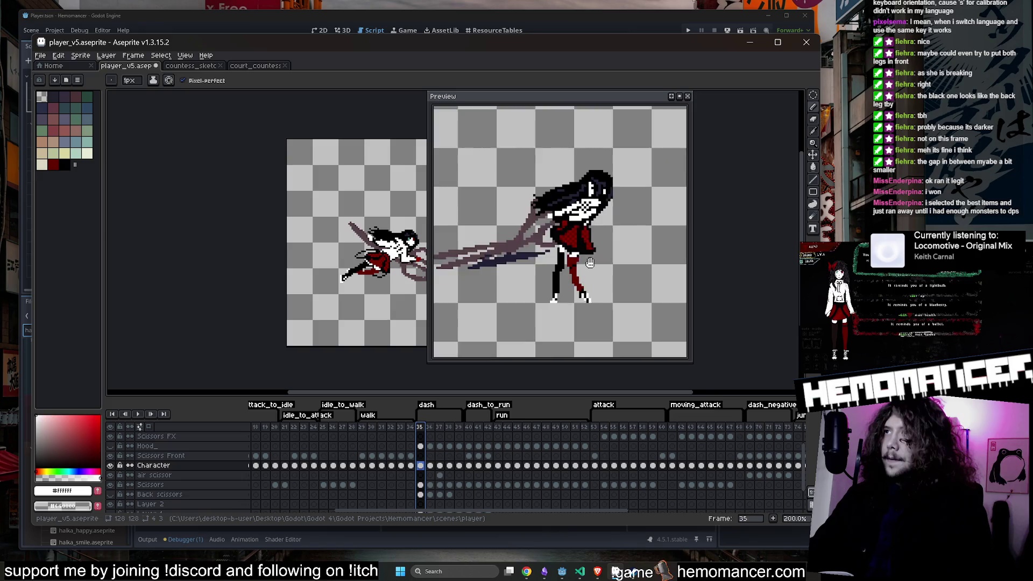
pyautogui.click(410, 428)
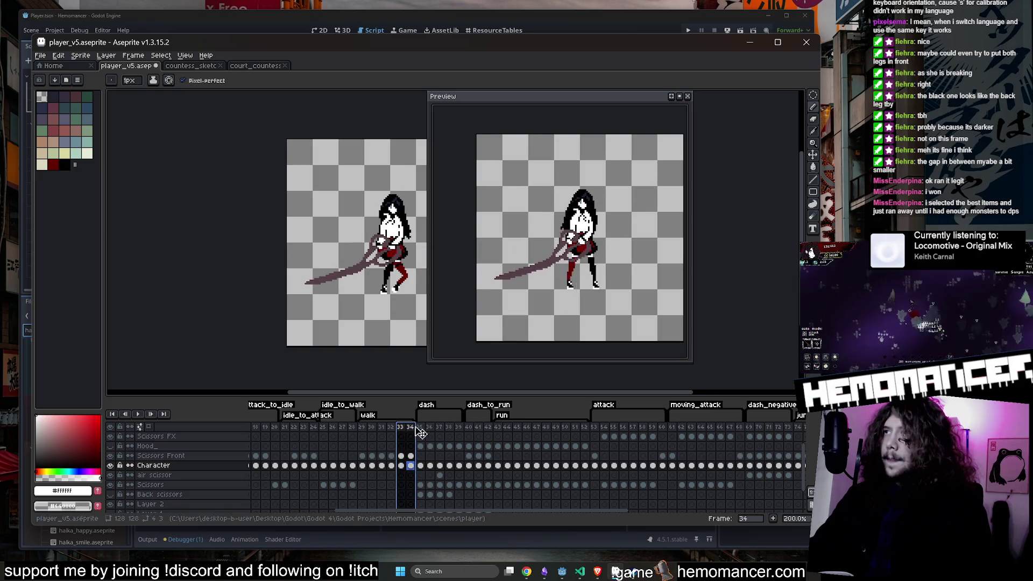
pyautogui.click(420, 427)
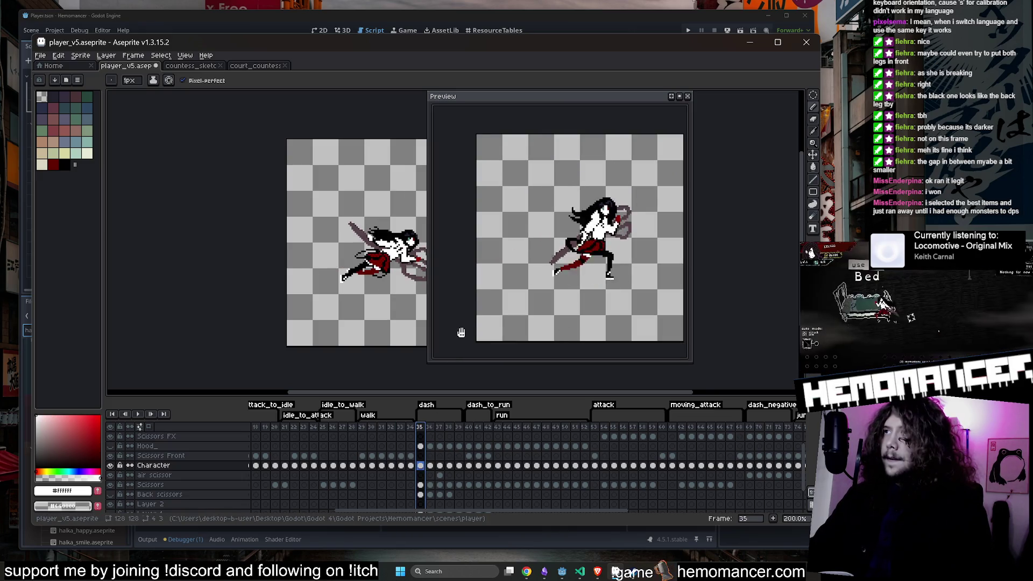
pyautogui.click(410, 428)
pyautogui.click(423, 428)
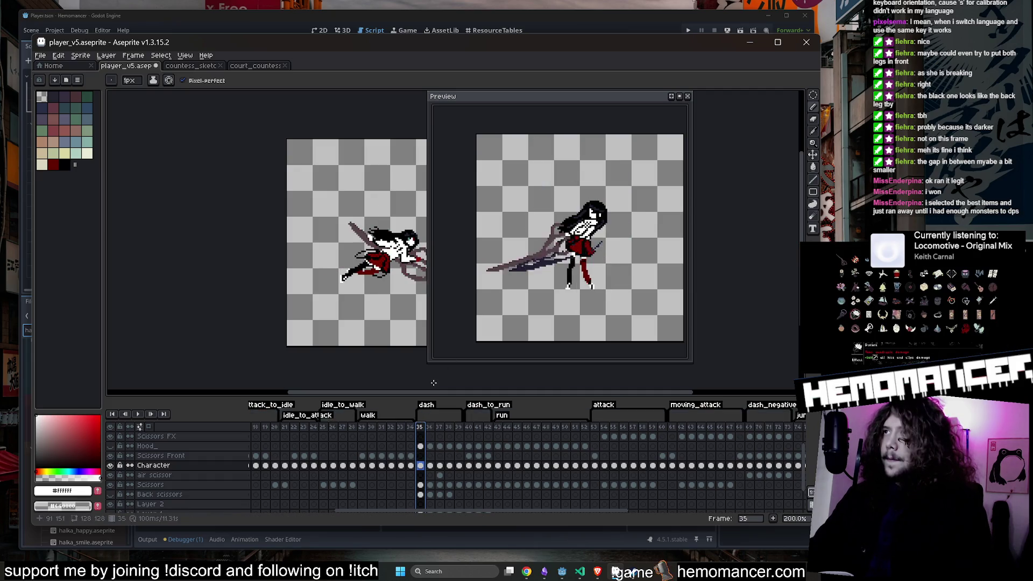
pyautogui.click(410, 428)
pyautogui.click(419, 426)
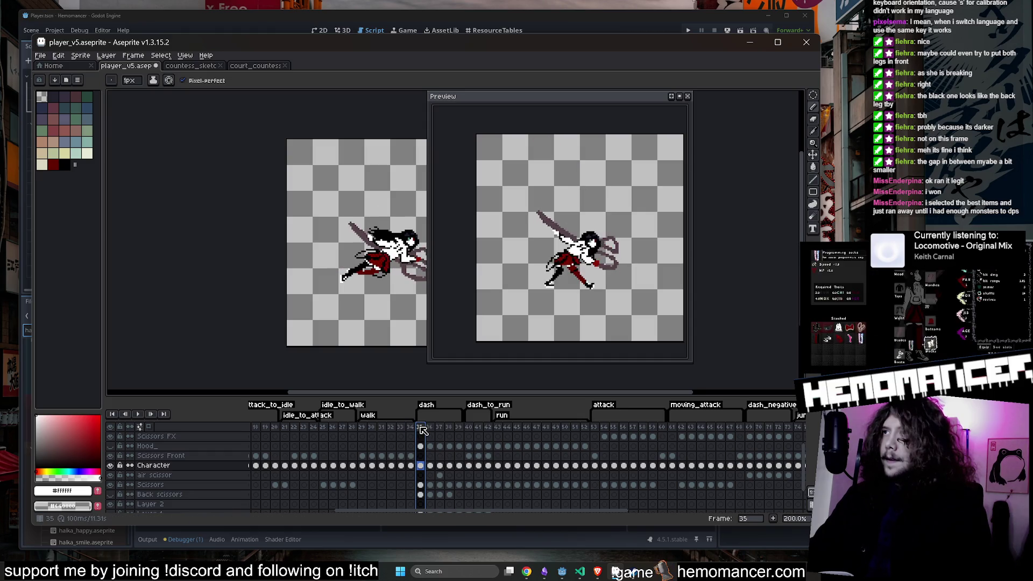
# Step: Play the animation briefly, then inspect frames 41 and 42
pyautogui.press('Return')
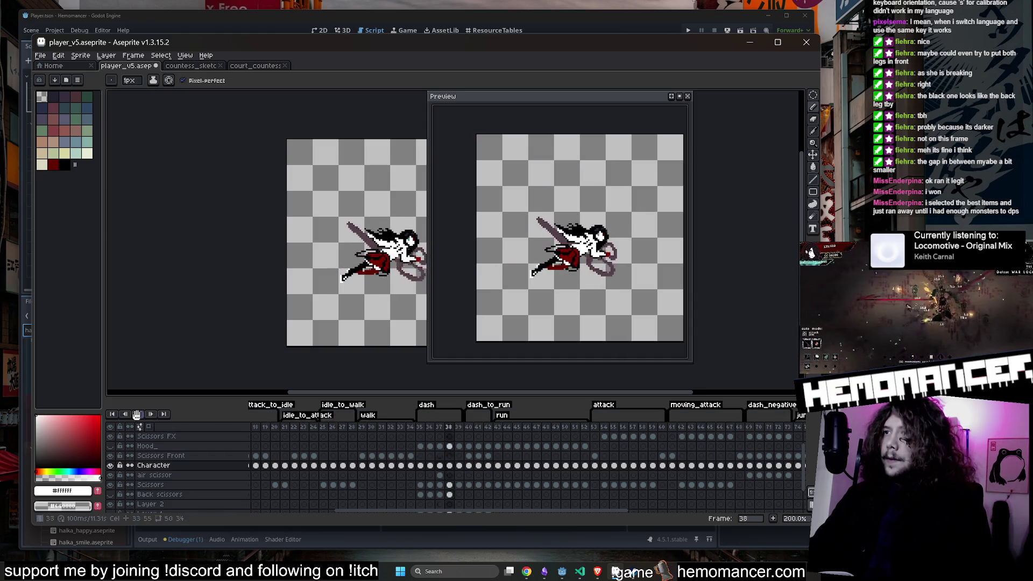
pyautogui.press('Return')
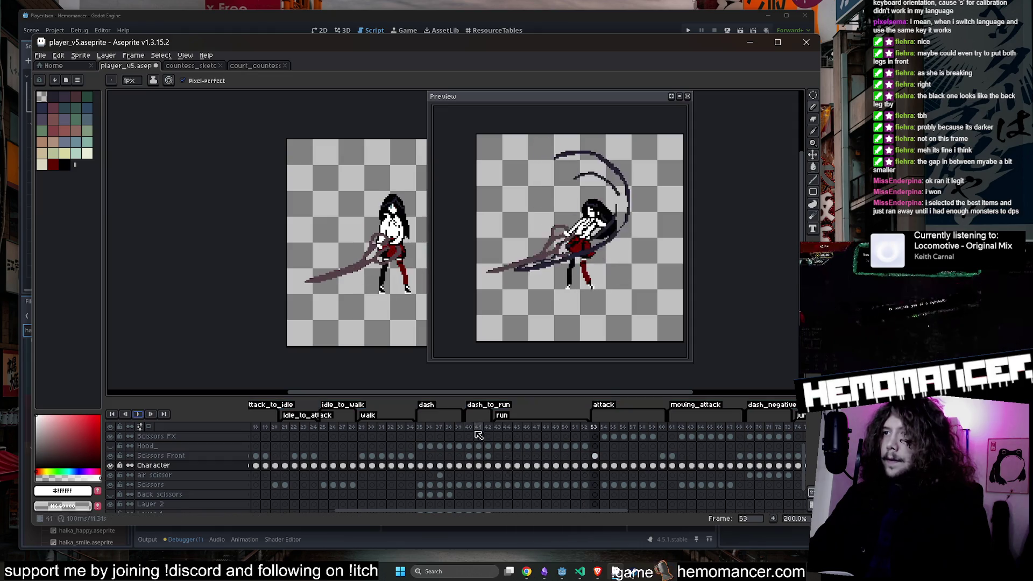
pyautogui.click(479, 427)
pyautogui.click(488, 427)
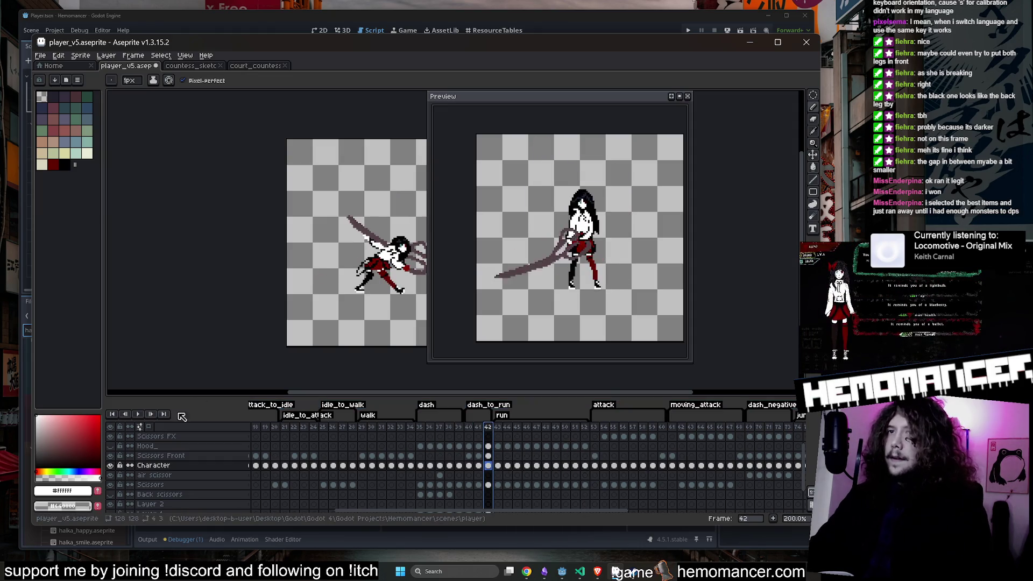
pyautogui.click(151, 414)
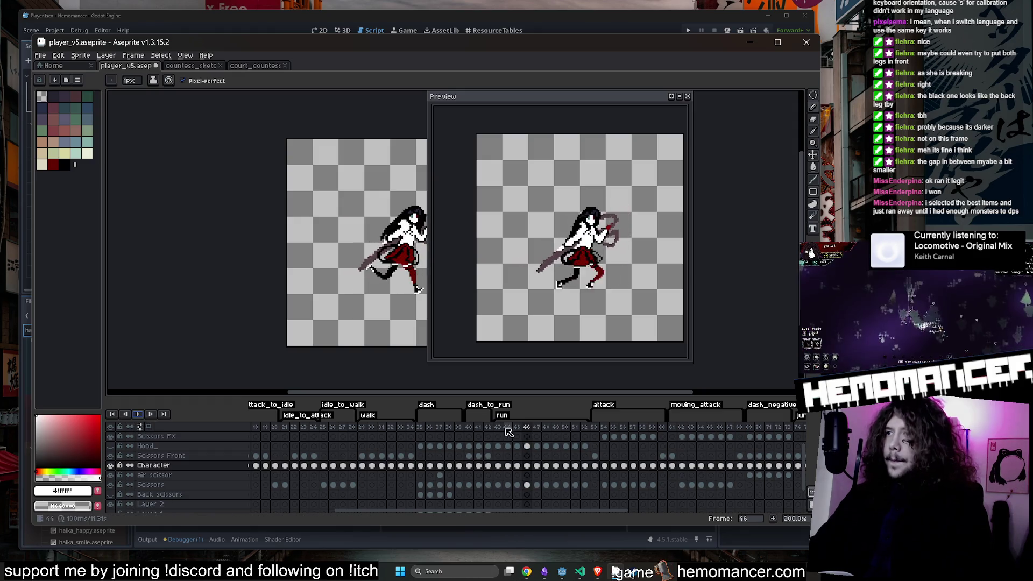
pyautogui.click(488, 429)
# Step: Select frames 40–41 as a range and move the animation preview further right
pyautogui.press('Left')
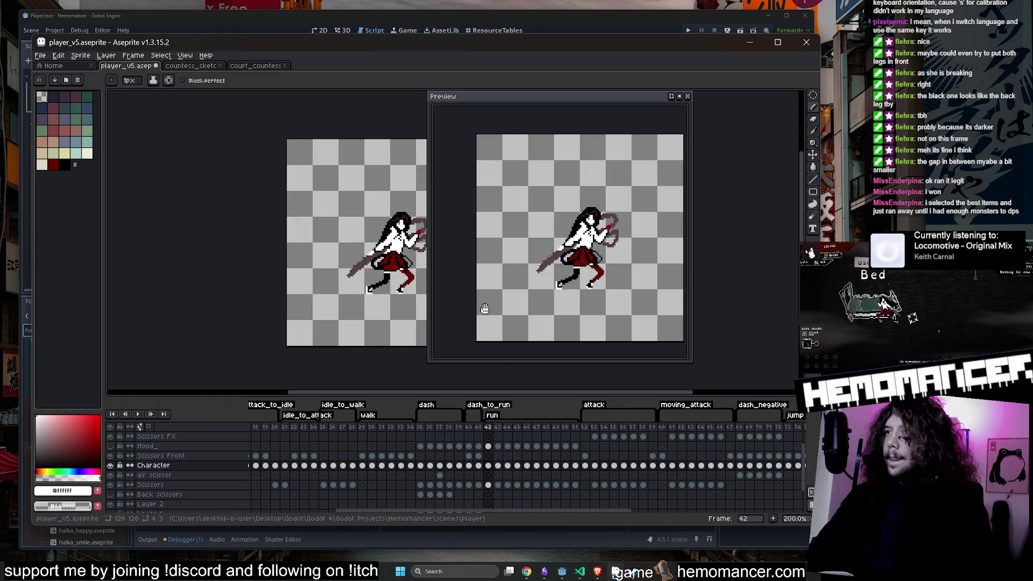
pyautogui.press('Left')
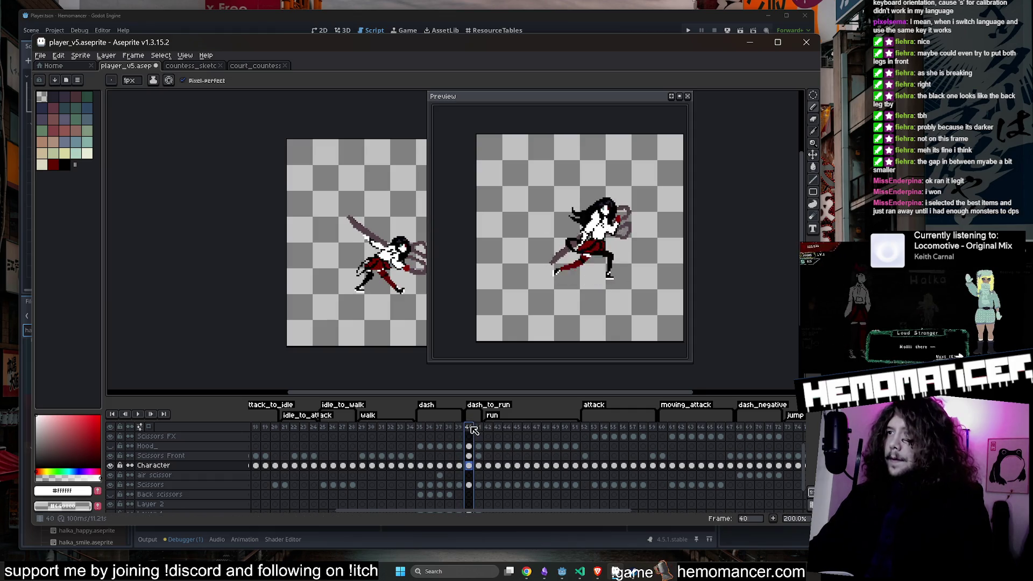
pyautogui.click(473, 429)
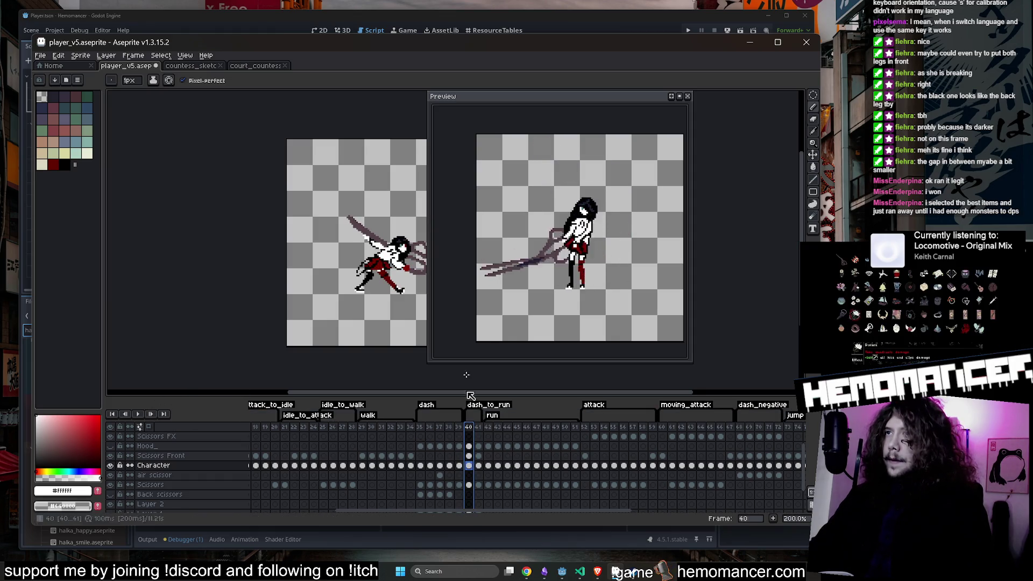
pyautogui.moveTo(552, 99); pyautogui.dragTo(603, 106)
# Step: Zoom in on frame 40 and undo a misplaced black stroke on the head
pyautogui.scroll(1, 539, 324)
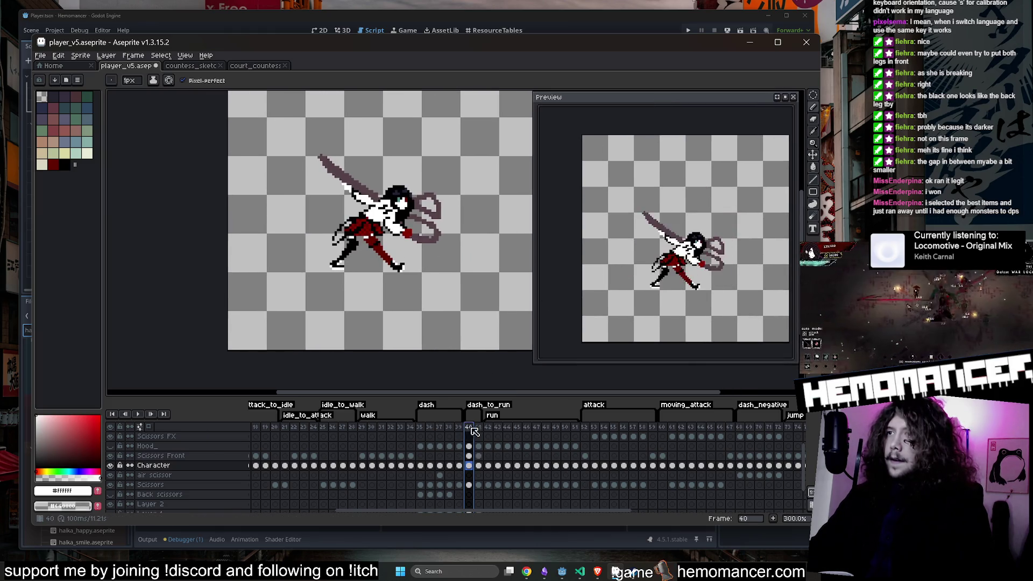
pyautogui.scroll(1, 393, 214)
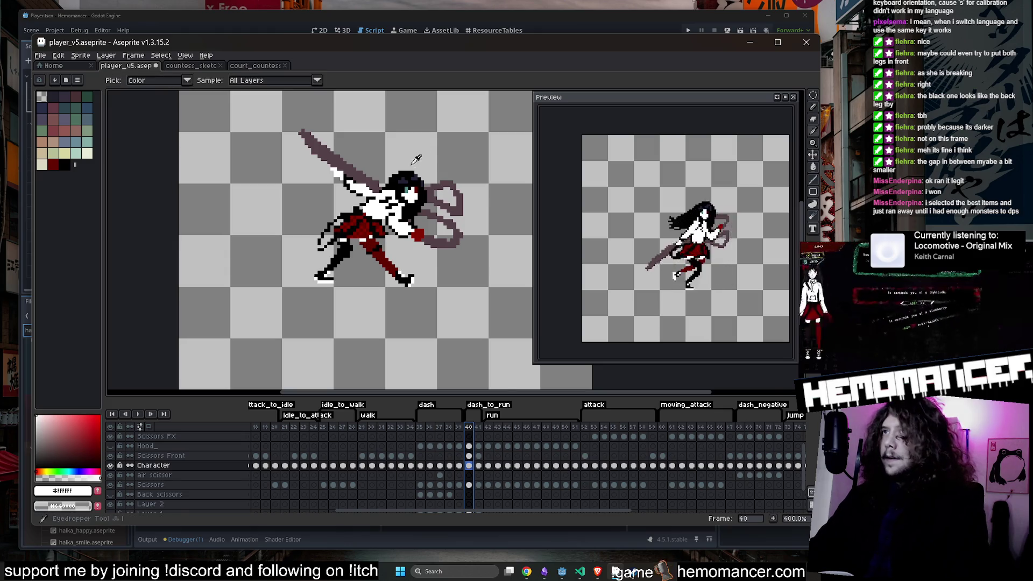
pyautogui.scroll(5, 415, 211)
pyautogui.scroll(-5, 412, 231)
pyautogui.scroll(5, 407, 251)
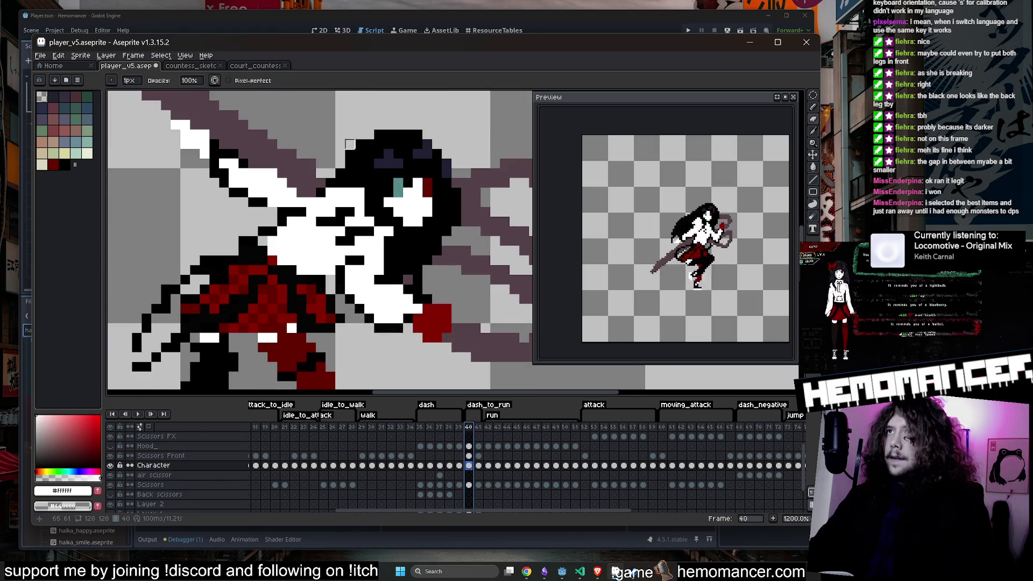
pyautogui.moveTo(359, 146); pyautogui.dragTo(379, 134)
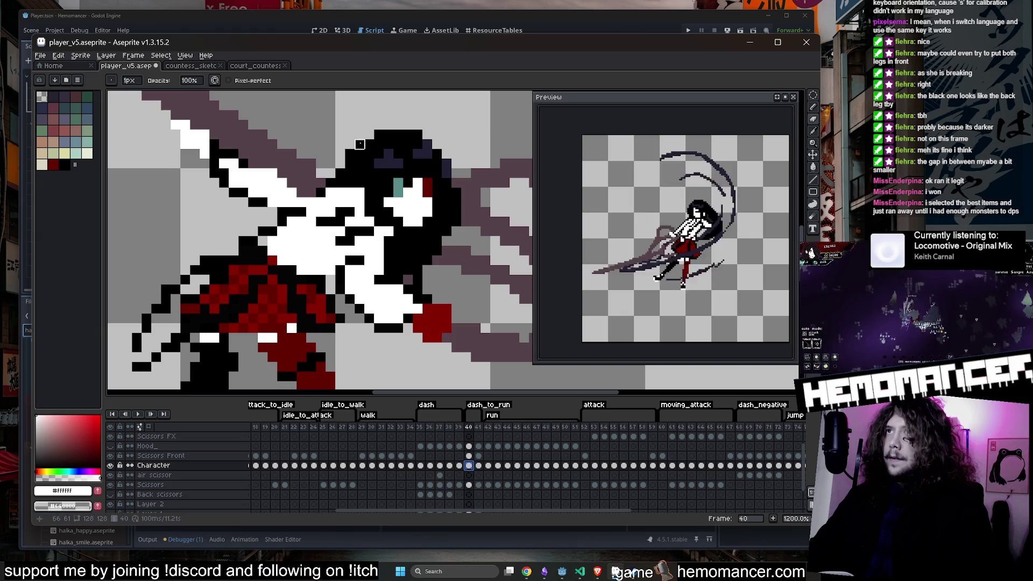
pyautogui.hotkey('ctrl', 'z')
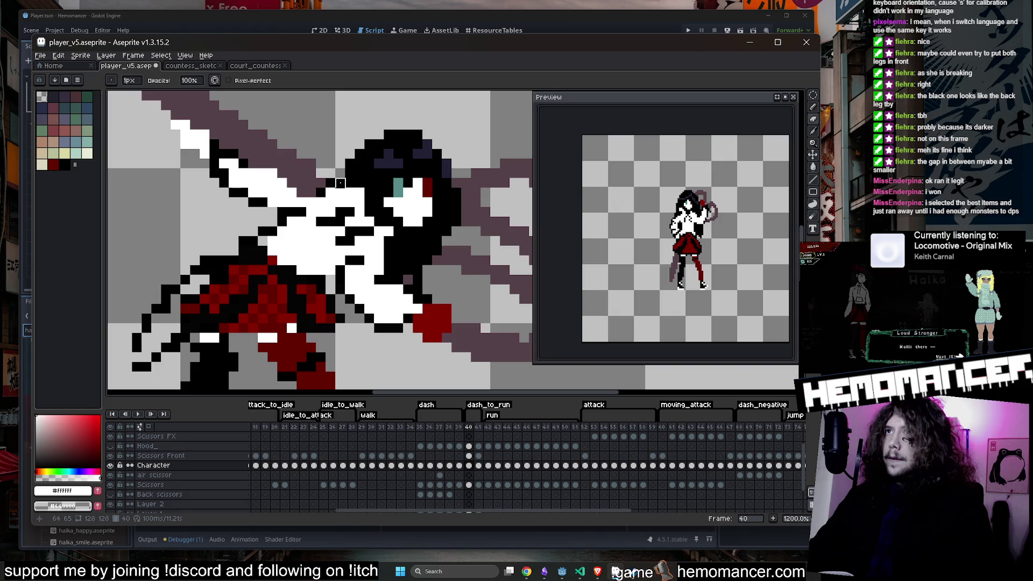
# Step: Pencil black pixels beside the girl's face on frame 40, then move to frame 41
pyautogui.scroll(-2, 359, 154)
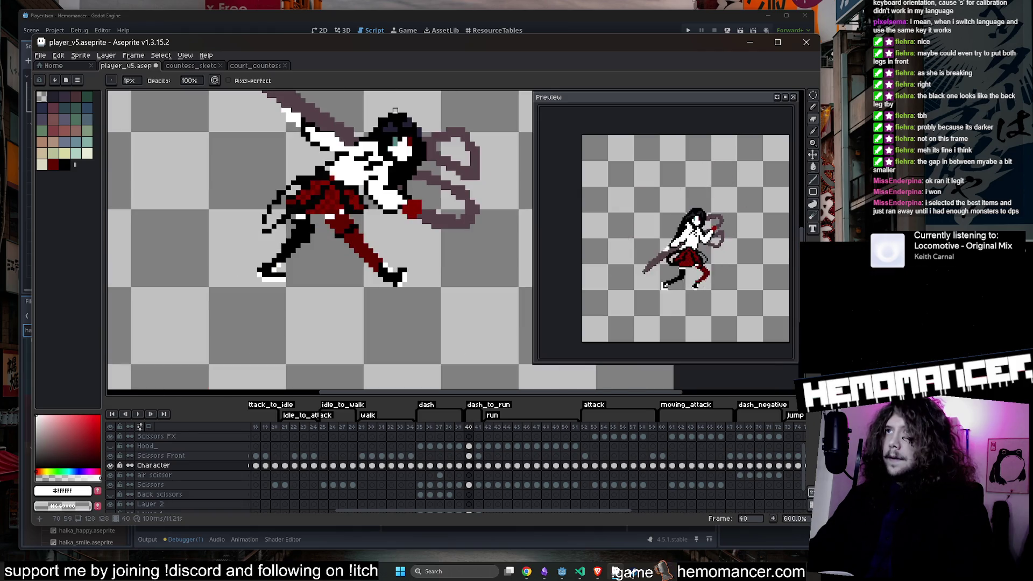
pyautogui.scroll(2, 380, 101)
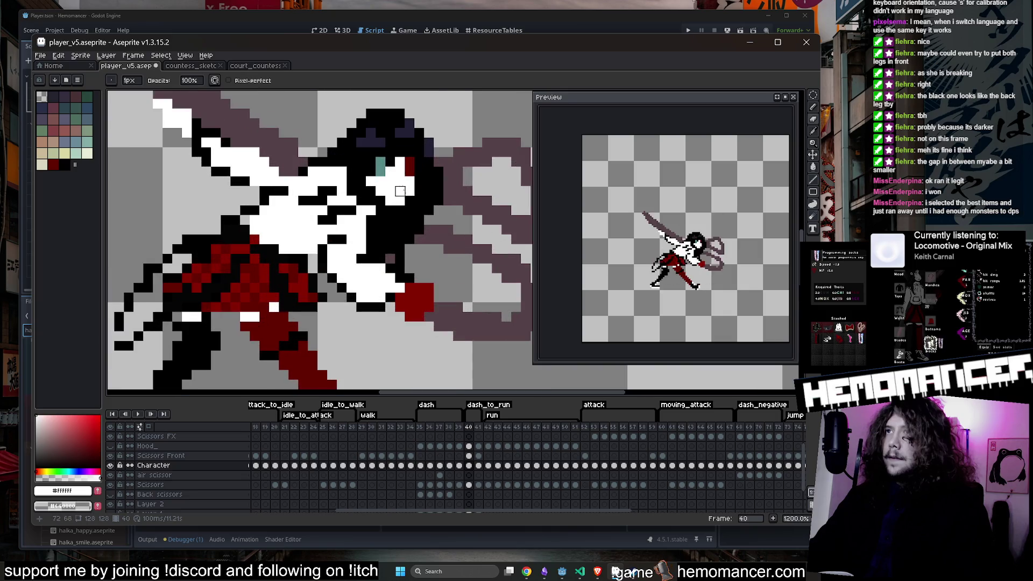
pyautogui.press('b')
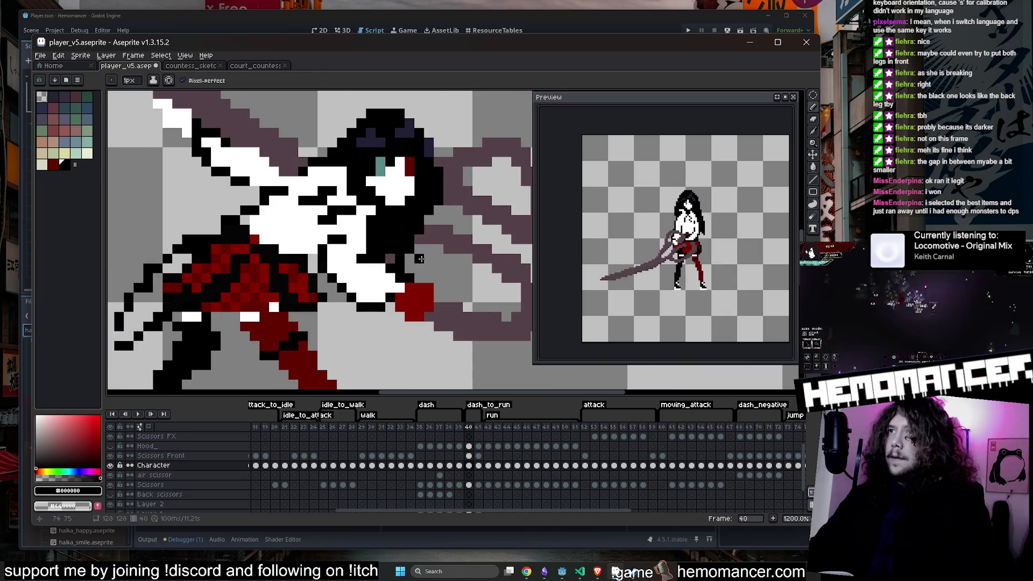
pyautogui.moveTo(419, 258); pyautogui.dragTo(440, 267)
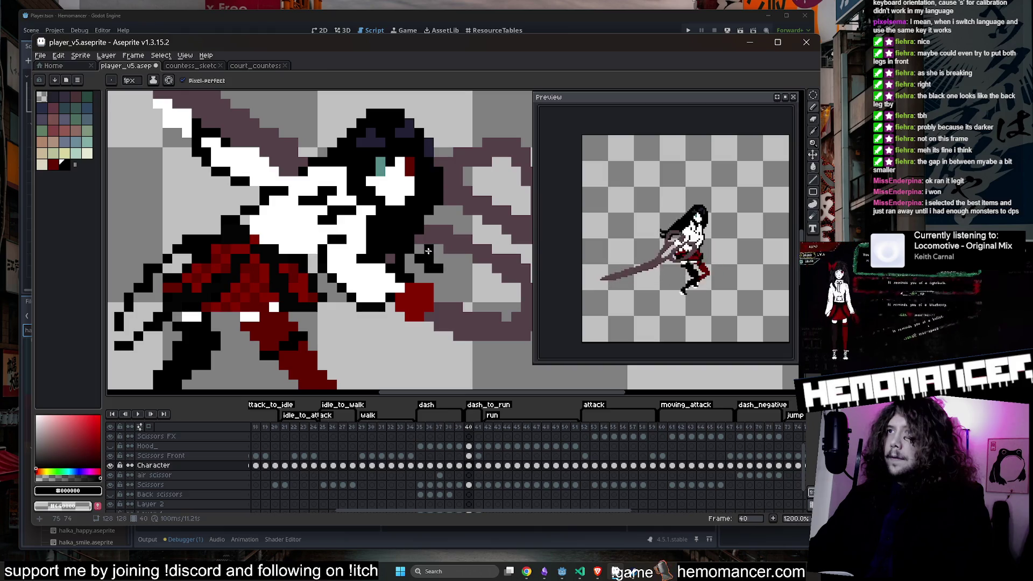
pyautogui.scroll(-3, 427, 222)
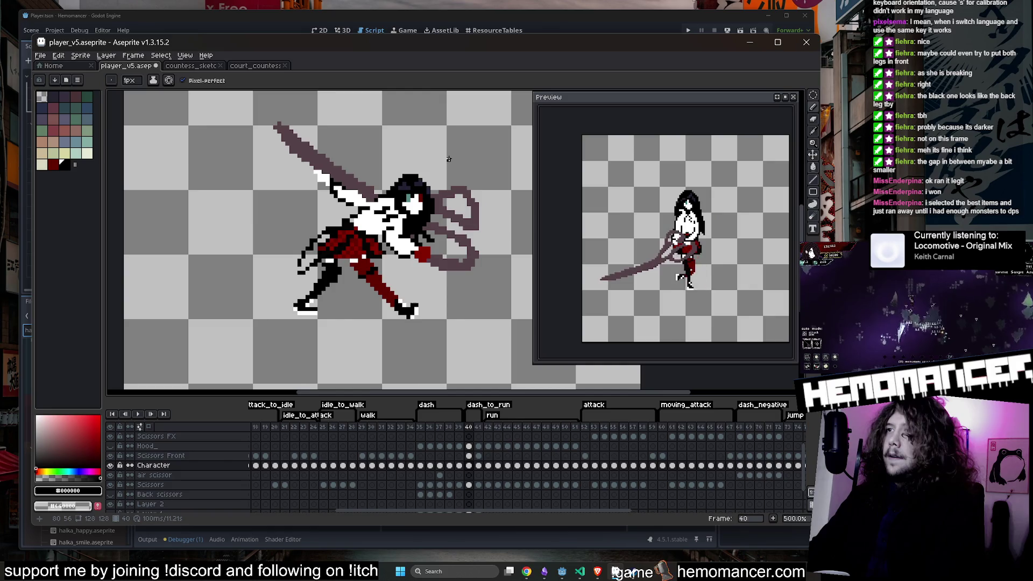
pyautogui.moveTo(469, 426)
pyautogui.mouseDown()
pyautogui.moveTo(484, 431)
pyautogui.moveTo(471, 431)
pyautogui.mouseUp()
pyautogui.scroll(1, 431, 167)
pyautogui.scroll(3, 385, 200)
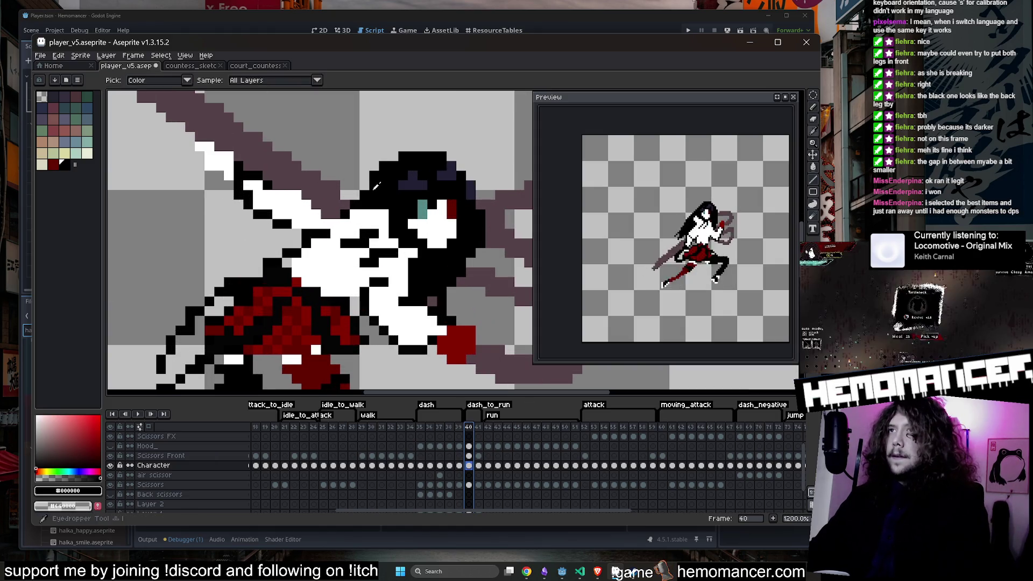
pyautogui.scroll(-3, 405, 175)
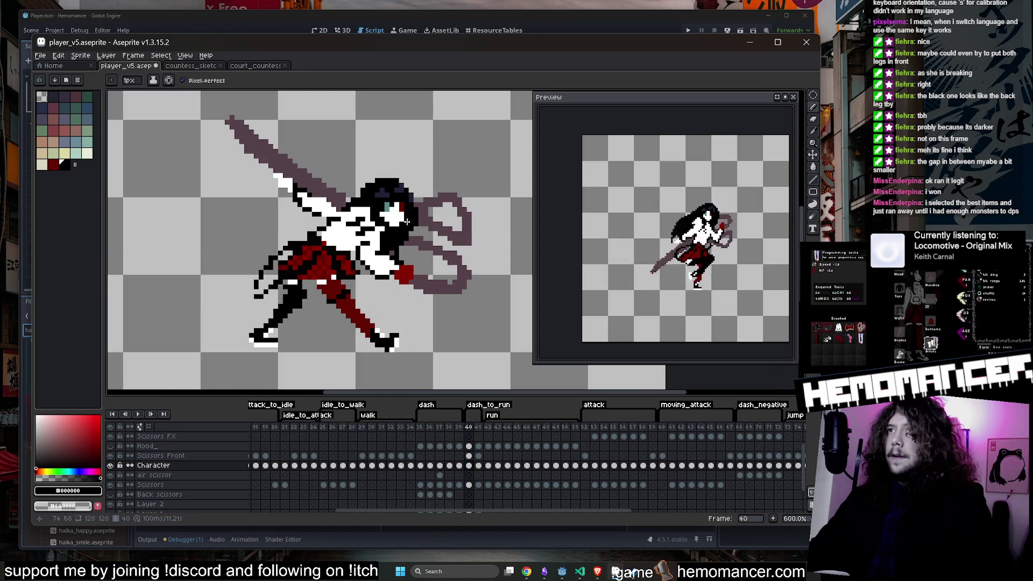
pyautogui.scroll(3, 407, 221)
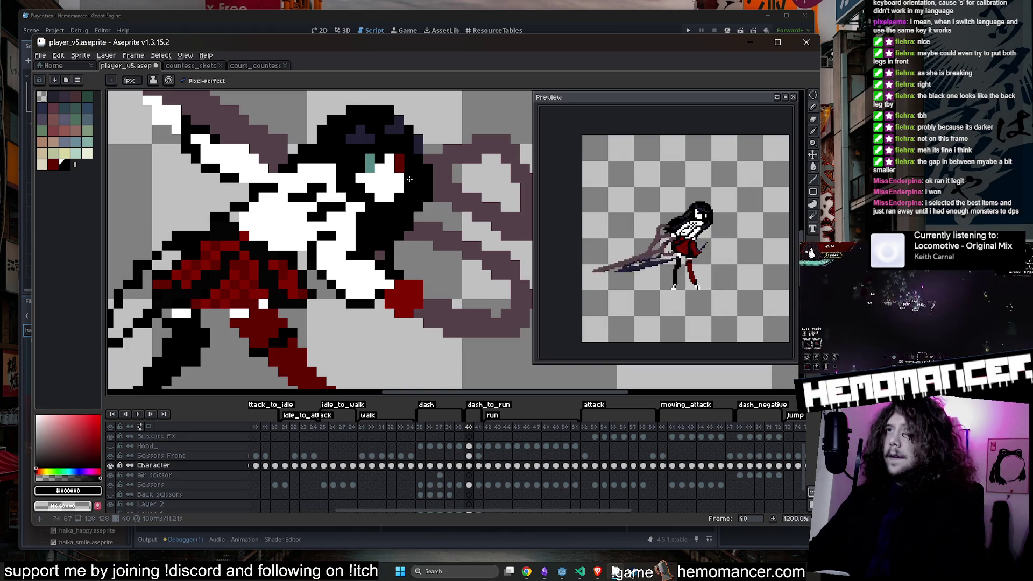
pyautogui.press('Right')
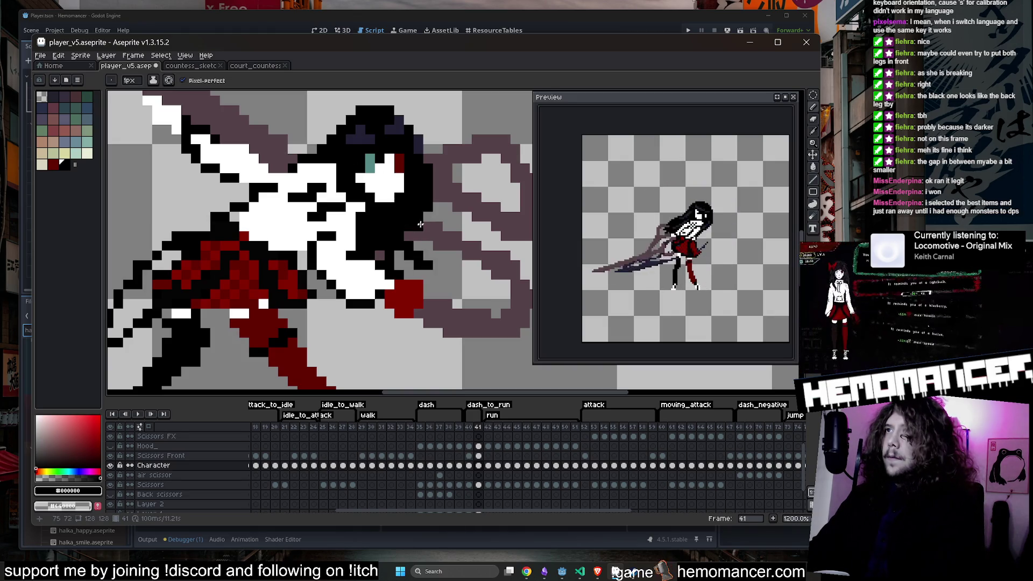
# Step: On frame 41, blacken a pixel beside the girl's eye
pyautogui.scroll(-4, 415, 229)
pyautogui.press('Left')
pyautogui.press('Right')
pyautogui.scroll(6, 440, 183)
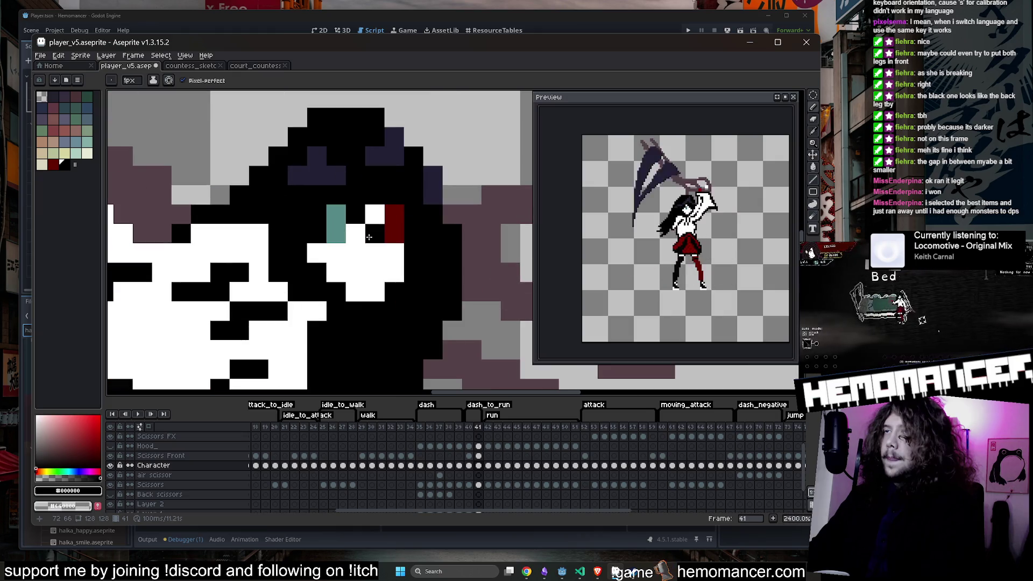
pyautogui.click(378, 213)
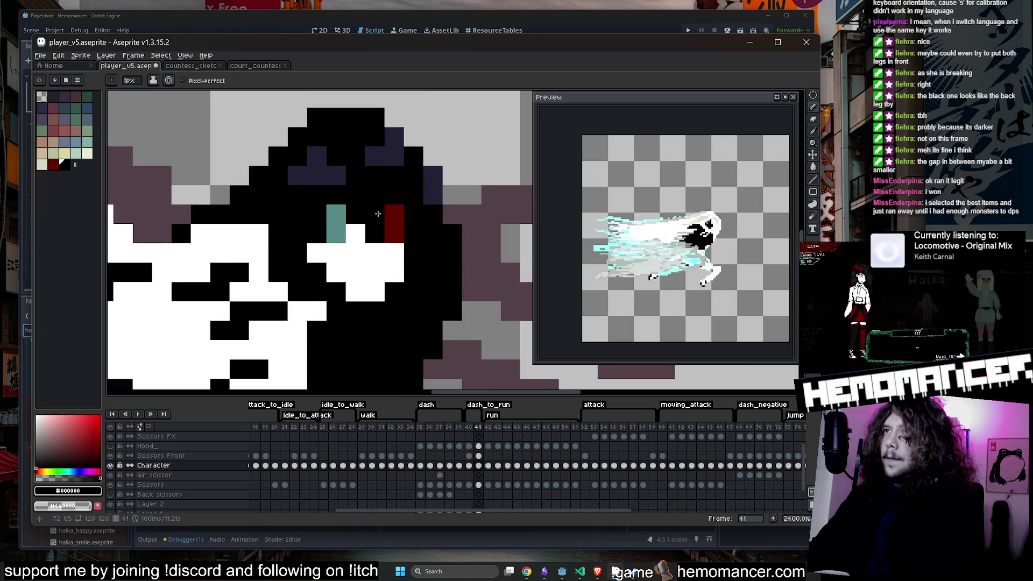
# Step: Flip between frames 40 and 41 to compare the girl's face
pyautogui.scroll(-2, 445, 266)
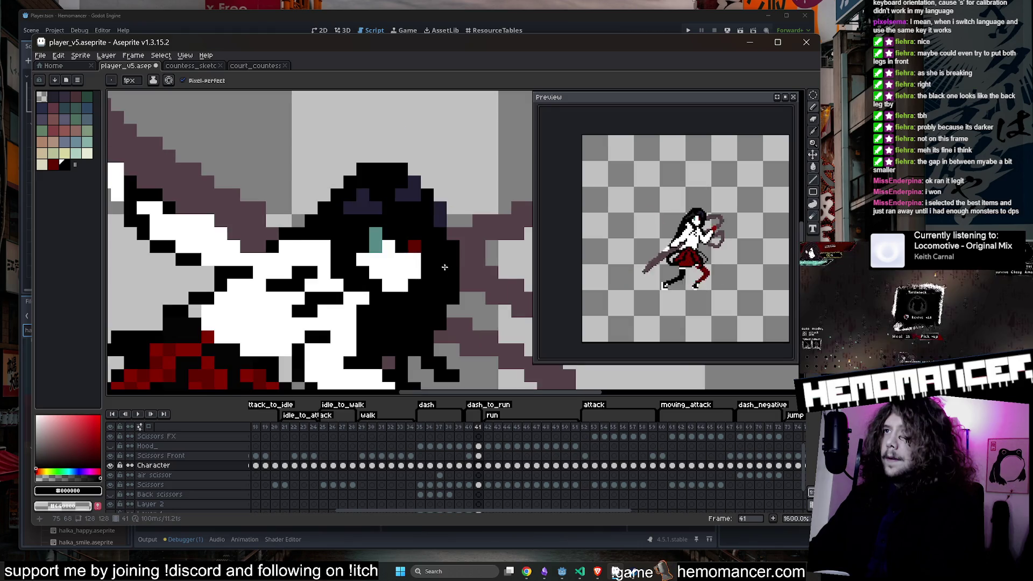
pyautogui.scroll(-5, 416, 261)
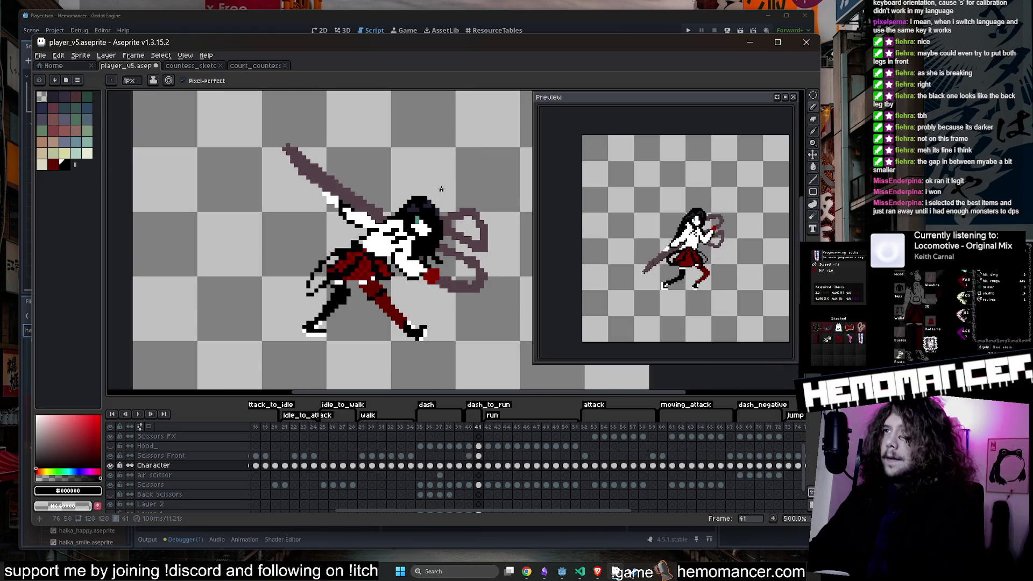
pyautogui.press(',')
pyautogui.scroll(4, 412, 207)
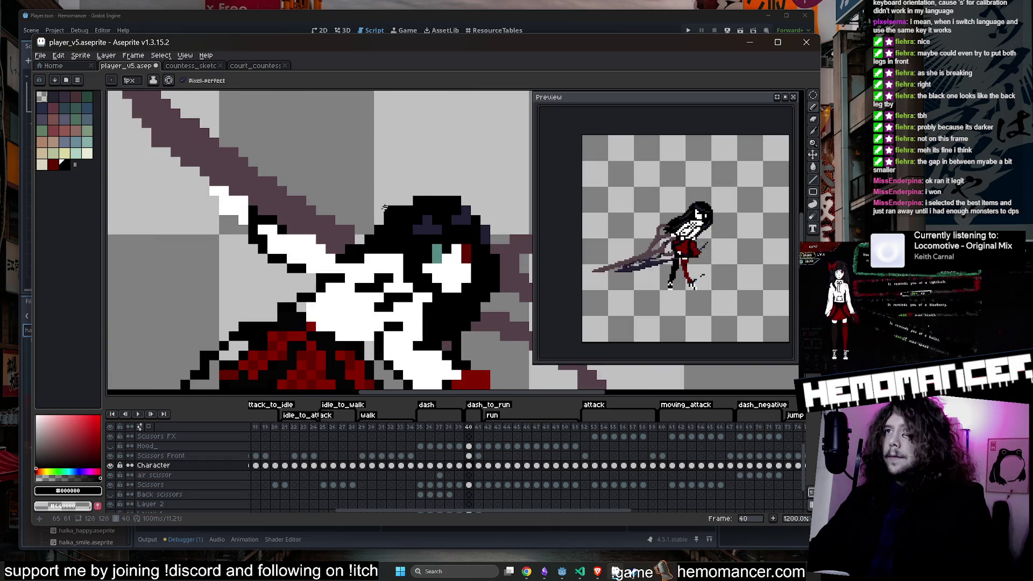
pyautogui.scroll(-4, 435, 203)
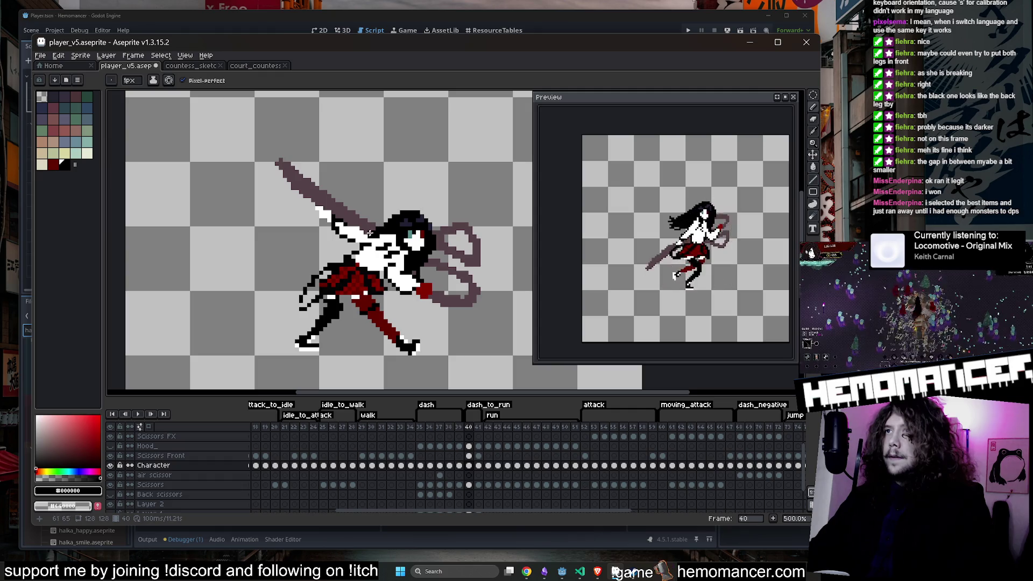
pyautogui.press('Right')
pyautogui.press('Left')
pyautogui.press('Right')
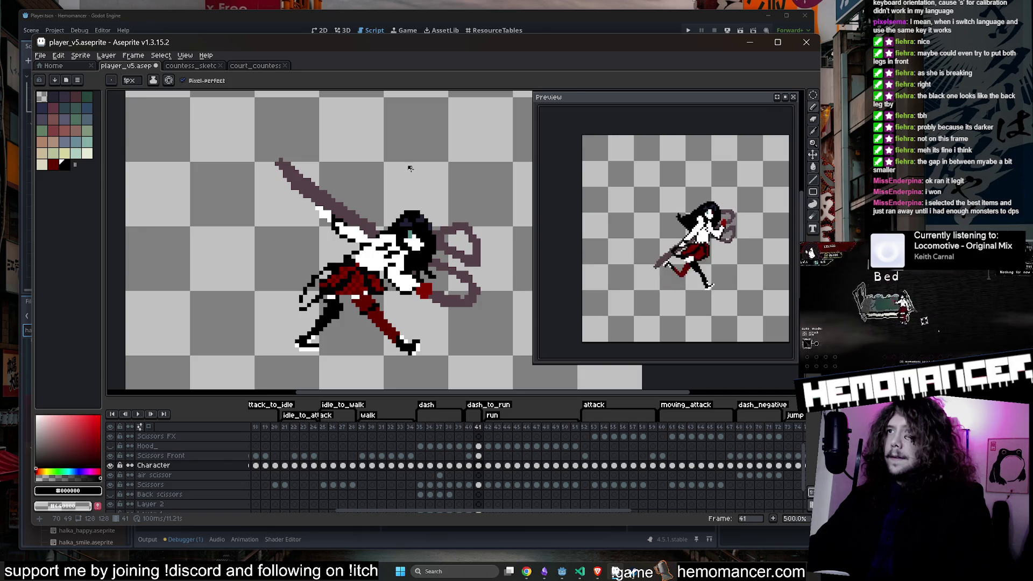
pyautogui.scroll(5, 410, 169)
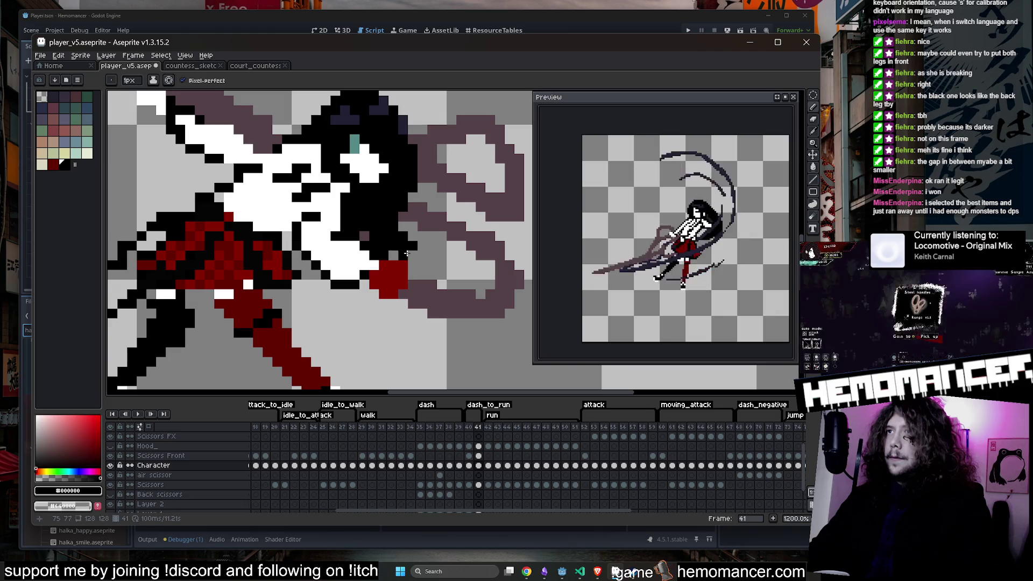
pyautogui.scroll(-5, 425, 213)
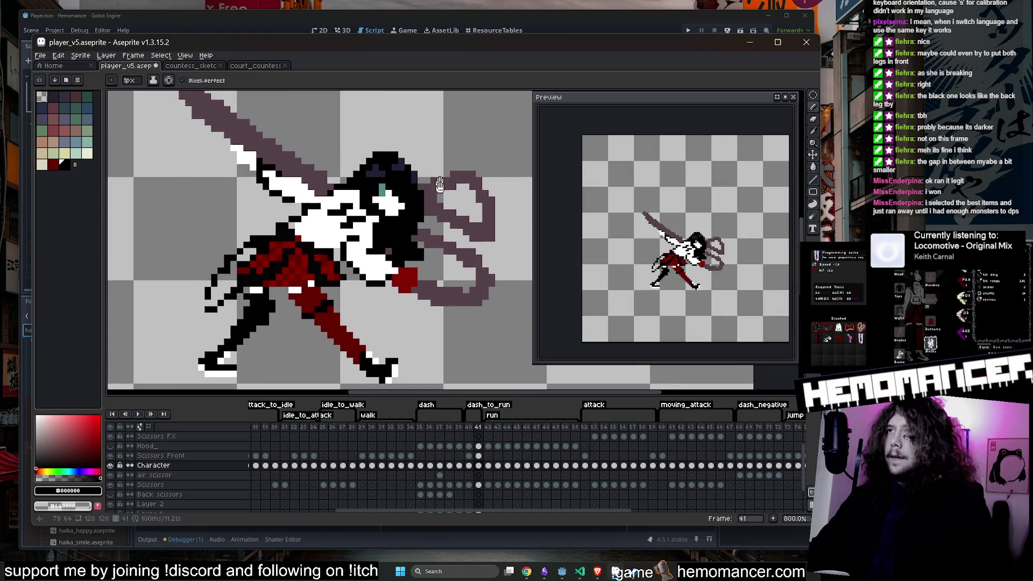
pyautogui.press('Left')
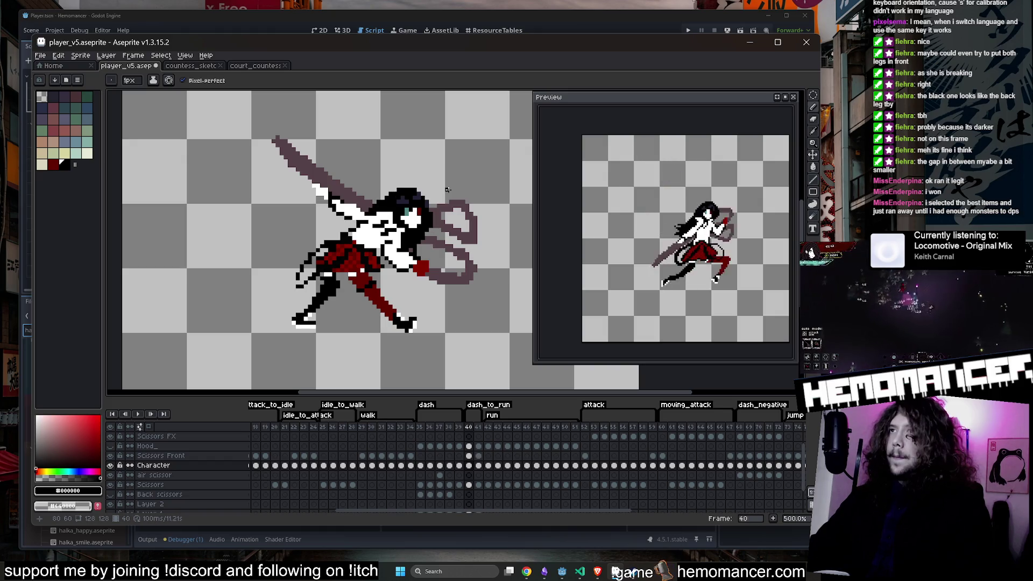
pyautogui.press('Right')
# Step: Draw a short black stroke near the girl's red hand on frame 41
pyautogui.scroll(2, 447, 190)
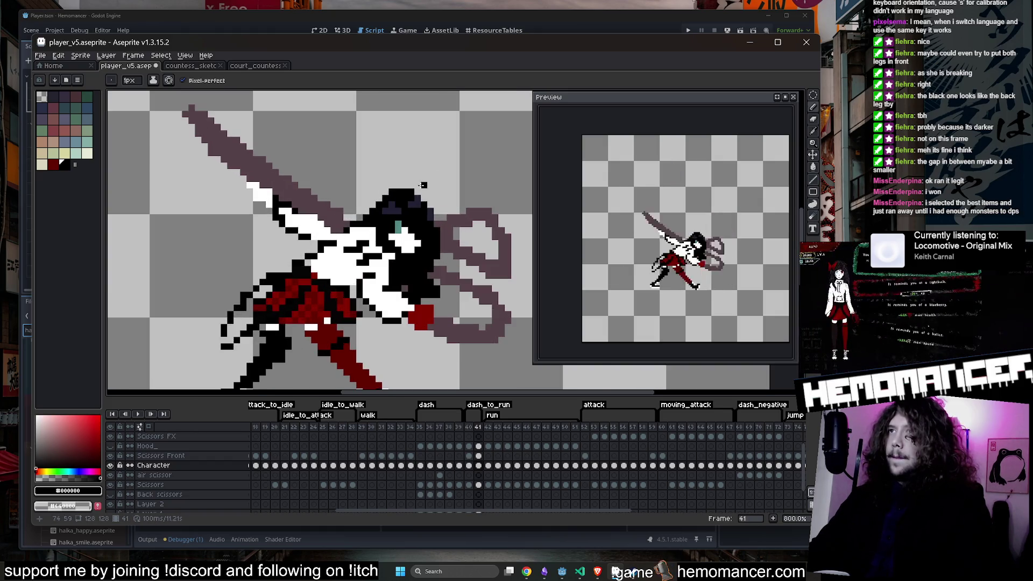
pyautogui.scroll(-2, 401, 190)
pyautogui.scroll(2, 430, 191)
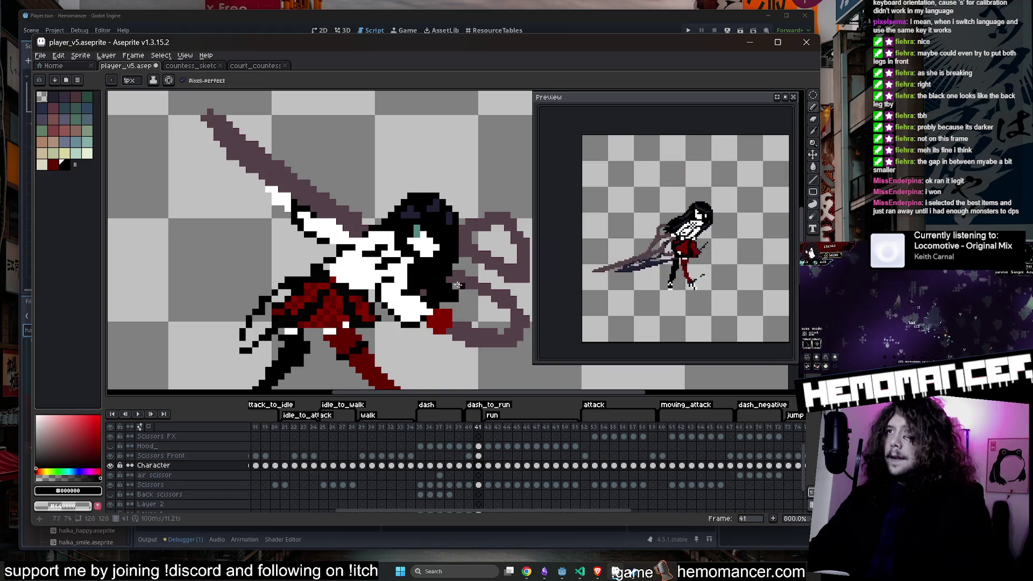
pyautogui.moveTo(483, 305); pyautogui.dragTo(444, 275)
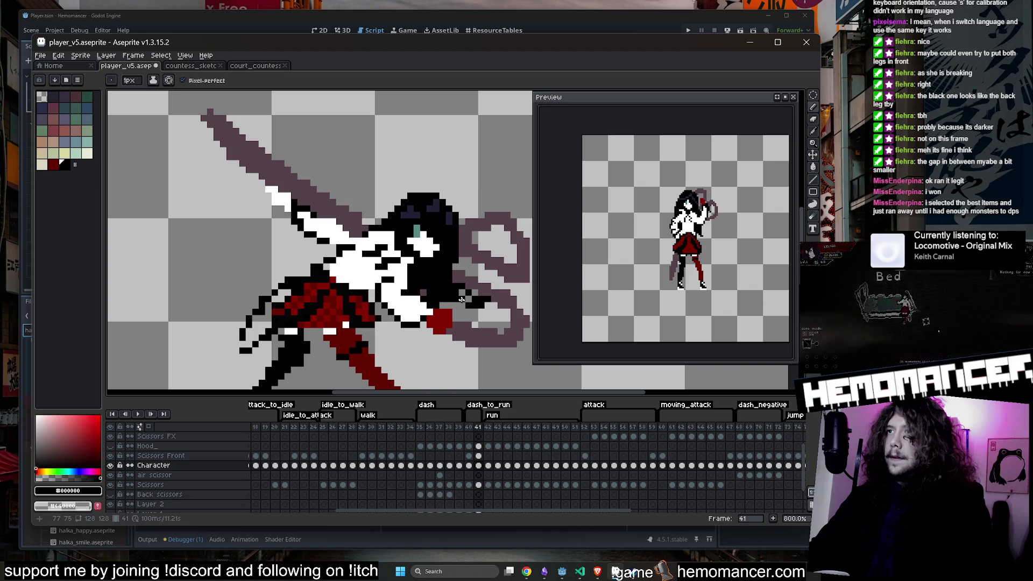
pyautogui.scroll(-1, 441, 271)
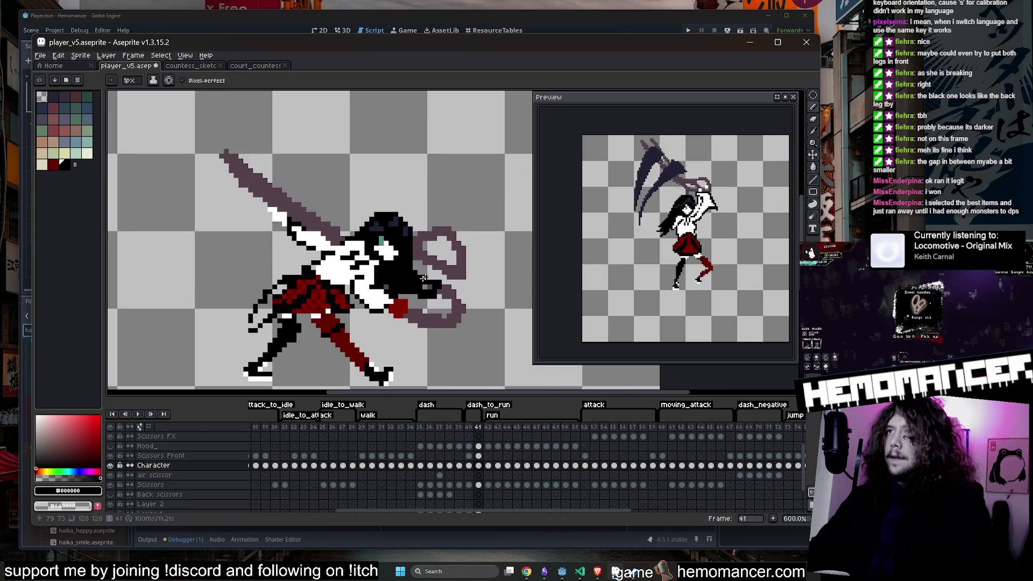
pyautogui.scroll(-1, 453, 266)
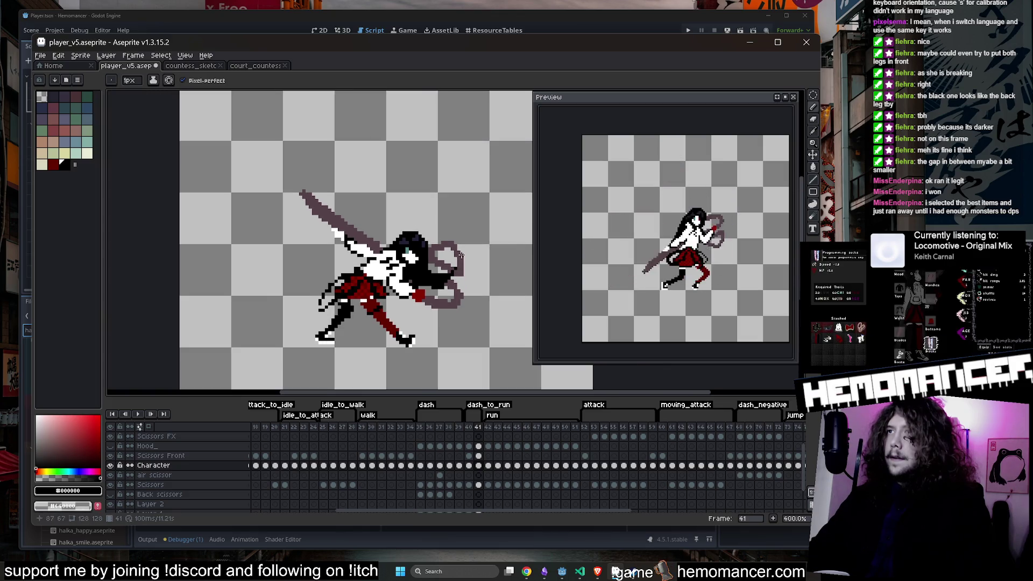
pyautogui.scroll(1, 419, 274)
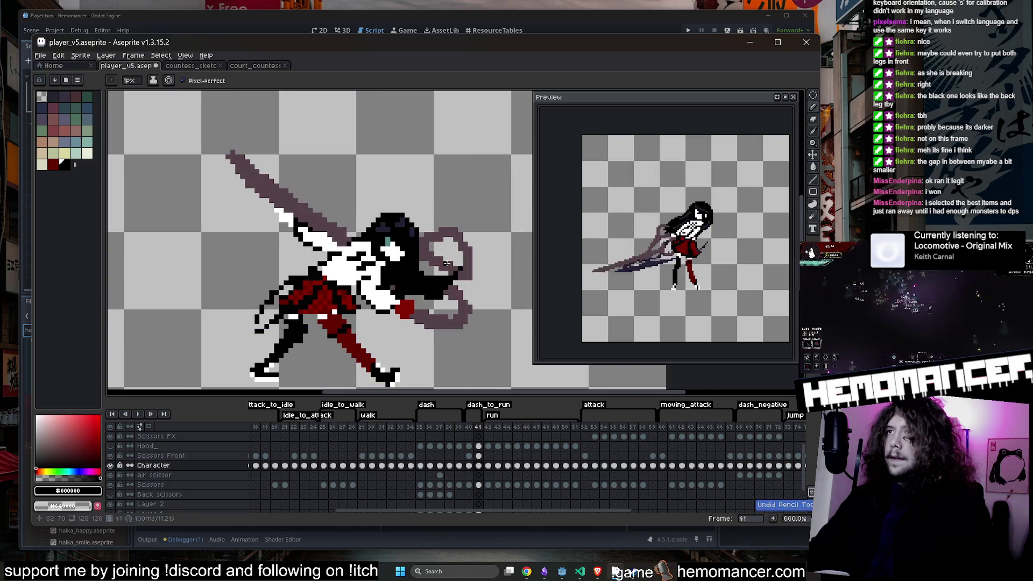
pyautogui.scroll(-1, 428, 271)
pyautogui.scroll(2, 431, 269)
pyautogui.scroll(-2, 431, 269)
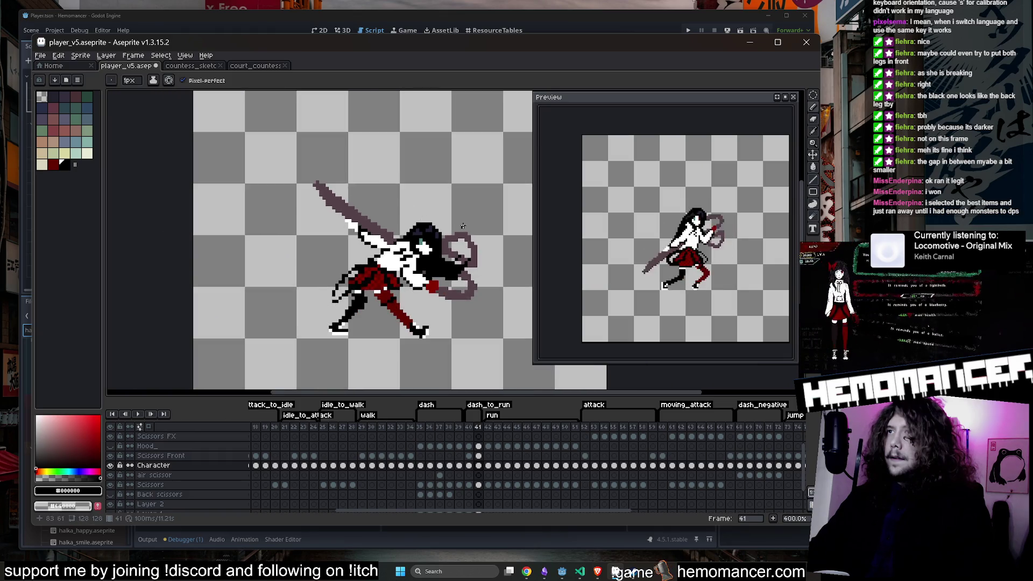
pyautogui.scroll(1, 438, 256)
pyautogui.scroll(-1, 468, 238)
pyautogui.scroll(2, 448, 236)
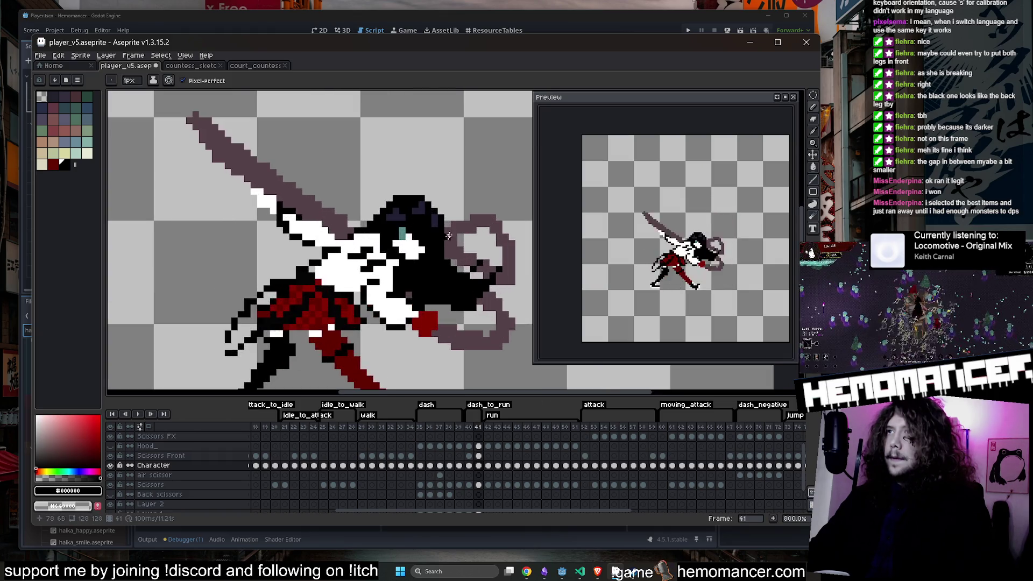
pyautogui.scroll(-3, 458, 252)
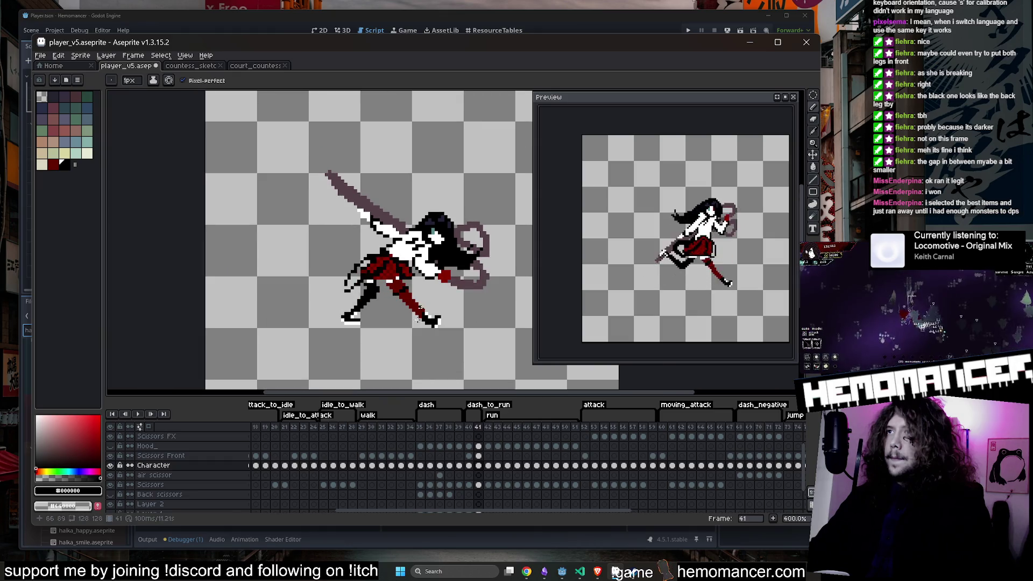
pyautogui.click(458, 427)
pyautogui.click(438, 428)
pyautogui.click(420, 428)
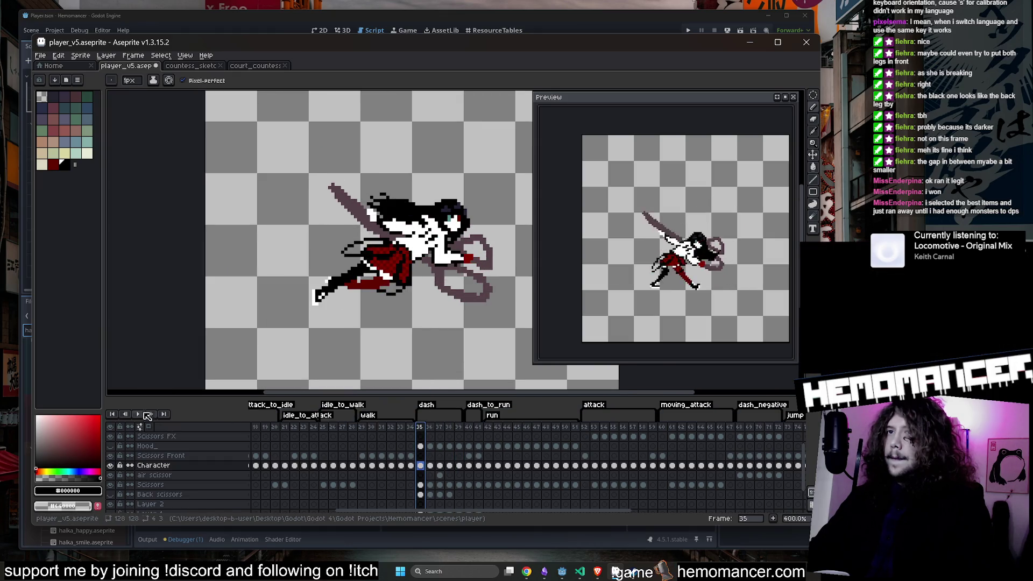
pyautogui.click(139, 414)
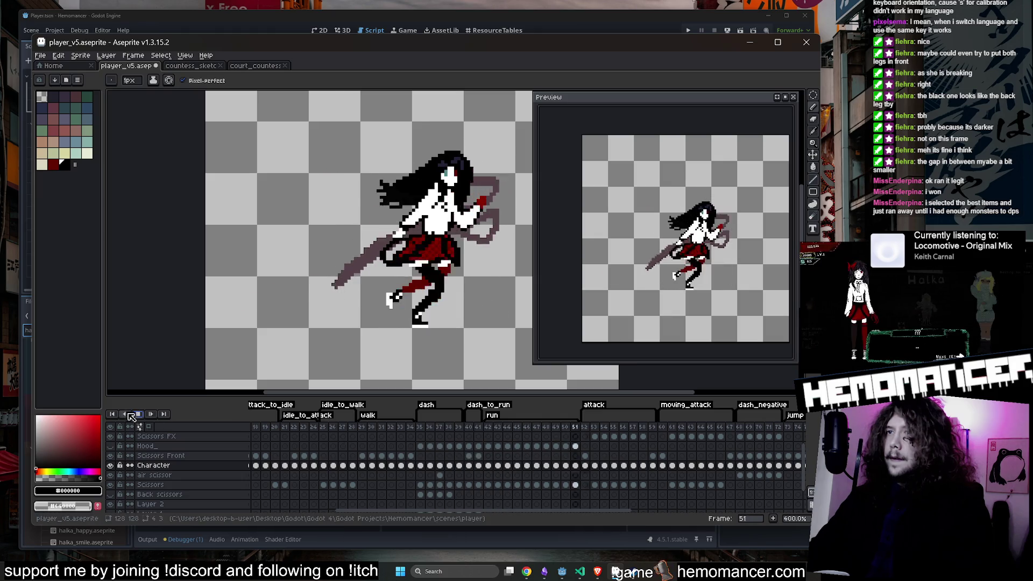
pyautogui.click(138, 414)
pyautogui.click(424, 427)
pyautogui.press('Return')
pyautogui.press('Return')
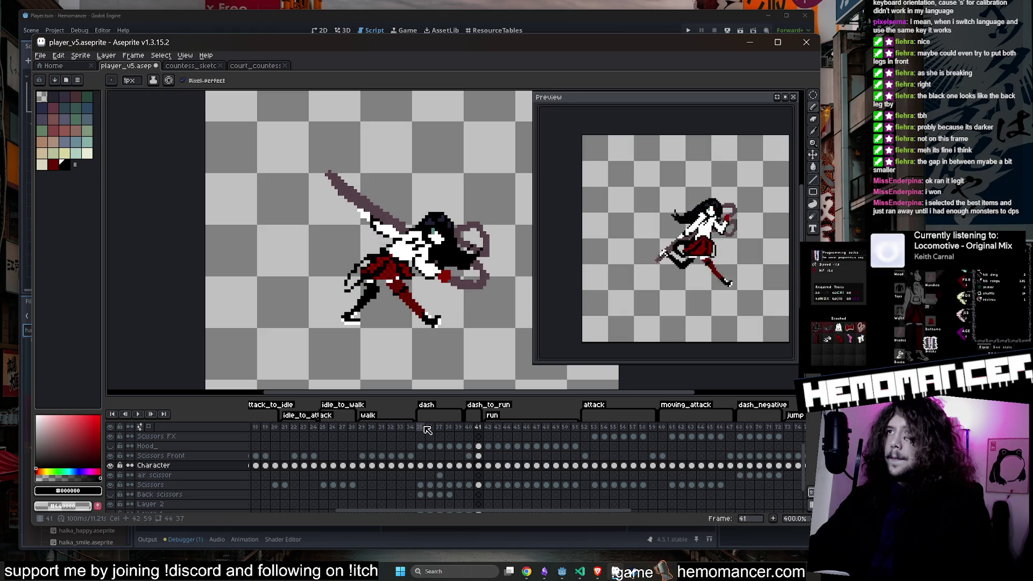
pyautogui.click(425, 427)
pyautogui.press('Return')
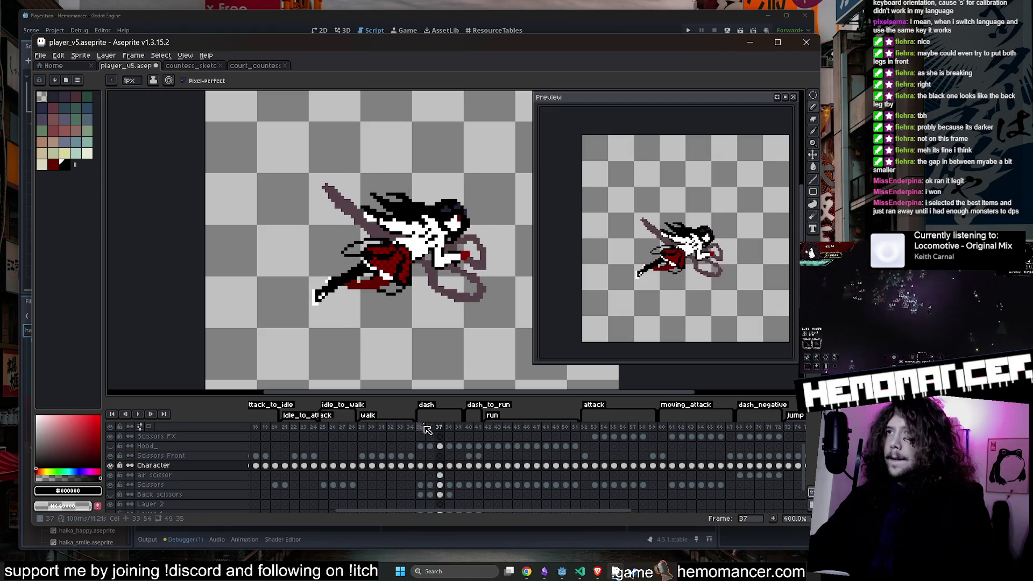
pyautogui.press('Return')
pyautogui.click(425, 428)
pyautogui.press('Return')
pyautogui.press('Return')
pyautogui.click(427, 429)
pyautogui.press('Return')
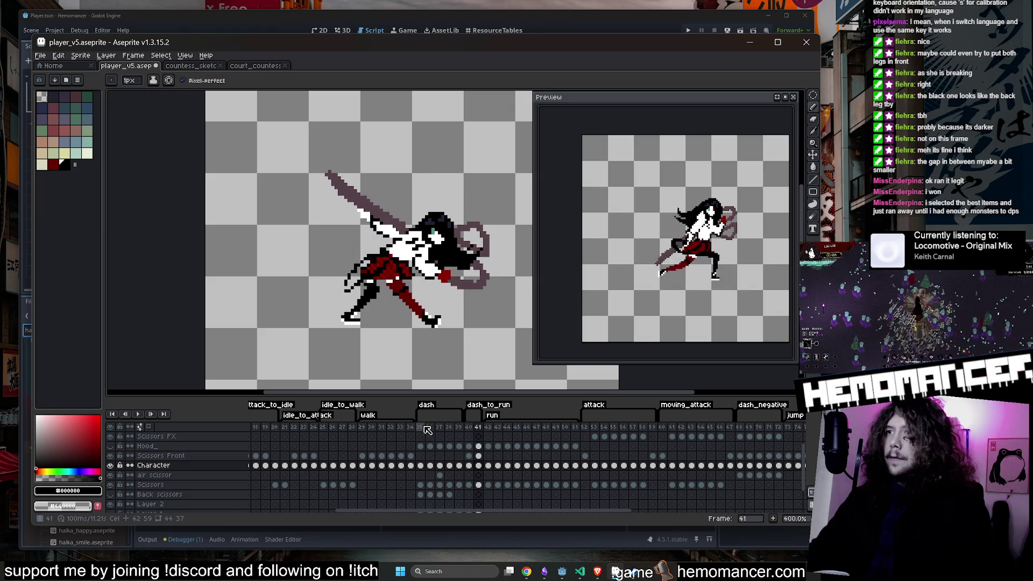
pyautogui.click(812, 95)
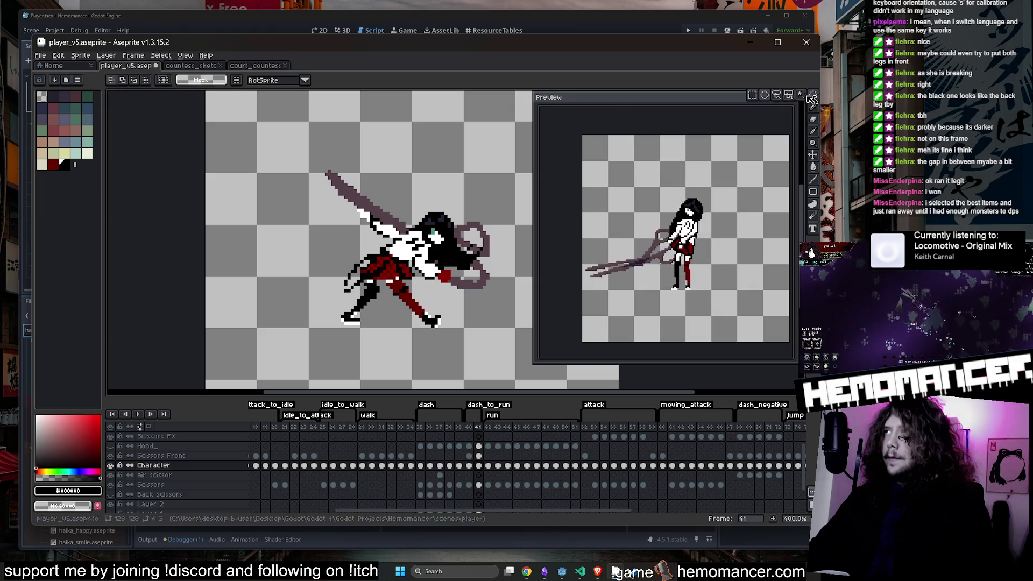
# Step: Select the lower leg and foot with an elliptical marquee
pyautogui.click(764, 95)
pyautogui.scroll(3, 426, 294)
pyautogui.moveTo(396, 309); pyautogui.dragTo(479, 374)
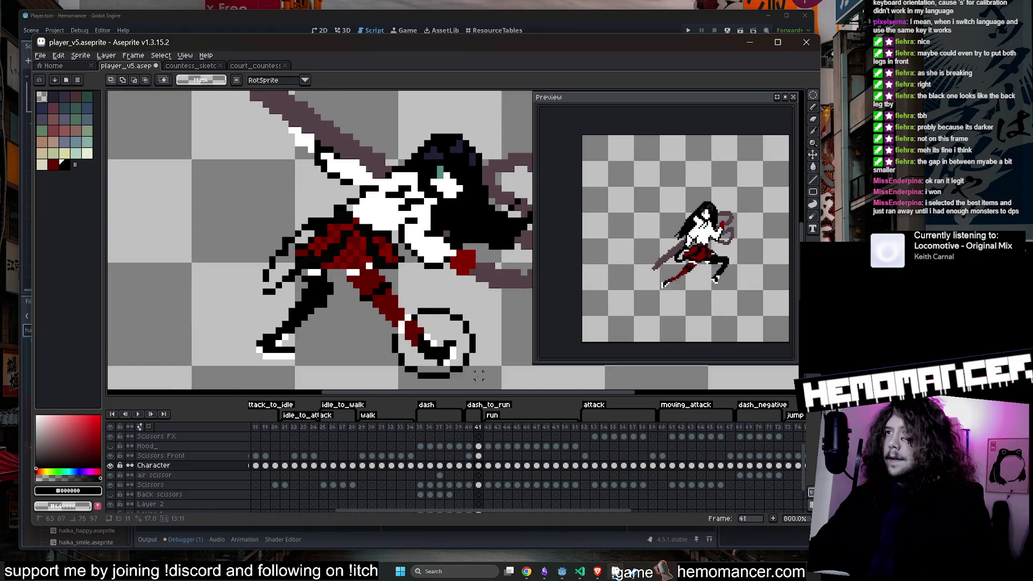
pyautogui.click(423, 308)
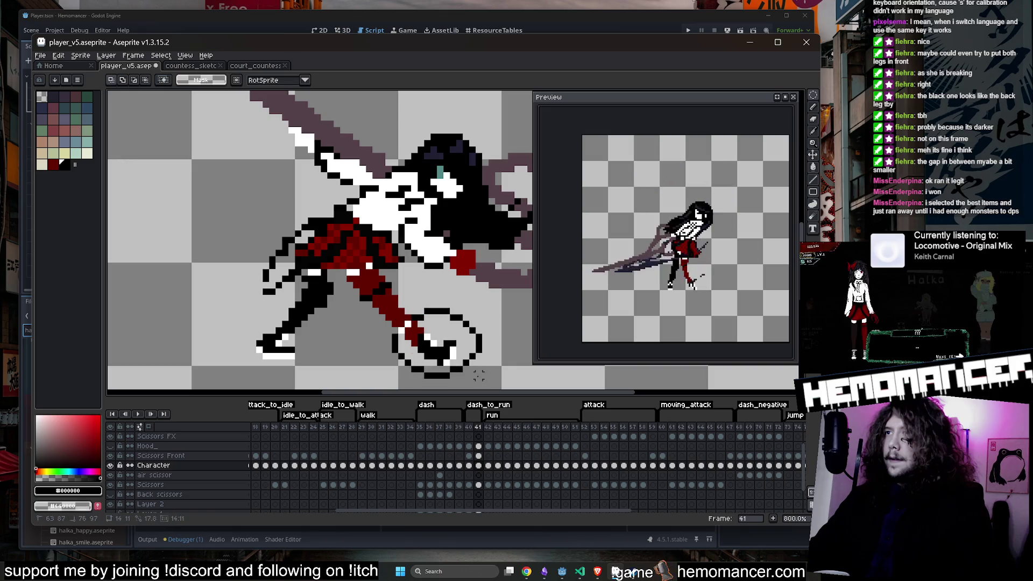
pyautogui.scroll(-1, 384, 246)
pyautogui.moveTo(385, 245)
pyautogui.mouseDown()
pyautogui.moveTo(487, 326)
pyautogui.moveTo(353, 221)
pyautogui.moveTo(416, 320)
pyautogui.moveTo(408, 307)
pyautogui.mouseUp()
pyautogui.click(498, 341)
# Step: Flip the selected leg vertically and horizontally, move it left and commit
pyautogui.hotkey('shift', 'v')
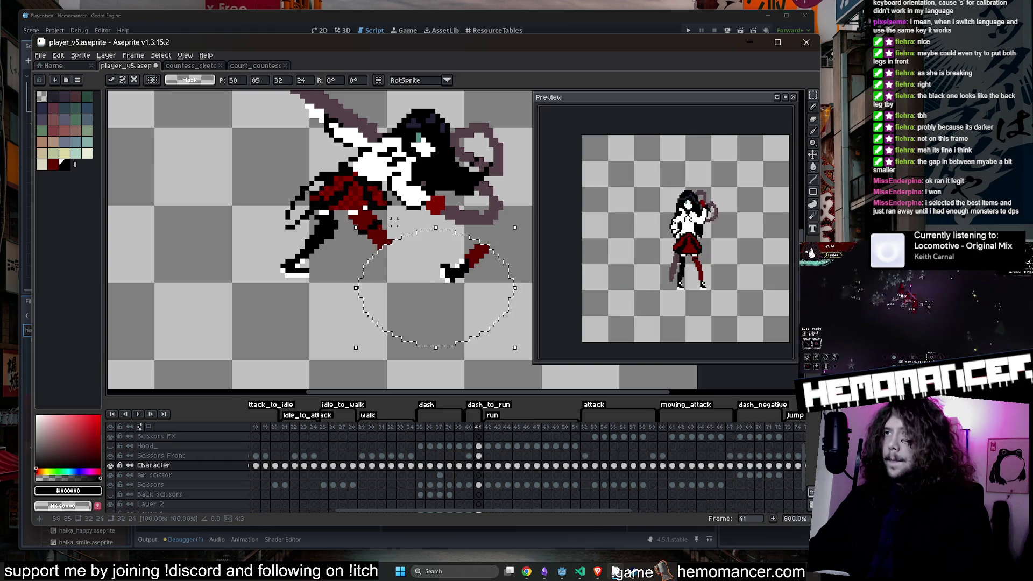
pyautogui.hotkey('shift', 'h')
pyautogui.moveTo(481, 276)
pyautogui.mouseDown()
pyautogui.moveTo(389, 270)
pyautogui.moveTo(388, 323)
pyautogui.moveTo(382, 318)
pyautogui.moveTo(443, 345)
pyautogui.mouseUp()
pyautogui.press('Return')
# Step: Select the loose boot and commit it tucked under the skirt
pyautogui.press('Return')
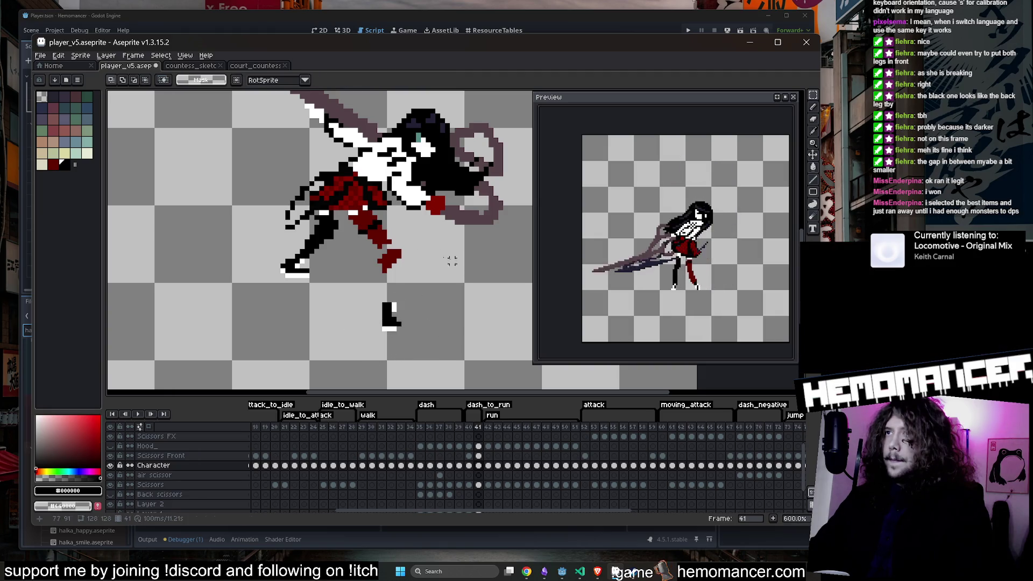
pyautogui.moveTo(375, 250)
pyautogui.mouseDown()
pyautogui.moveTo(423, 290)
pyautogui.moveTo(438, 350)
pyautogui.moveTo(389, 289)
pyautogui.mouseUp()
pyautogui.press('Return')
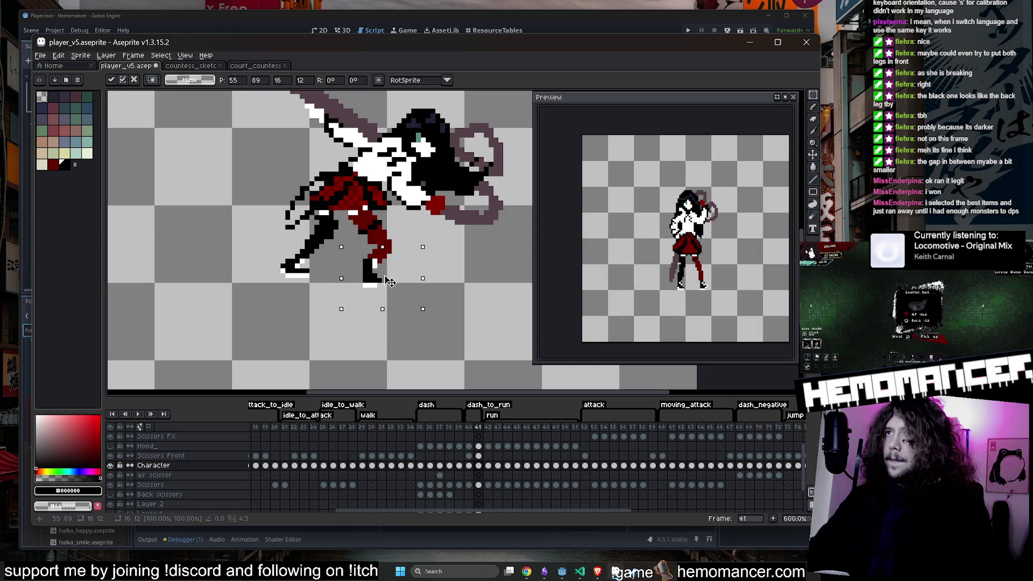
pyautogui.scroll(-2, 389, 282)
pyautogui.press('Return')
pyautogui.scroll(5, 409, 240)
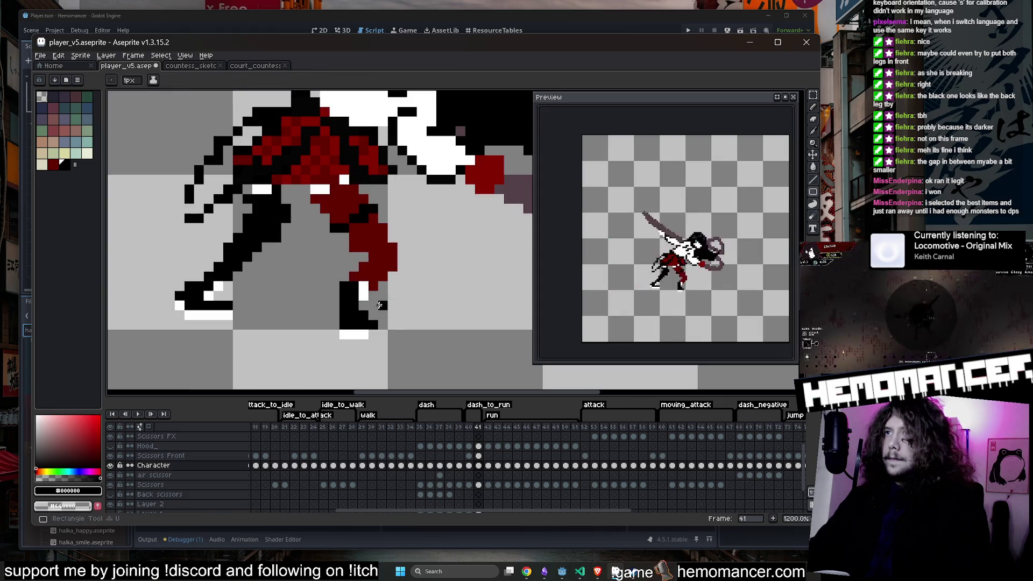
# Step: Rectangle-select the upper body and scissors above the legs
pyautogui.press('b')
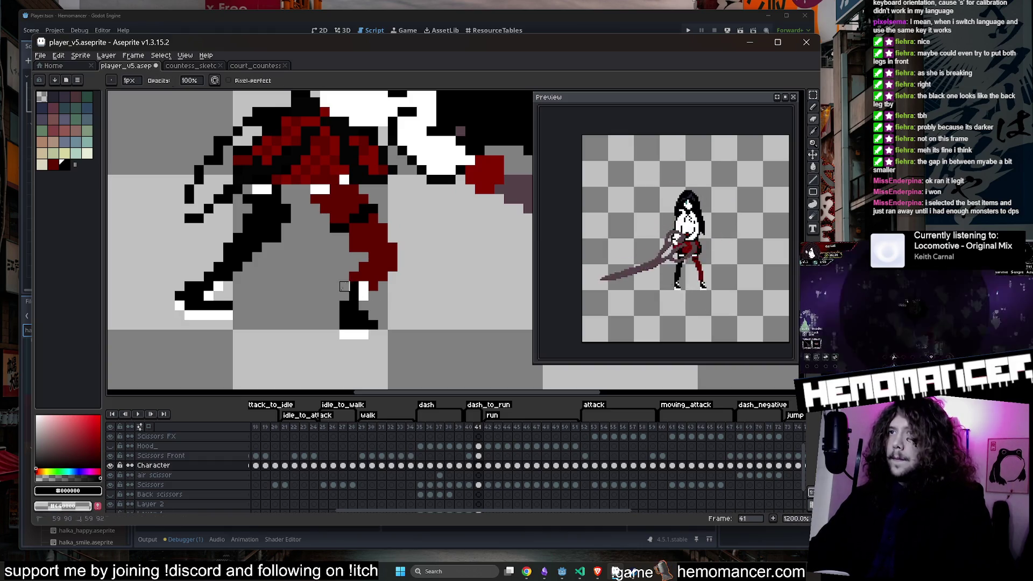
pyautogui.scroll(-4, 359, 277)
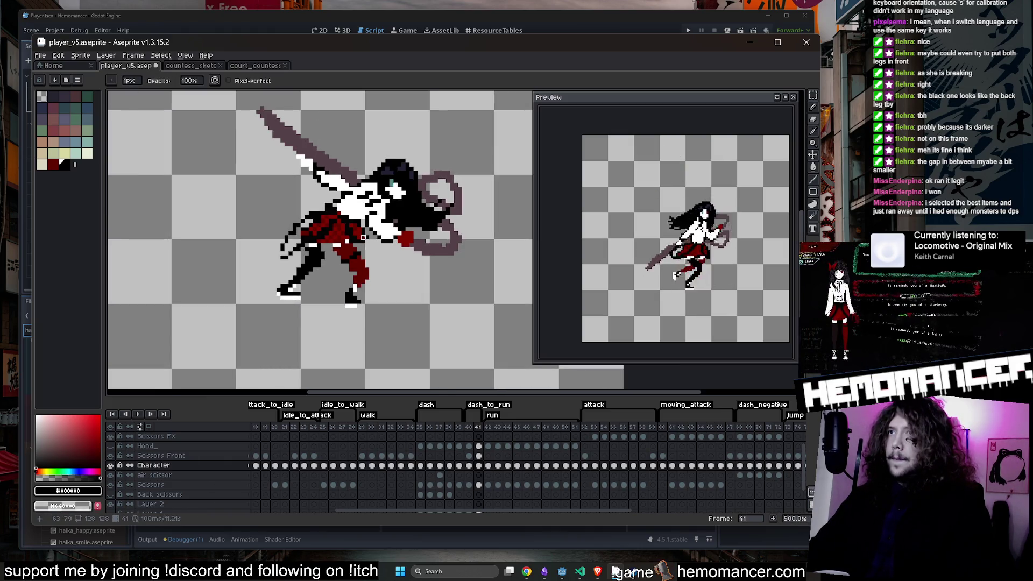
pyautogui.scroll(1, 363, 237)
pyautogui.scroll(-2, 366, 253)
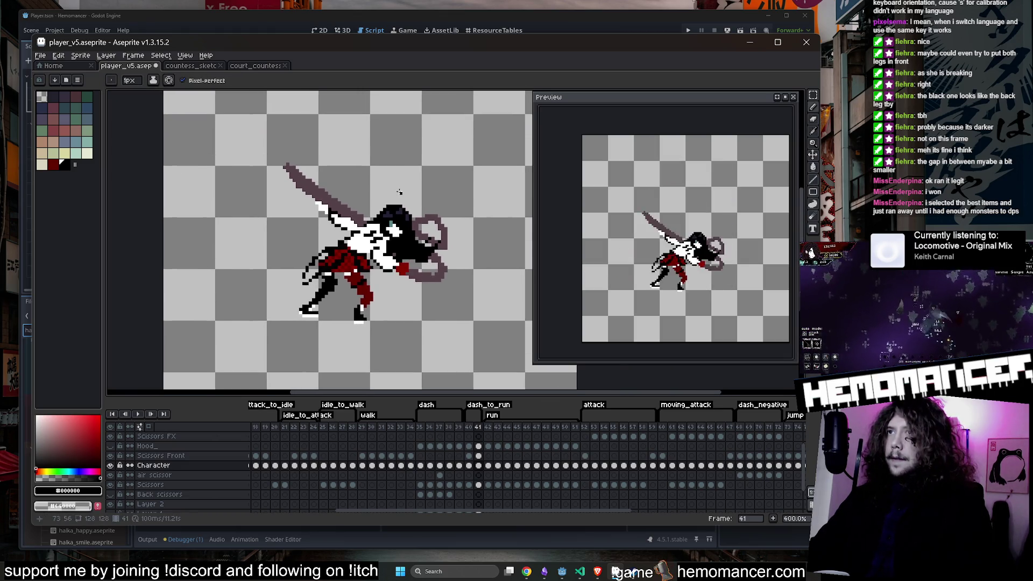
pyautogui.click(813, 95)
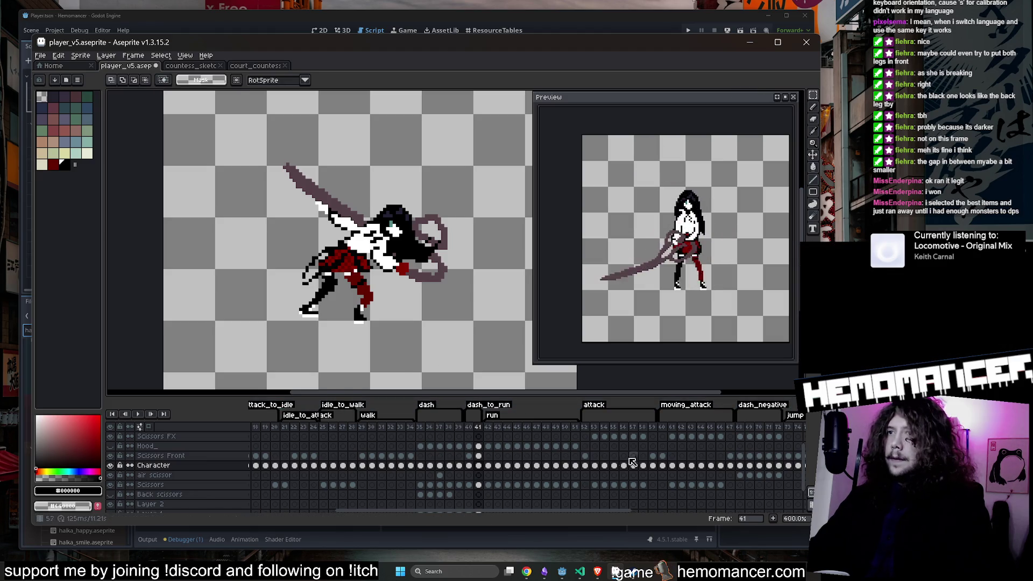
pyautogui.moveTo(197, 135)
pyautogui.mouseDown()
pyautogui.moveTo(429, 274)
pyautogui.moveTo(482, 277)
pyautogui.mouseUp()
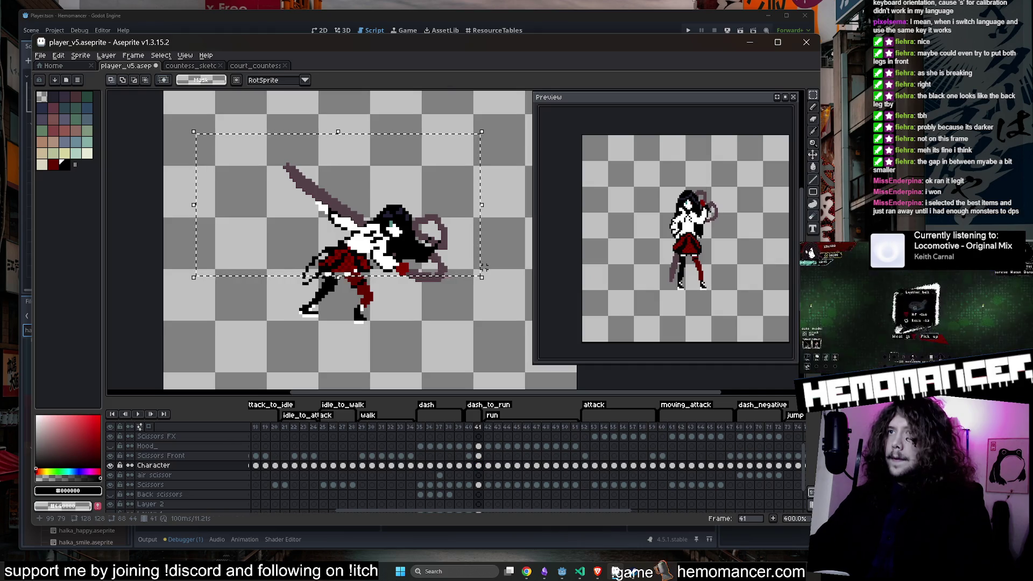
# Step: Nudge the upper body up one pixel, then choose dark red for the pencil
pyautogui.press('Up')
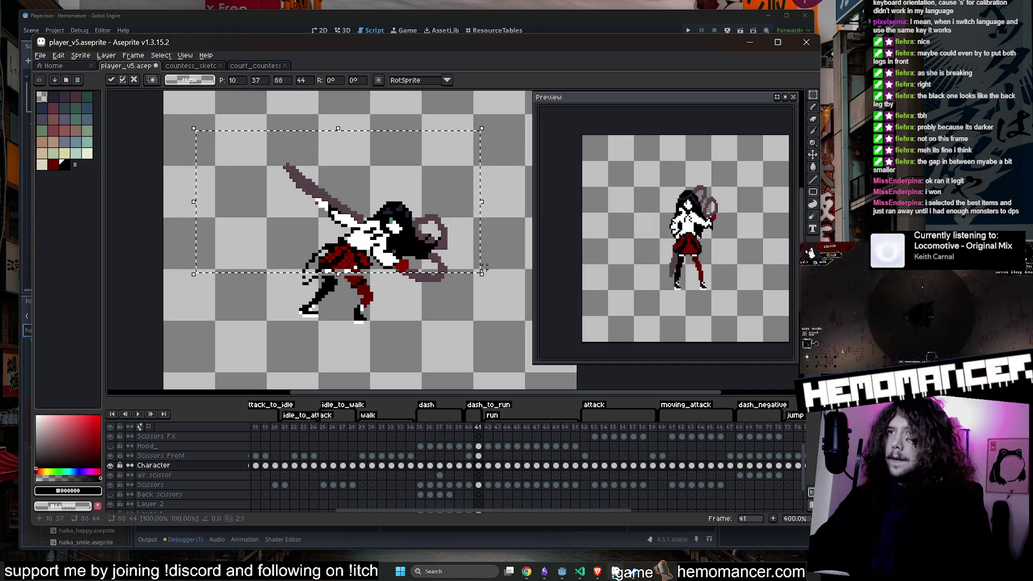
pyautogui.click(484, 267)
pyautogui.scroll(1, 271, 274)
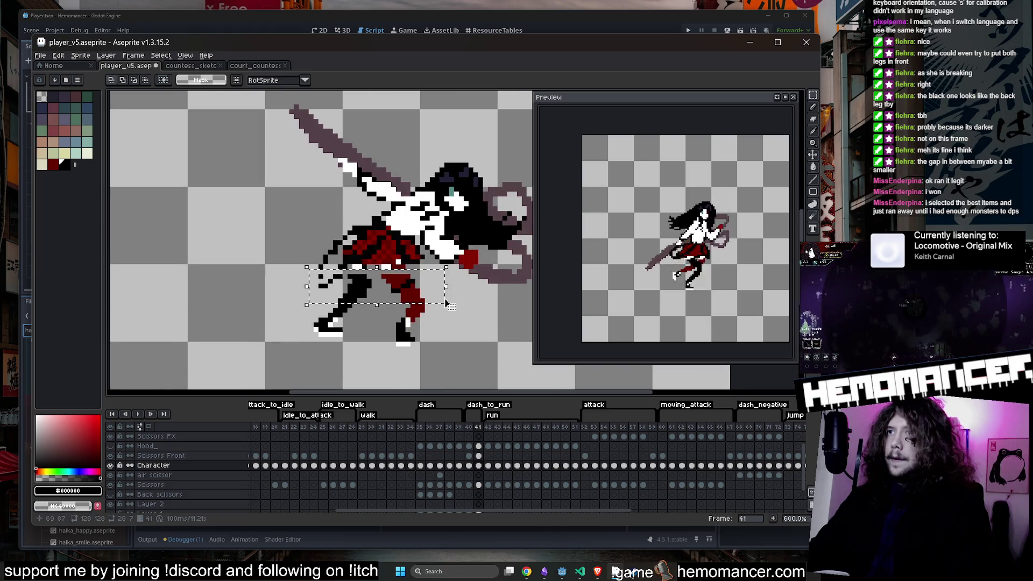
pyautogui.scroll(2, 452, 312)
pyautogui.press('b')
pyautogui.keyDown('alt'); pyautogui.click(373, 290); pyautogui.keyUp('alt')
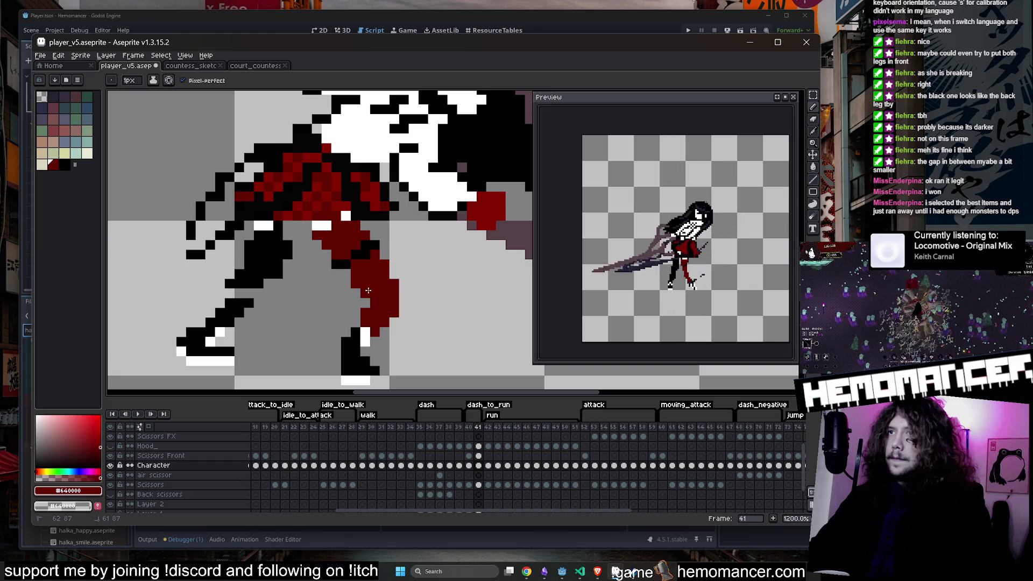
# Step: Compare frame 41 with its neighbouring frame, switching between the eraser and eyedropper
pyautogui.scroll(-2, 368, 290)
pyautogui.press('e')
pyautogui.scroll(-2, 369, 289)
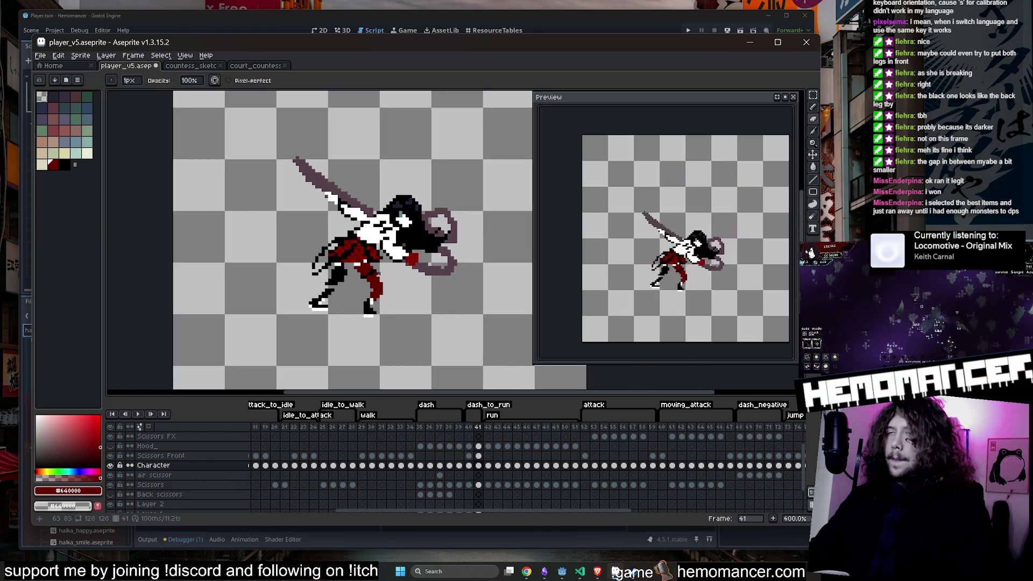
pyautogui.press('Left')
pyautogui.press('Right')
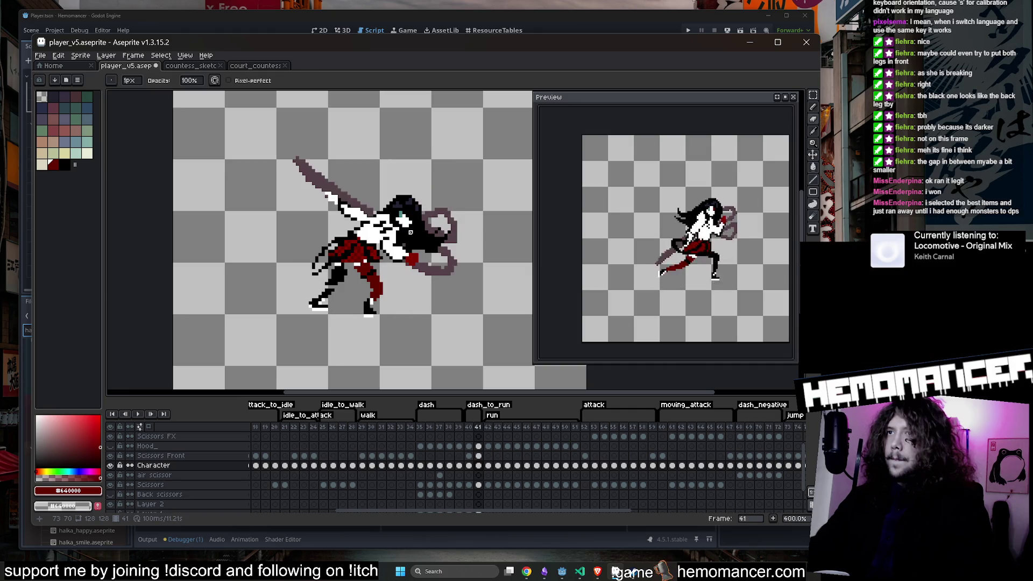
pyautogui.scroll(2, 312, 319)
pyautogui.press('i')
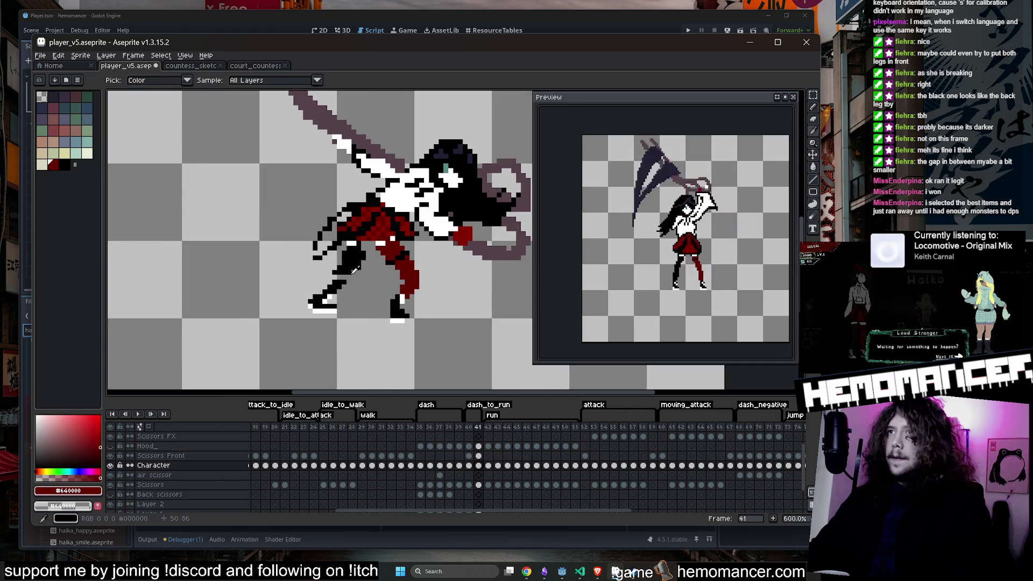
pyautogui.scroll(1, 336, 293)
# Step: Move the front leg up and to the right using a rectangular selection
pyautogui.click(812, 97)
pyautogui.moveTo(812, 97); pyautogui.dragTo(752, 97)
pyautogui.moveTo(284, 258); pyautogui.dragTo(390, 369)
pyautogui.moveTo(379, 329)
pyautogui.mouseDown()
pyautogui.moveTo(398, 304)
pyautogui.moveTo(415, 307)
pyautogui.mouseUp()
pyautogui.press('Return')
pyautogui.scroll(1, 394, 239)
# Step: Sample black from the boot as the drawing colour
pyautogui.press('i')
pyautogui.press('b')
pyautogui.press('i')
pyautogui.click(360, 259)
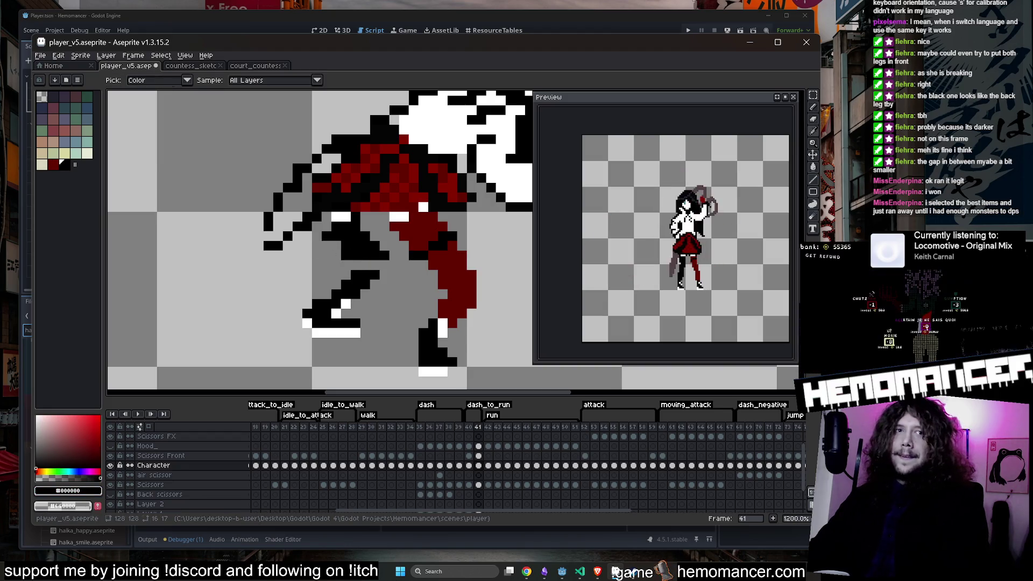
pyautogui.hotkey('alt', 'Tab')
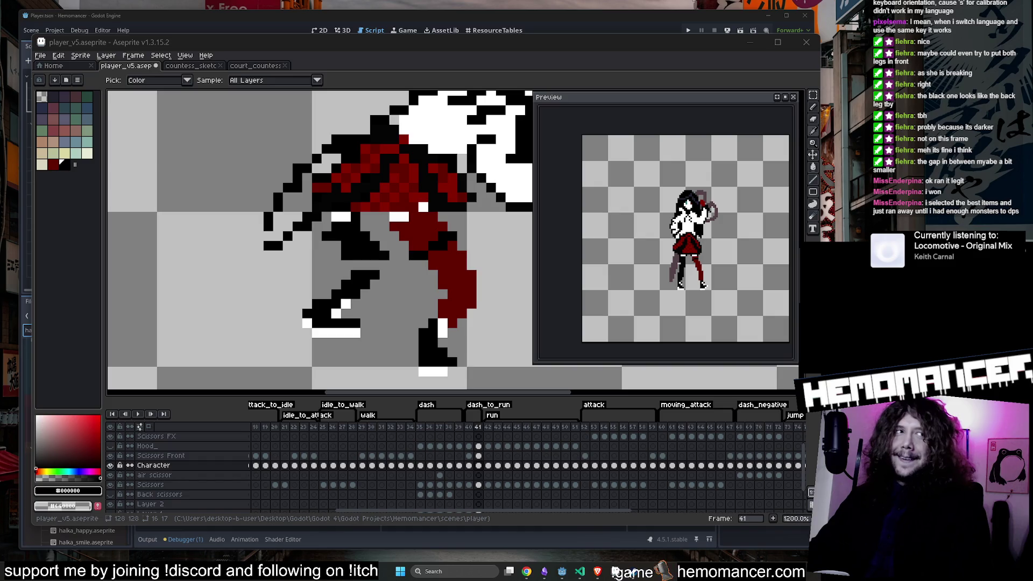
pyautogui.scroll(1, 370, 260)
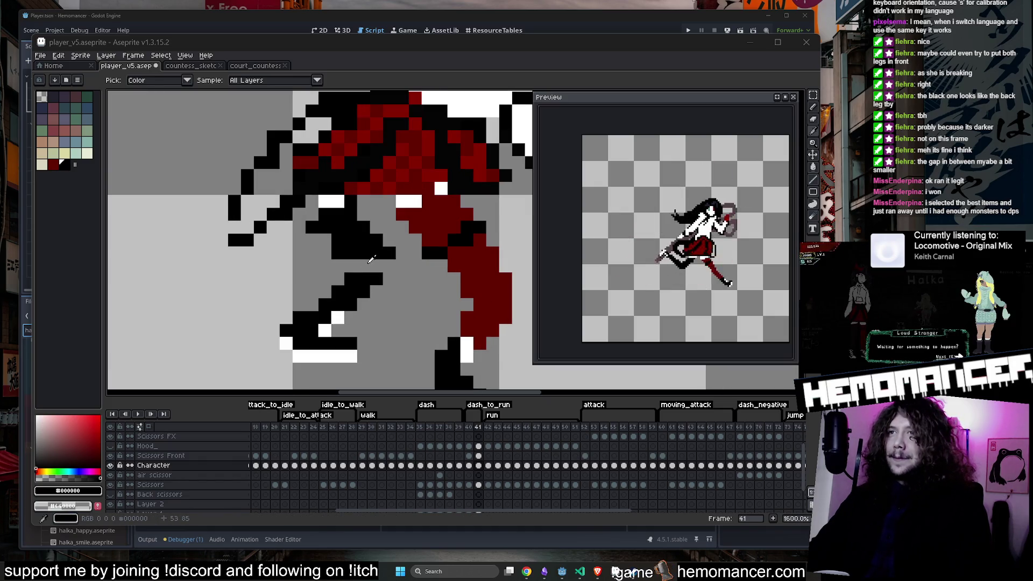
pyautogui.click(366, 260)
pyautogui.press('b')
# Step: Switch between the eraser and the pencil while inspecting the legs
pyautogui.press('e')
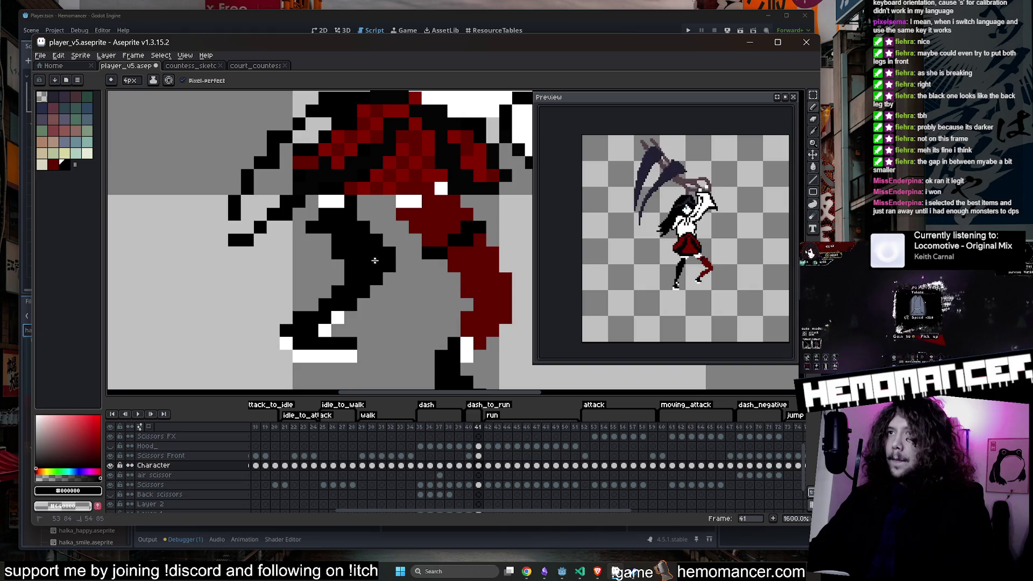
pyautogui.scroll(-5, 365, 260)
pyautogui.scroll(3, 365, 250)
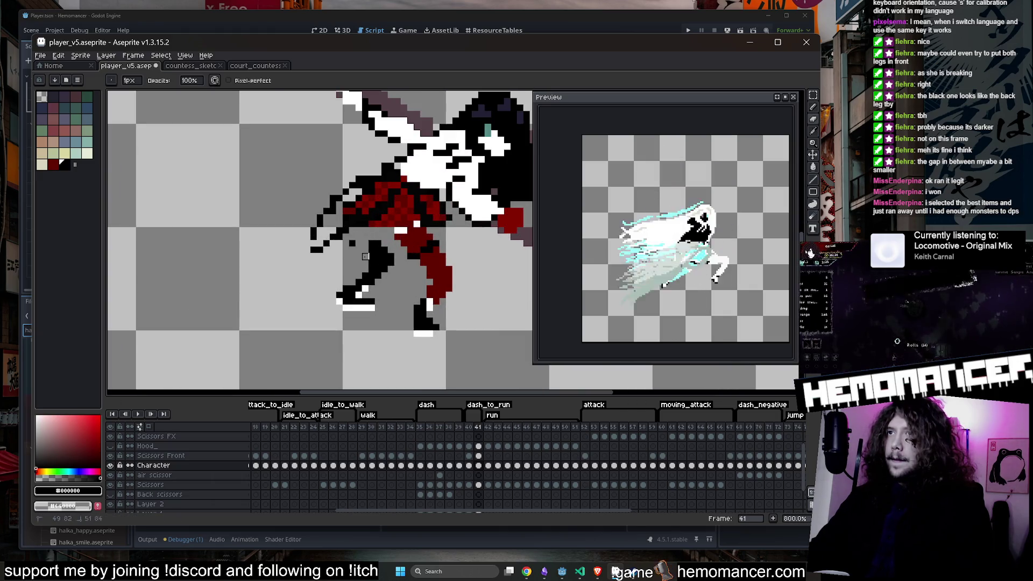
pyautogui.press('e')
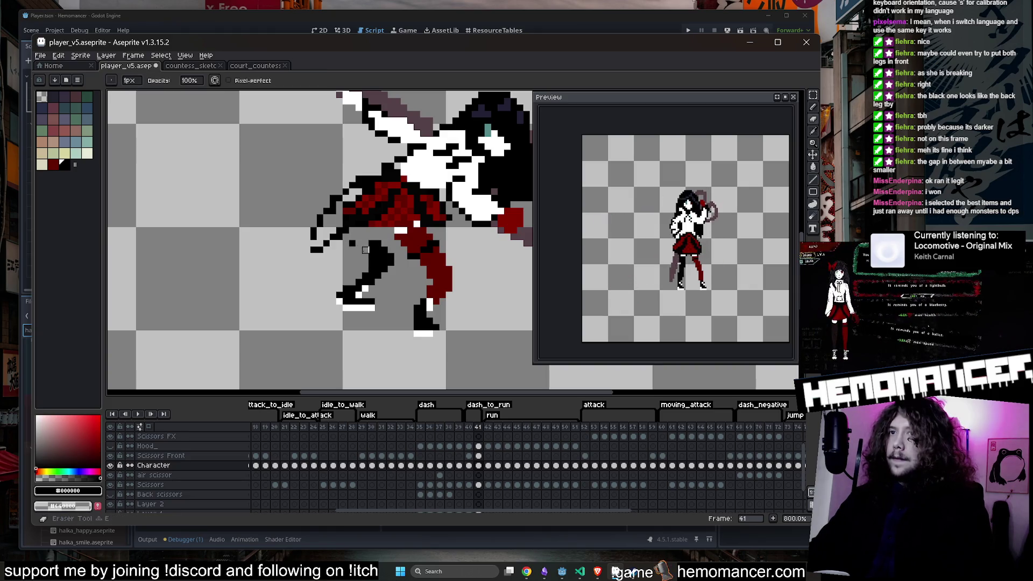
pyautogui.press('b')
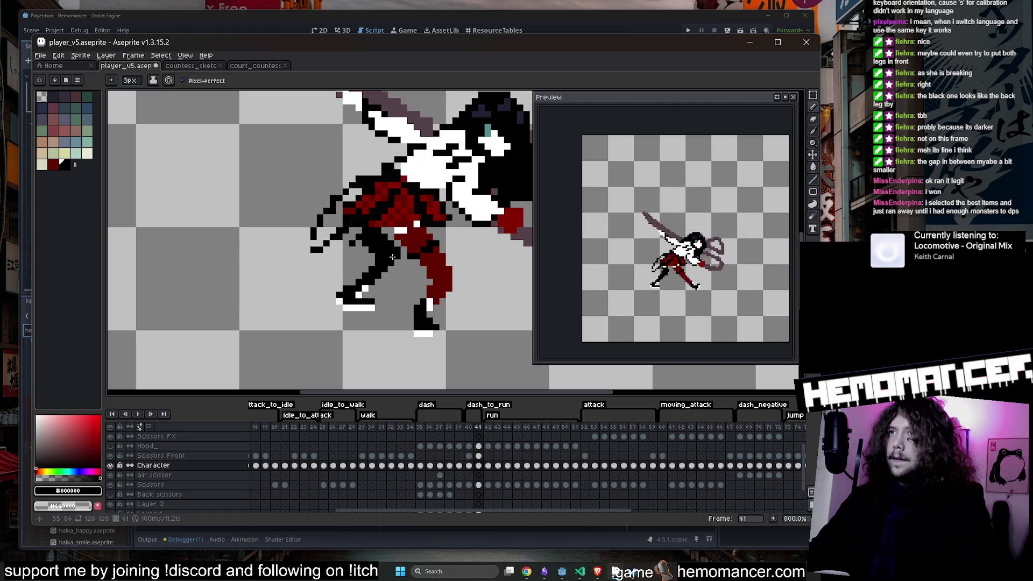
pyautogui.scroll(-4, 392, 257)
pyautogui.scroll(7, 393, 276)
# Step: Draw a 1-pixel white line across the red skirt between the legs
pyautogui.press('u')
pyautogui.click(394, 276)
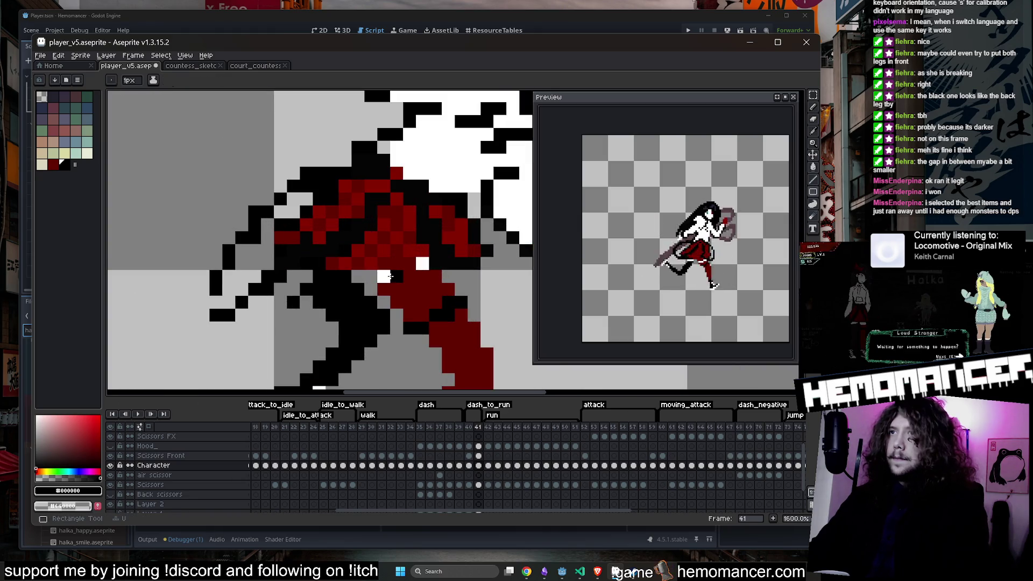
pyautogui.hotkey('ctrl', 'z')
pyautogui.keyDown('alt'); pyautogui.click(393, 276); pyautogui.keyUp('alt')
pyautogui.press('b')
pyautogui.moveTo(393, 277); pyautogui.dragTo(304, 277)
pyautogui.scroll(-1, 358, 242)
pyautogui.scroll(-6, 358, 242)
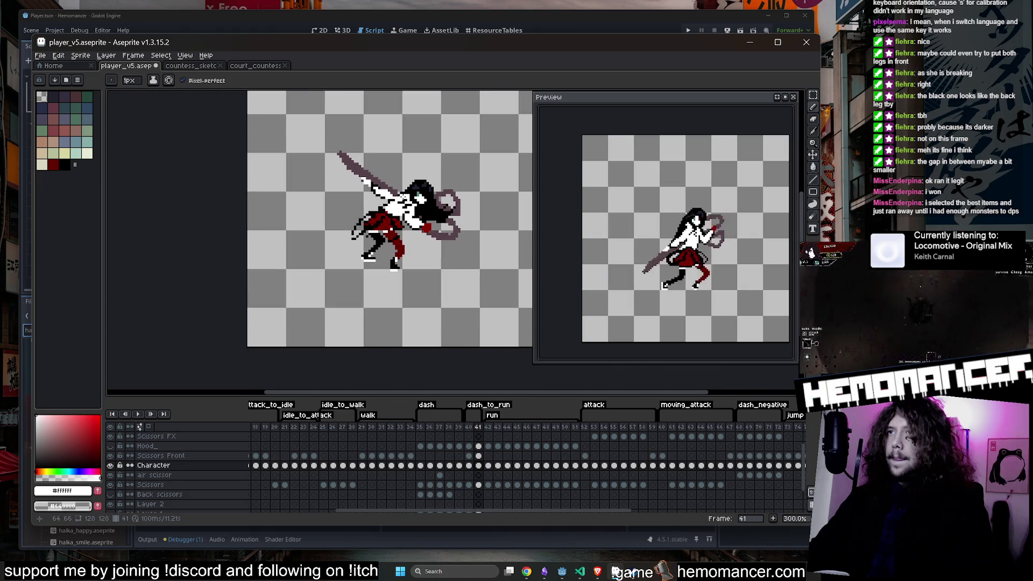
# Step: Replay the dash animation from frame 35 and step through the poses
pyautogui.click(420, 426)
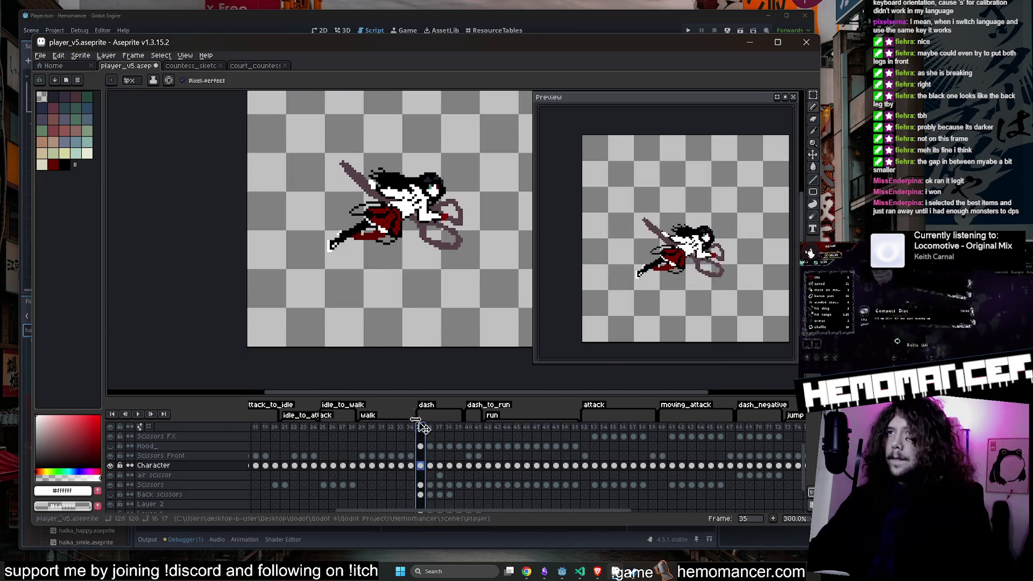
pyautogui.click(141, 413)
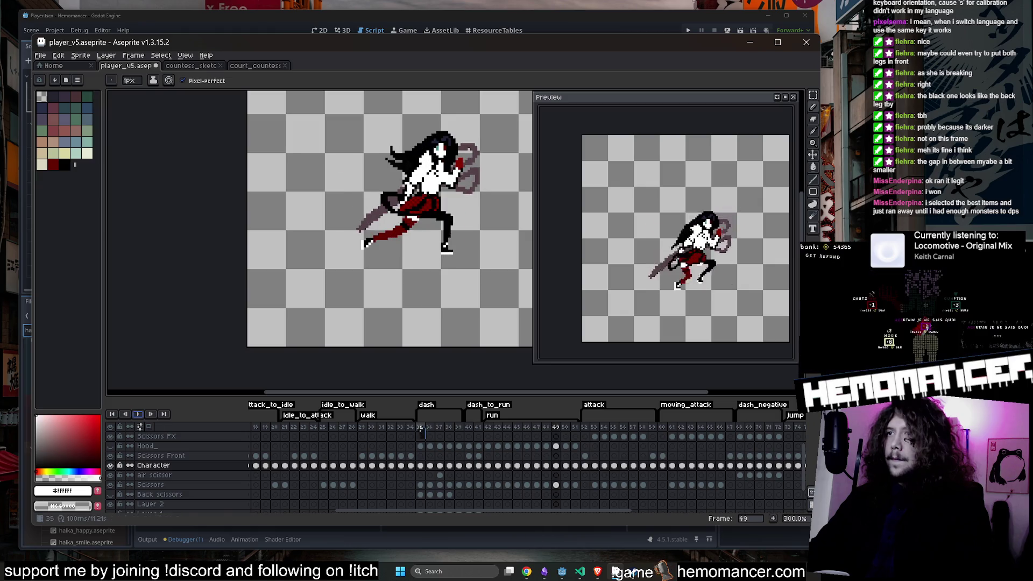
pyautogui.click(138, 413)
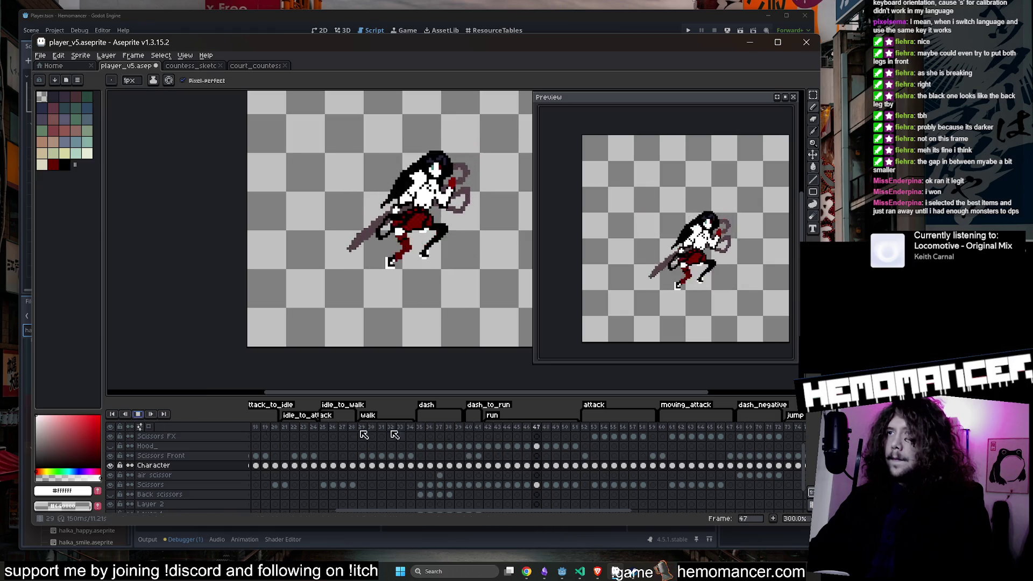
pyautogui.click(421, 427)
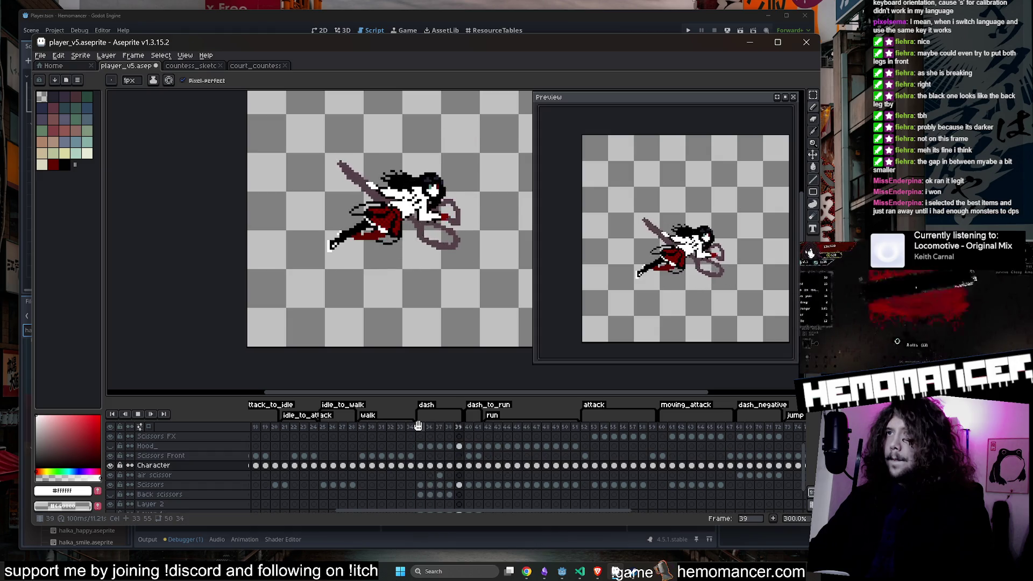
pyautogui.click(151, 416)
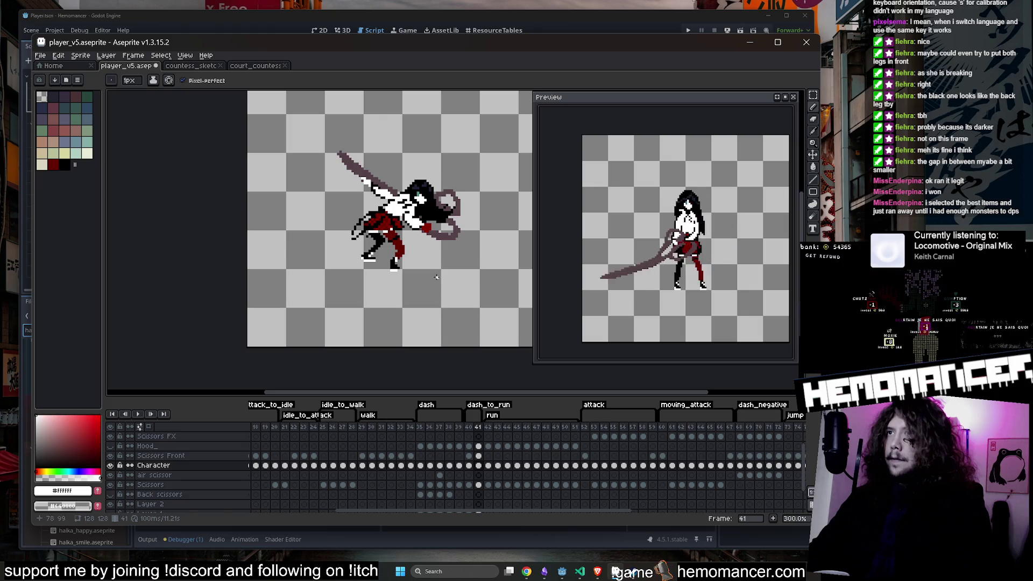
# Step: Move the front foot on frame 41 up and back, then pick black
pyautogui.click(813, 96)
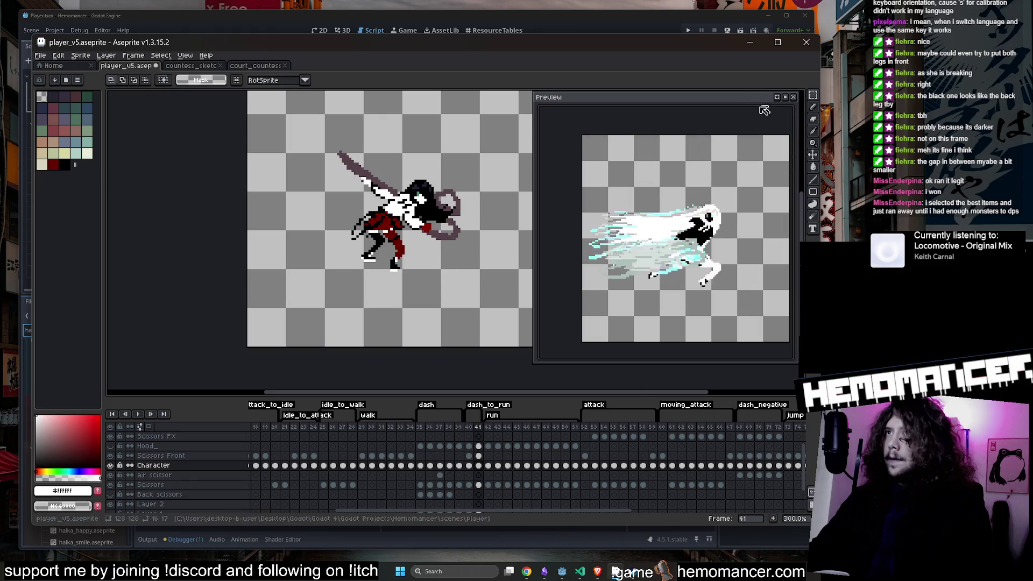
pyautogui.scroll(4, 392, 237)
pyautogui.moveTo(304, 266)
pyautogui.mouseDown()
pyautogui.moveTo(383, 334)
pyautogui.moveTo(376, 322)
pyautogui.mouseUp()
pyautogui.hotkey('ctrl', 'd')
pyautogui.press('b')
pyautogui.keyDown('alt'); pyautogui.click(361, 252); pyautogui.keyUp('alt')
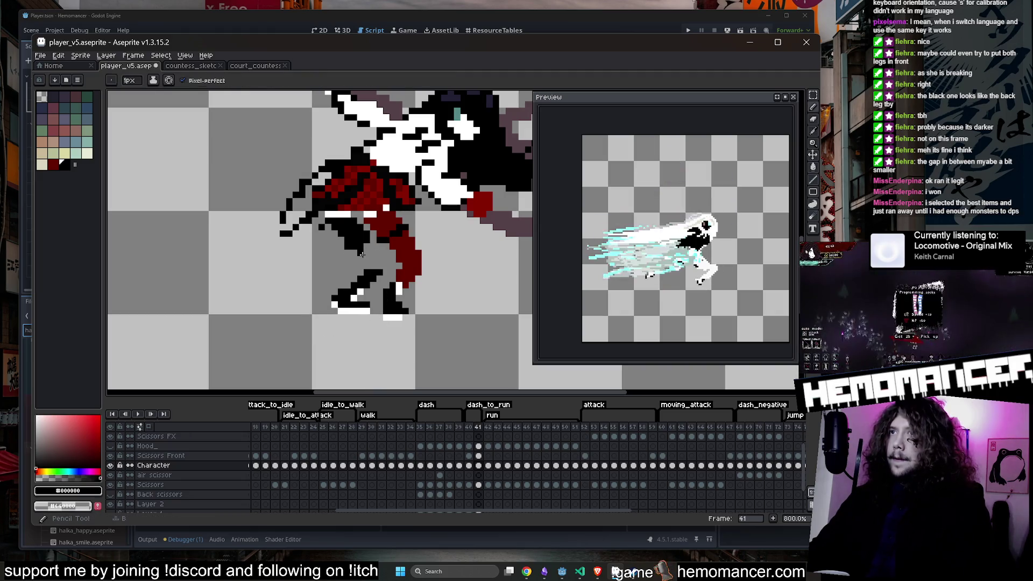
# Step: Play the dash animation from frame 35 with the sprite centred, then stop it
pyautogui.press('e')
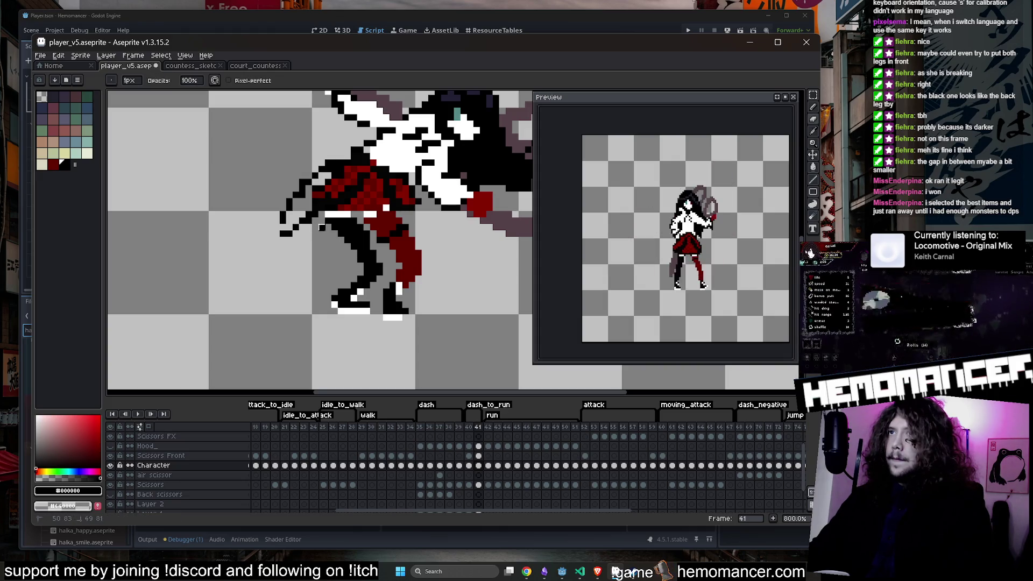
pyautogui.scroll(-4, 306, 215)
pyautogui.scroll(3, 319, 220)
pyautogui.press('b')
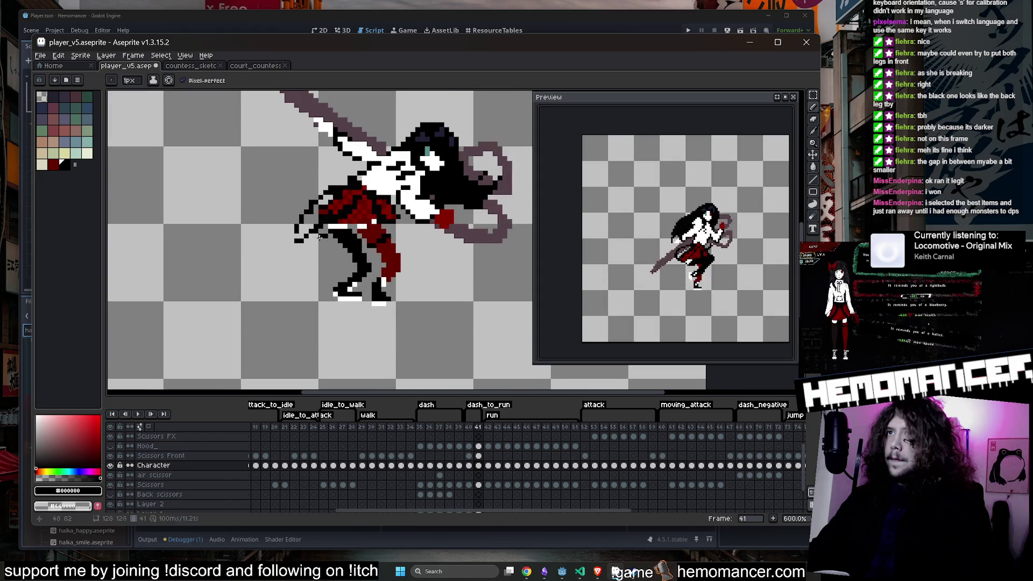
pyautogui.scroll(-3, 323, 212)
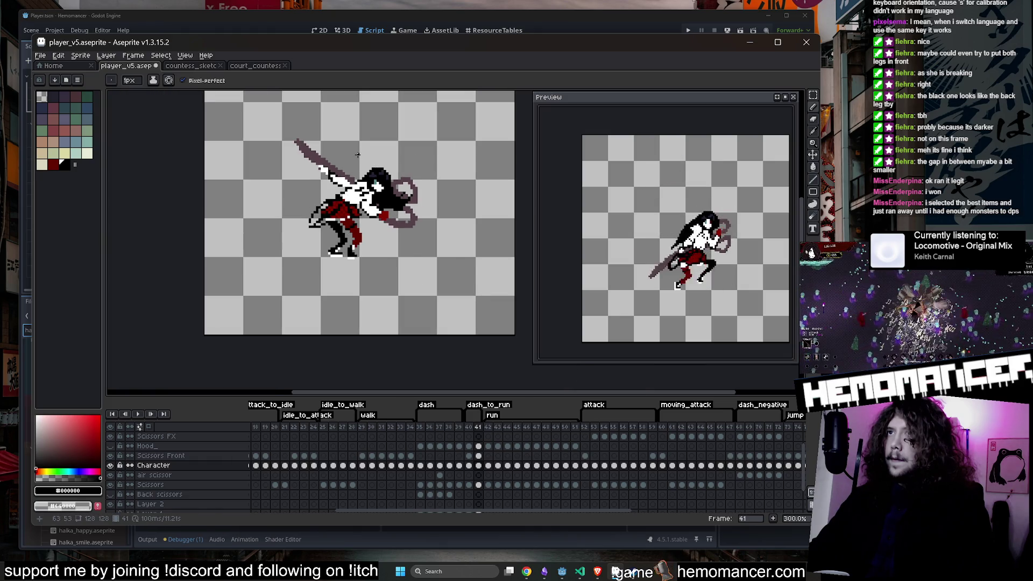
pyautogui.click(420, 465)
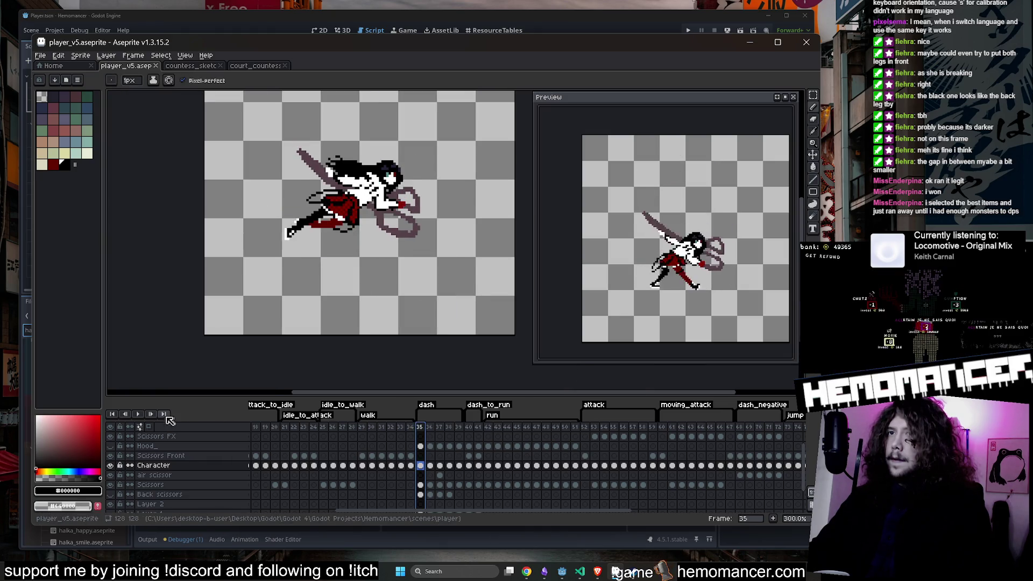
pyautogui.click(132, 414)
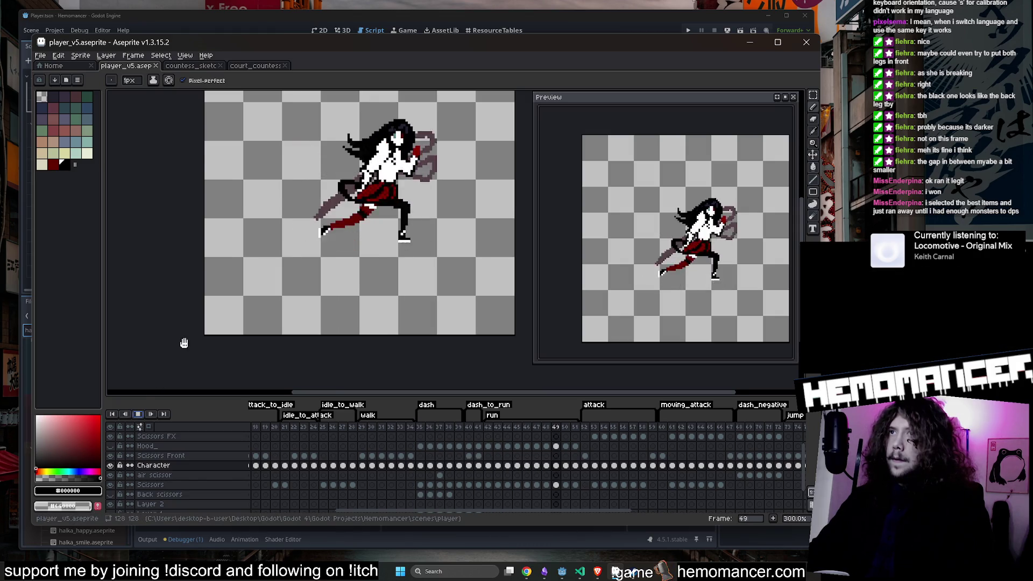
pyautogui.scroll(-1, 175, 312)
pyautogui.moveTo(175, 311); pyautogui.dragTo(233, 327)
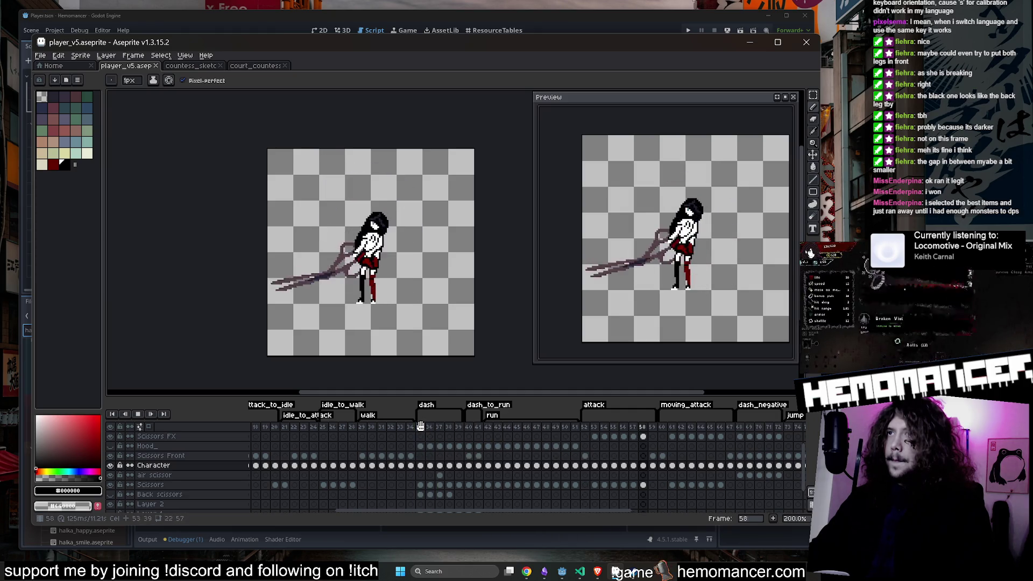
pyautogui.click(139, 413)
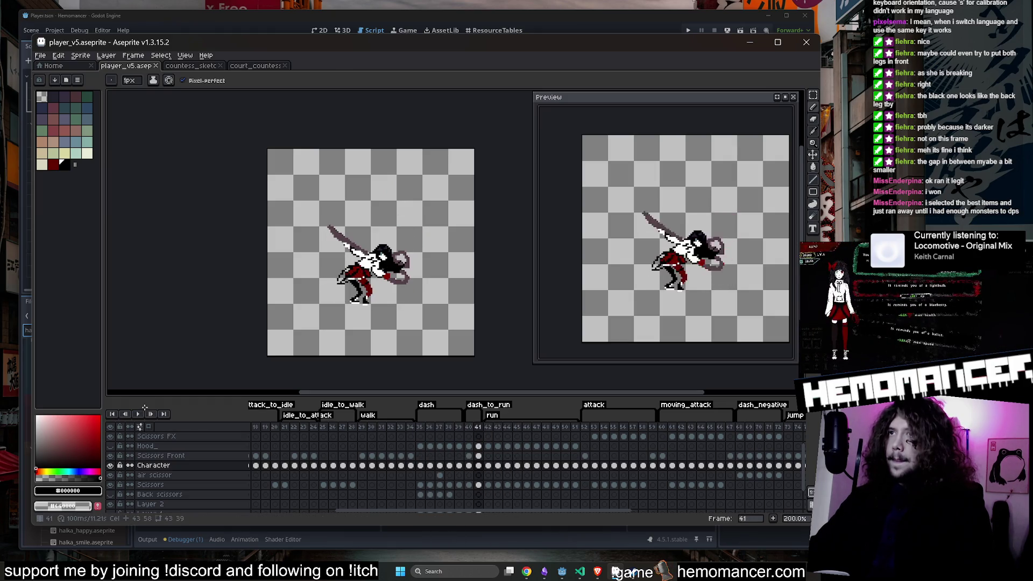
# Step: Insert a new frame after frame 40 in the dash_to_run section
pyautogui.press('Left')
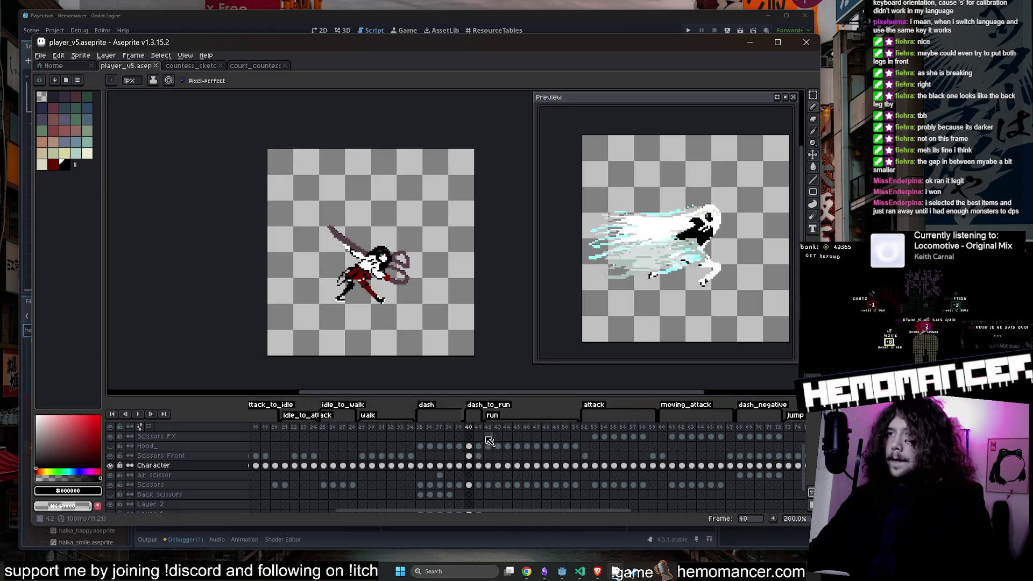
pyautogui.rightClick(472, 431)
pyautogui.click(497, 446)
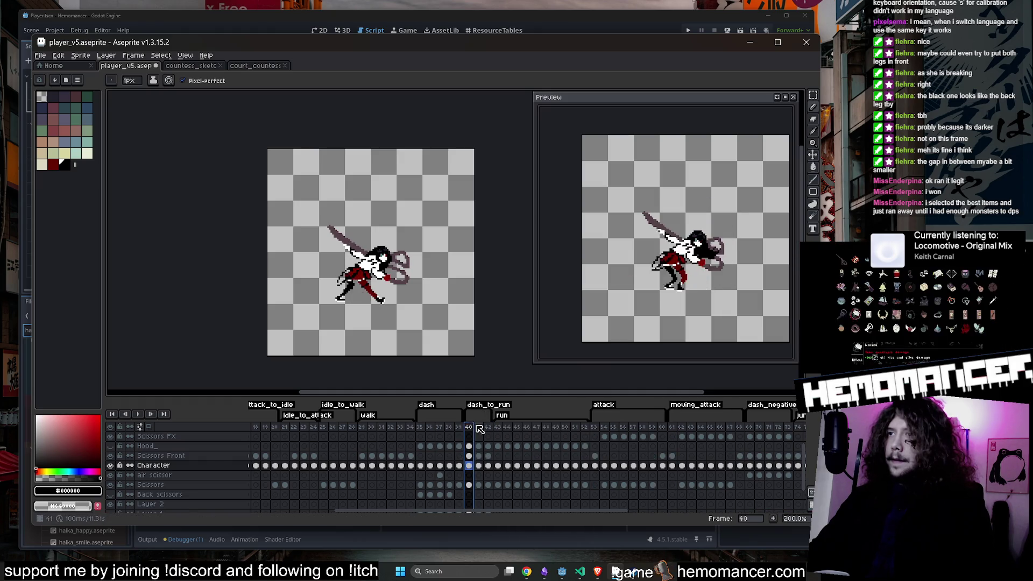
pyautogui.scroll(2, 414, 352)
pyautogui.moveTo(356, 236); pyautogui.dragTo(436, 343)
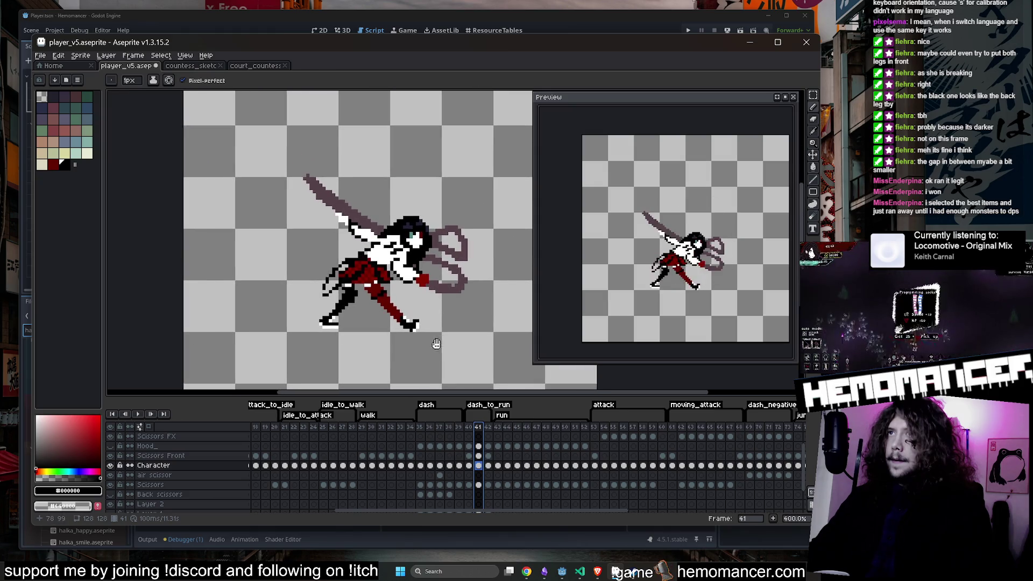
# Step: Select the hair on frame 41 with the Magic Wand and transform it into place
pyautogui.click(488, 445)
pyautogui.press('w')
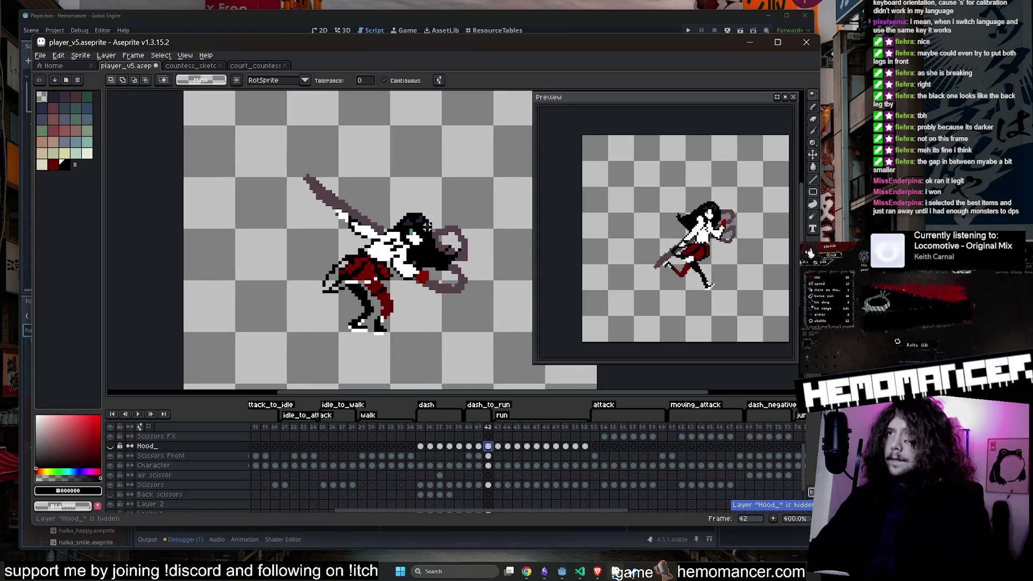
pyautogui.click(482, 485)
pyautogui.click(487, 465)
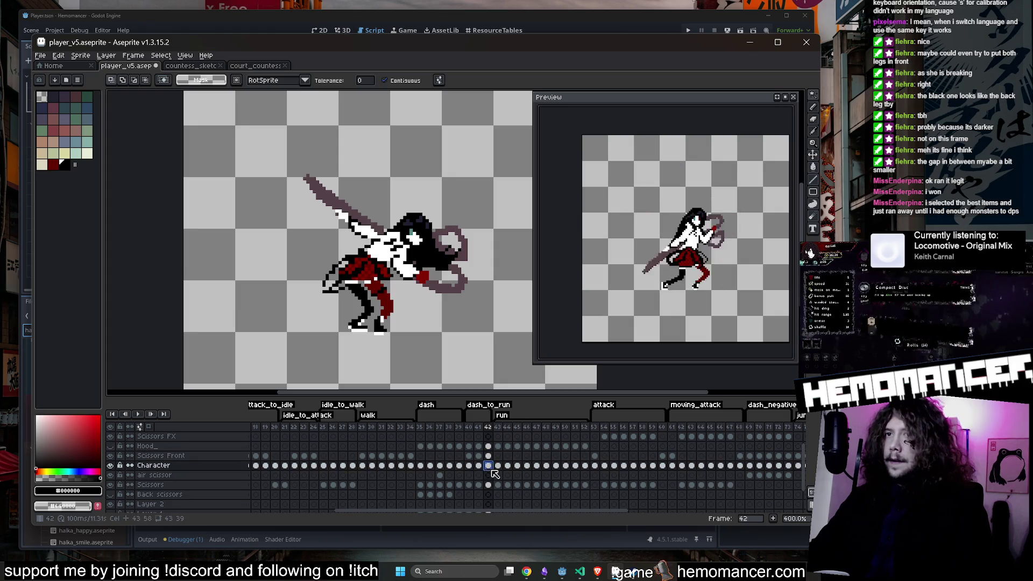
pyautogui.press('Left')
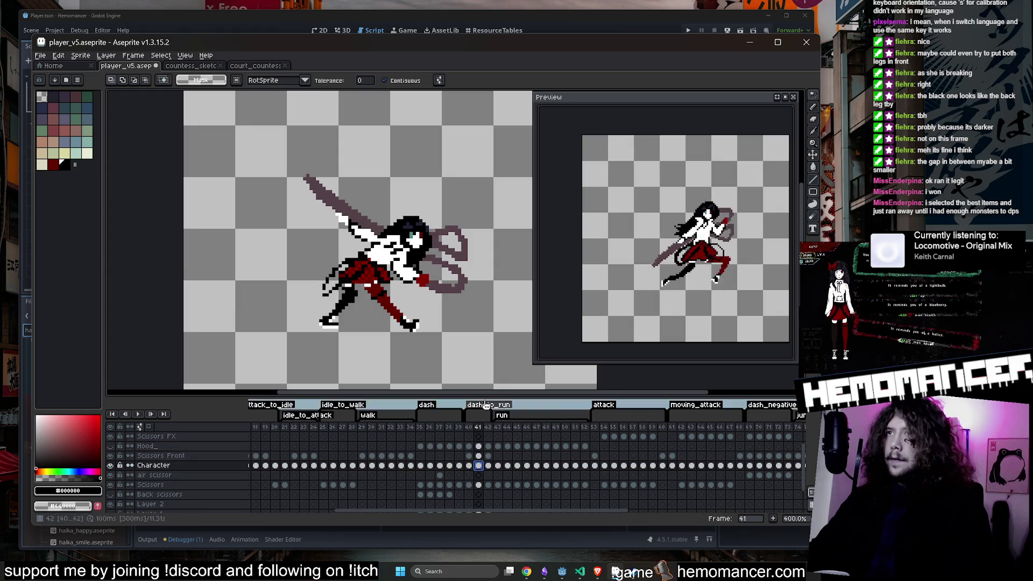
pyautogui.click(461, 211)
pyautogui.scroll(3, 460, 211)
pyautogui.press('Return')
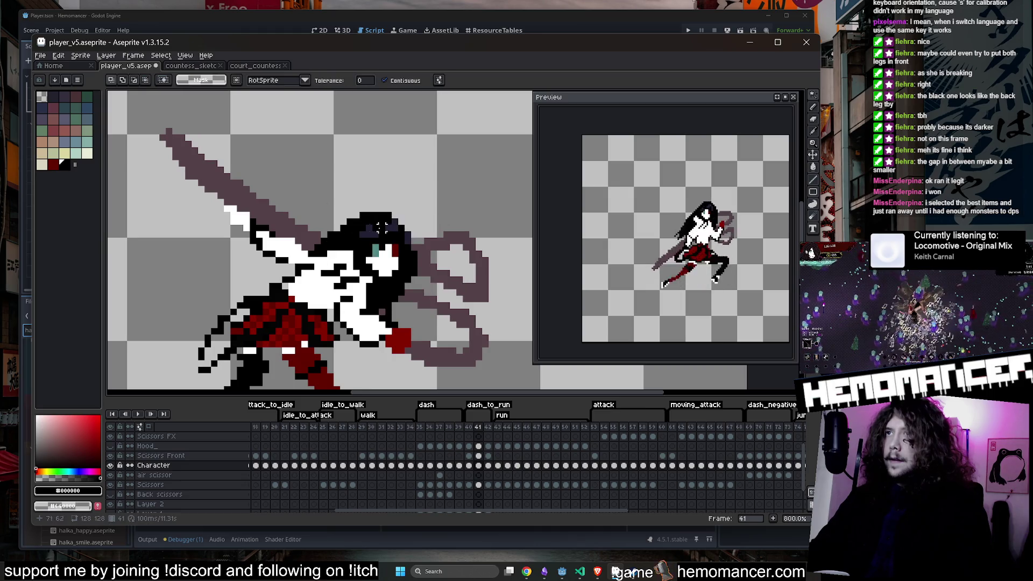
pyautogui.hotkey('ctrl', 'd')
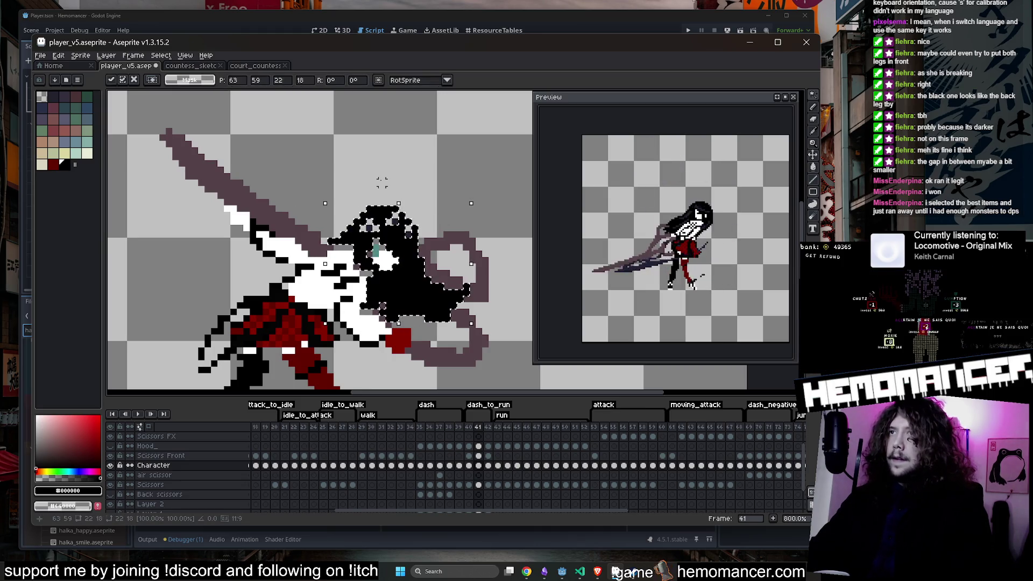
# Step: Paint stray teal and pink pixels black and shade the hair with dark navy #222034
pyautogui.press('u')
pyautogui.scroll(2, 370, 223)
pyautogui.press('b')
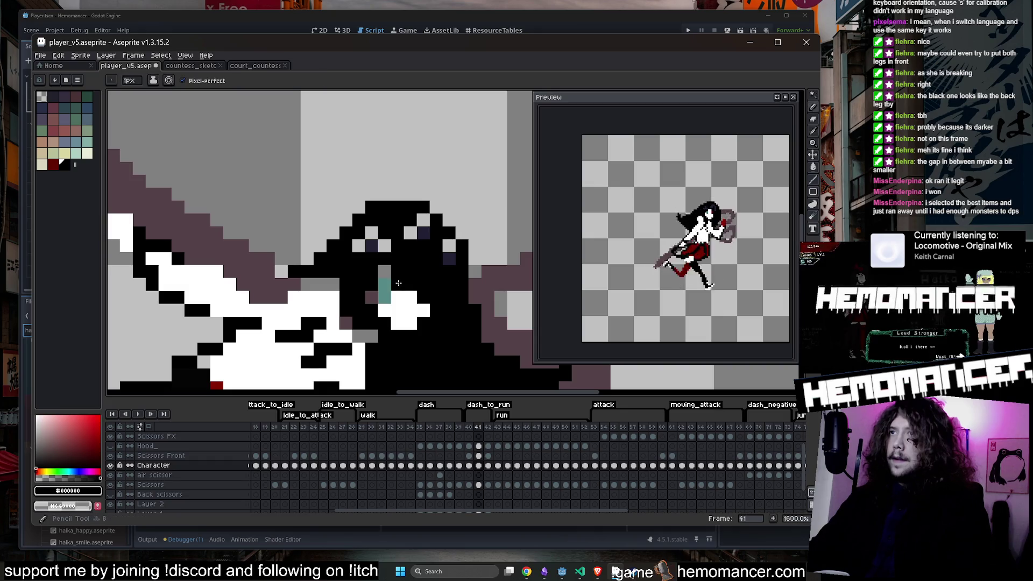
pyautogui.click(383, 271)
pyautogui.click(371, 296)
pyautogui.keyDown('alt'); pyautogui.click(423, 233); pyautogui.keyUp('alt')
pyautogui.moveTo(371, 232); pyautogui.dragTo(384, 247)
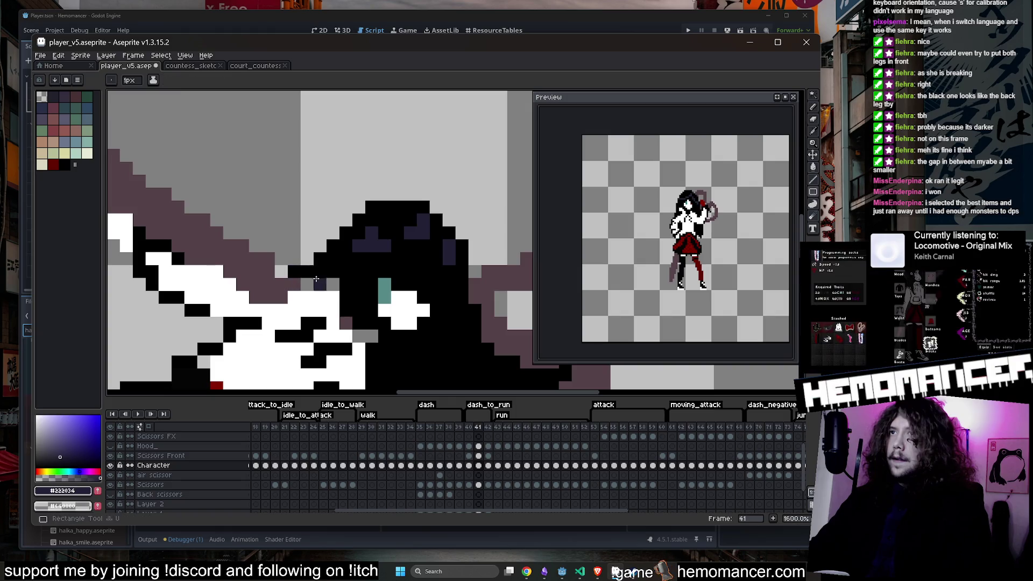
pyautogui.press('b')
pyautogui.keyDown('alt'); pyautogui.click(322, 280); pyautogui.keyUp('alt')
pyautogui.click(281, 297)
# Step: Step through the neighbouring frames and sample white from the artwork
pyautogui.scroll(-1, 301, 296)
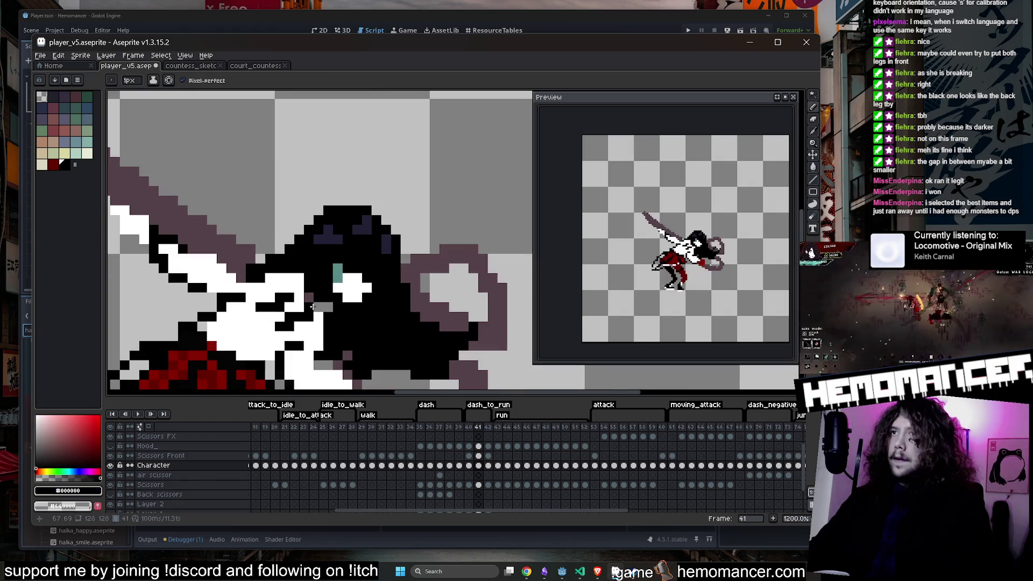
pyautogui.scroll(-3, 323, 297)
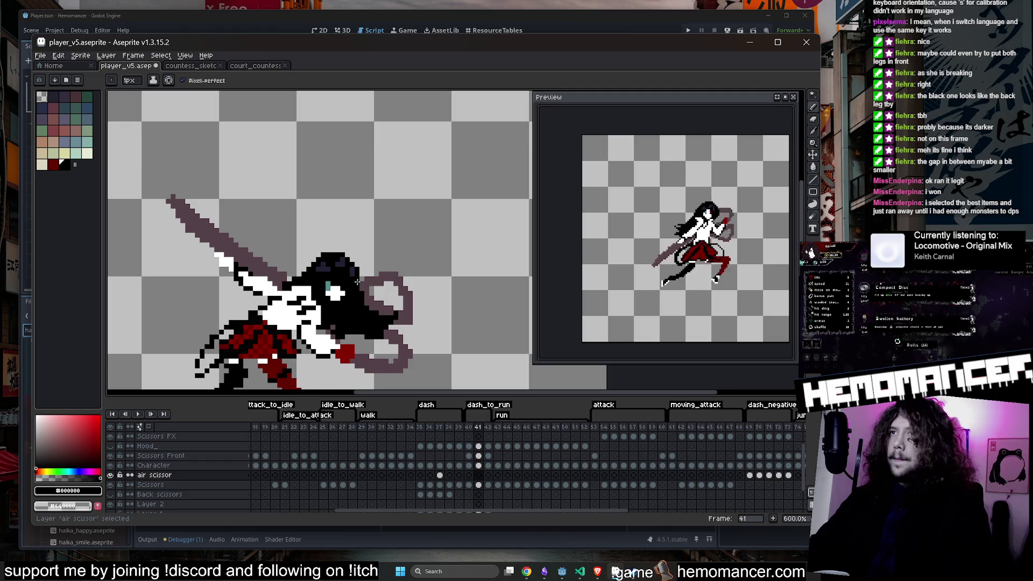
pyautogui.press('Return')
pyautogui.press('Right')
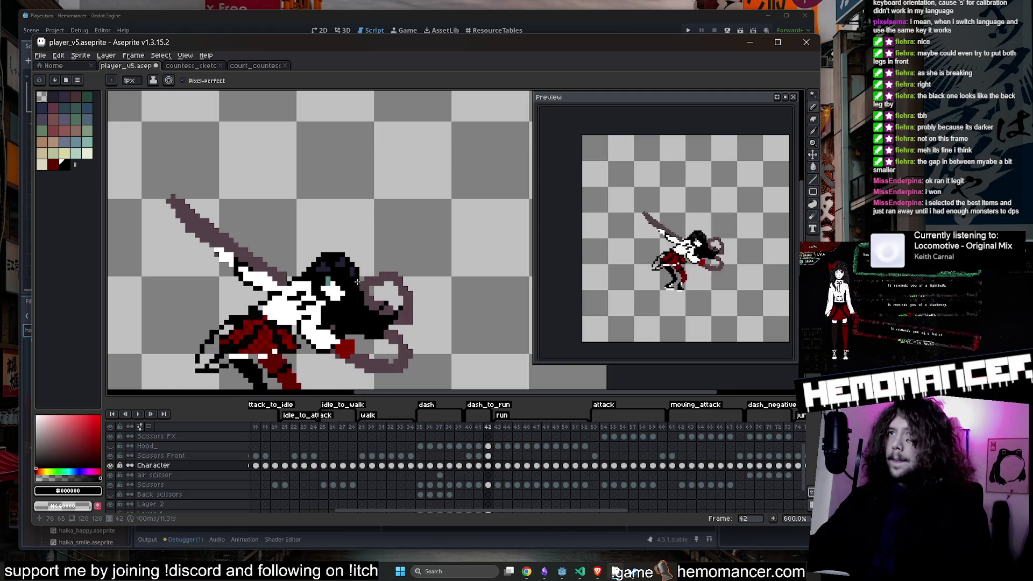
pyautogui.press('i')
pyautogui.click(267, 265)
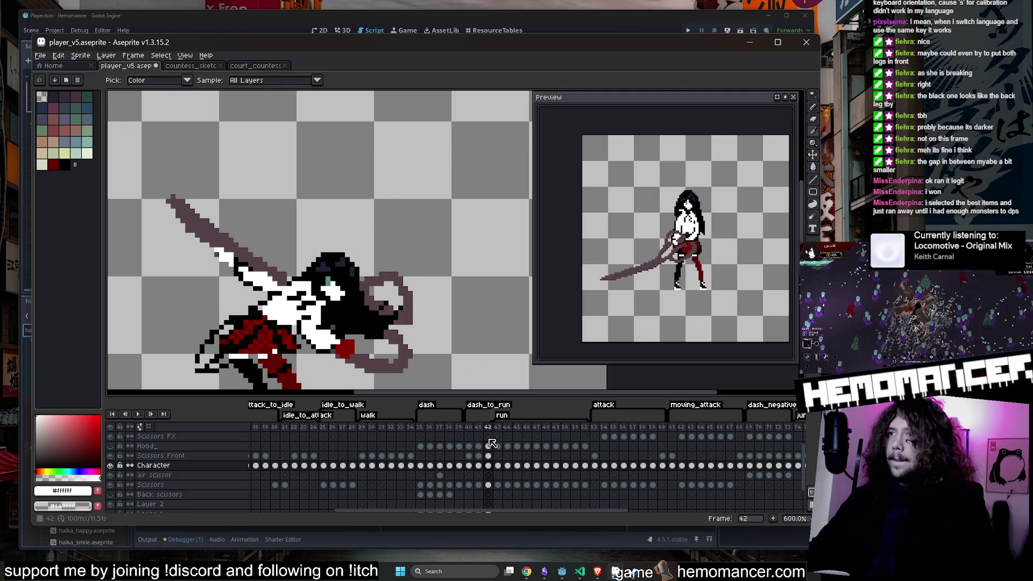
# Step: Repaint two black pixels beside the face white on frame 41's Character cel
pyautogui.click(478, 446)
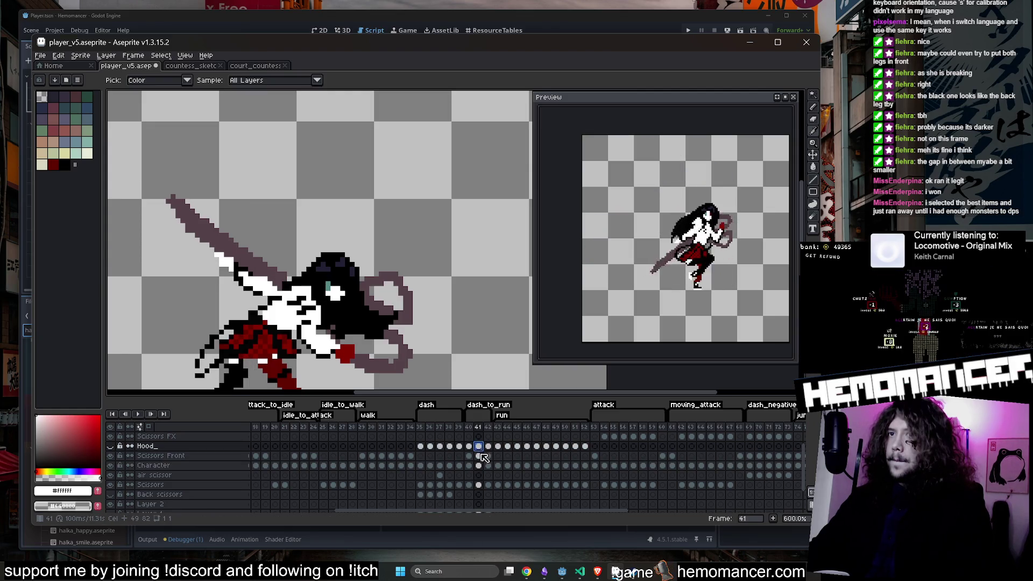
pyautogui.click(478, 465)
pyautogui.press('b')
pyautogui.scroll(4, 339, 294)
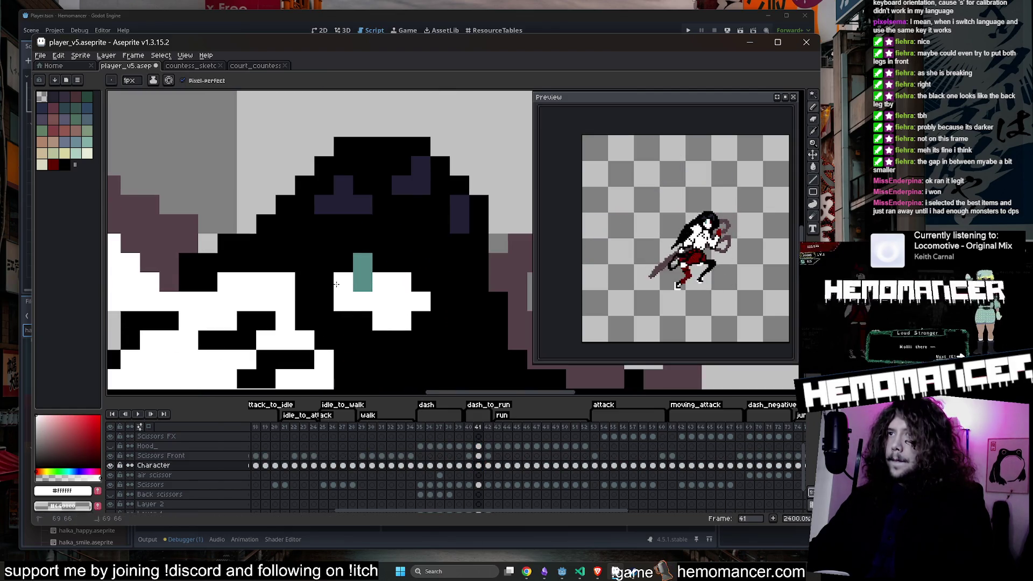
pyautogui.click(398, 342)
pyautogui.click(417, 288)
pyautogui.scroll(-6, 416, 291)
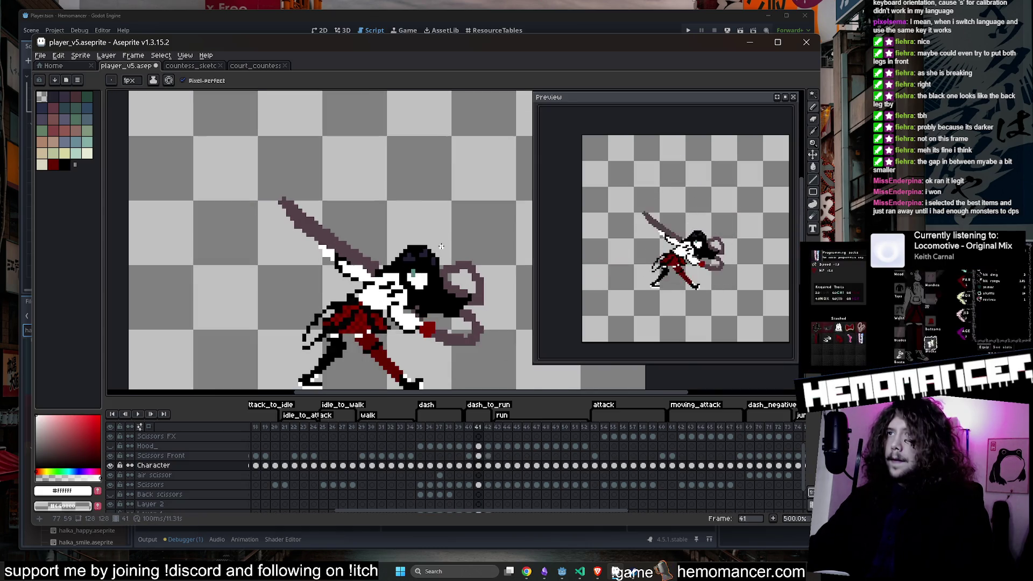
pyautogui.press('.')
pyautogui.press(',')
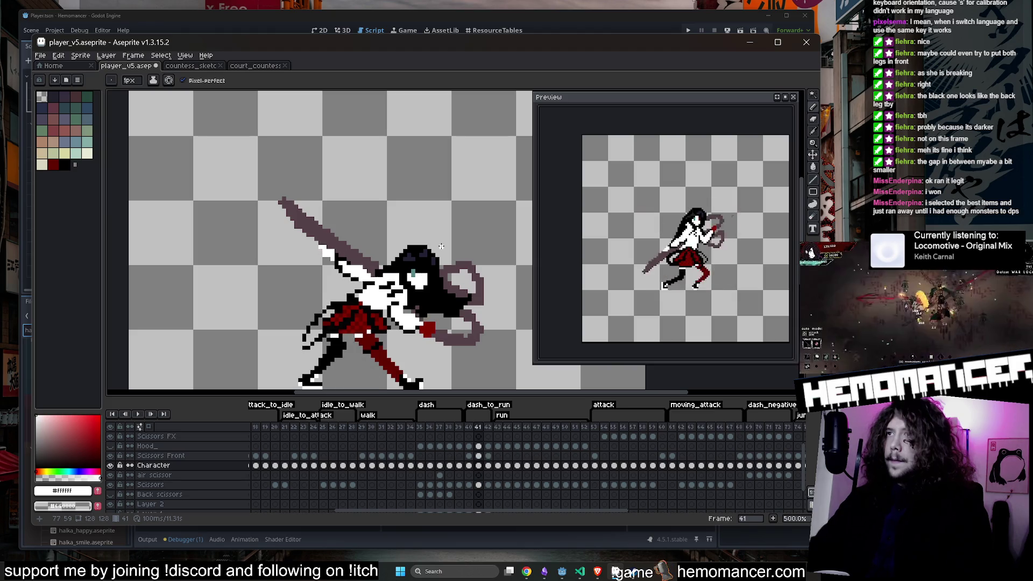
# Step: Sample black again and save player_v5.aseprite
pyautogui.scroll(4, 425, 263)
pyautogui.keyDown('alt'); pyautogui.click(412, 277); pyautogui.keyUp('alt')
pyautogui.scroll(-4, 412, 277)
pyautogui.scroll(-2, 413, 277)
pyautogui.hotkey('ctrl', 's')
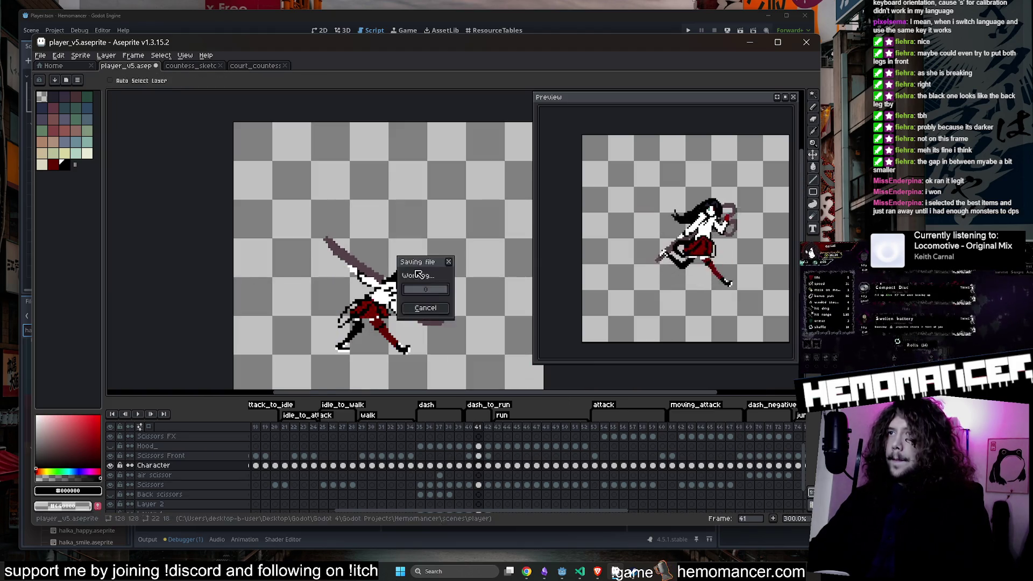
# Step: Compare frames 42 and 40 on the Character layer and sample the dark red
pyautogui.click(488, 465)
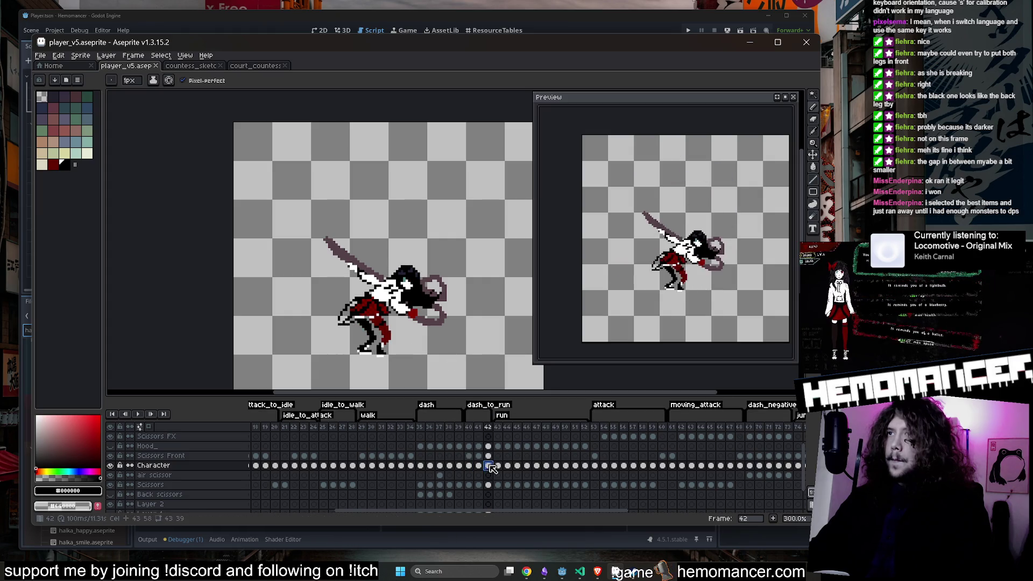
pyautogui.click(469, 466)
pyautogui.scroll(6, 363, 236)
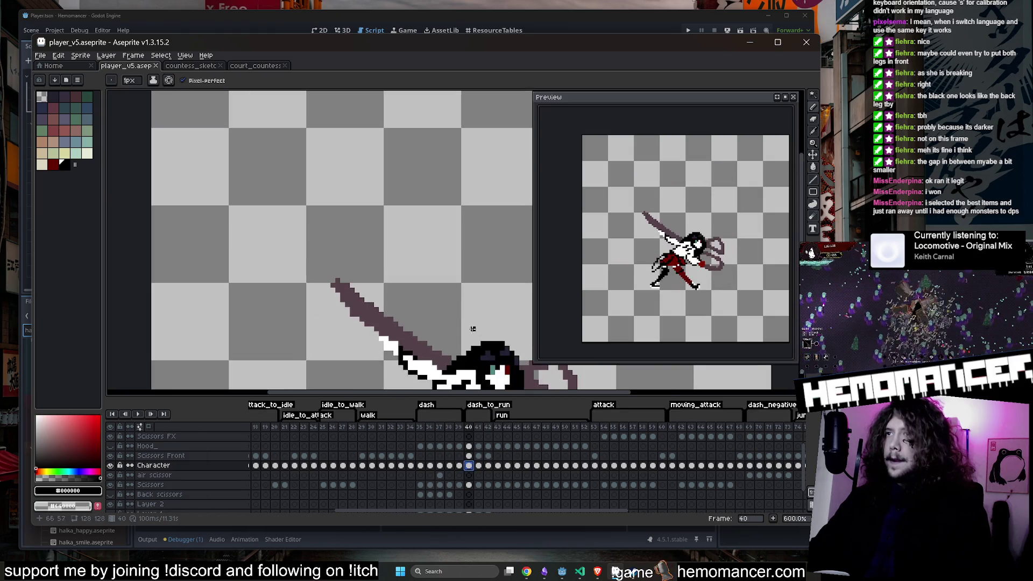
pyautogui.press('alt')
pyautogui.keyDown('alt'); pyautogui.click(475, 274); pyautogui.keyUp('alt')
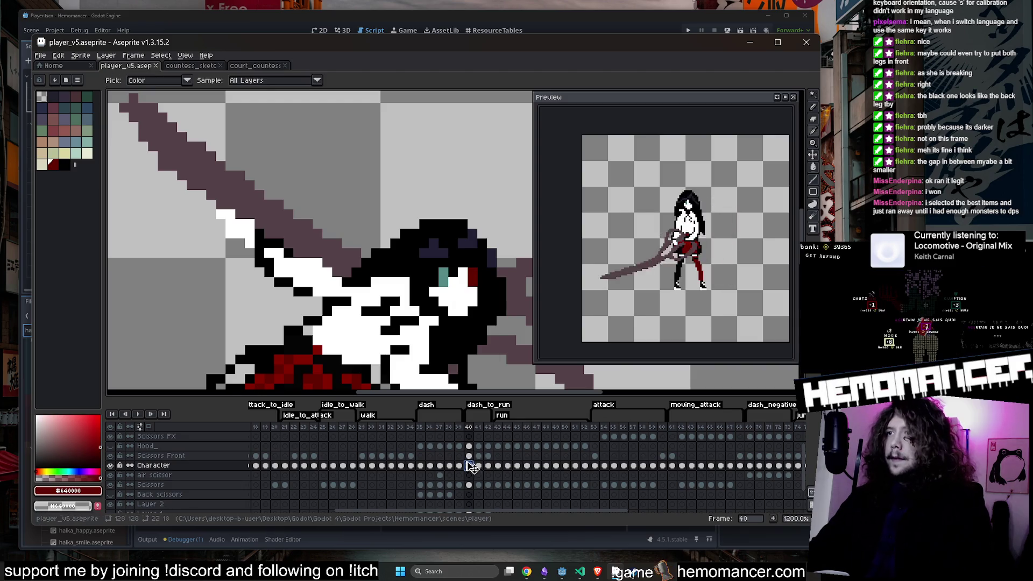
pyautogui.press('Right')
# Step: Sample white from the artwork and start the dash animation playing
pyautogui.scroll(-3, 471, 284)
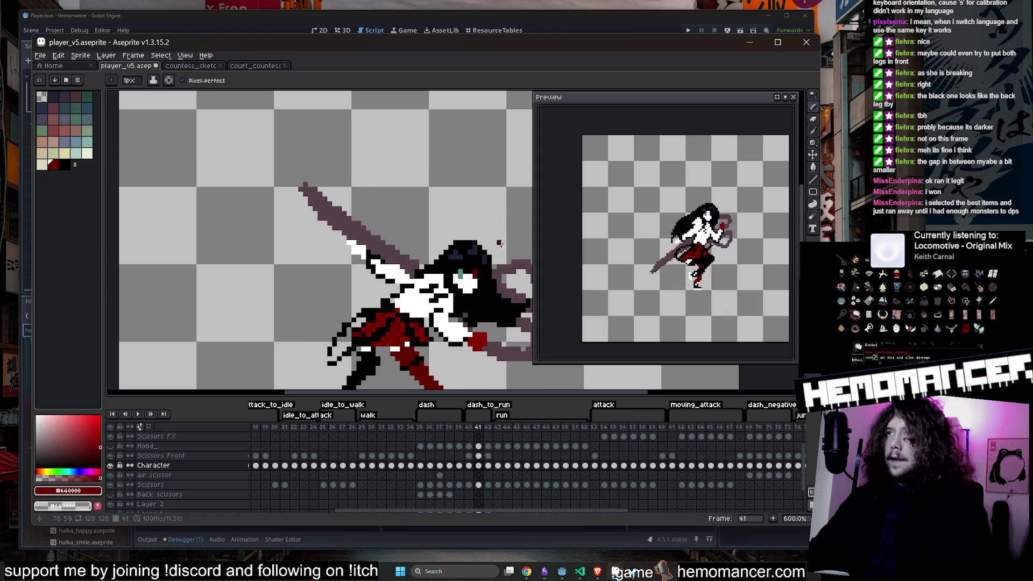
pyautogui.scroll(3, 499, 243)
pyautogui.keyDown('alt'); pyautogui.click(448, 258); pyautogui.keyUp('alt')
pyautogui.scroll(-4, 448, 258)
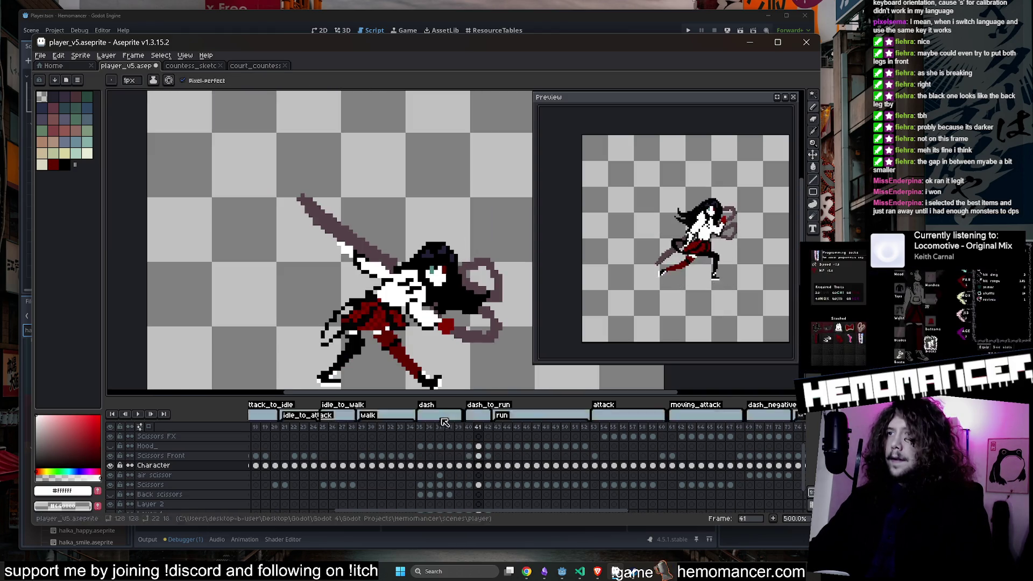
pyautogui.click(138, 414)
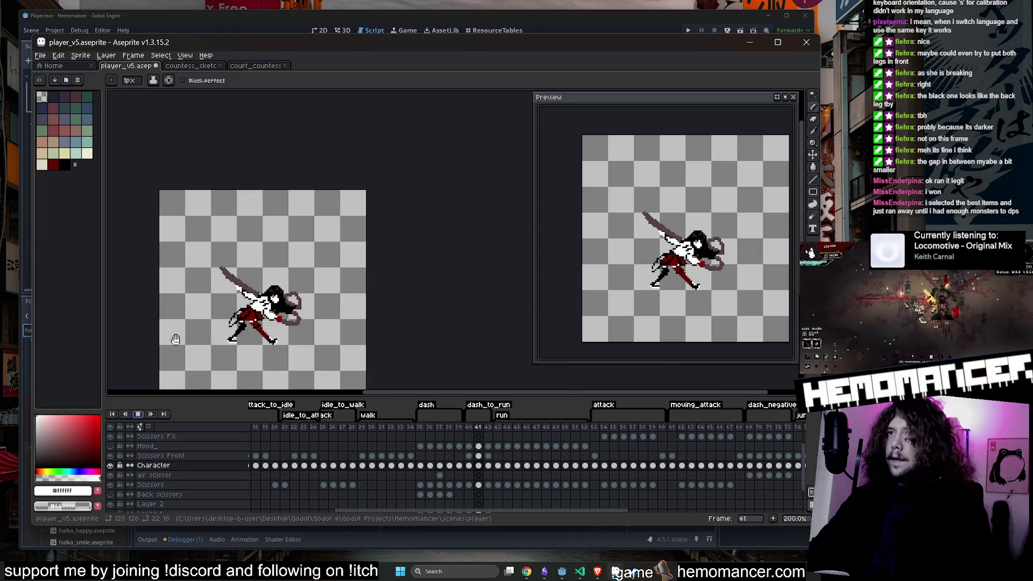
# Step: Stop playback and step through dash frames 41–43, returning to frame 41
pyautogui.scroll(-3, 172, 332)
pyautogui.click(138, 414)
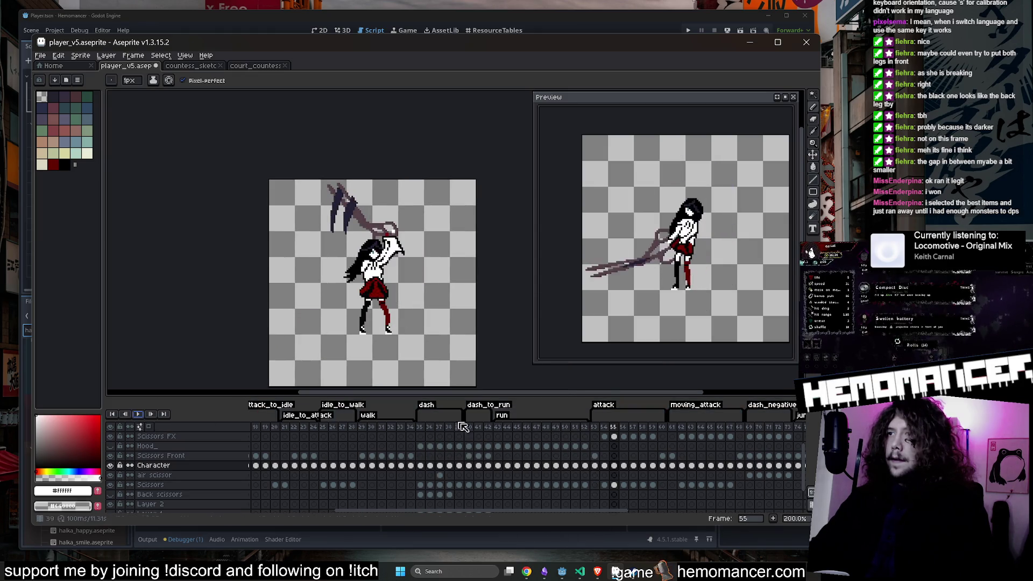
pyautogui.click(478, 426)
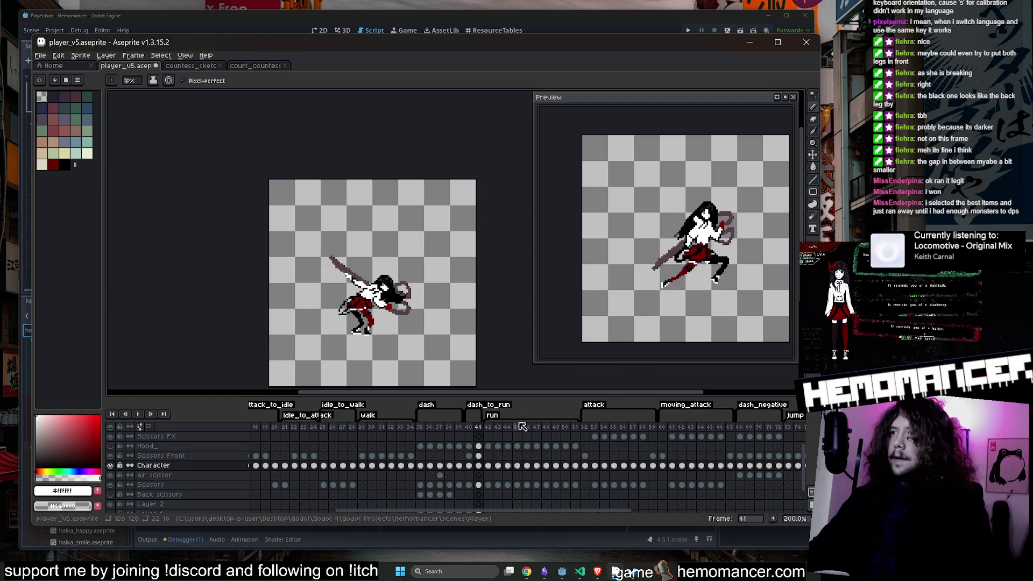
pyautogui.press('Right')
pyautogui.press('Right')
pyautogui.press('Left')
pyautogui.press('Left')
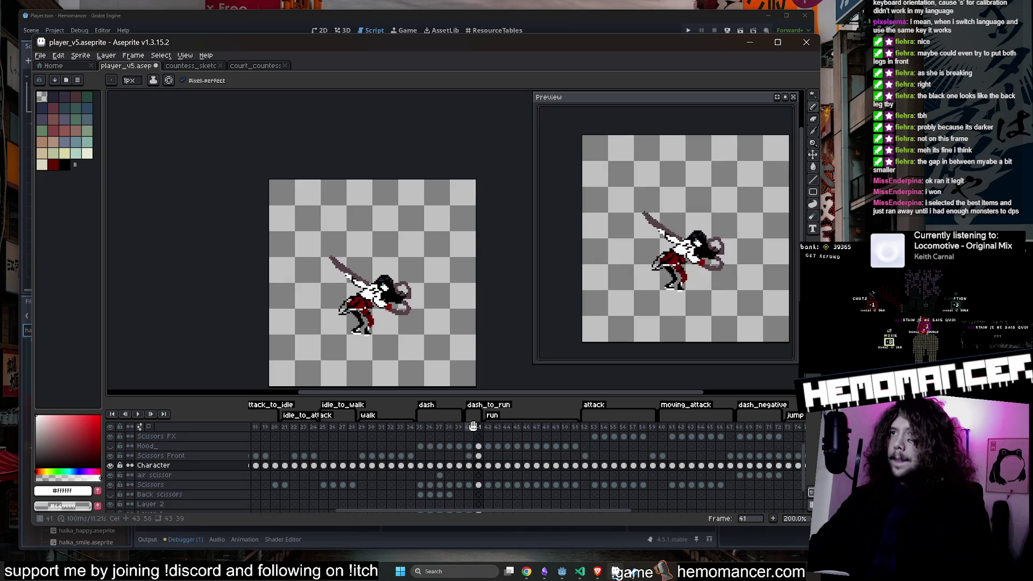
# Step: Replay the animation, recheck frames 41 and 42, and save player_v5.aseprite
pyautogui.press('Return')
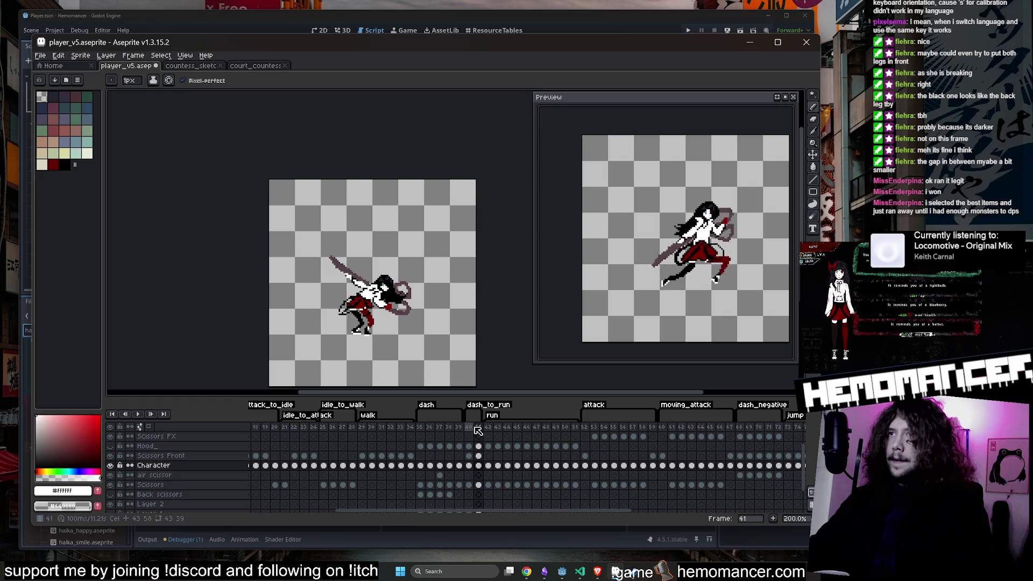
pyautogui.press('Right')
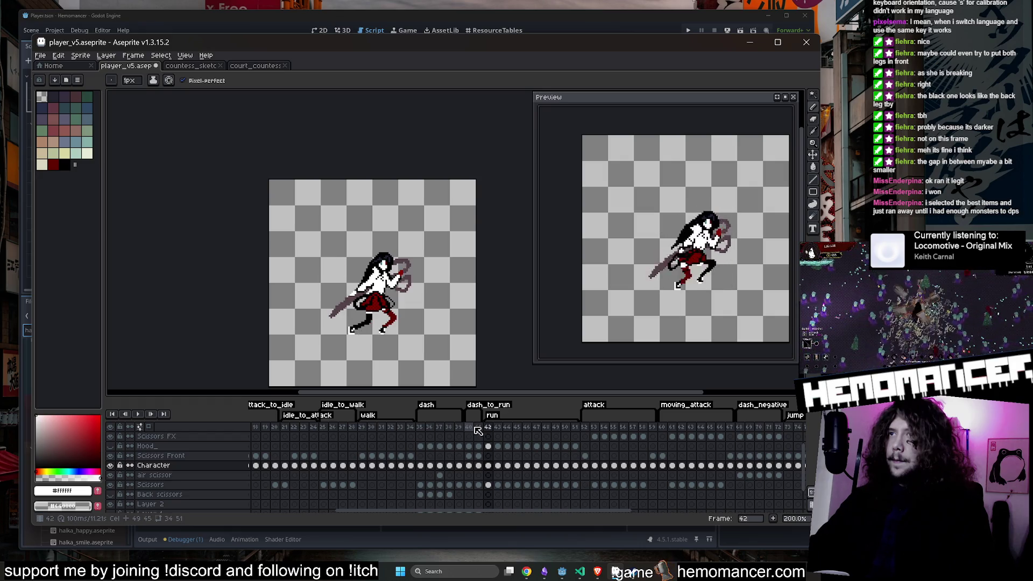
pyautogui.press('Left')
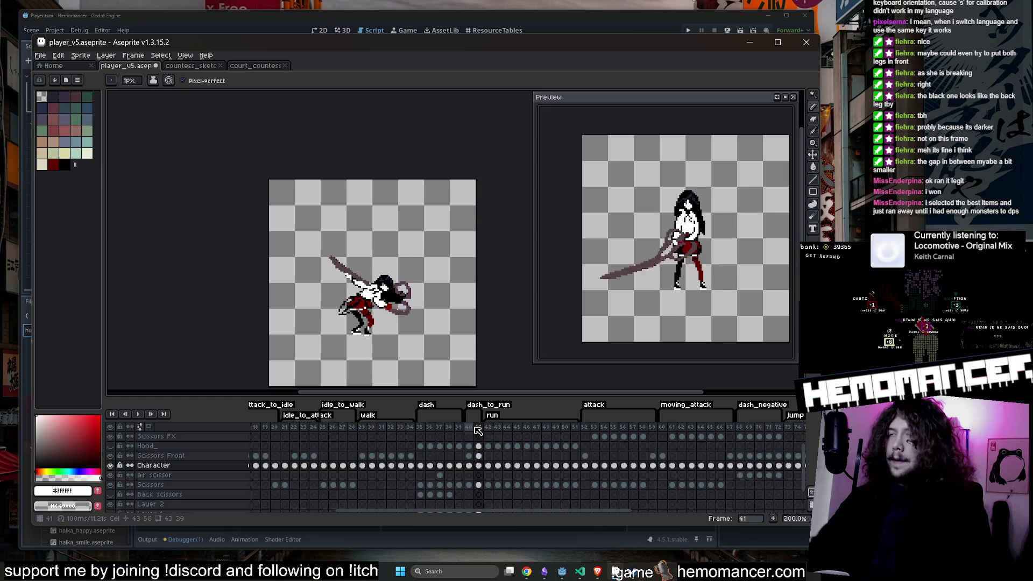
pyautogui.scroll(4, 317, 308)
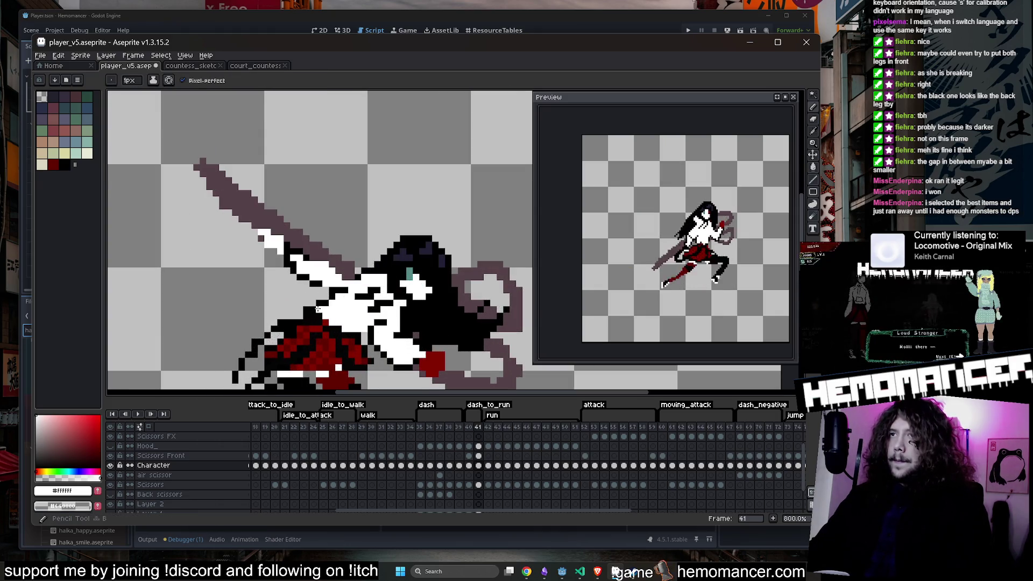
pyautogui.scroll(-2, 311, 311)
pyautogui.hotkey('ctrl', 's')
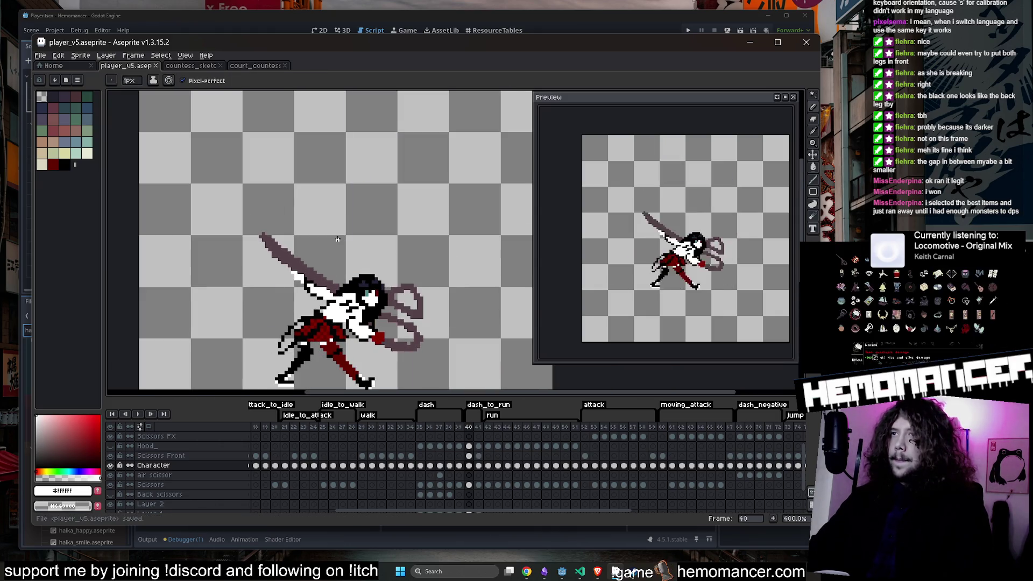
# Step: Flip repeatedly between frames 41 and 42 to compare them, ending on frame 42
pyautogui.press('Right')
pyautogui.press('Left')
pyautogui.press('Right')
pyautogui.press('Left')
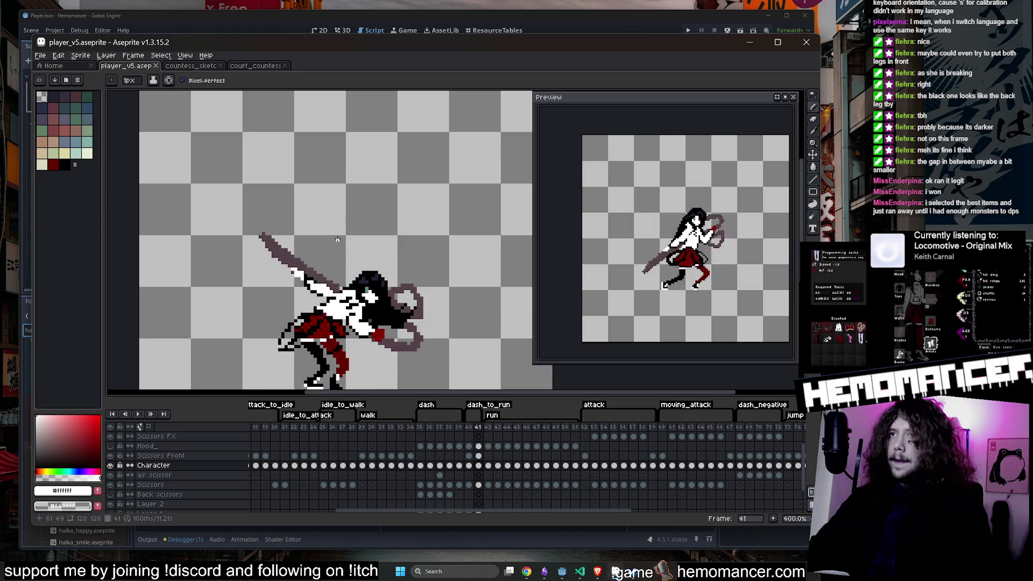
pyautogui.press('Right')
# Step: Step back through the dash frames to frame 36, then advance to frame 37
pyautogui.press('Left')
pyautogui.press('Left')
pyautogui.press('Left')
pyautogui.press('Right')
pyautogui.press('Left')
pyautogui.press('Right')
pyautogui.press('Right')
pyautogui.press('Right')
pyautogui.press('Left')
pyautogui.press('Left')
pyautogui.press('Left')
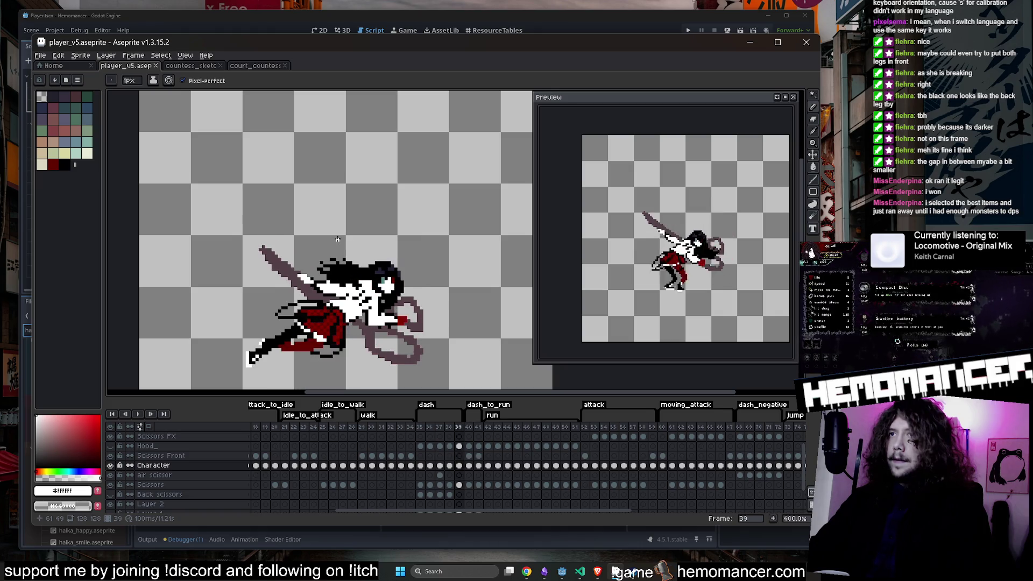
pyautogui.press('Left')
pyautogui.press('Right')
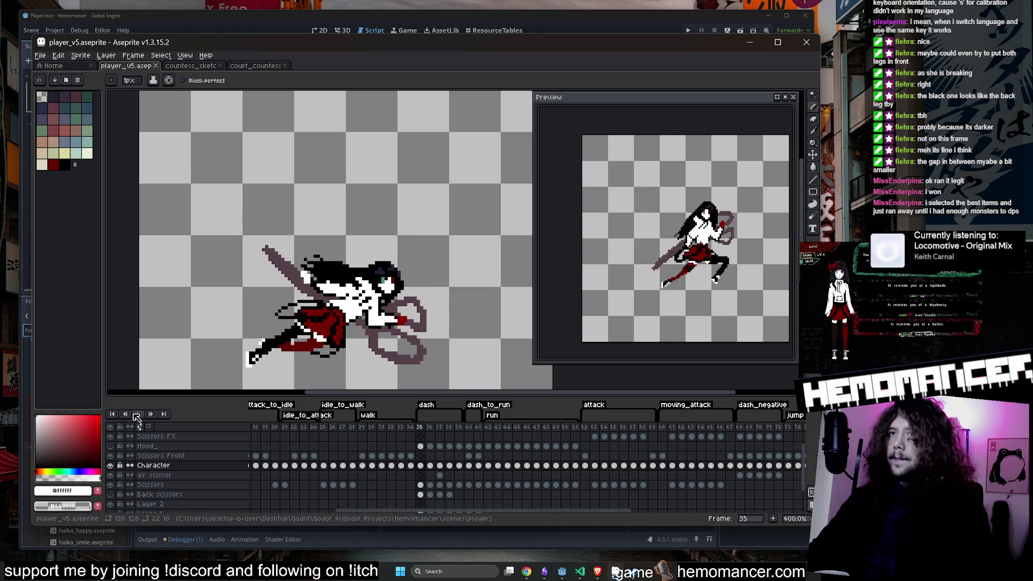
pyautogui.click(135, 413)
# Step: Play and stop the dash animation a few times, then restart playback from frame 36
pyautogui.press('1')
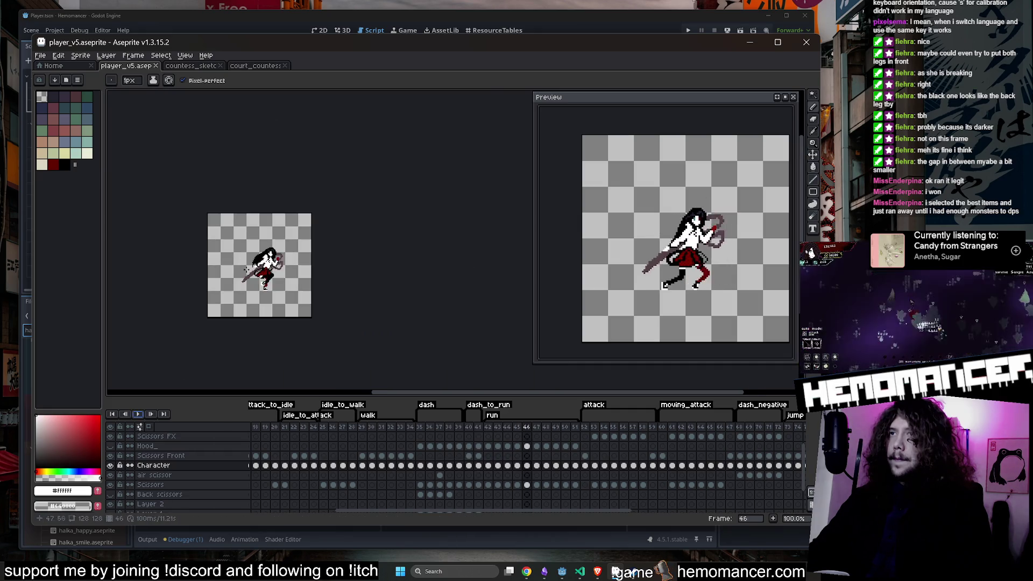
pyautogui.click(138, 414)
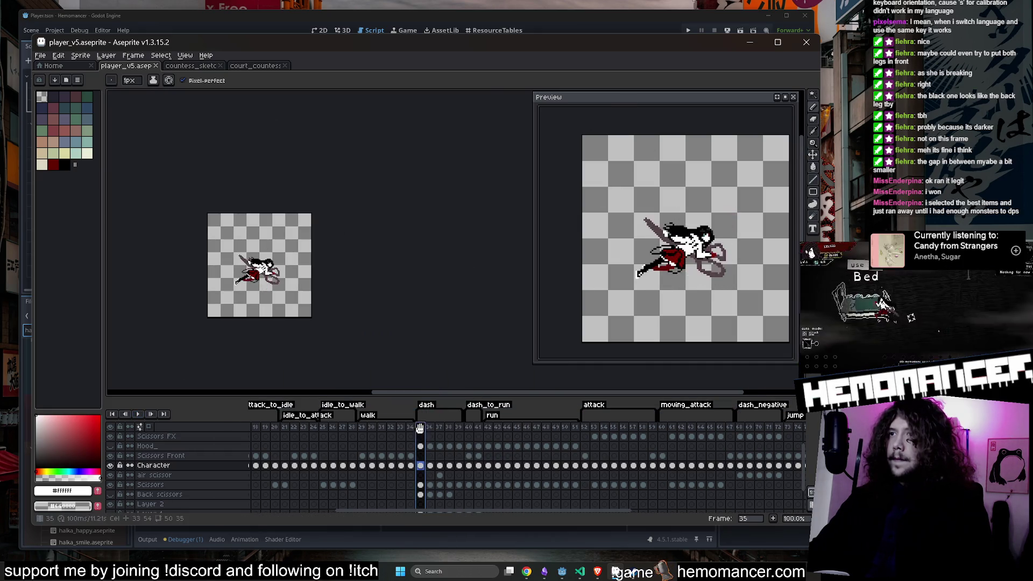
pyautogui.click(138, 414)
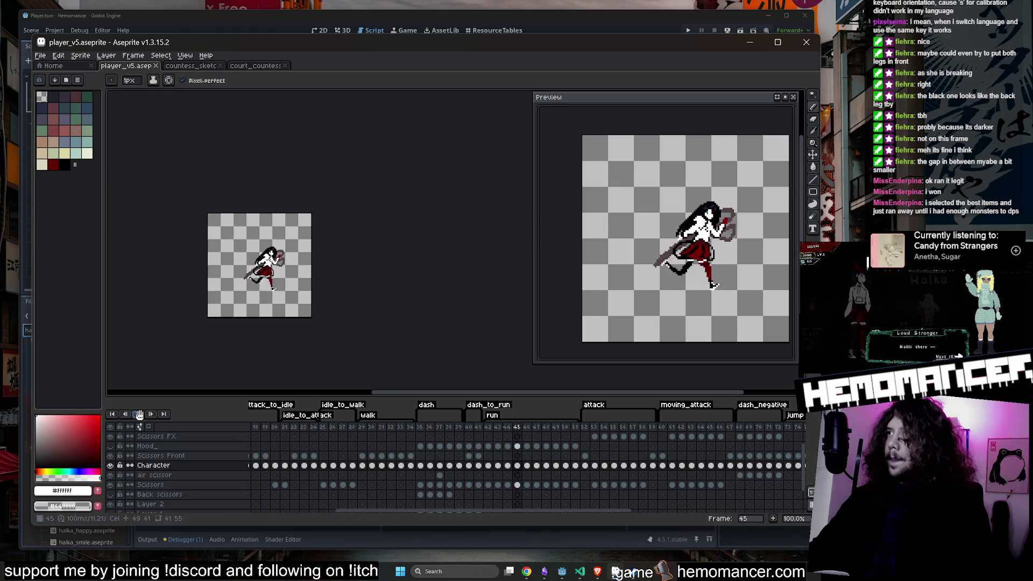
pyautogui.click(139, 414)
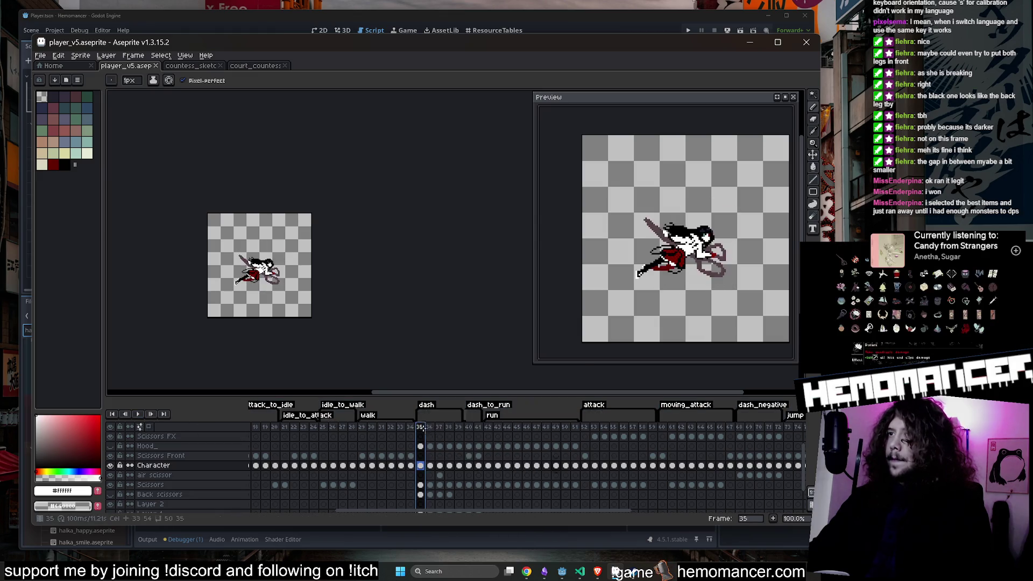
pyautogui.click(137, 413)
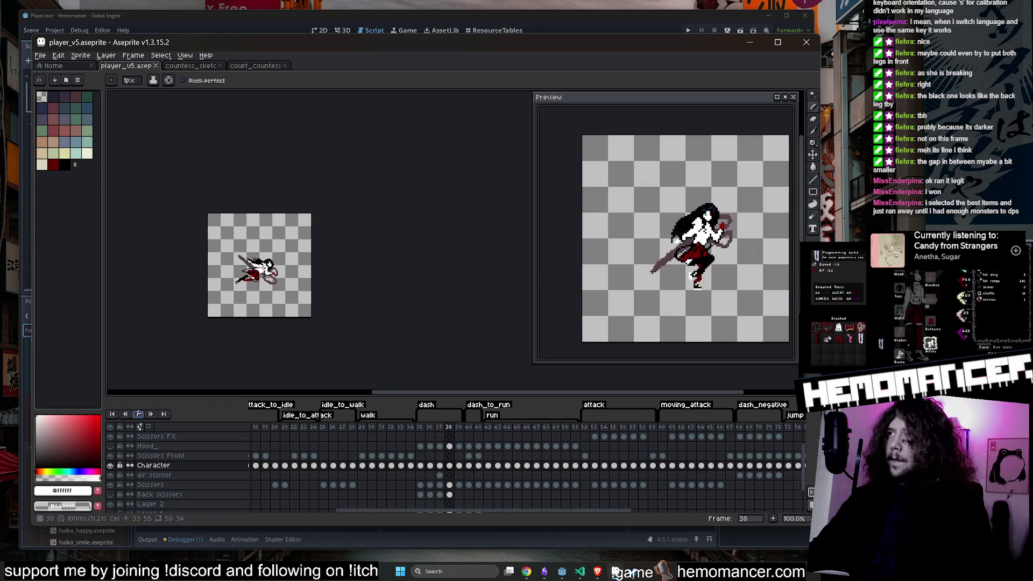
pyautogui.click(138, 414)
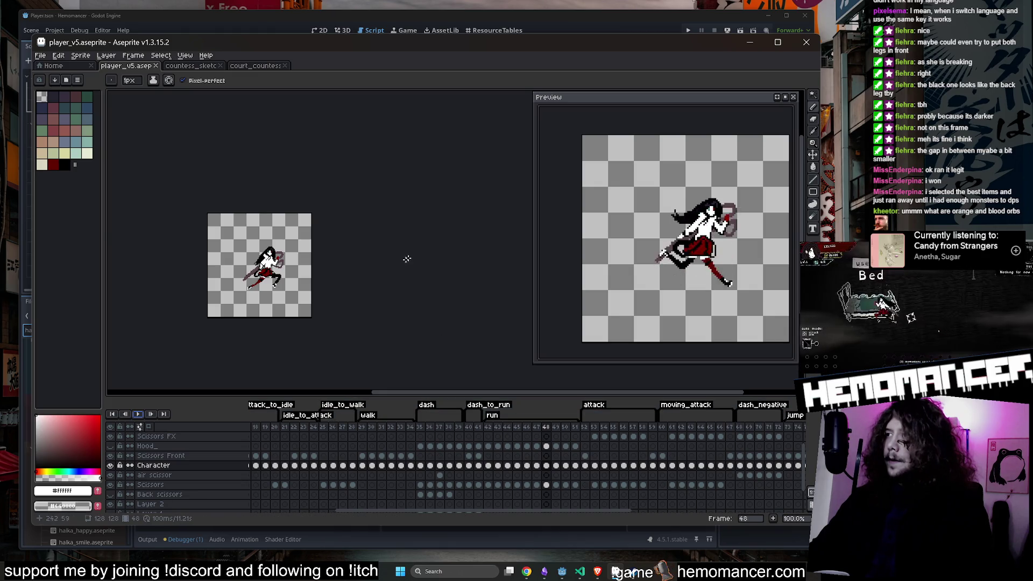
# Step: Compare with the running game, then stop playback on frame 40 with the sprite recentred
pyautogui.click(615, 572)
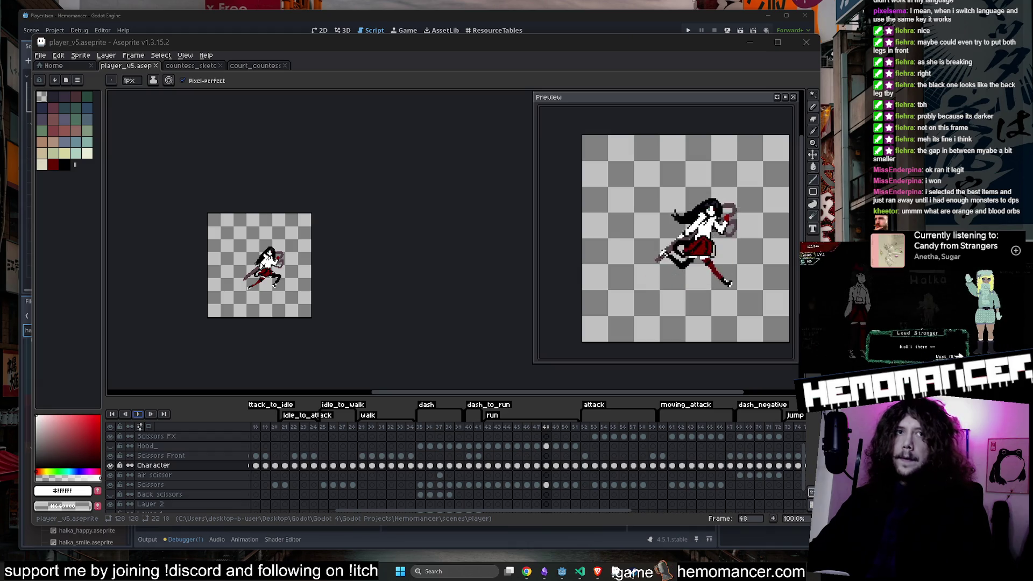
pyautogui.moveTo(405, 310); pyautogui.dragTo(512, 295)
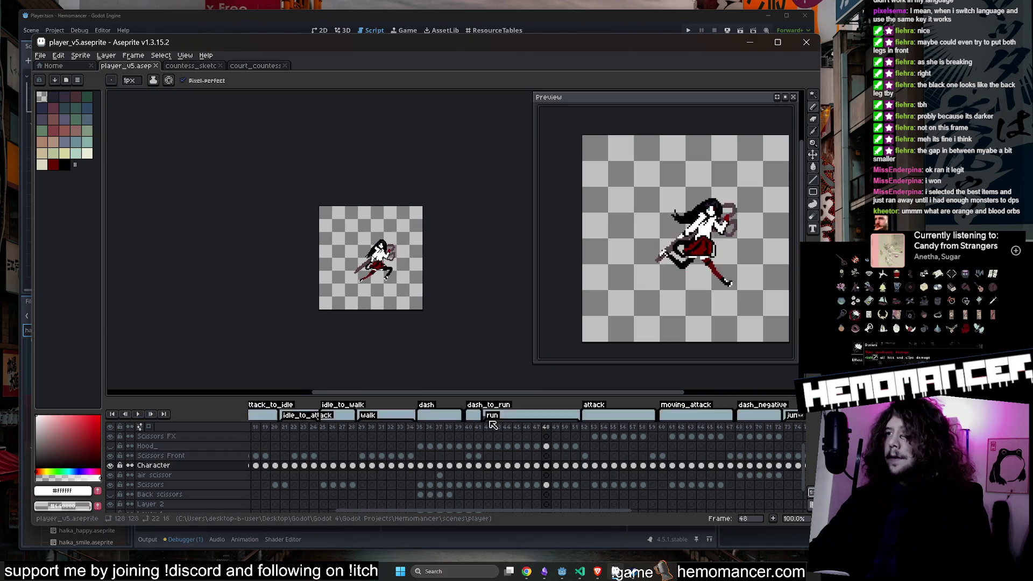
pyautogui.click(470, 428)
pyautogui.scroll(3, 314, 184)
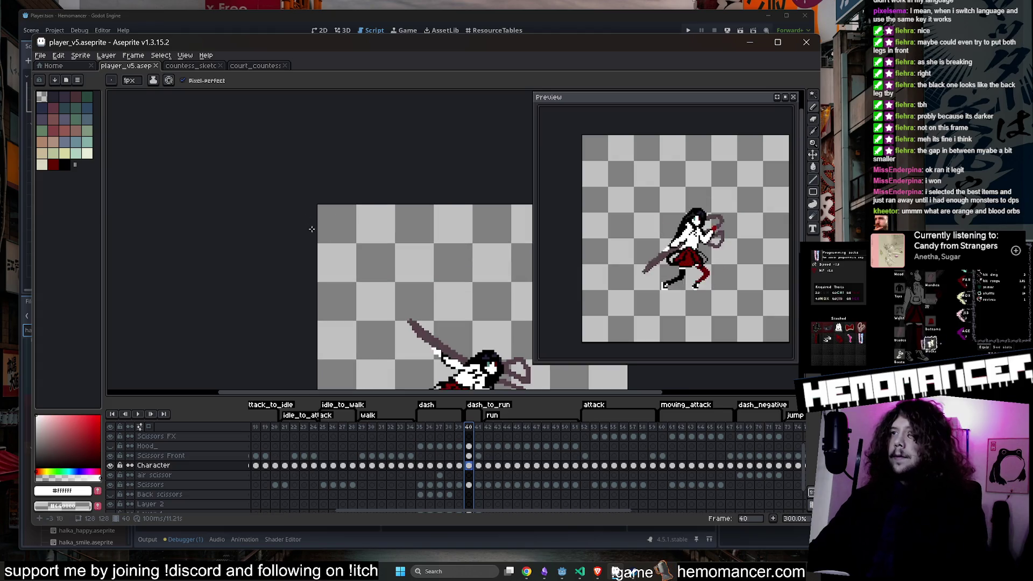
pyautogui.scroll(-2, 272, 168)
pyautogui.moveTo(283, 212); pyautogui.dragTo(268, 189)
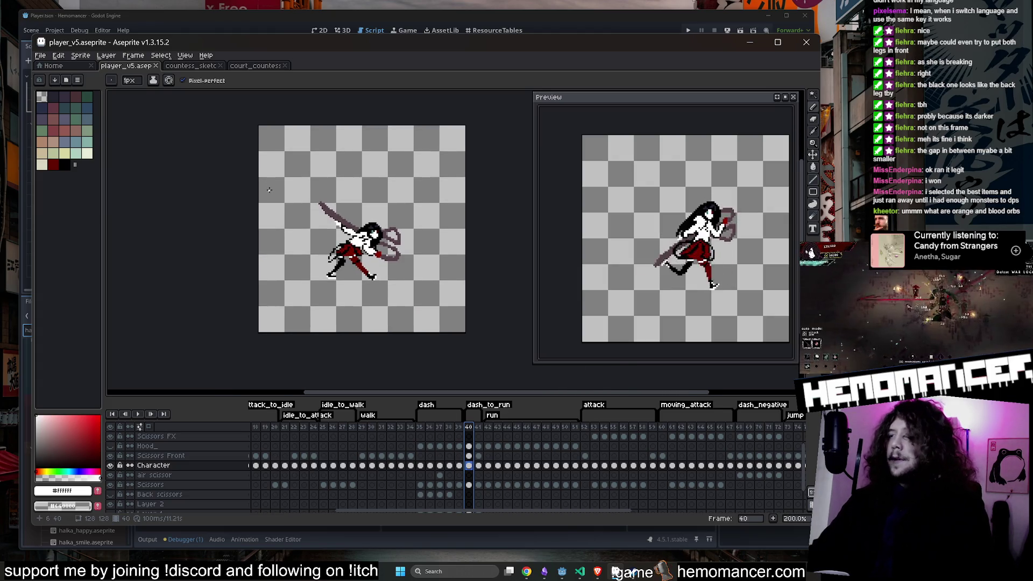
pyautogui.press('Return')
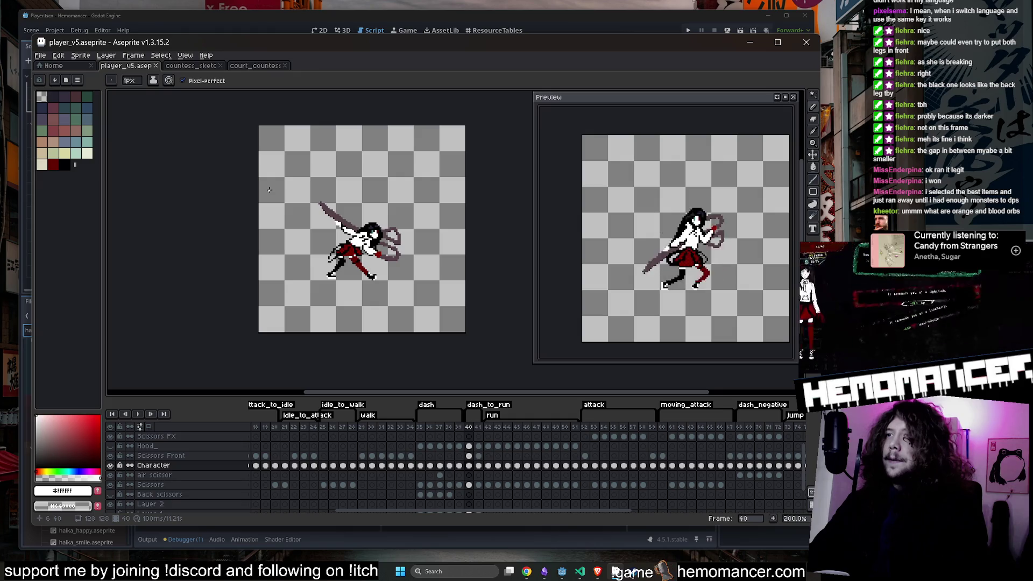
pyautogui.press('Return')
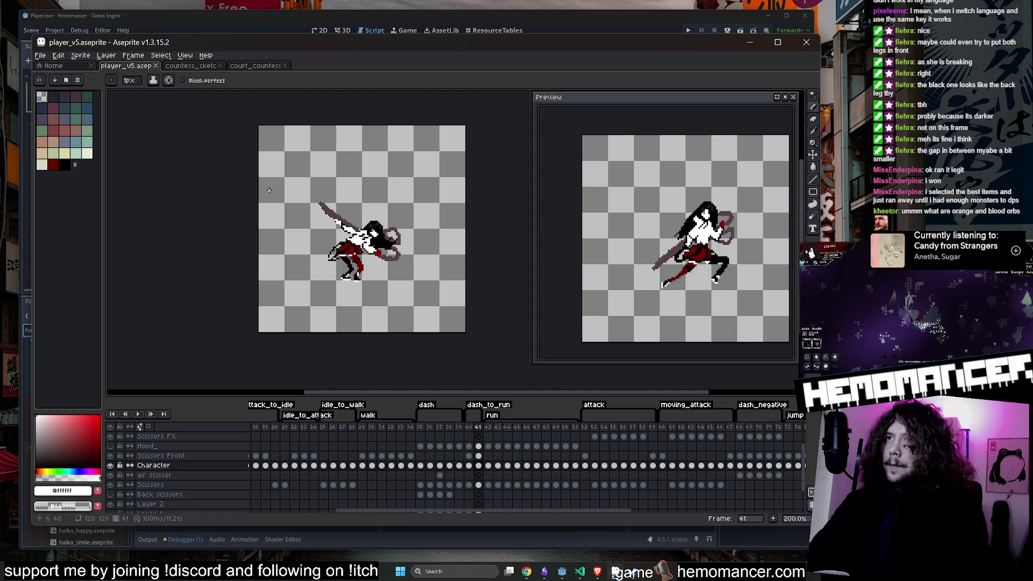
pyautogui.press('Return')
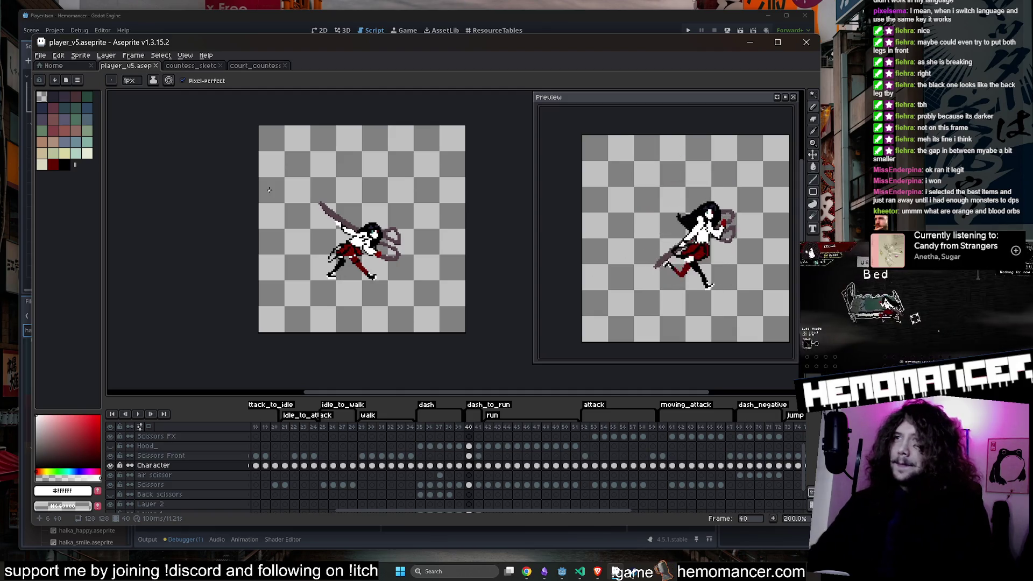
# Step: Eyedrop black from the sprite as the Pencil colour and undo the trial stroke
pyautogui.press('i')
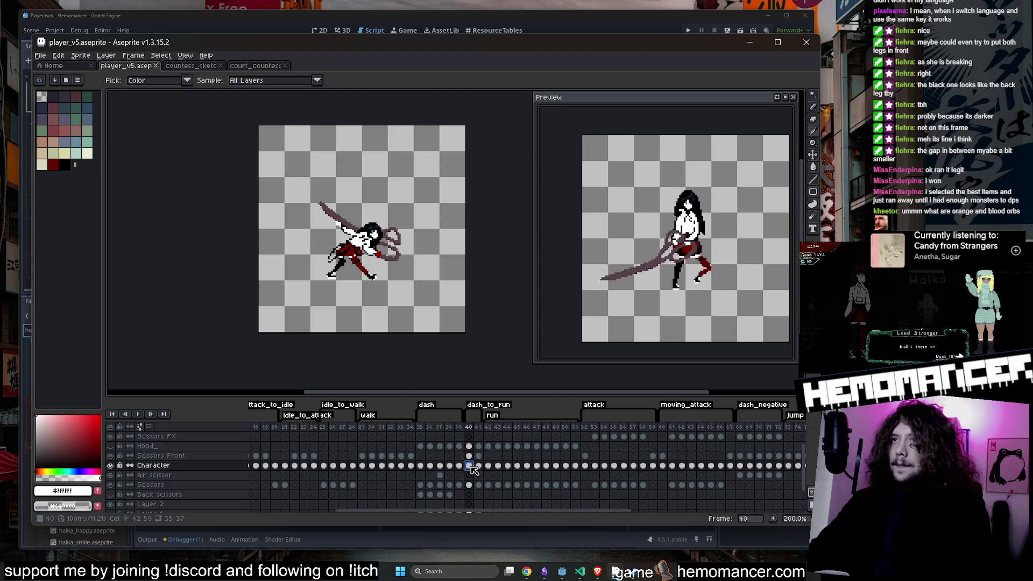
pyautogui.scroll(4, 371, 232)
pyautogui.click(402, 301)
pyautogui.press('b')
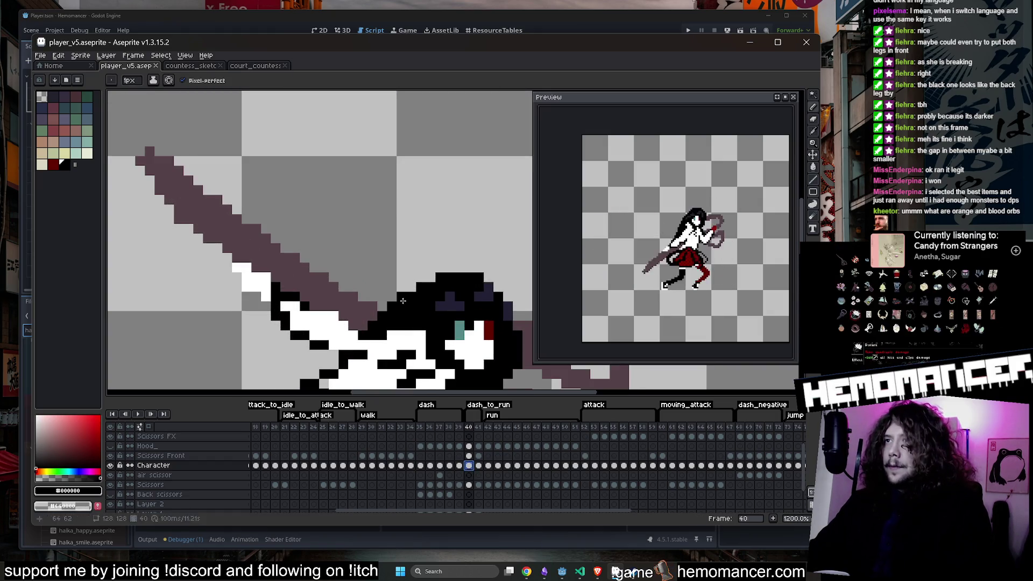
pyautogui.scroll(-3, 402, 301)
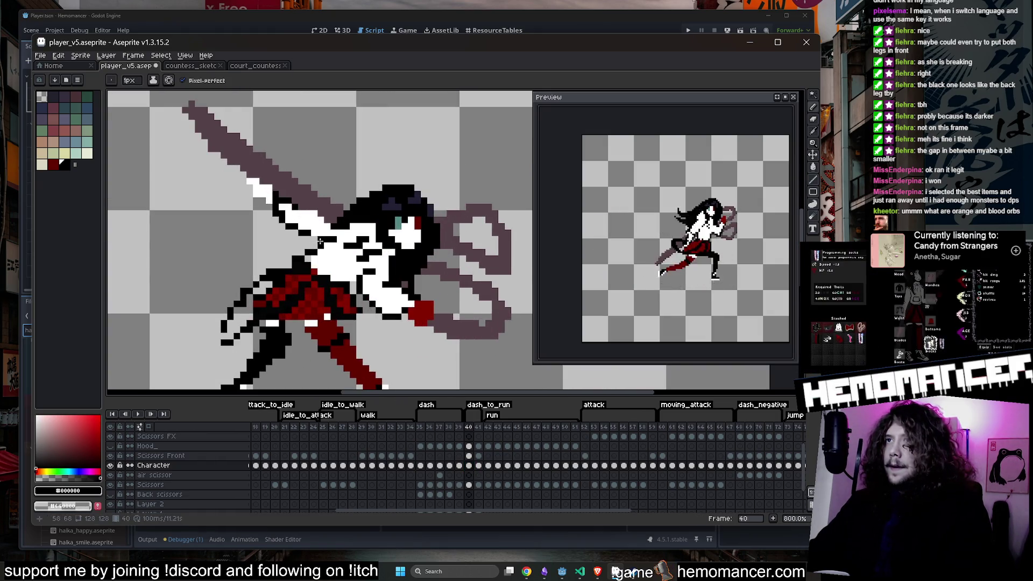
pyautogui.scroll(-2, 314, 241)
pyautogui.hotkey('ctrl', 'z')
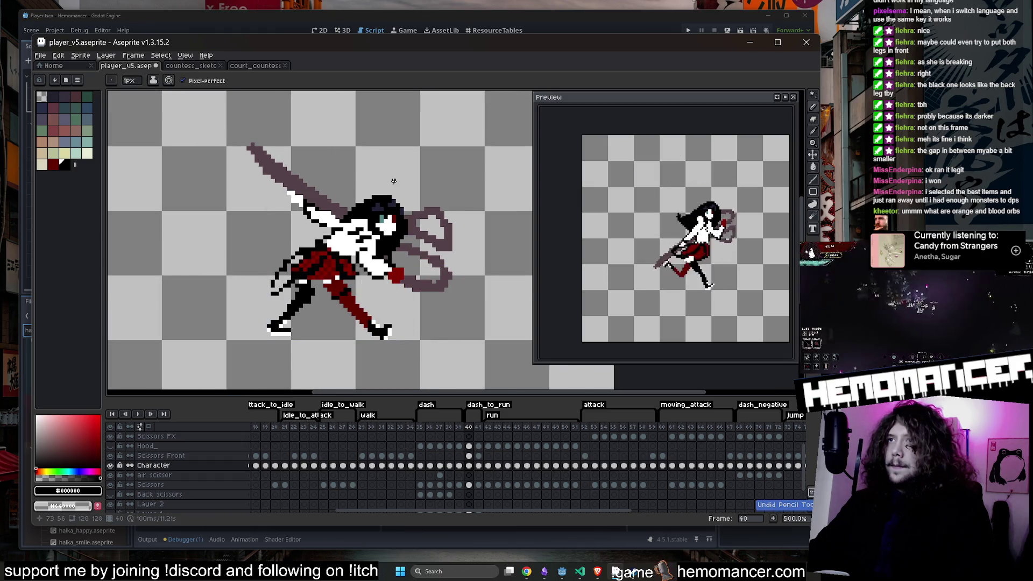
# Step: Move on to frame 41 and centre the girl in the view
pyautogui.press('Right')
pyautogui.scroll(2, 428, 198)
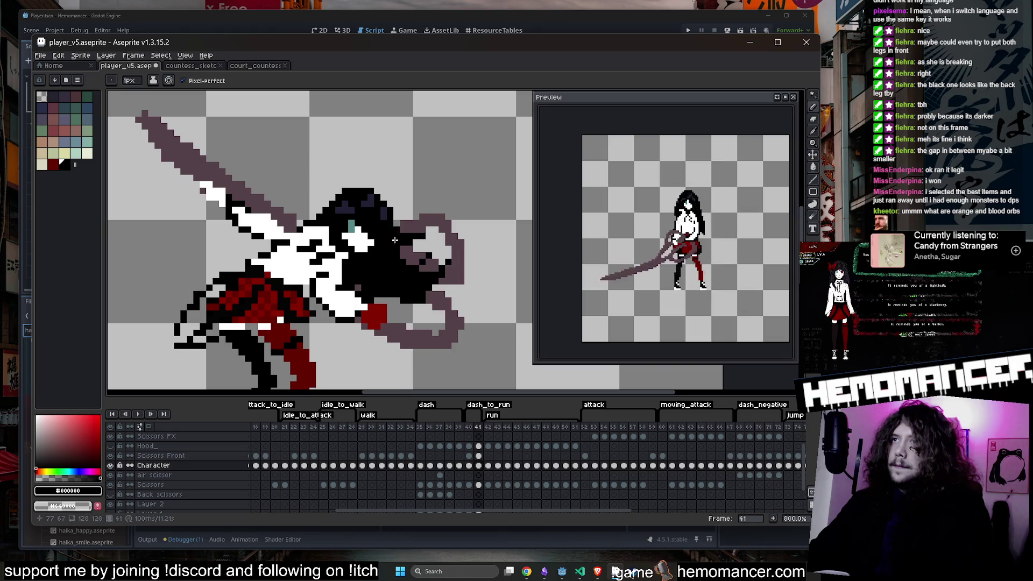
pyautogui.scroll(-4, 419, 237)
pyautogui.scroll(4, 431, 234)
pyautogui.scroll(-1, 435, 232)
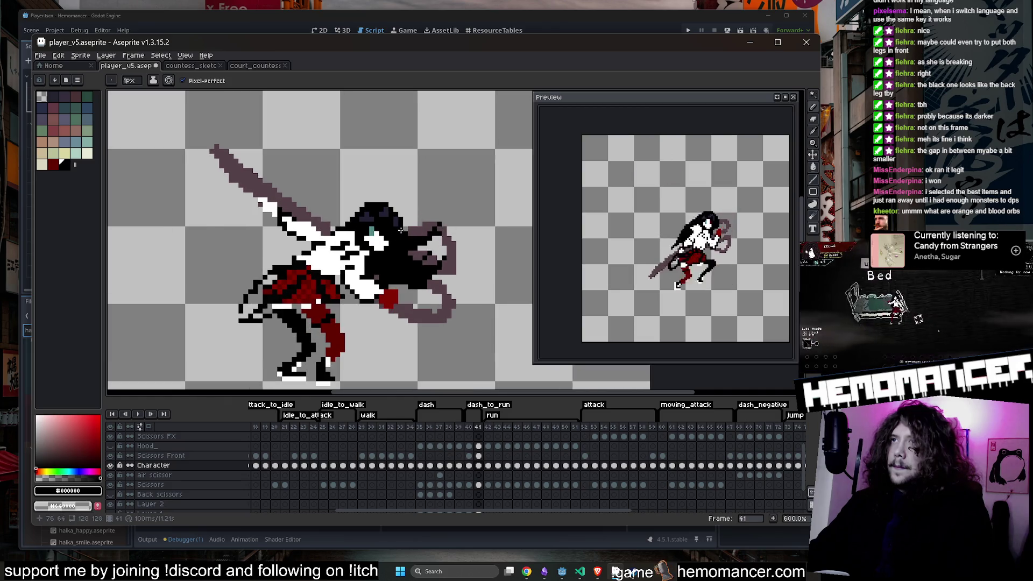
pyautogui.scroll(-4, 408, 234)
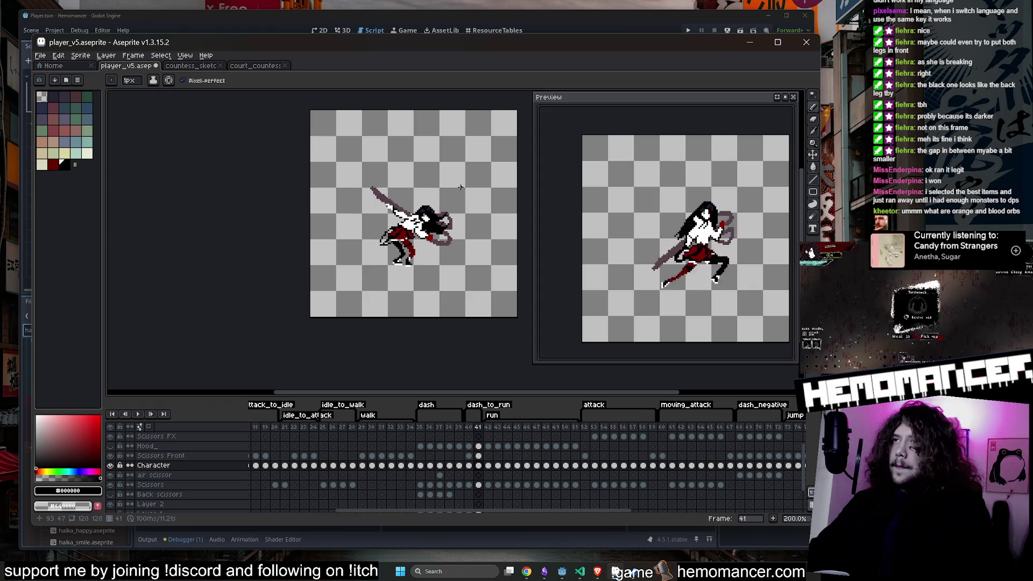
pyautogui.scroll(2, 461, 186)
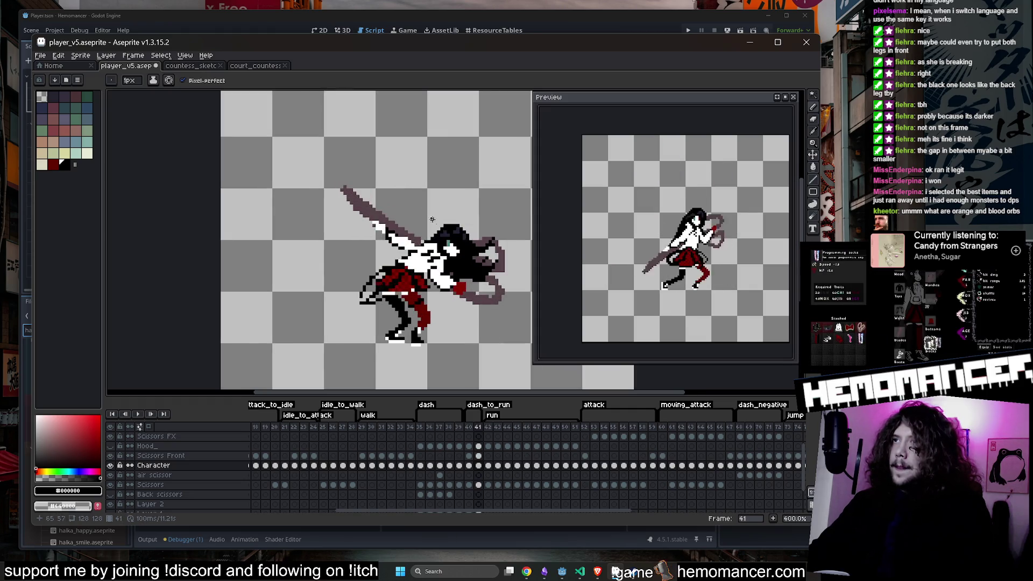
pyautogui.moveTo(461, 186); pyautogui.dragTo(394, 184)
pyautogui.press('Right')
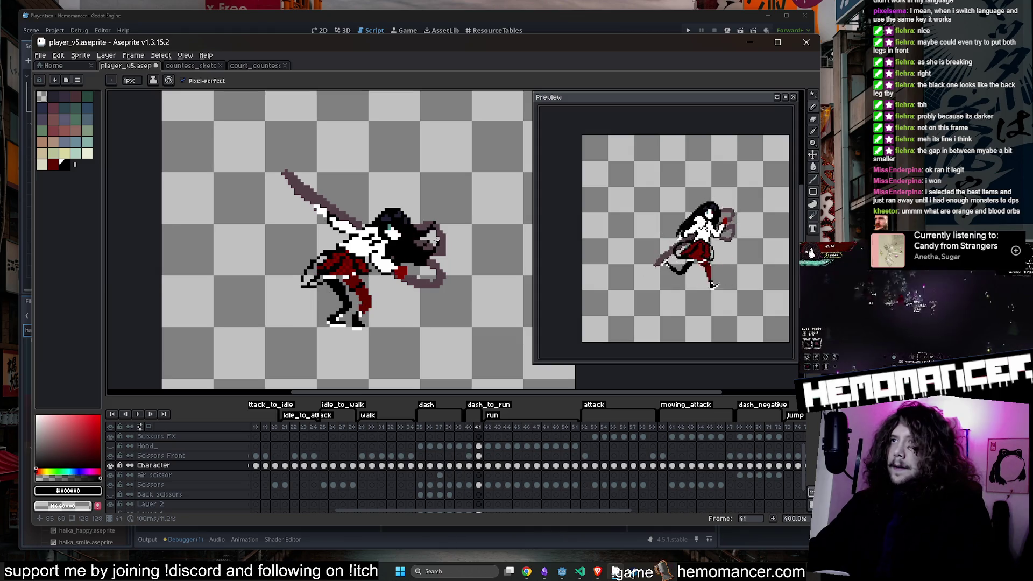
pyautogui.hotkey('shift', 'm')
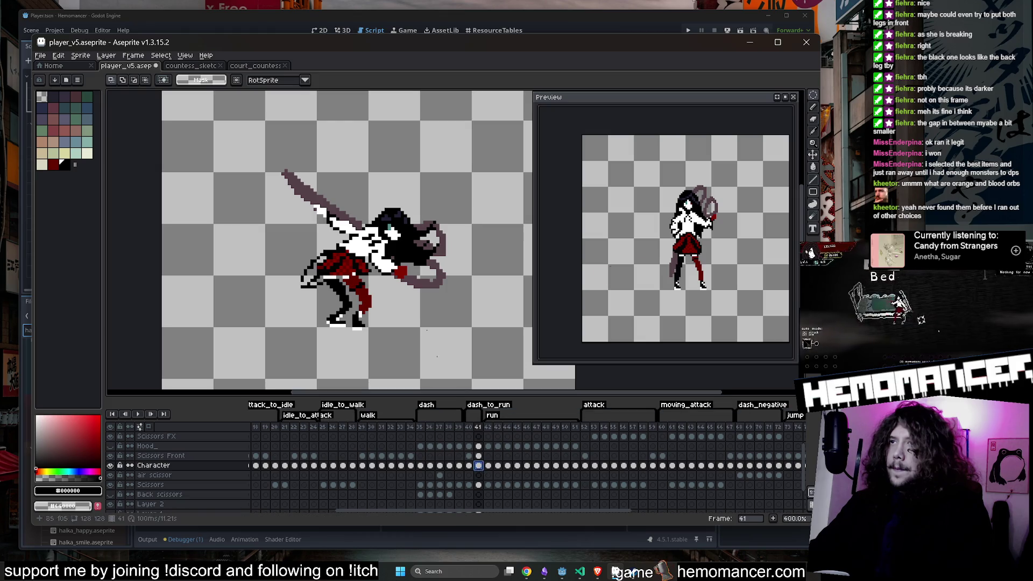
# Step: Ellipse-select the head and scissors, nudge them upward, and deselect
pyautogui.moveTo(488, 173)
pyautogui.mouseDown()
pyautogui.moveTo(381, 288)
pyautogui.moveTo(357, 297)
pyautogui.mouseUp()
pyautogui.moveTo(378, 259); pyautogui.dragTo(379, 249)
pyautogui.press('Return')
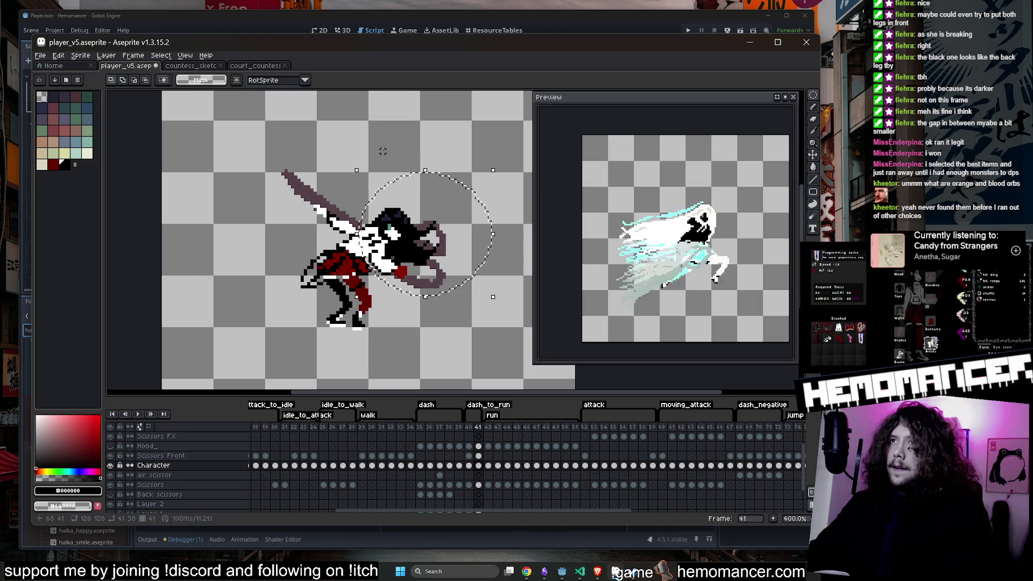
pyautogui.hotkey('ctrl', 'd')
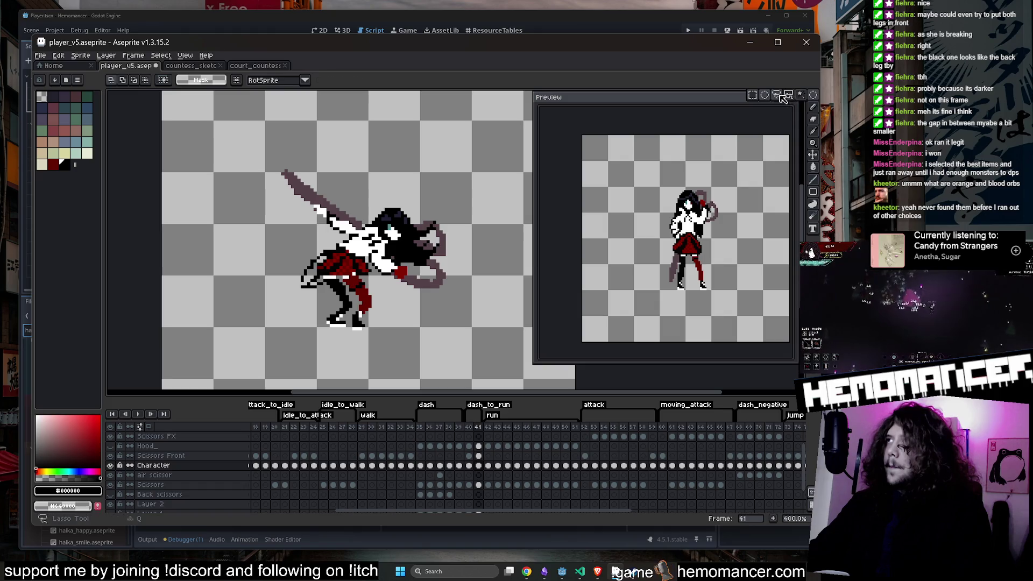
# Step: Draw a trial black stroke near the head, undo it, and clear the selection
pyautogui.click(813, 107)
pyautogui.moveTo(378, 192); pyautogui.dragTo(327, 190)
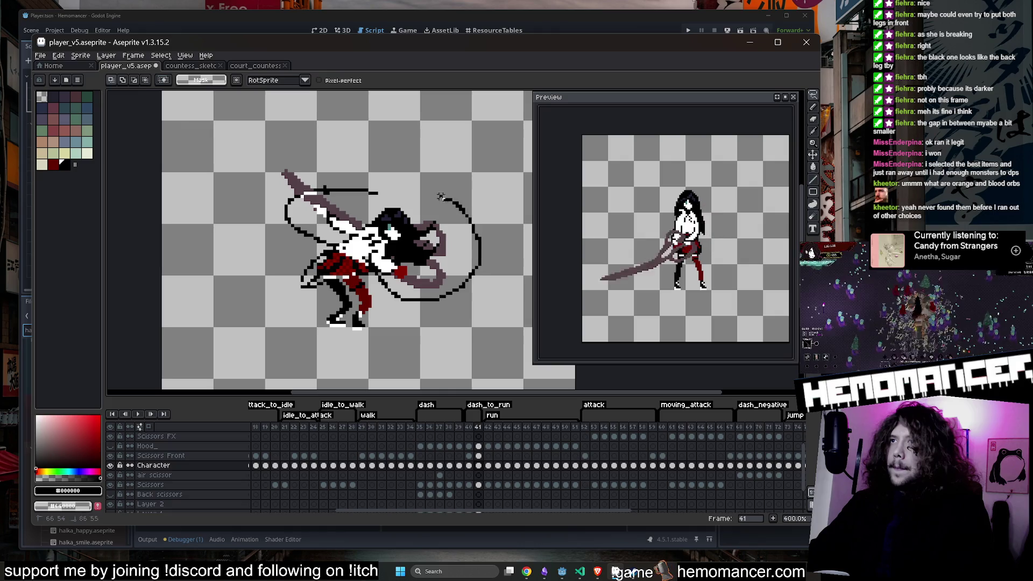
pyautogui.hotkey('ctrl', 'z')
pyautogui.hotkey('ctrl', 'z')
pyautogui.hotkey('ctrl', 'z')
pyautogui.click(342, 197)
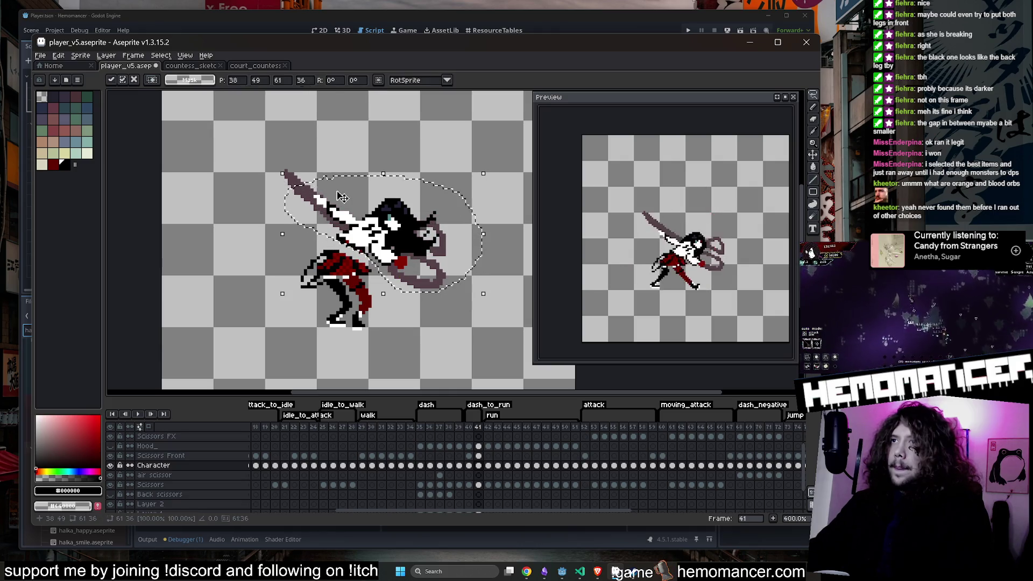
pyautogui.hotkey('ctrl', 'd')
# Step: Lasso the hair and place a copy of the head up and right of the body
pyautogui.scroll(1, 347, 237)
pyautogui.scroll(3, 347, 236)
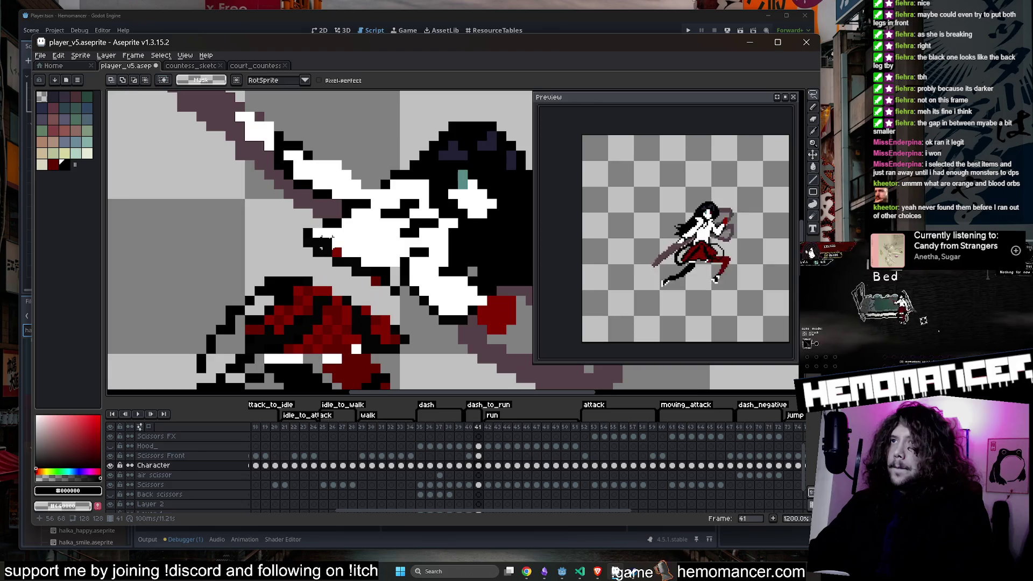
pyautogui.moveTo(323, 218)
pyautogui.mouseDown()
pyautogui.moveTo(390, 264)
pyautogui.moveTo(409, 315)
pyautogui.moveTo(310, 224)
pyautogui.mouseUp()
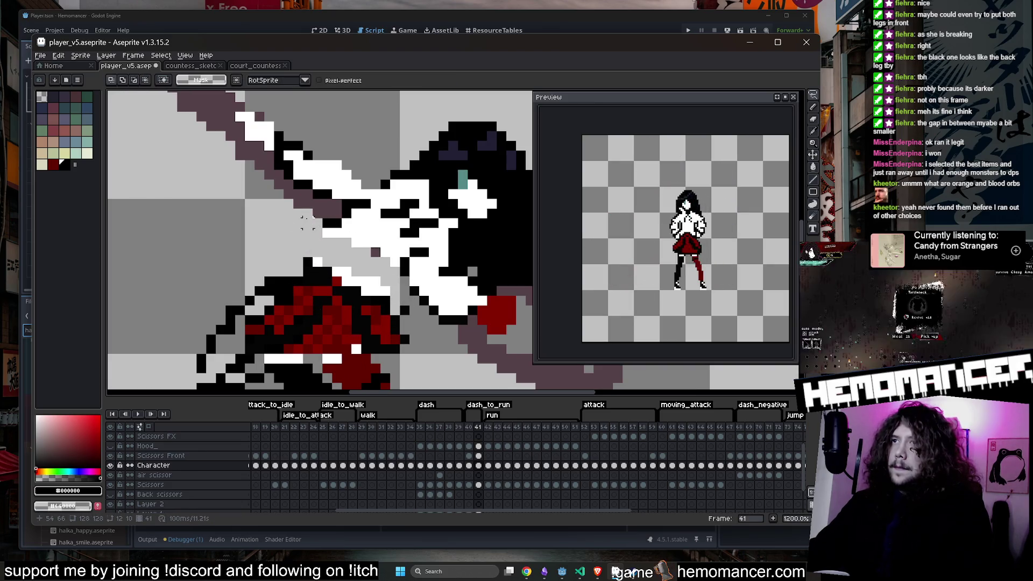
pyautogui.scroll(-5, 311, 224)
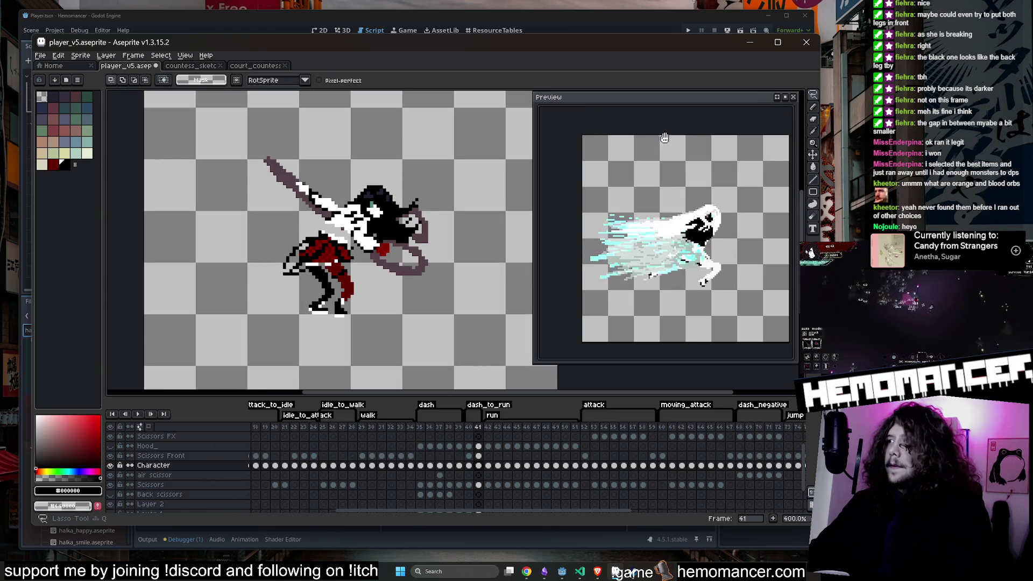
pyautogui.scroll(2, 452, 207)
pyautogui.moveTo(344, 175)
pyautogui.mouseDown()
pyautogui.moveTo(293, 180)
pyautogui.moveTo(291, 210)
pyautogui.mouseUp()
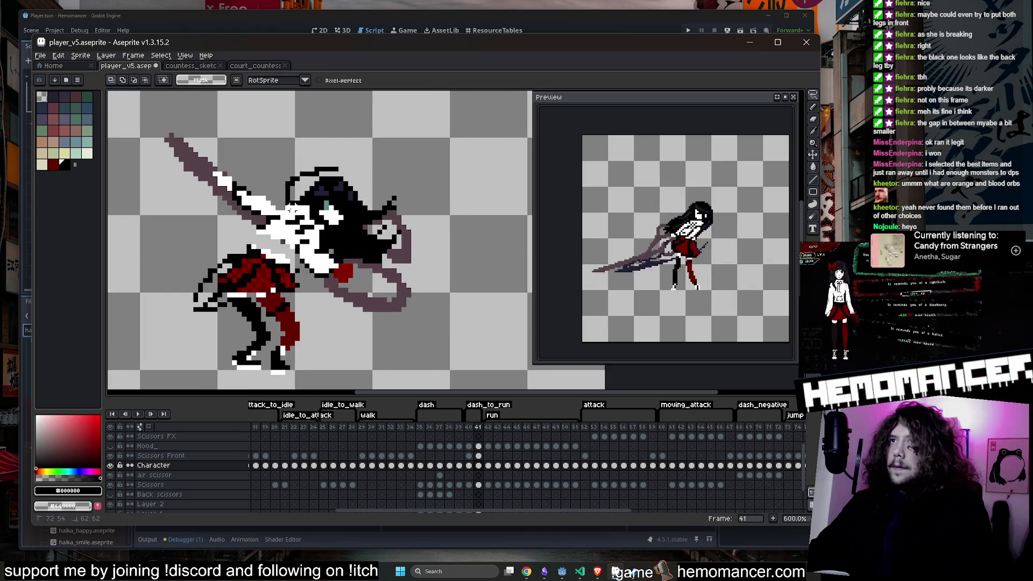
pyautogui.moveTo(379, 266)
pyautogui.mouseDown()
pyautogui.moveTo(395, 174)
pyautogui.moveTo(357, 166)
pyautogui.mouseUp()
pyautogui.click(386, 213)
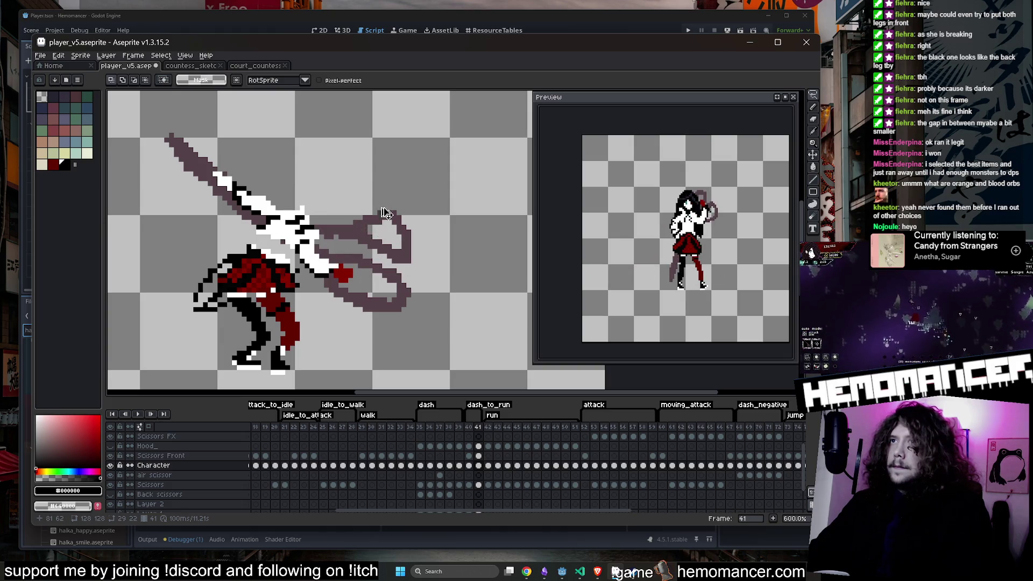
pyautogui.moveTo(365, 225); pyautogui.dragTo(452, 176)
pyautogui.press('Return')
pyautogui.press('e')
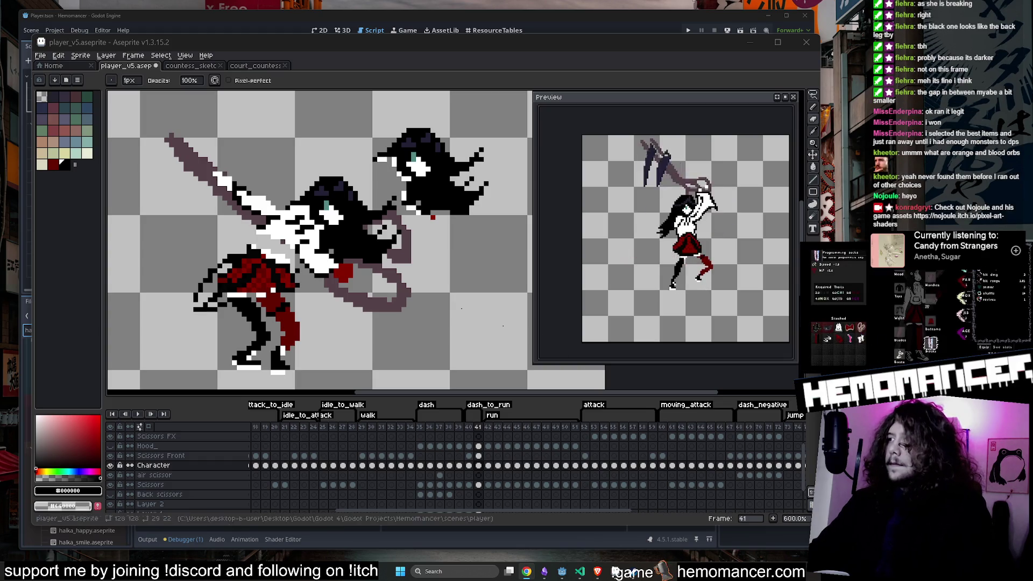
pyautogui.scroll(1, 433, 218)
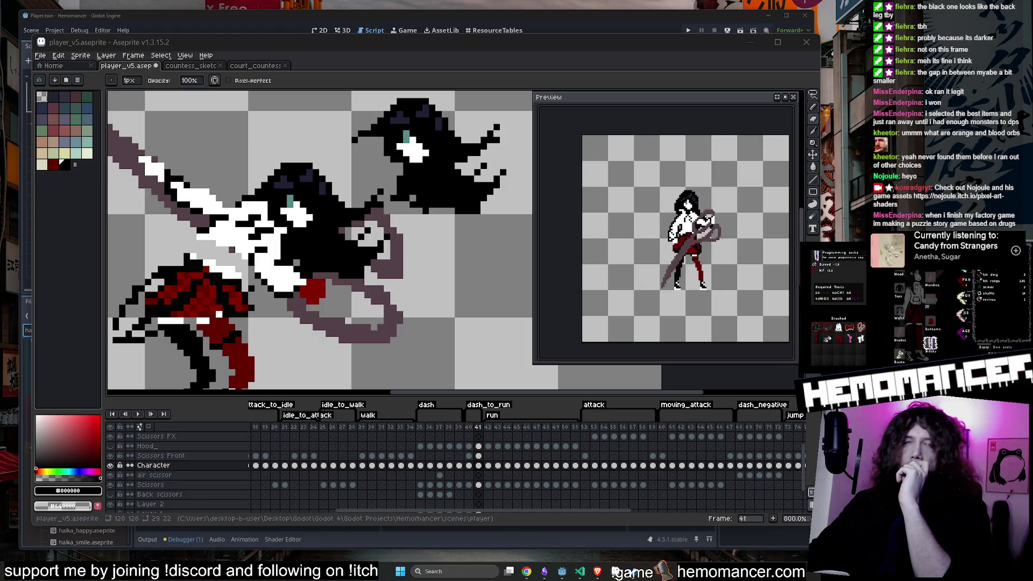
pyautogui.scroll(-2, 437, 287)
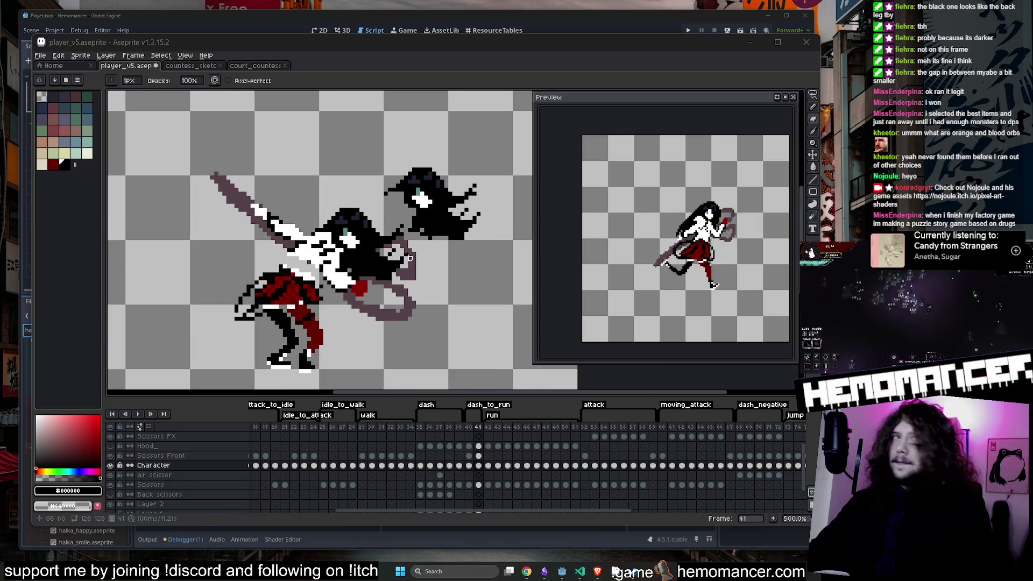
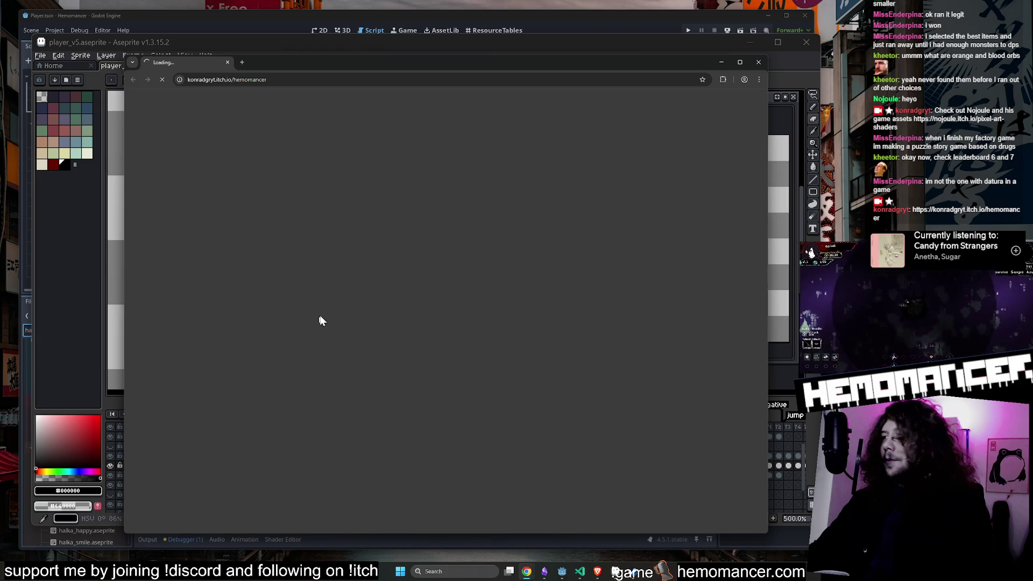
# Step: Enlarge the still-loading itch.io browser window slightly, then minimize it
pyautogui.moveTo(133, 533); pyautogui.dragTo(119, 545)
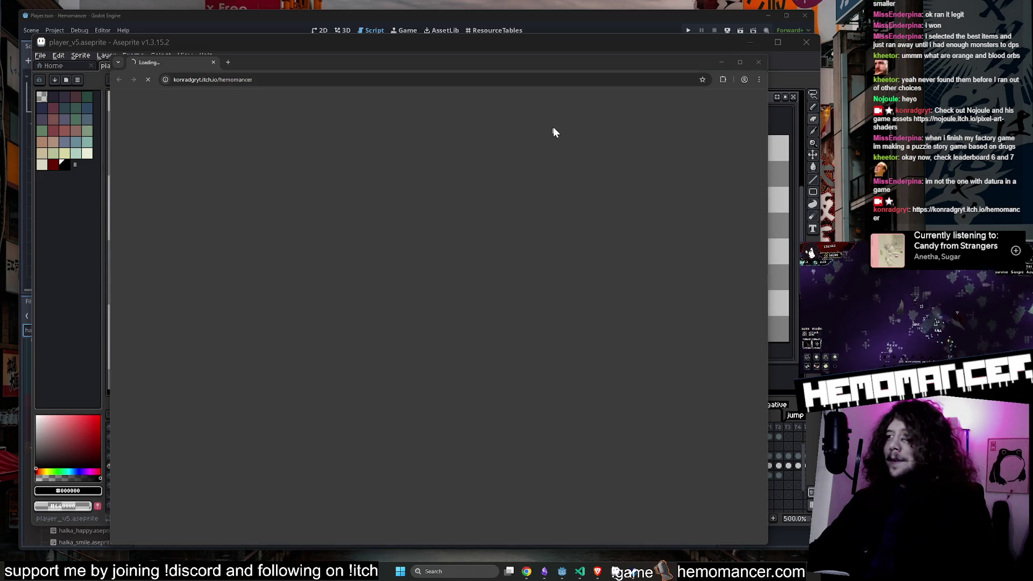
pyautogui.click(721, 62)
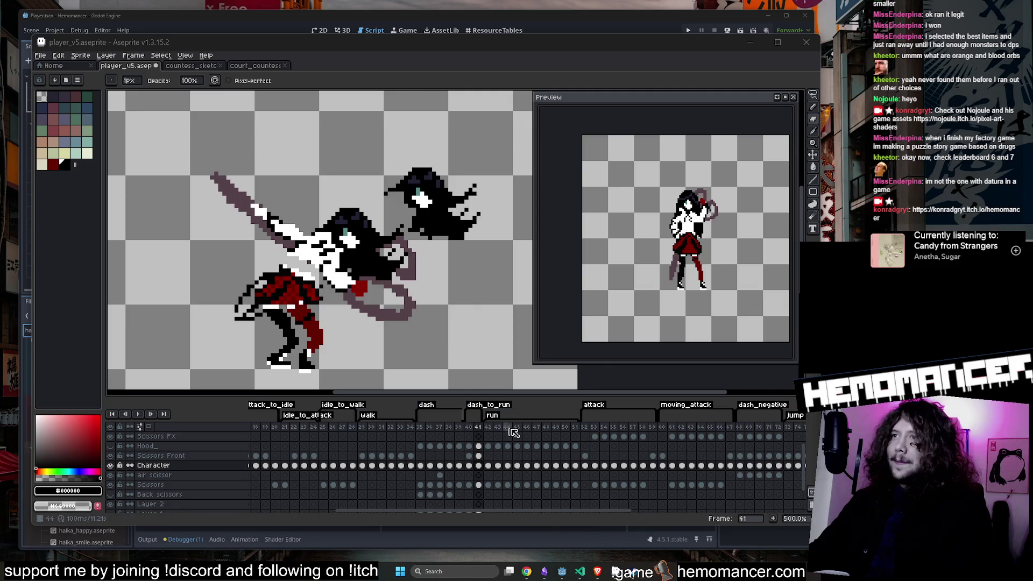
# Step: On the Character cel at frame 41, erase the stray black hair pixels over the body with a smaller eraser
pyautogui.click(477, 466)
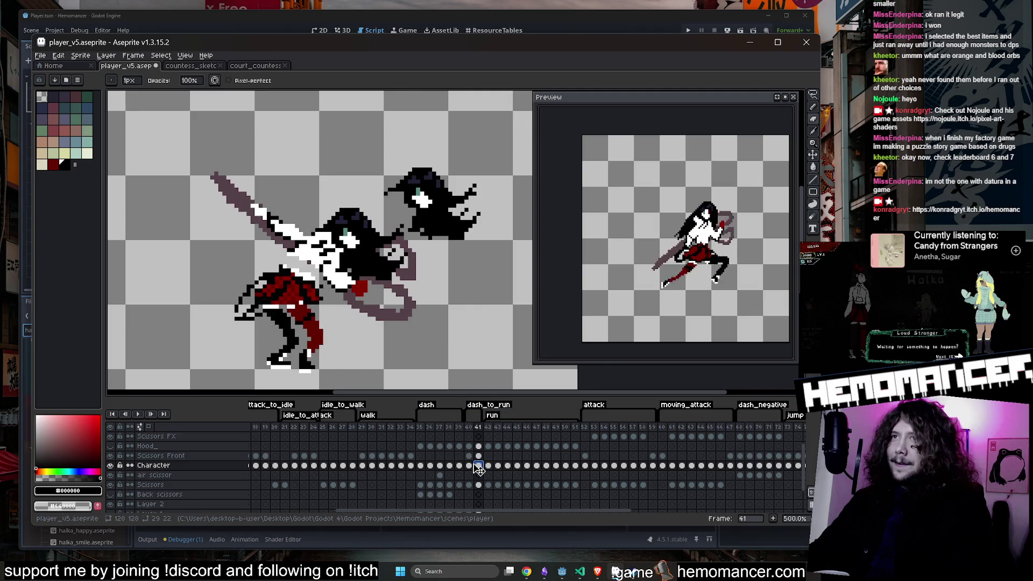
pyautogui.scroll(1, 357, 226)
pyautogui.press('-')
pyautogui.press('-')
pyautogui.moveTo(358, 226)
pyautogui.mouseDown()
pyautogui.moveTo(395, 282)
pyautogui.moveTo(396, 245)
pyautogui.moveTo(371, 269)
pyautogui.moveTo(331, 192)
pyautogui.moveTo(363, 270)
pyautogui.mouseUp()
pyautogui.scroll(-2, 363, 271)
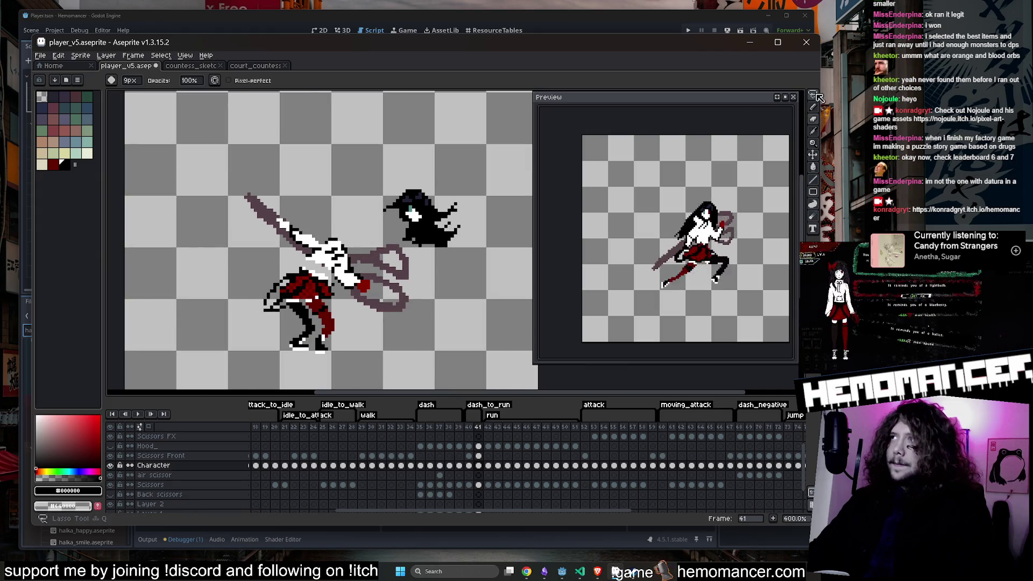
# Step: Lasso the arm and scissor blade, nudge them left, and commit the move
pyautogui.press('m')
pyautogui.scroll(1, 291, 210)
pyautogui.moveTo(336, 234)
pyautogui.mouseDown()
pyautogui.moveTo(306, 218)
pyautogui.moveTo(261, 252)
pyautogui.moveTo(344, 304)
pyautogui.moveTo(401, 301)
pyautogui.moveTo(425, 204)
pyautogui.moveTo(391, 193)
pyautogui.mouseUp()
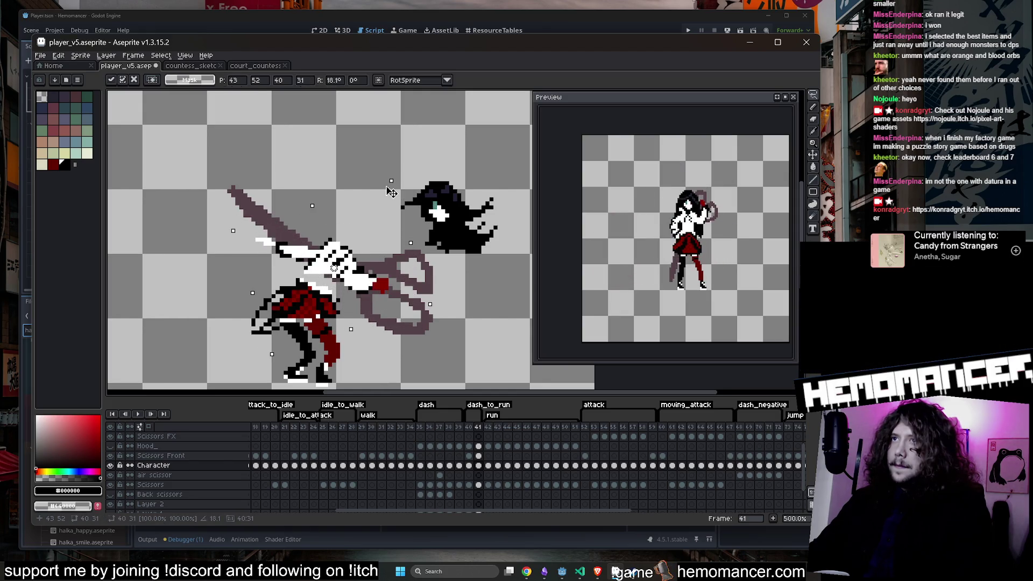
pyautogui.moveTo(345, 246); pyautogui.dragTo(341, 245)
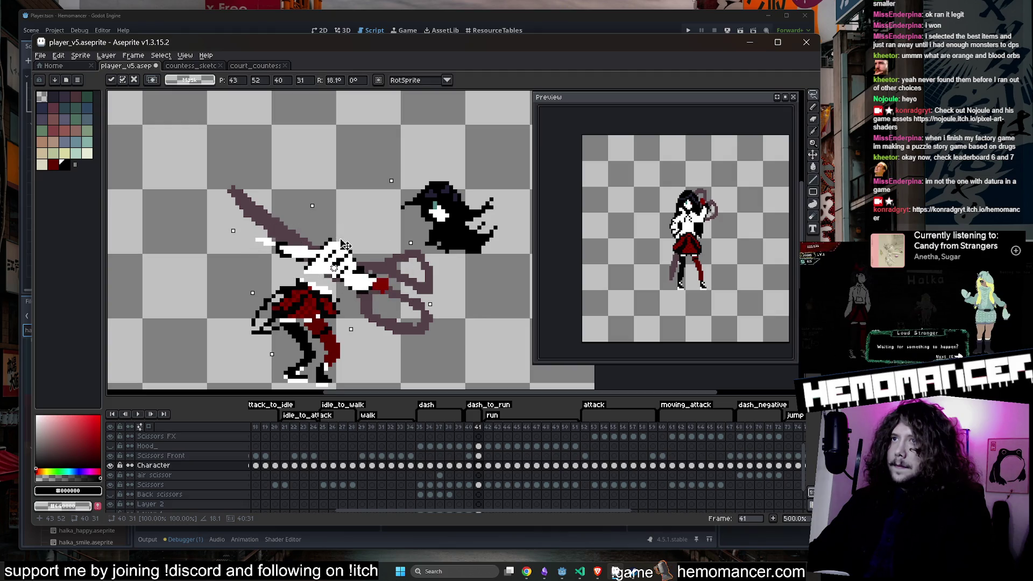
pyautogui.press('Return')
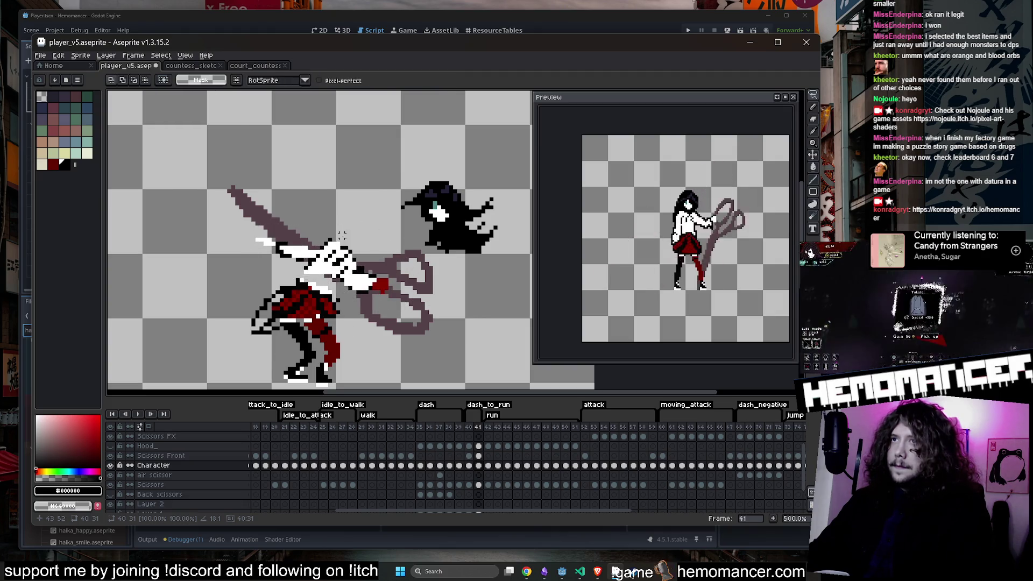
pyautogui.scroll(2, 340, 269)
# Step: Cycle through Pencil, Fill and selection tools, then select the Scissors layer cel at frame 41
pyautogui.press('b')
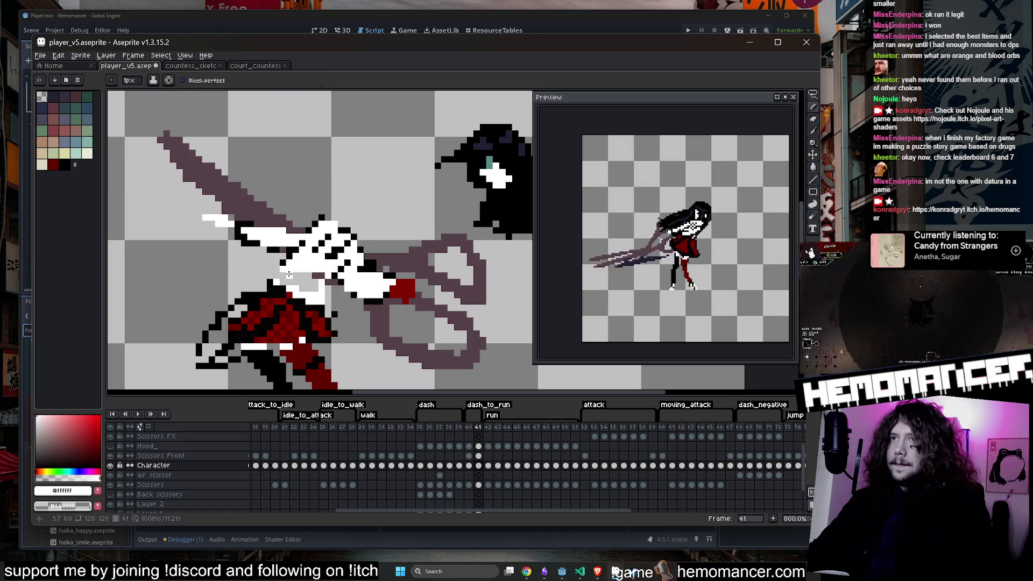
pyautogui.press('g')
pyautogui.scroll(-3, 305, 279)
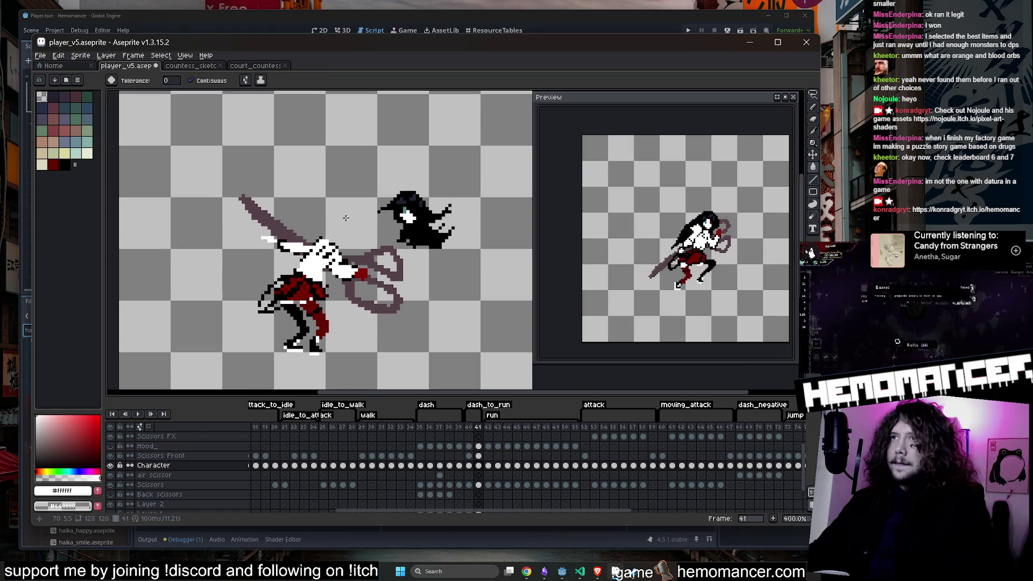
pyautogui.scroll(3, 271, 235)
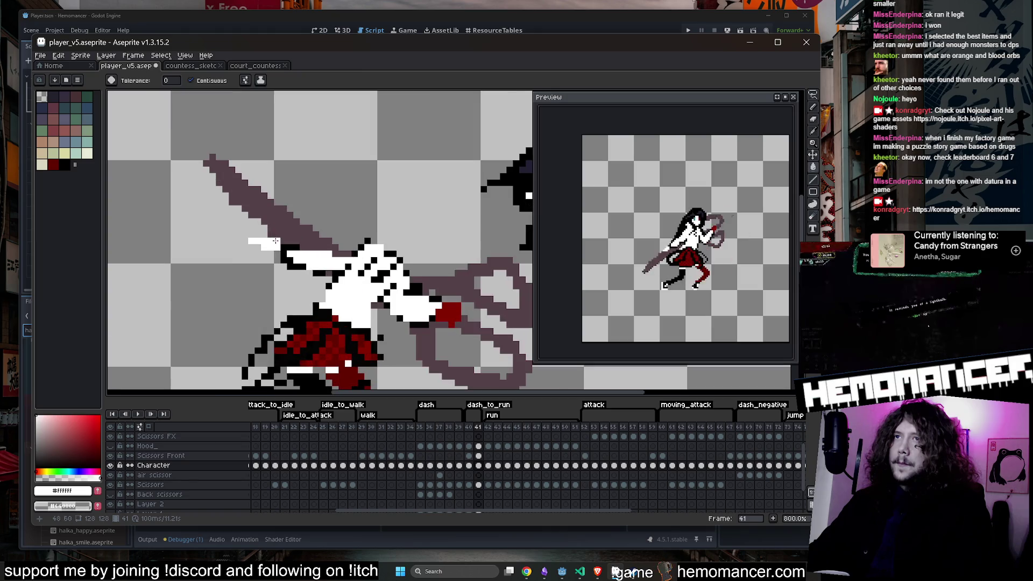
pyautogui.click(814, 94)
pyautogui.click(479, 485)
pyautogui.scroll(-1, 479, 485)
# Step: Magic-wand select the scissors and rotate them about 21°, applying the rotation
pyautogui.press('w')
pyautogui.scroll(-2, 359, 213)
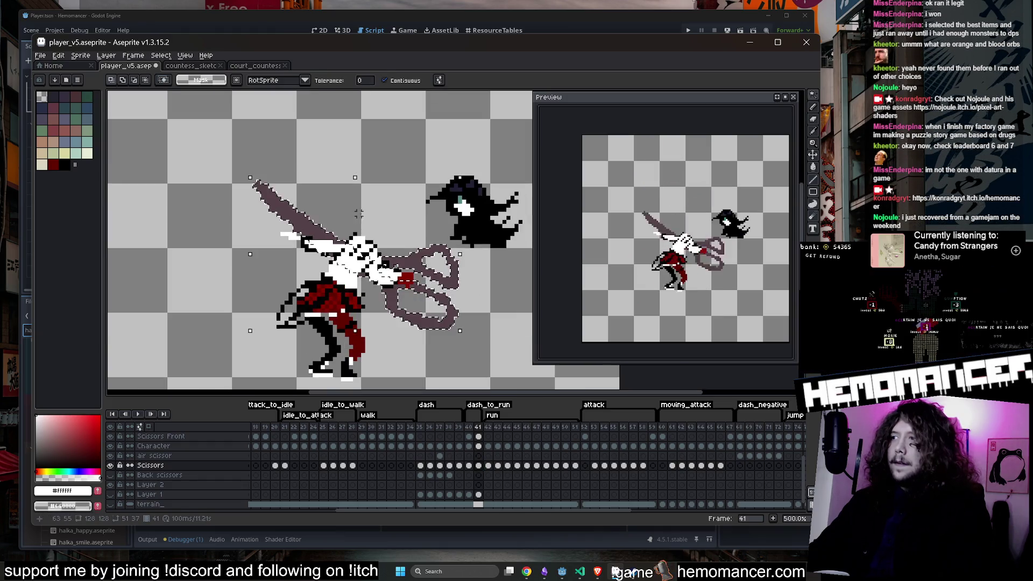
pyautogui.hscroll(1, 312, 173)
pyautogui.moveTo(437, 168); pyautogui.dragTo(386, 156)
pyautogui.press('Return')
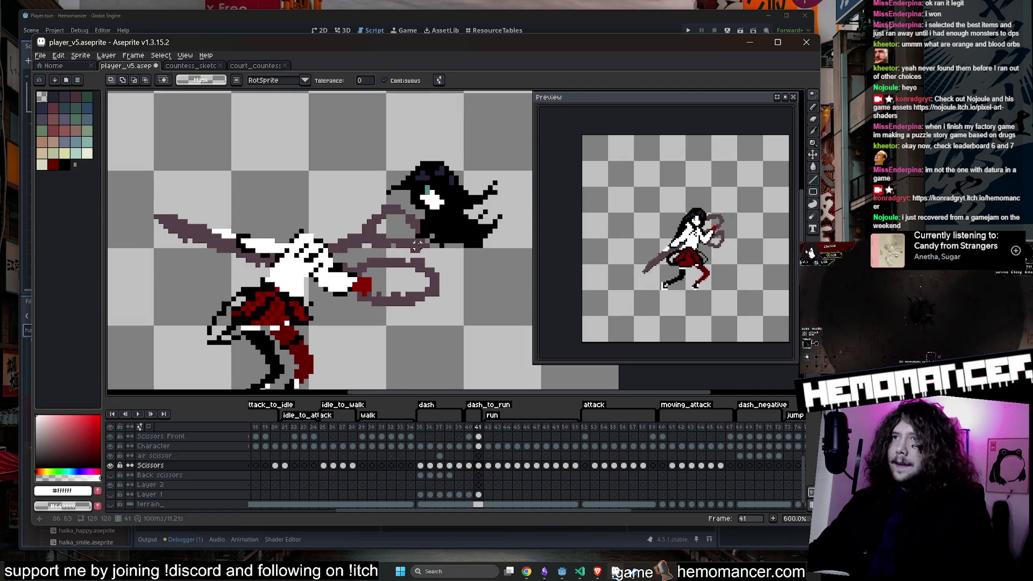
# Step: Pick the scissors' dark mauve colour with the Pencil, then return to the Character cel at frame 41
pyautogui.scroll(1, 425, 220)
pyautogui.press('b')
pyautogui.keyDown('alt'); pyautogui.click(376, 242); pyautogui.keyUp('alt')
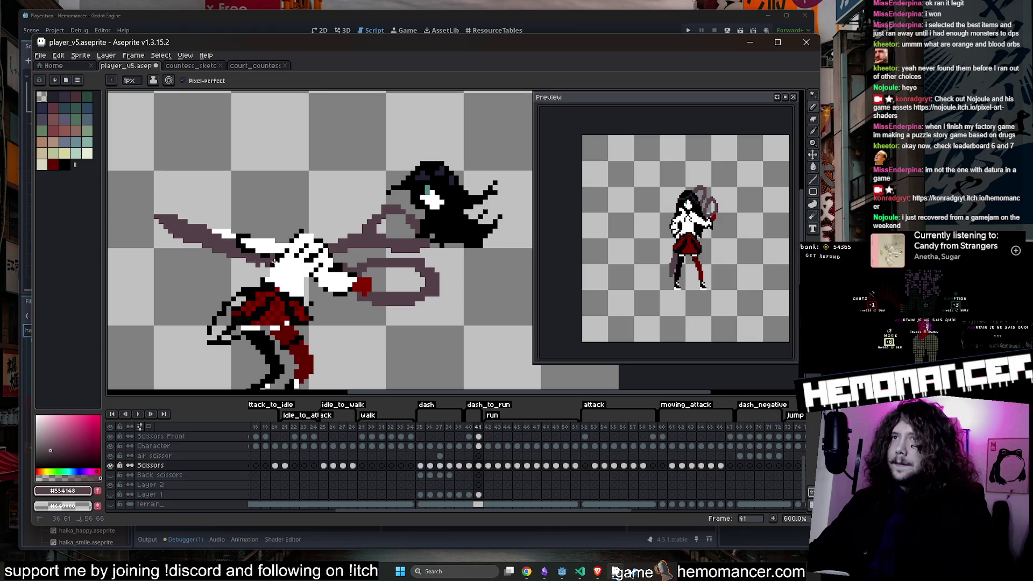
pyautogui.scroll(-2, 261, 262)
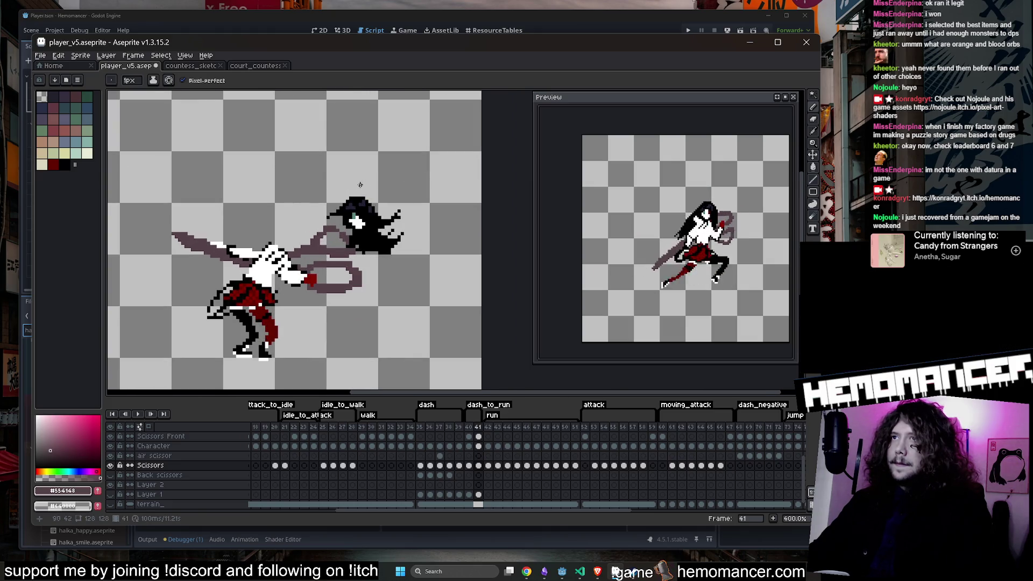
pyautogui.click(478, 445)
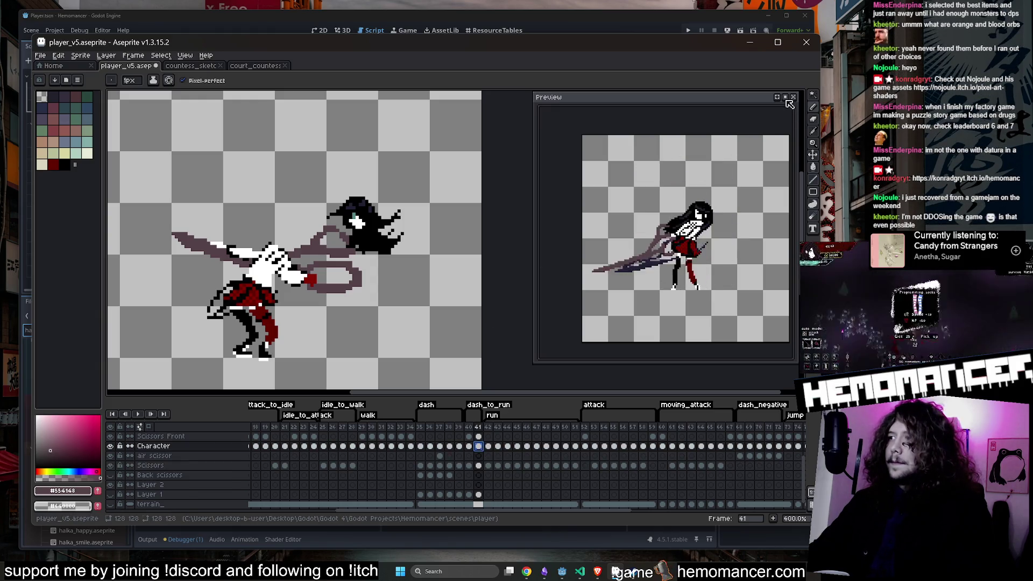
# Step: Lasso the floating black head, drag it down and left, apply it, then deselect
pyautogui.click(813, 94)
pyautogui.click(777, 97)
pyautogui.moveTo(300, 176); pyautogui.dragTo(301, 269)
pyautogui.moveTo(382, 215)
pyautogui.mouseDown()
pyautogui.moveTo(306, 228)
pyautogui.moveTo(361, 235)
pyautogui.moveTo(313, 247)
pyautogui.moveTo(304, 236)
pyautogui.moveTo(375, 226)
pyautogui.mouseUp()
pyautogui.press('b')
pyautogui.scroll(2, 375, 226)
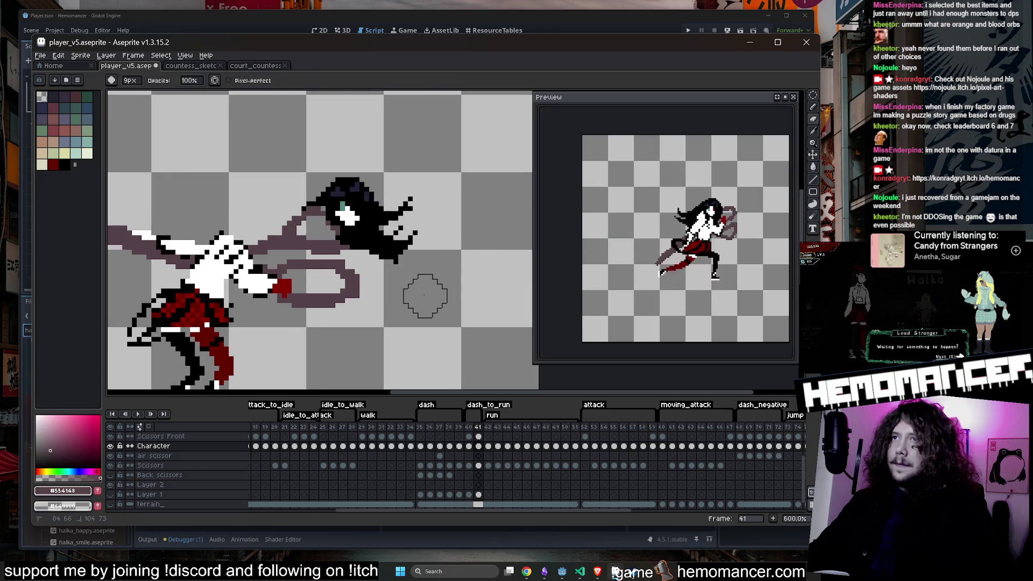
pyautogui.press('w')
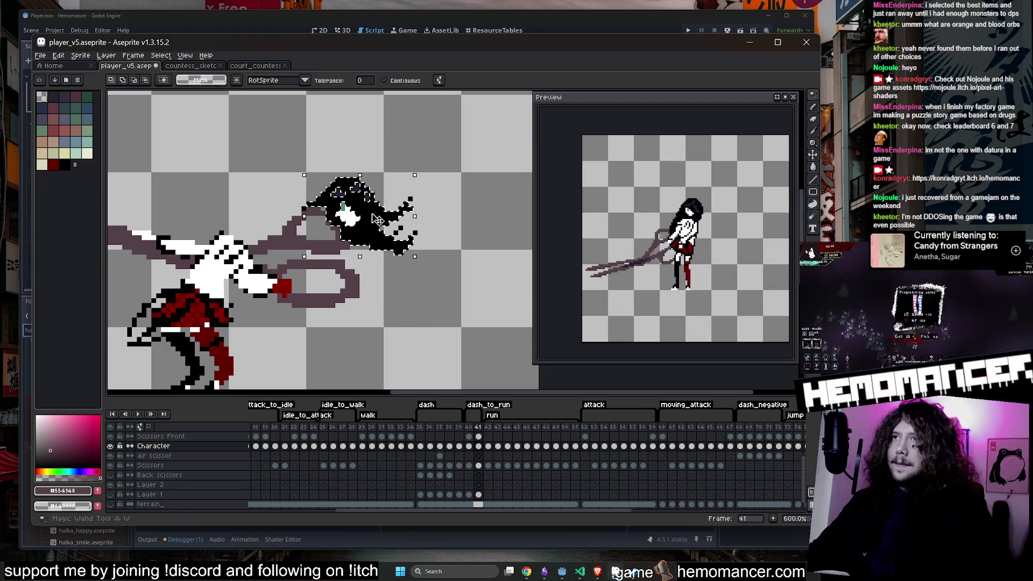
pyautogui.click(377, 231)
pyautogui.hotkey('ctrl', 'd')
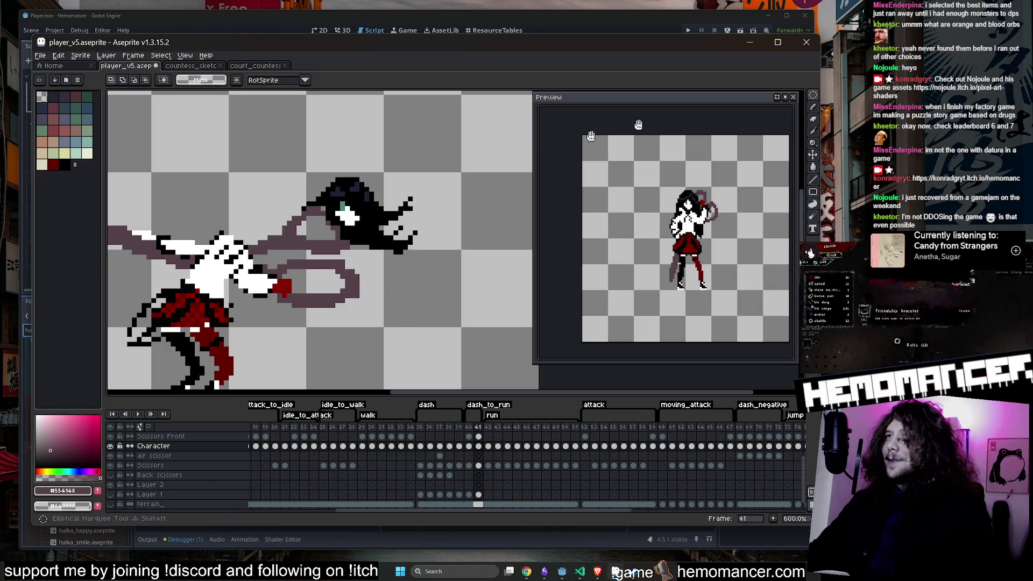
# Step: Bring back the itch.io Hemomancer page and start the web game
pyautogui.moveTo(541, 574)
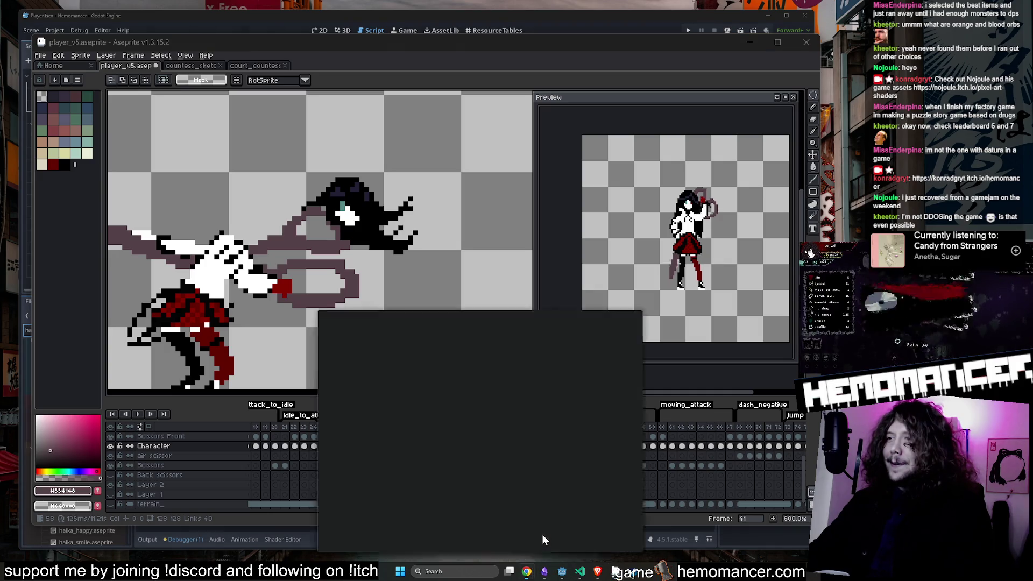
pyautogui.click(542, 534)
pyautogui.scroll(-2, 557, 212)
pyautogui.scroll(1, 557, 212)
pyautogui.click(436, 271)
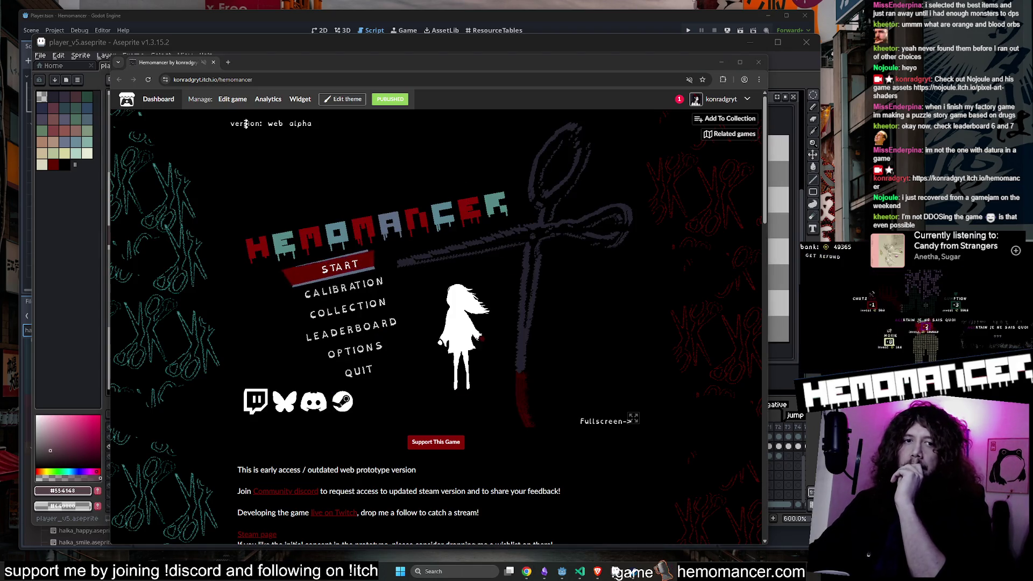
# Step: Browse the game's DPS leaderboard, then close the browser
pyautogui.click(365, 328)
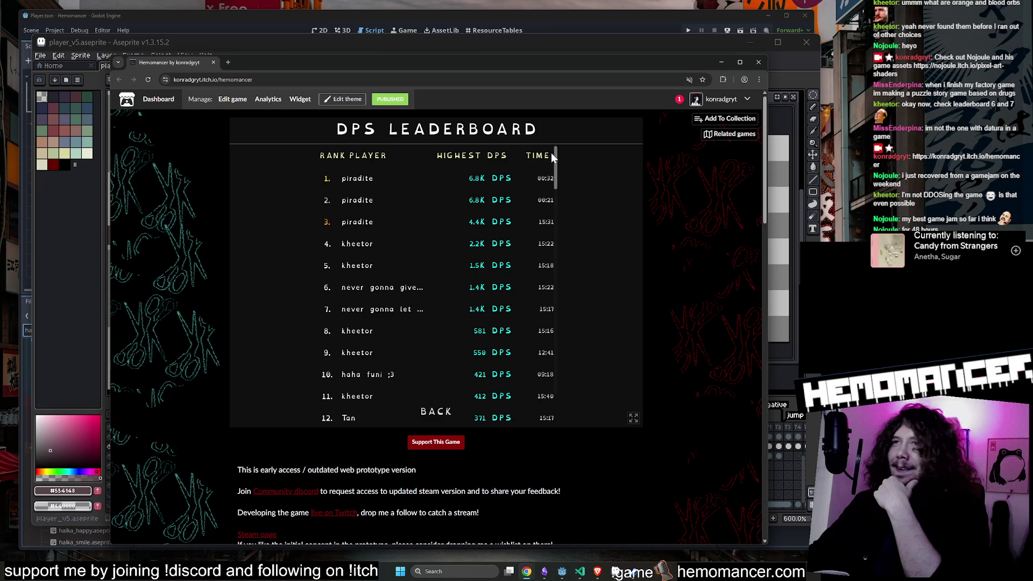
pyautogui.scroll(-5, 552, 196)
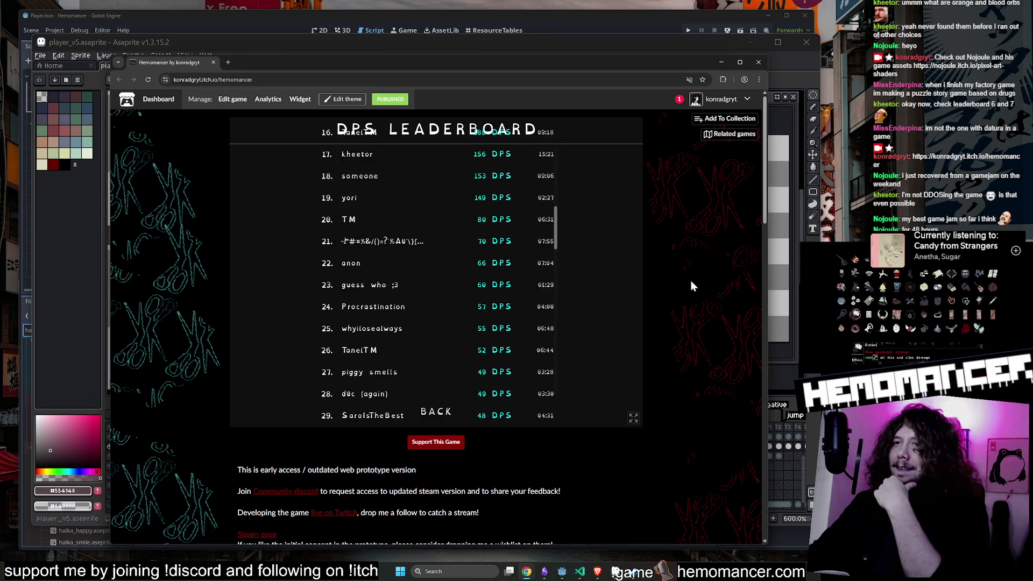
pyautogui.scroll(-7, 690, 277)
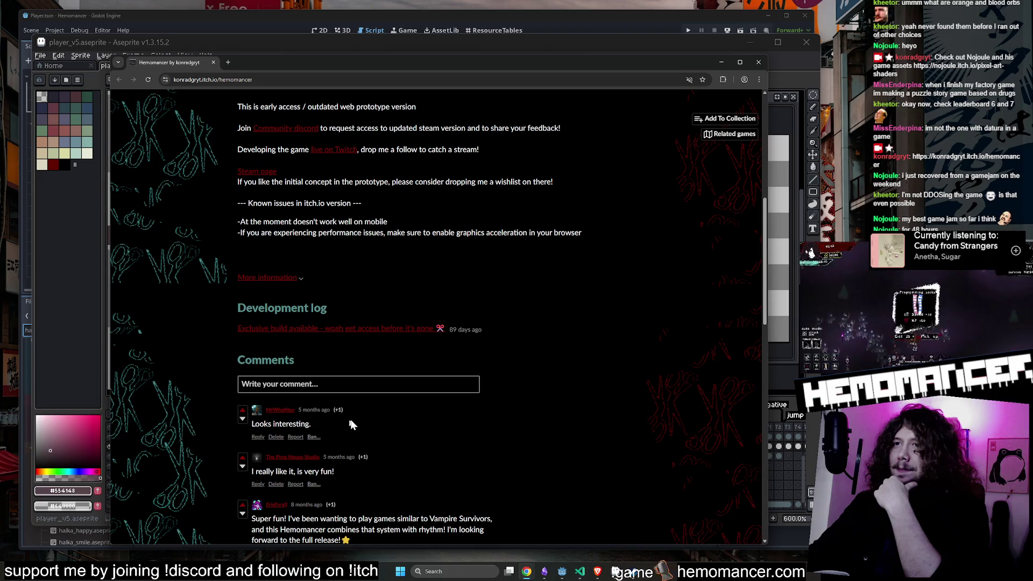
pyautogui.scroll(7, 389, 425)
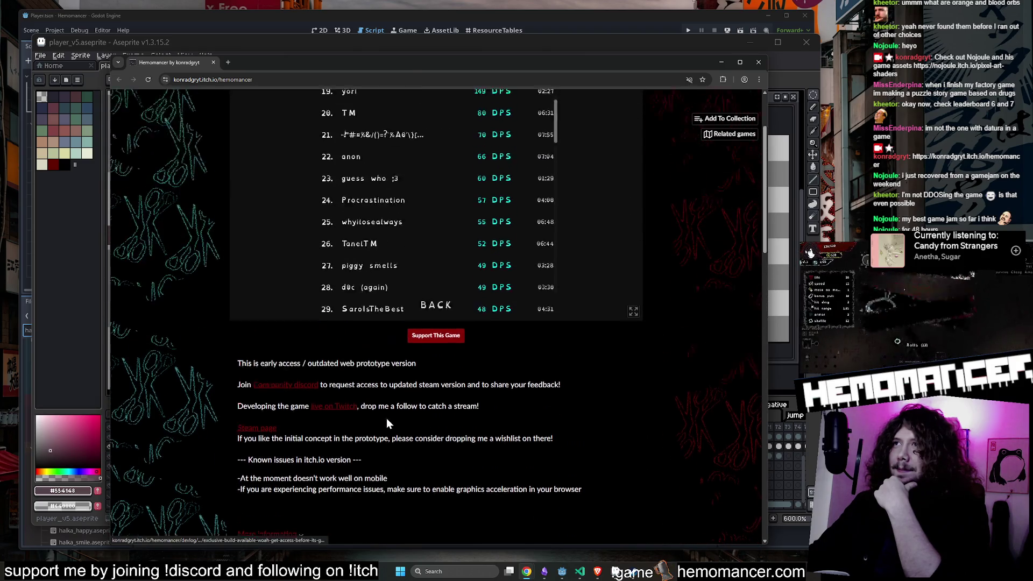
pyautogui.click(759, 63)
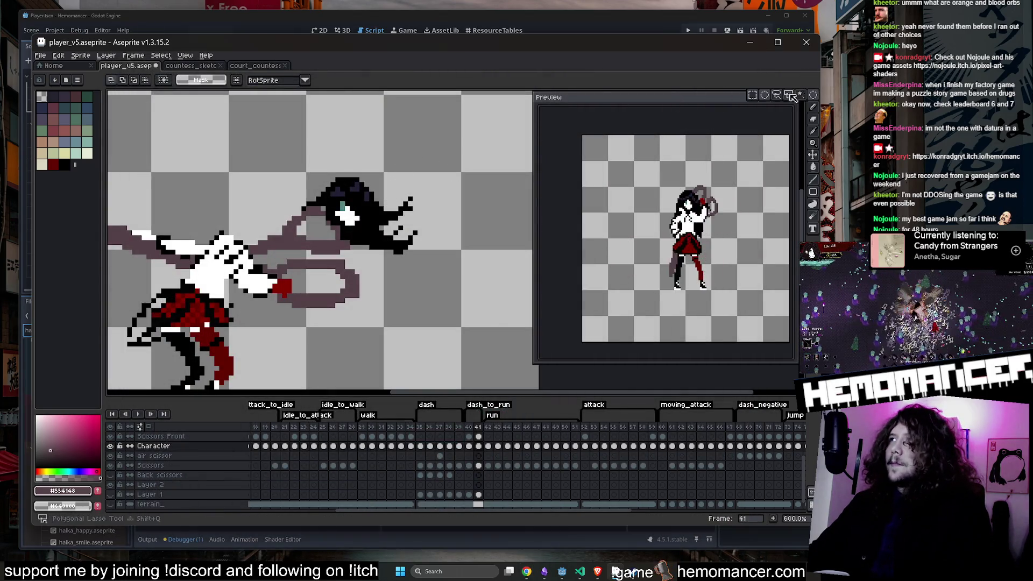
# Step: Select an oval around the head and scissors loop and move it left
pyautogui.moveTo(248, 143); pyautogui.dragTo(482, 271)
pyautogui.moveTo(430, 226)
pyautogui.mouseDown()
pyautogui.moveTo(489, 198)
pyautogui.moveTo(336, 243)
pyautogui.moveTo(359, 235)
pyautogui.moveTo(323, 237)
pyautogui.moveTo(430, 224)
pyautogui.mouseUp()
pyautogui.press('Return')
pyautogui.scroll(1, 383, 235)
pyautogui.press('b')
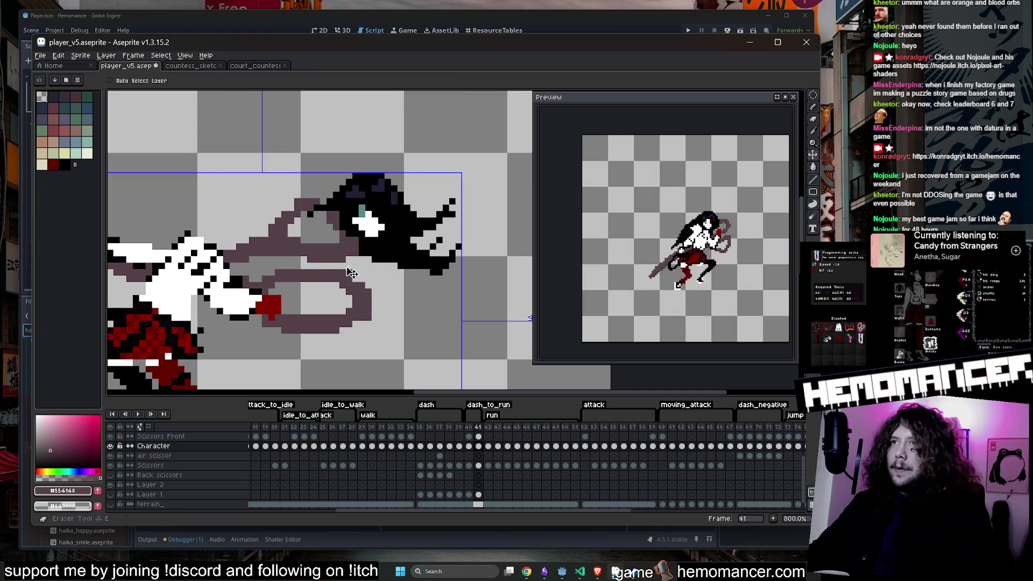
# Step: Select the girl's head region and shift it further left, then drop it
pyautogui.click(812, 102)
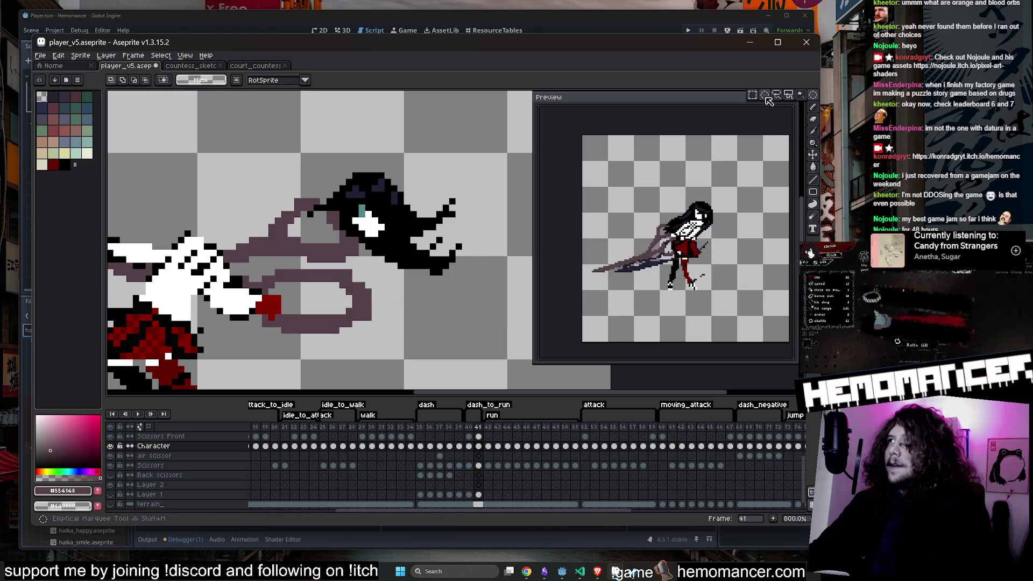
pyautogui.moveTo(323, 156); pyautogui.dragTo(506, 242)
pyautogui.moveTo(412, 234)
pyautogui.mouseDown()
pyautogui.moveTo(366, 231)
pyautogui.moveTo(288, 254)
pyautogui.mouseUp()
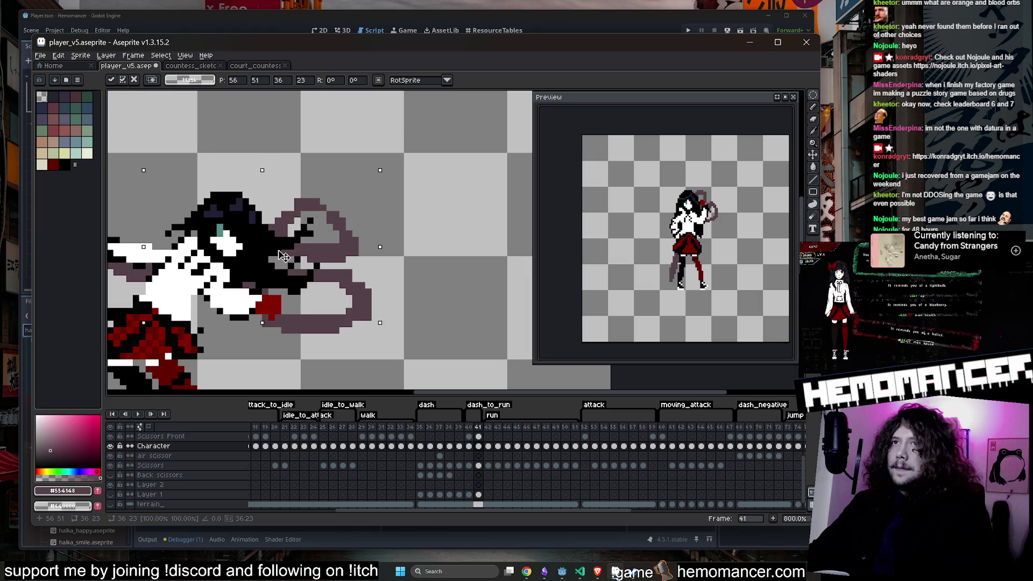
pyautogui.press('b')
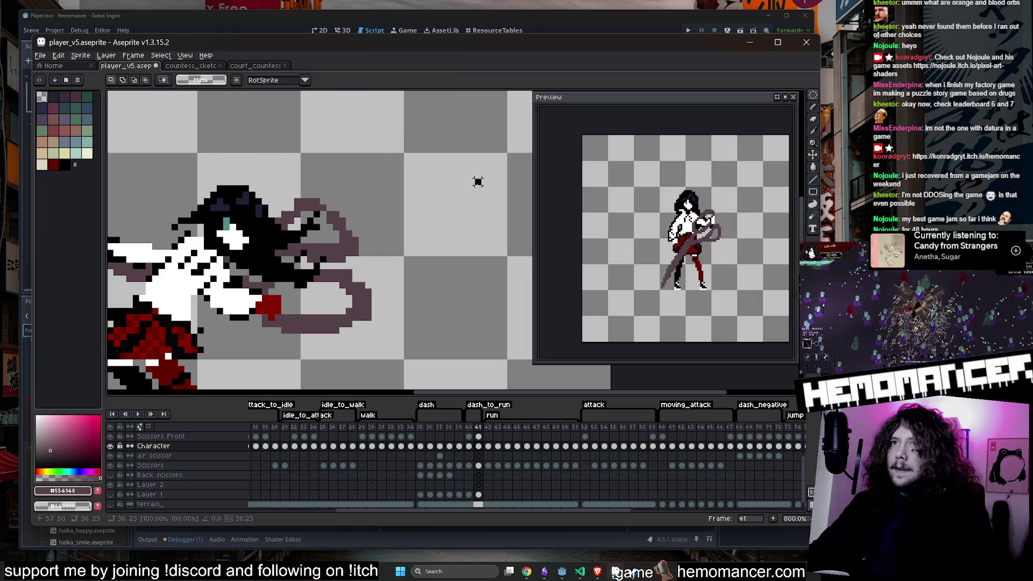
pyautogui.scroll(2, 215, 258)
# Step: Paint the grey gaps along the hair edge black with the Pencil
pyautogui.keyDown('alt'); pyautogui.click(256, 275); pyautogui.keyUp('alt')
pyautogui.moveTo(301, 292); pyautogui.dragTo(251, 268)
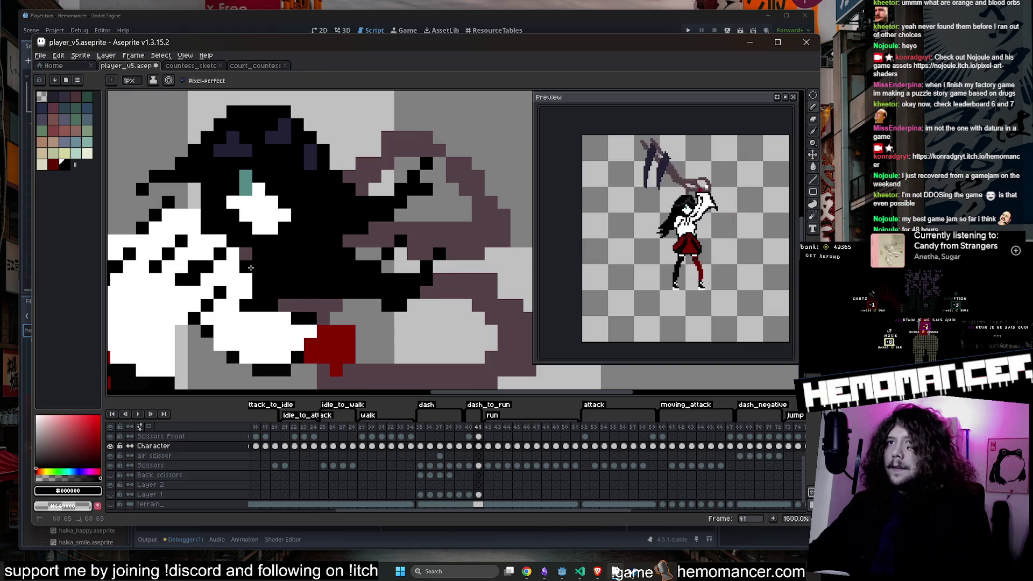
pyautogui.scroll(-2, 247, 256)
pyautogui.scroll(1, 289, 262)
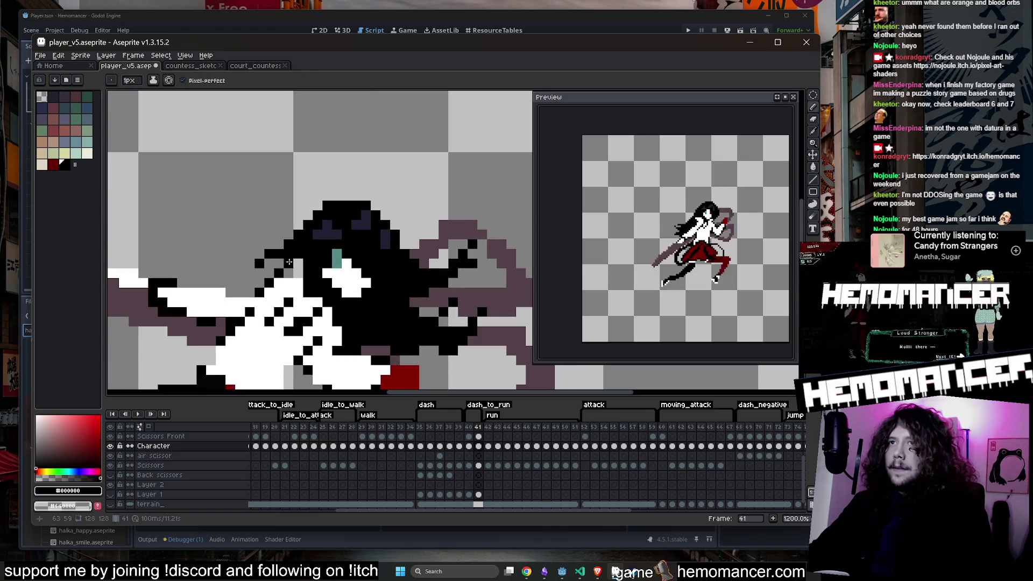
pyautogui.click(288, 263)
pyautogui.moveTo(269, 263); pyautogui.dragTo(260, 274)
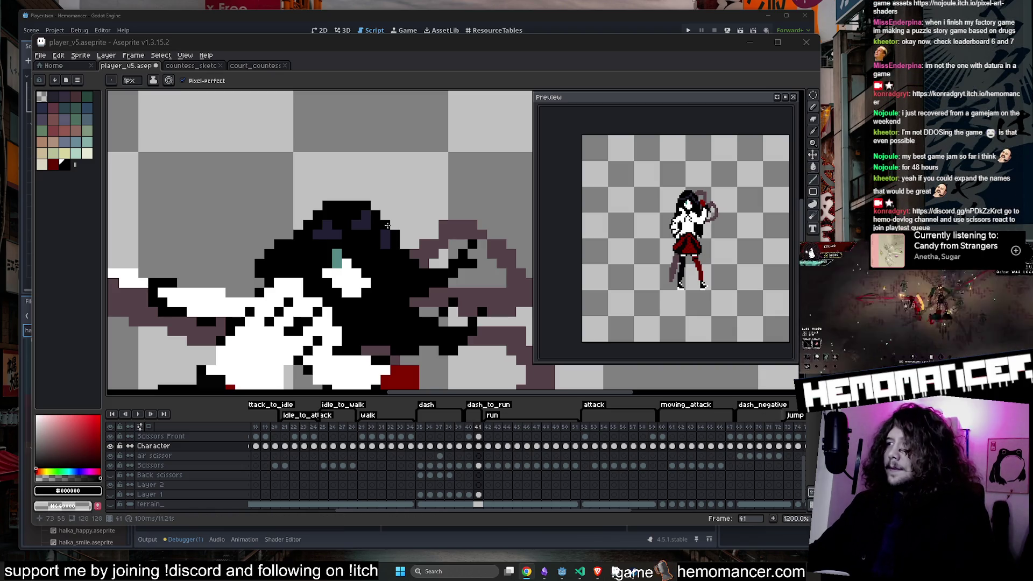
pyautogui.scroll(-2, 320, 221)
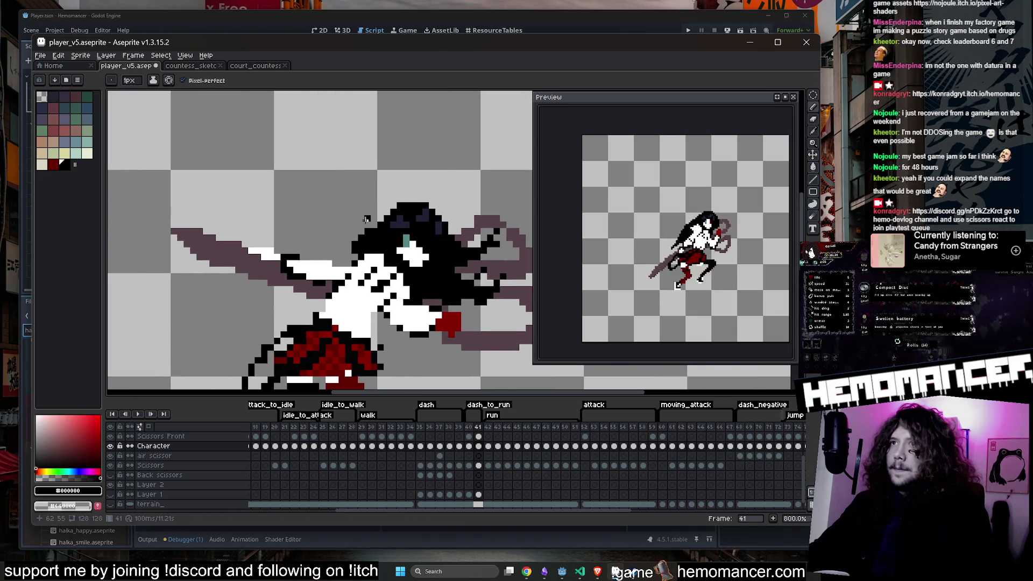
pyautogui.scroll(2, 372, 235)
# Step: Try the Eraser and Pencil on the hair, then undo the last pencil stroke
pyautogui.press('e')
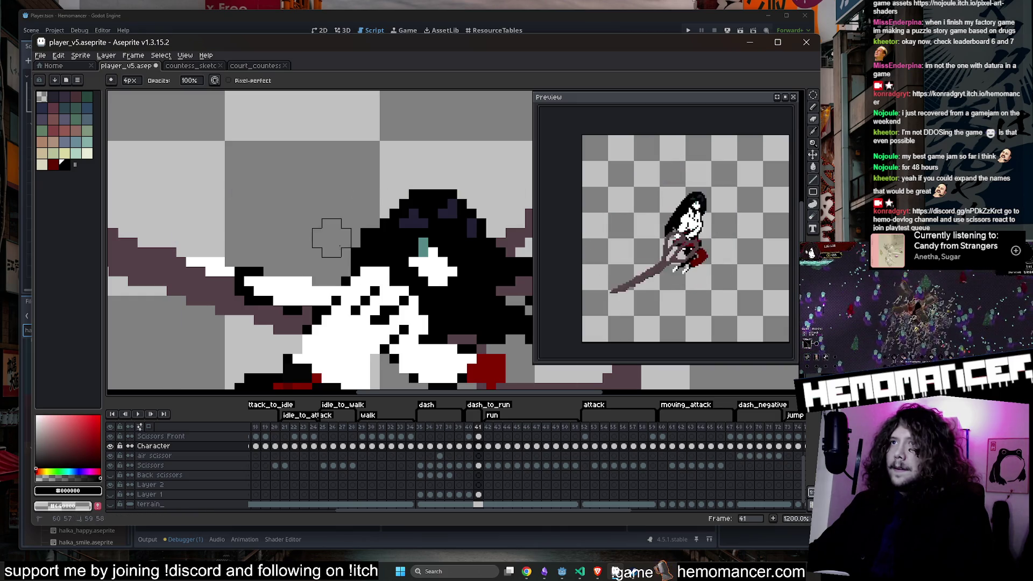
pyautogui.scroll(-4, 358, 193)
pyautogui.scroll(2, 414, 232)
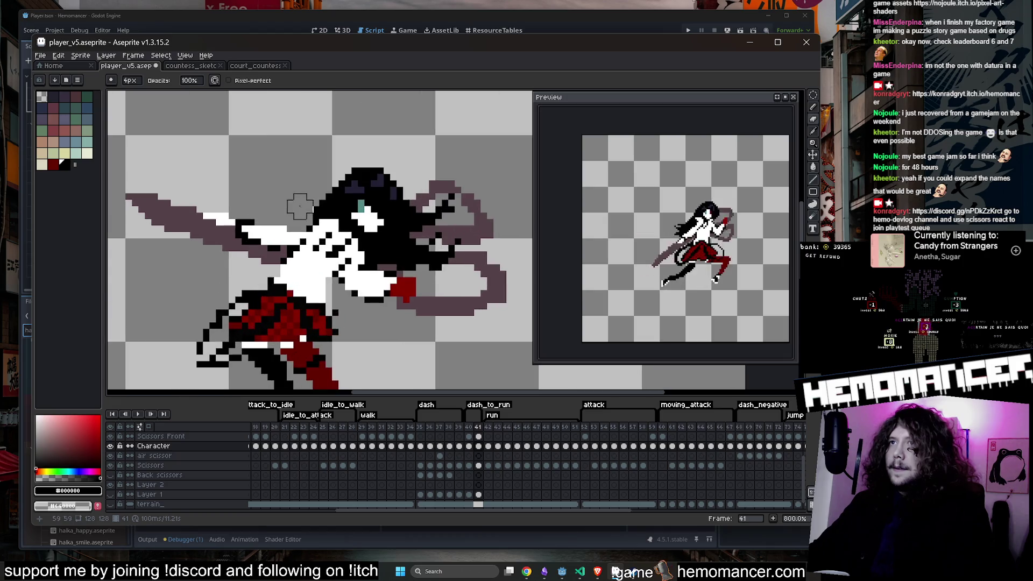
pyautogui.scroll(2, 313, 200)
pyautogui.press('b')
pyautogui.scroll(-3, 304, 226)
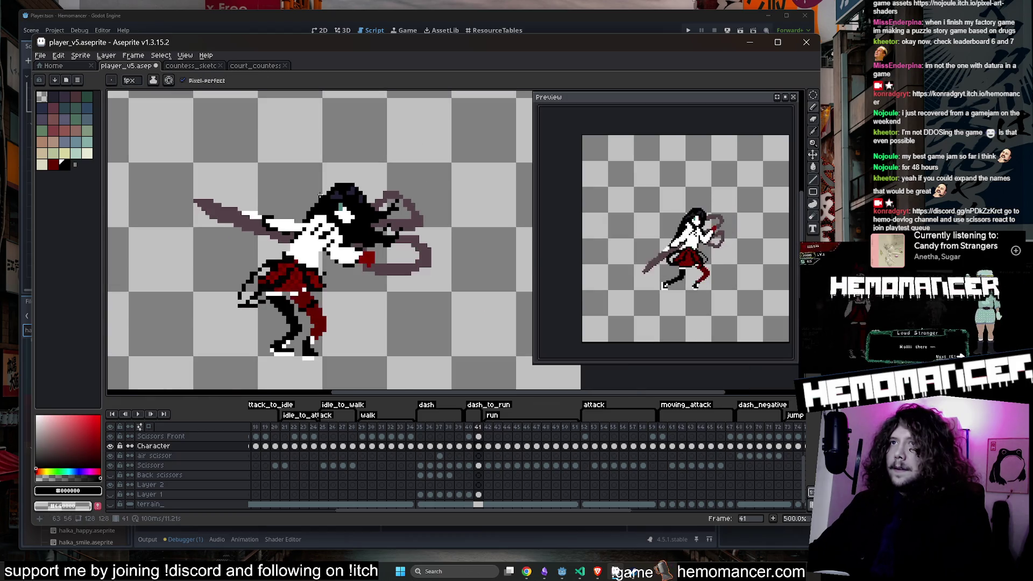
pyautogui.scroll(1, 298, 228)
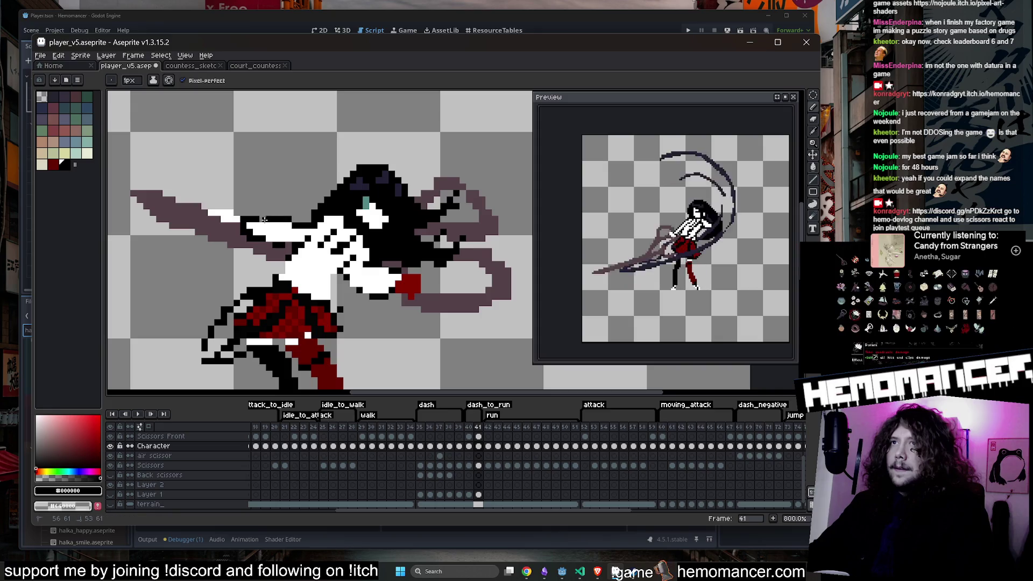
pyautogui.scroll(-2, 294, 221)
pyautogui.hotkey('ctrl', 'z')
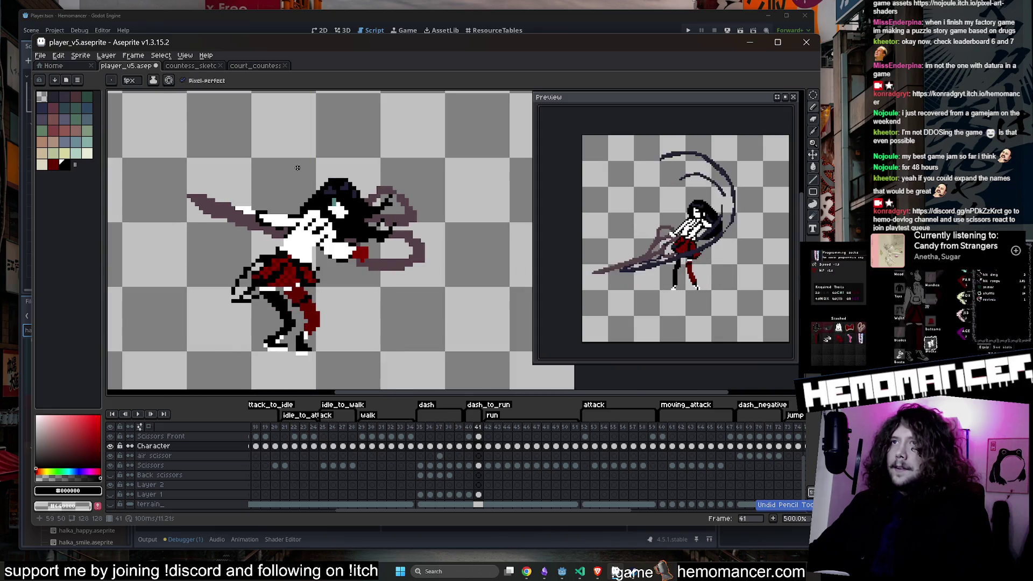
# Step: Save player_v5.aseprite, step back two frames, and play the animation
pyautogui.hotkey('ctrl', 's')
pyautogui.press('Left')
pyautogui.press('Left')
pyautogui.press('Left')
pyautogui.press('Left')
pyautogui.press('Left')
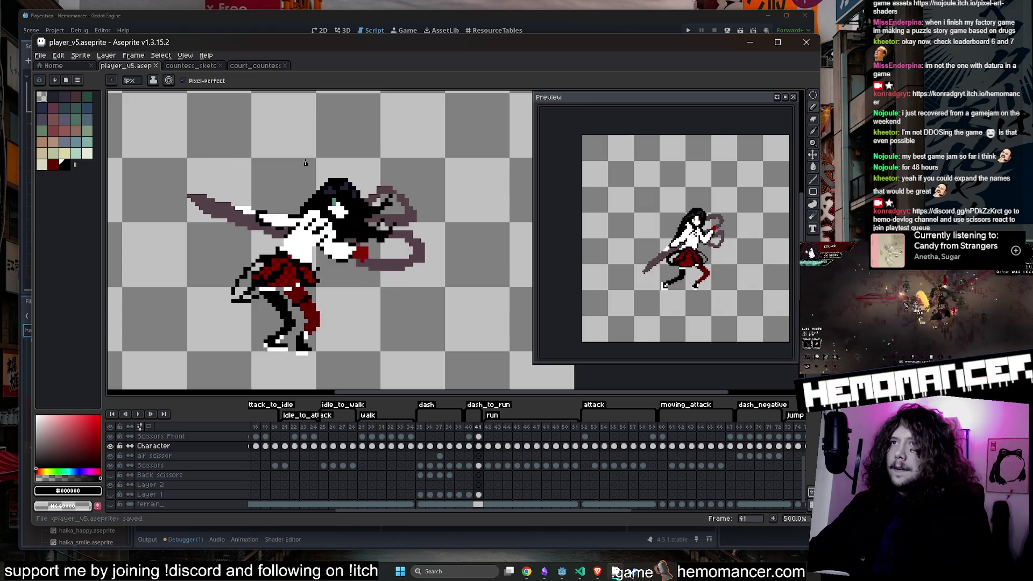
pyautogui.press('Left')
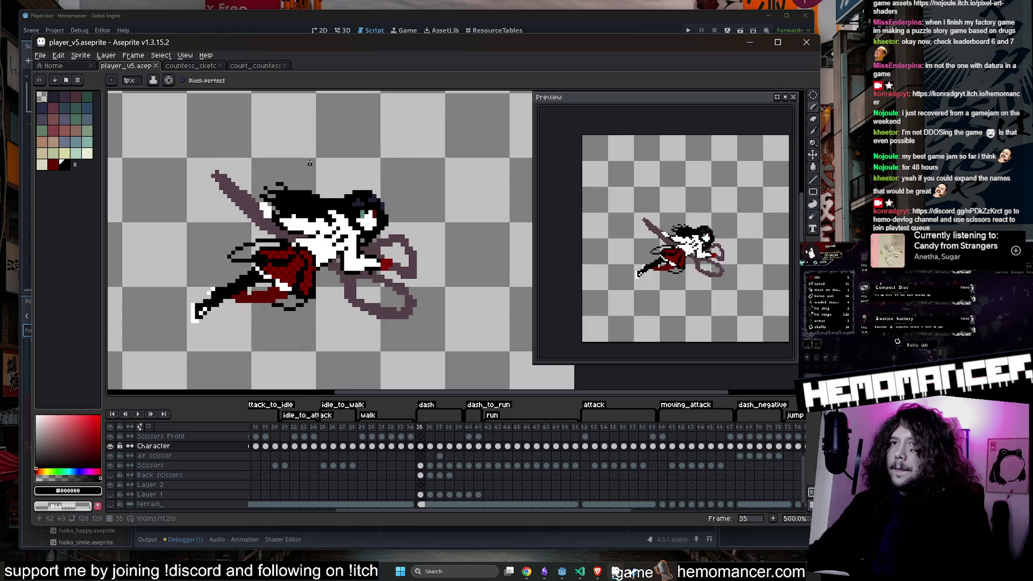
pyautogui.click(140, 415)
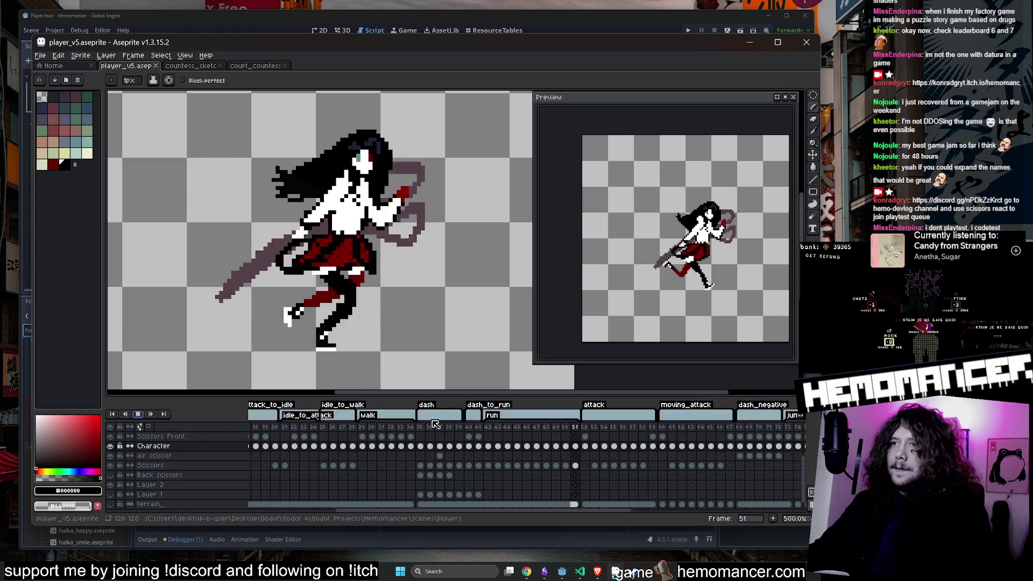
# Step: Jump playback to the dash frames around frame 35, then stop on Character frame 41
pyautogui.click(420, 425)
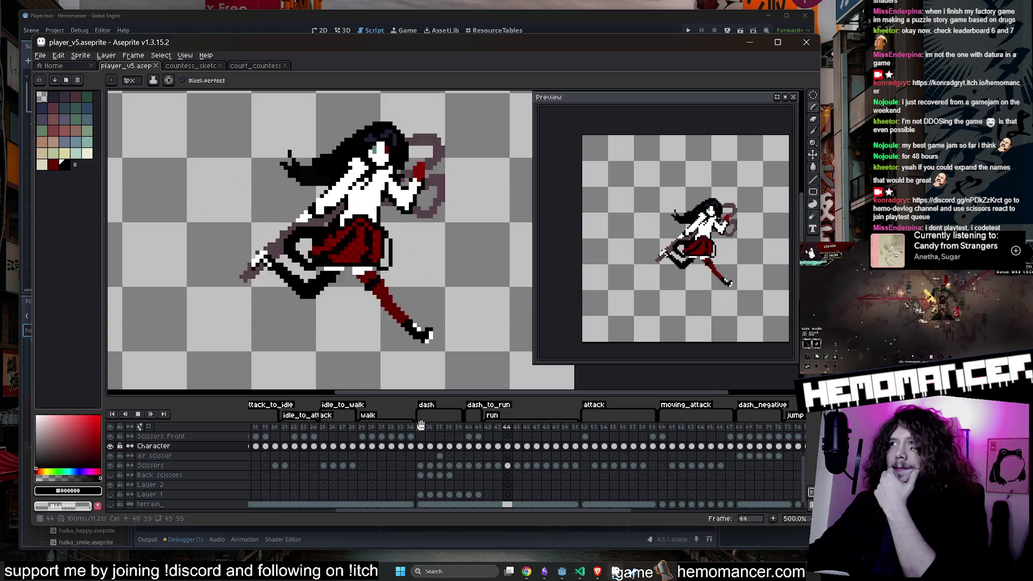
pyautogui.click(421, 425)
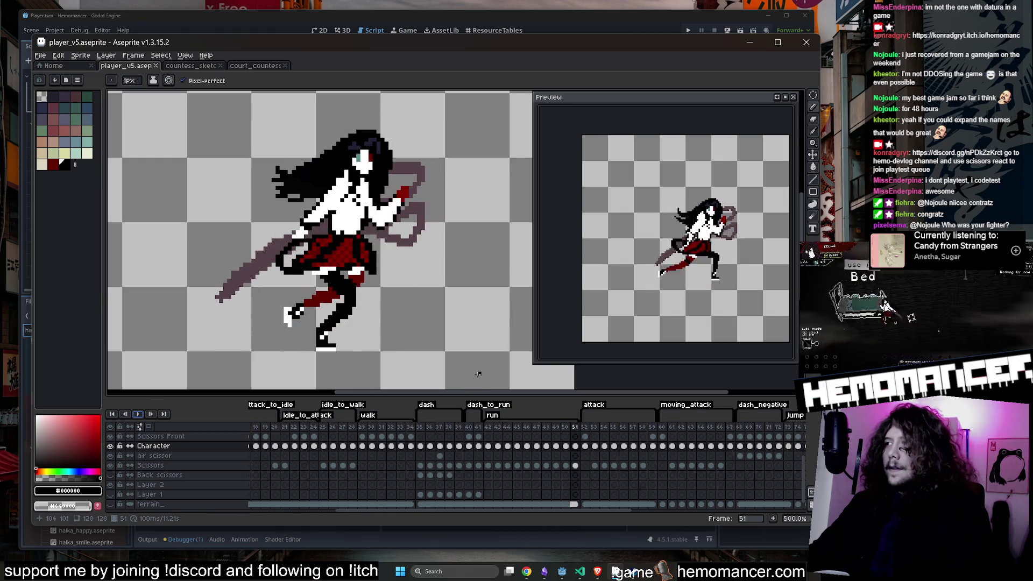
pyautogui.click(479, 447)
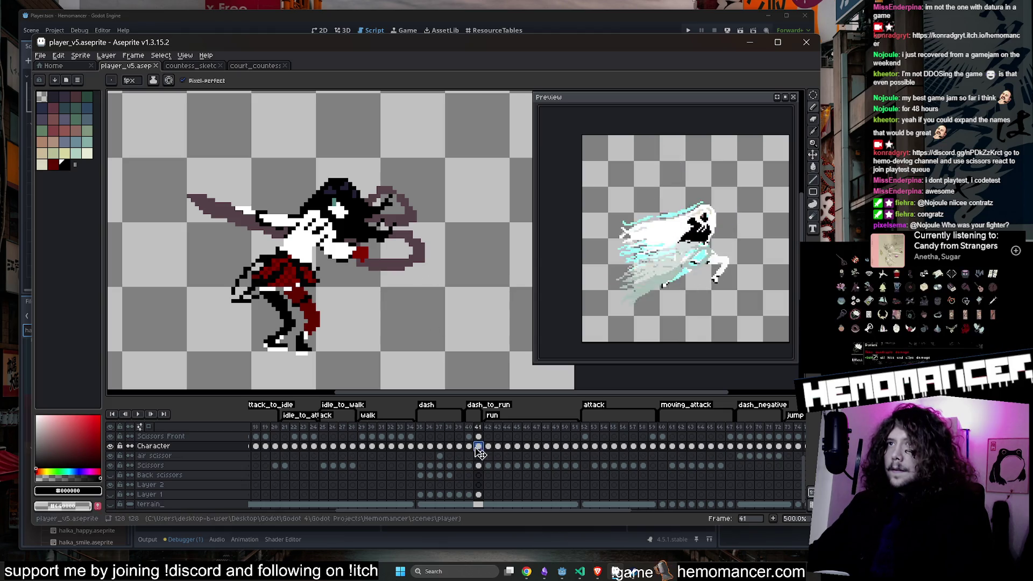
# Step: With a 1px pixel-perfect pencil, paint black hair pixels over the scissor handle on frame 41
pyautogui.click(470, 447)
pyautogui.click(478, 446)
pyautogui.scroll(2, 357, 195)
pyautogui.press('b')
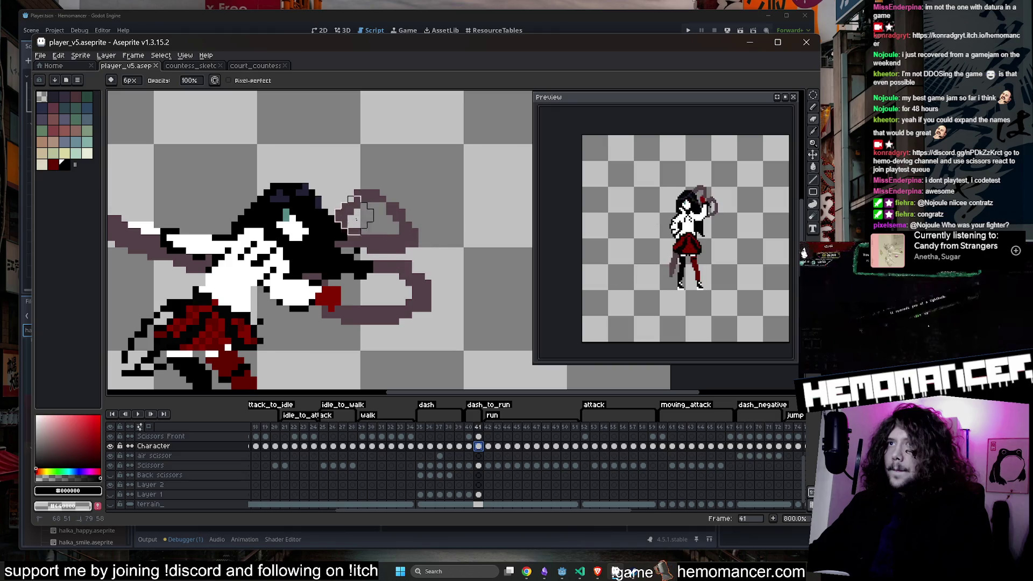
pyautogui.press('b')
pyautogui.click(349, 248)
pyautogui.click(360, 239)
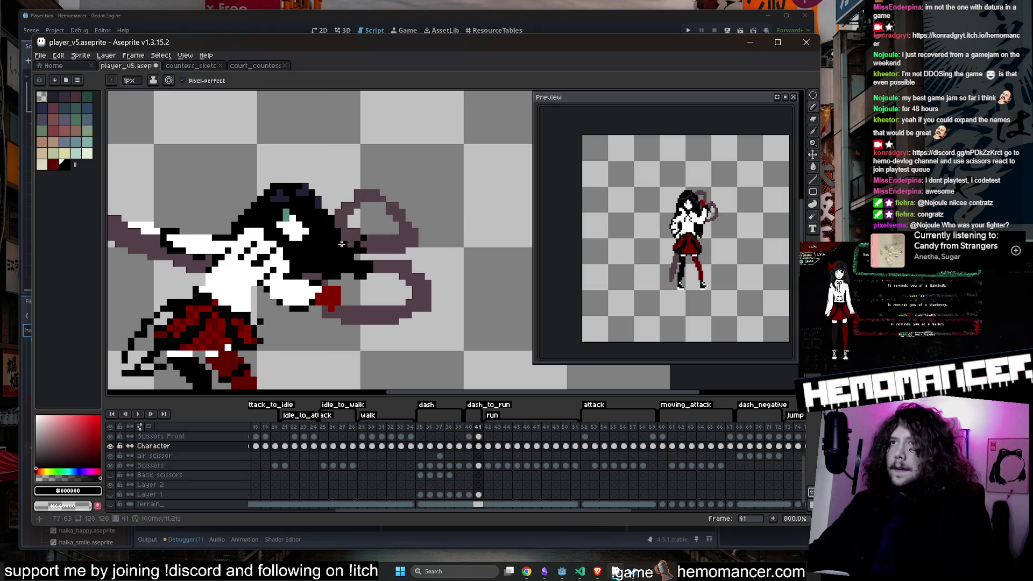
pyautogui.scroll(-3, 341, 244)
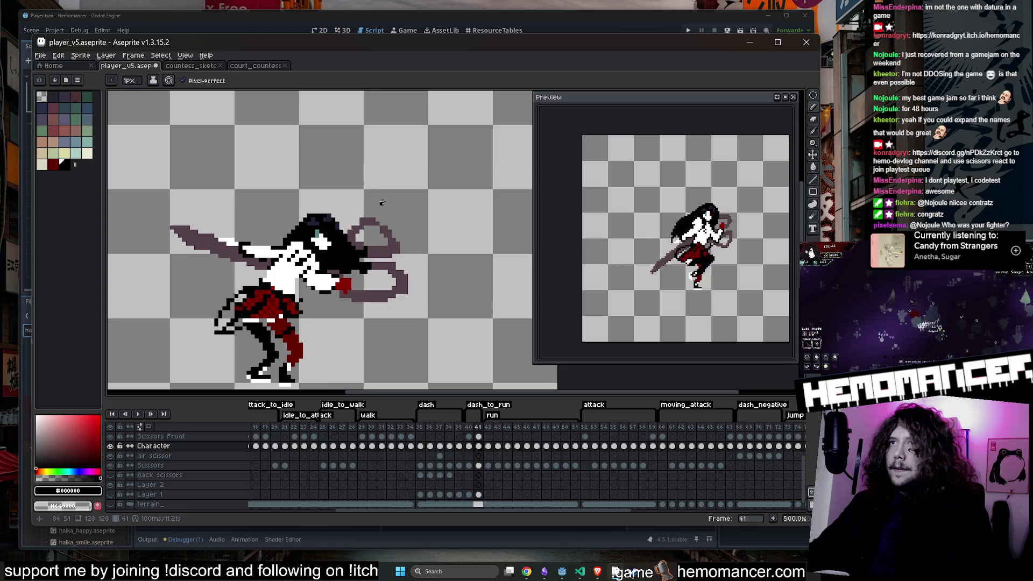
# Step: Compare against frame 40, undo an erase, and set the eraser to 2px
pyautogui.press('Left')
pyautogui.press('Right')
pyautogui.scroll(2, 318, 290)
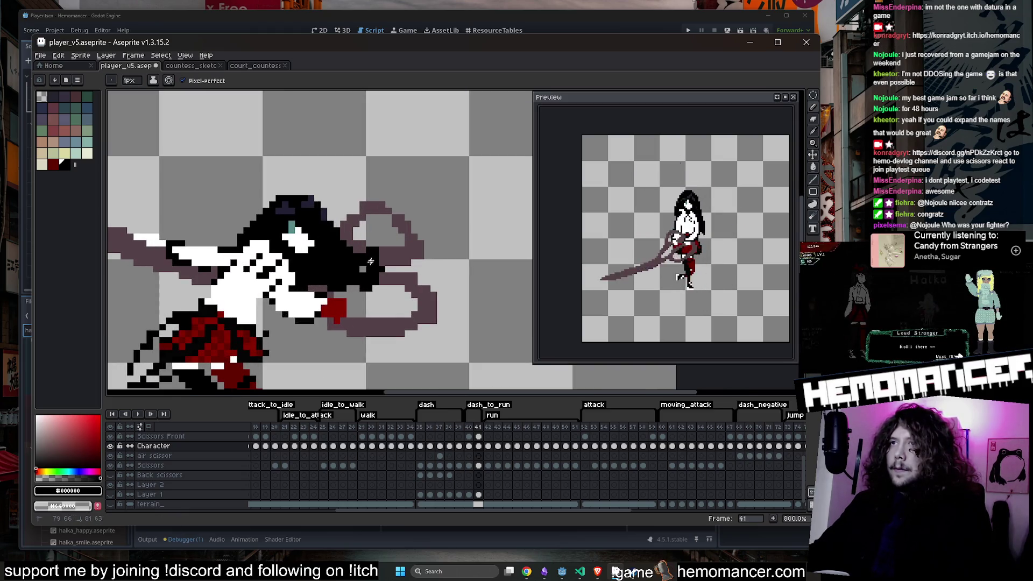
pyautogui.moveTo(380, 247)
pyautogui.mouseDown()
pyautogui.moveTo(350, 306)
pyautogui.moveTo(408, 269)
pyautogui.mouseUp()
pyautogui.press('e')
pyautogui.hotkey('ctrl', 'z')
pyautogui.press('-')
pyautogui.press('-')
pyautogui.press('-')
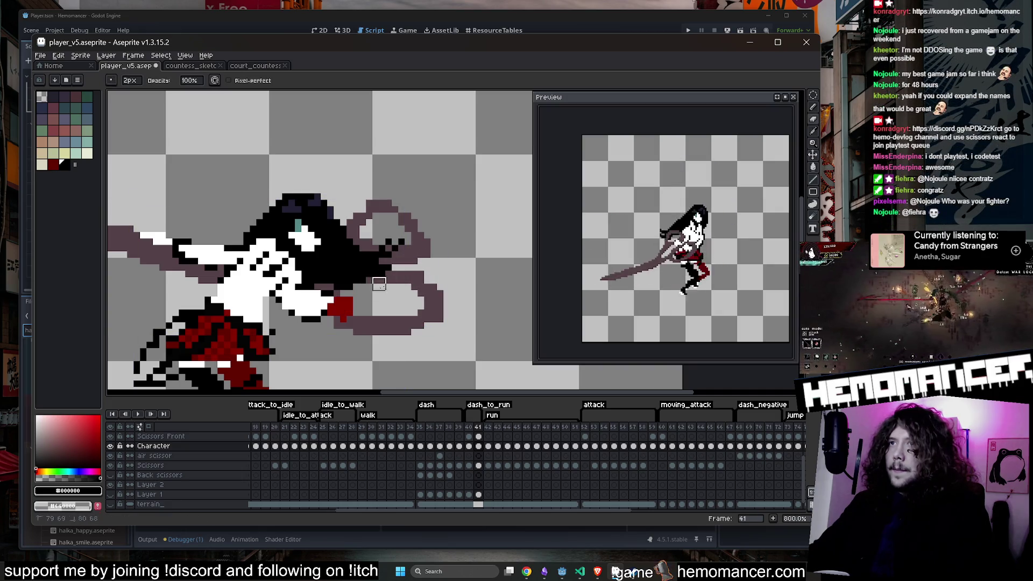
pyautogui.press('b')
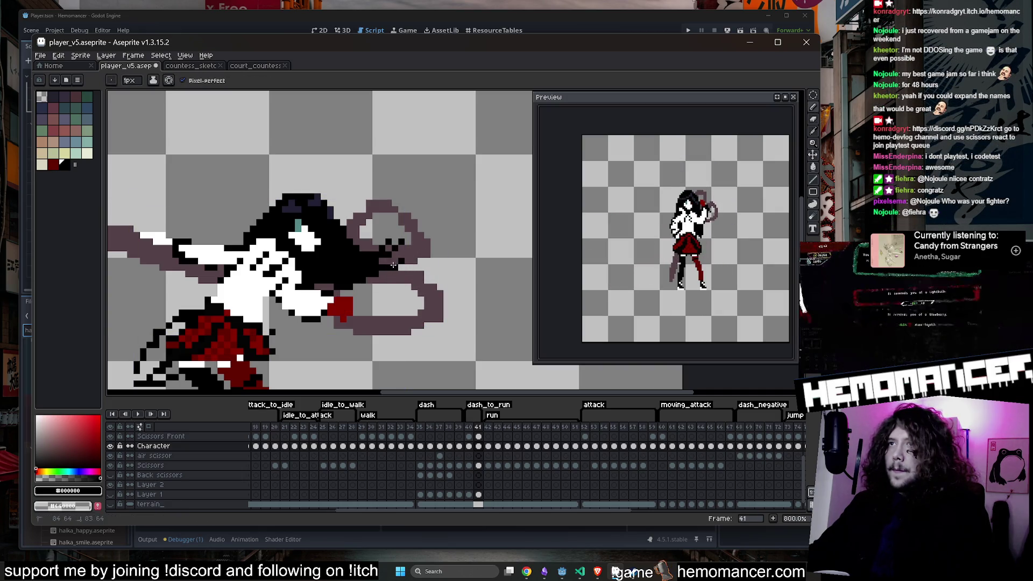
# Step: Flip back and forth between frame 41 and its neighbour to compare the hair
pyautogui.press('Left')
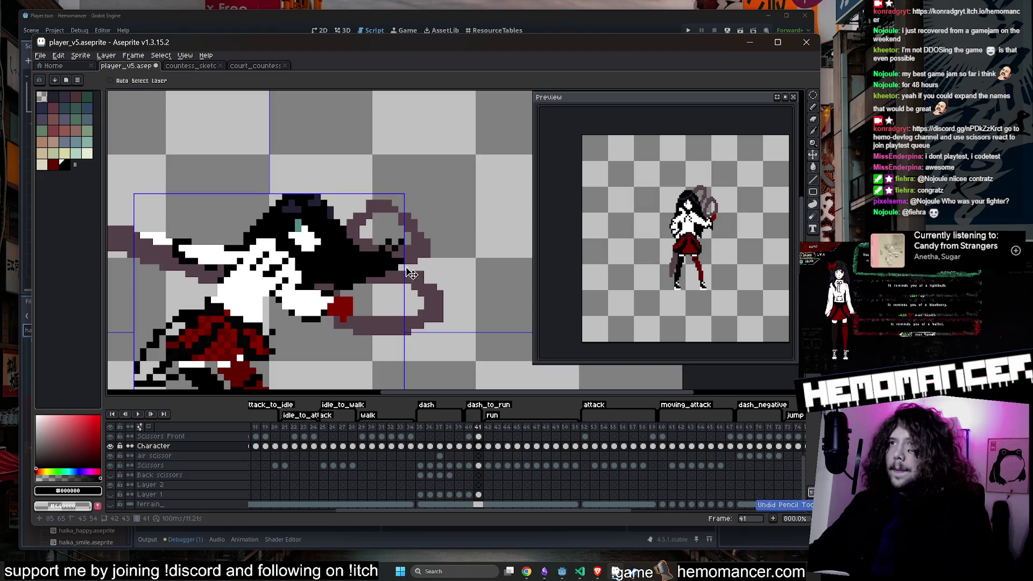
pyautogui.press('Right')
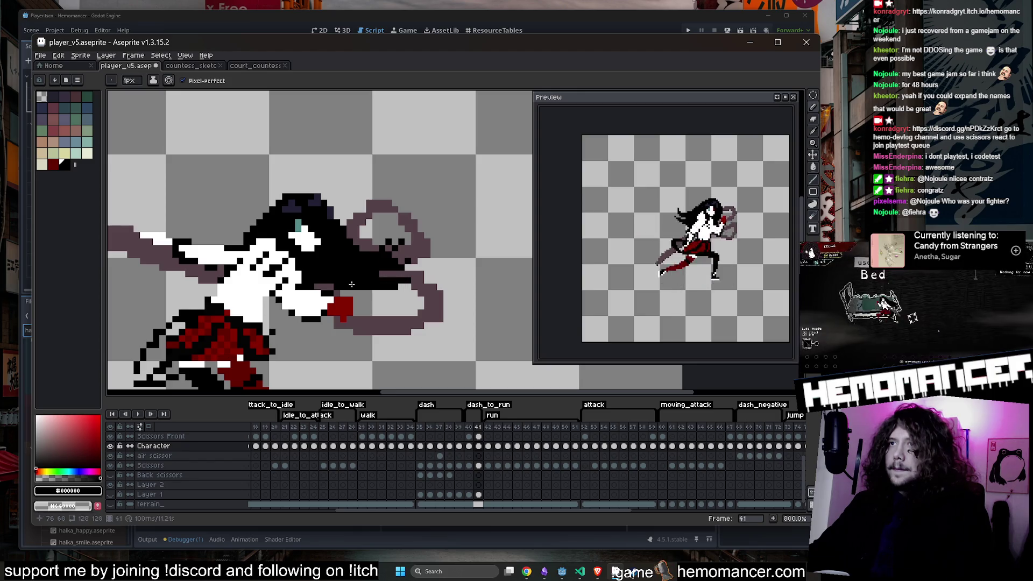
pyautogui.press('Left')
pyautogui.press('Right')
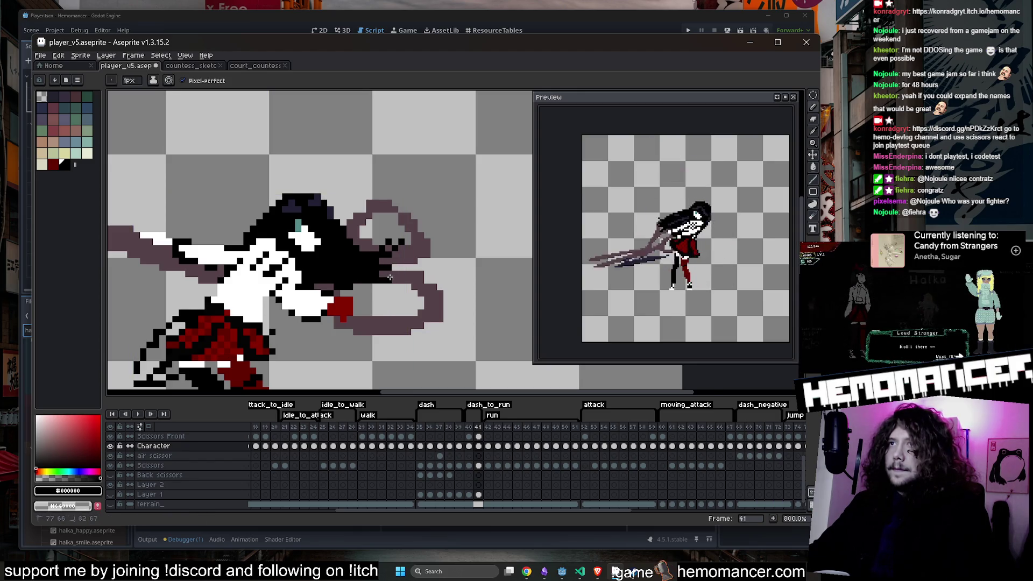
pyautogui.press('Left')
pyautogui.press('Right')
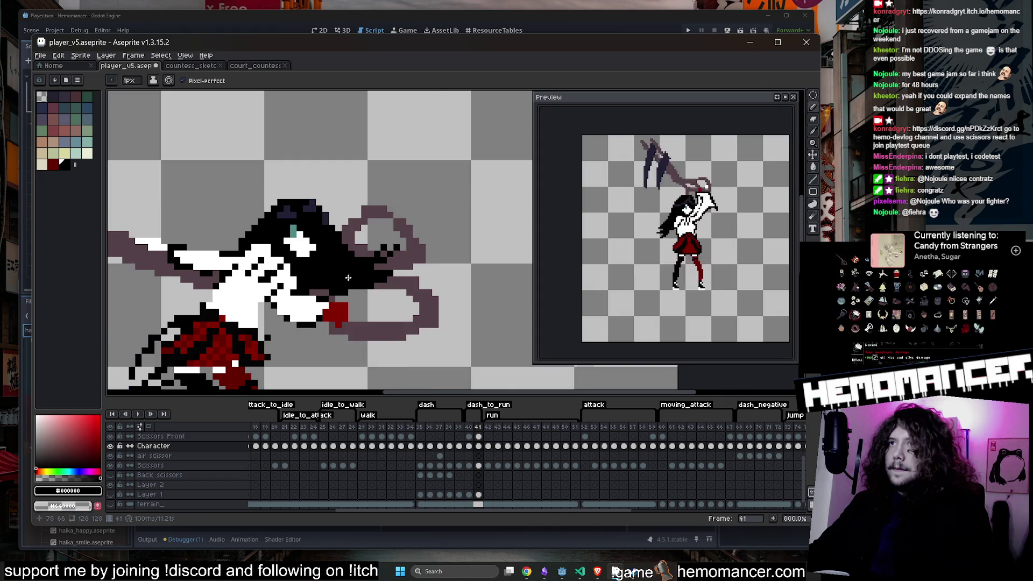
# Step: Set the eraser to 1px, then paint black pixels beside the hair near the scissor handle
pyautogui.scroll(-2, 348, 278)
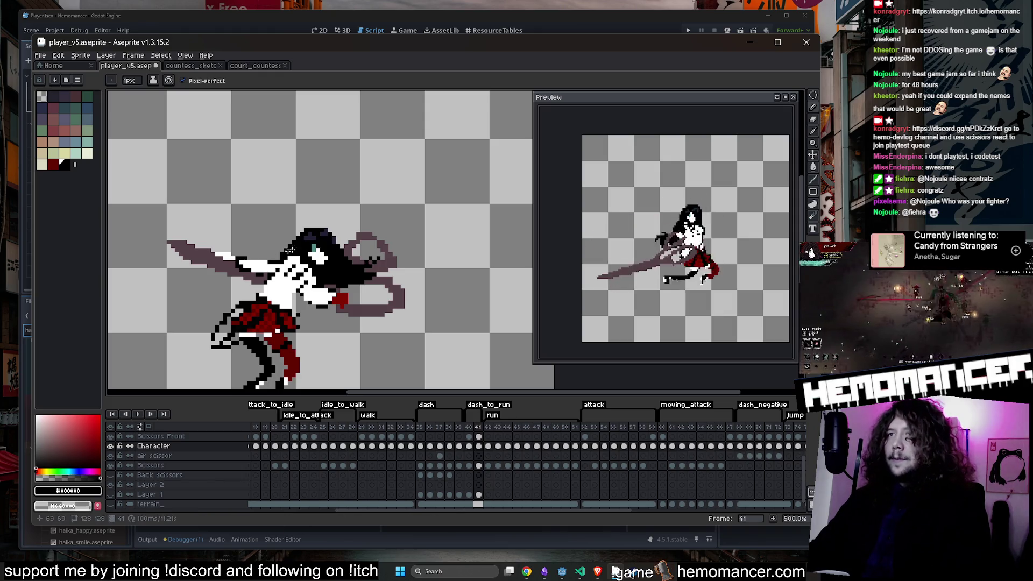
pyautogui.scroll(5, 340, 274)
pyautogui.scroll(-3, 455, 286)
pyautogui.press('e')
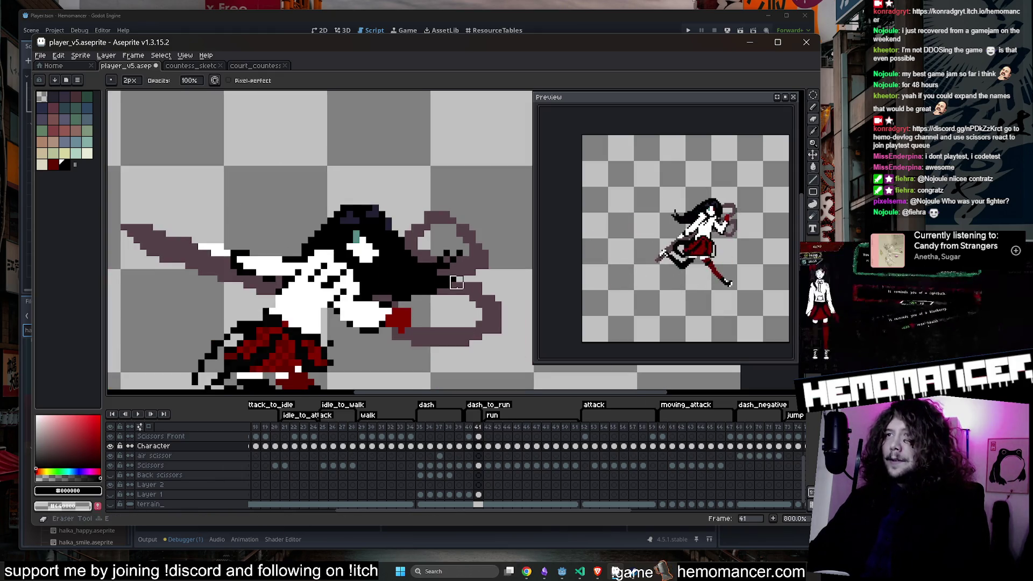
pyautogui.press('+')
pyautogui.press('+')
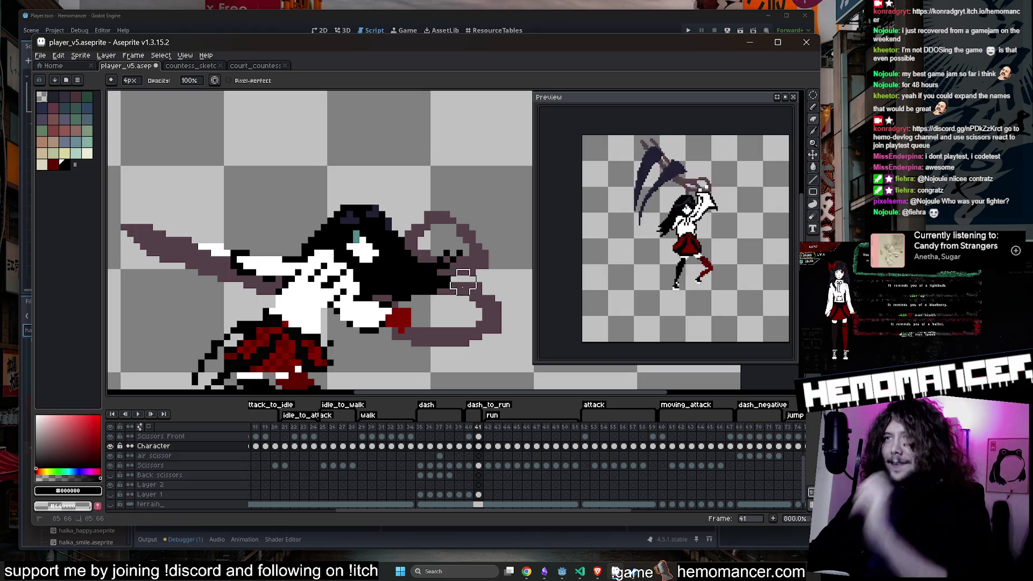
pyautogui.press('-')
pyautogui.press('-')
pyautogui.press('-')
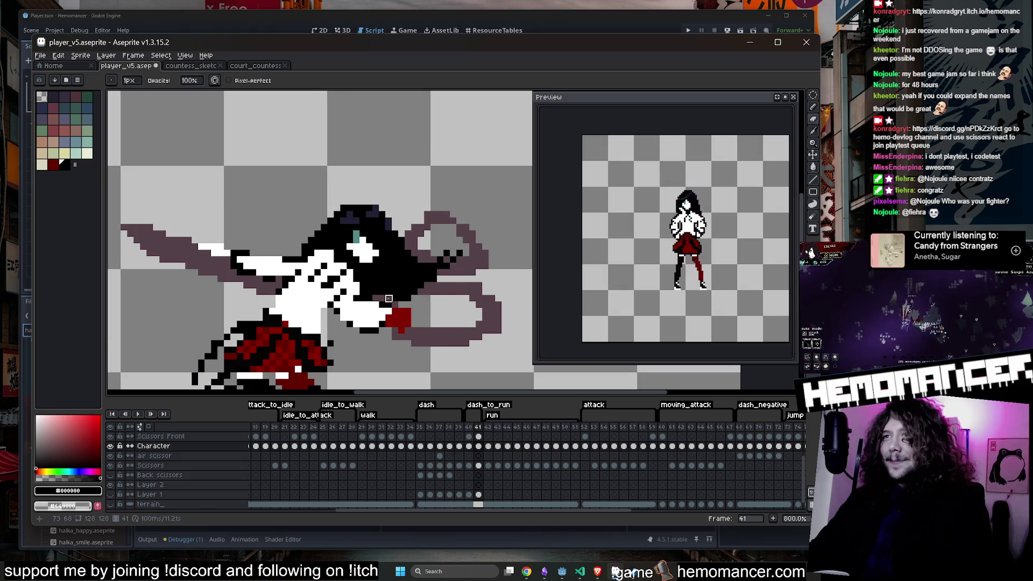
pyautogui.scroll(3, 430, 293)
pyautogui.press('b')
pyautogui.moveTo(389, 286); pyautogui.dragTo(491, 279)
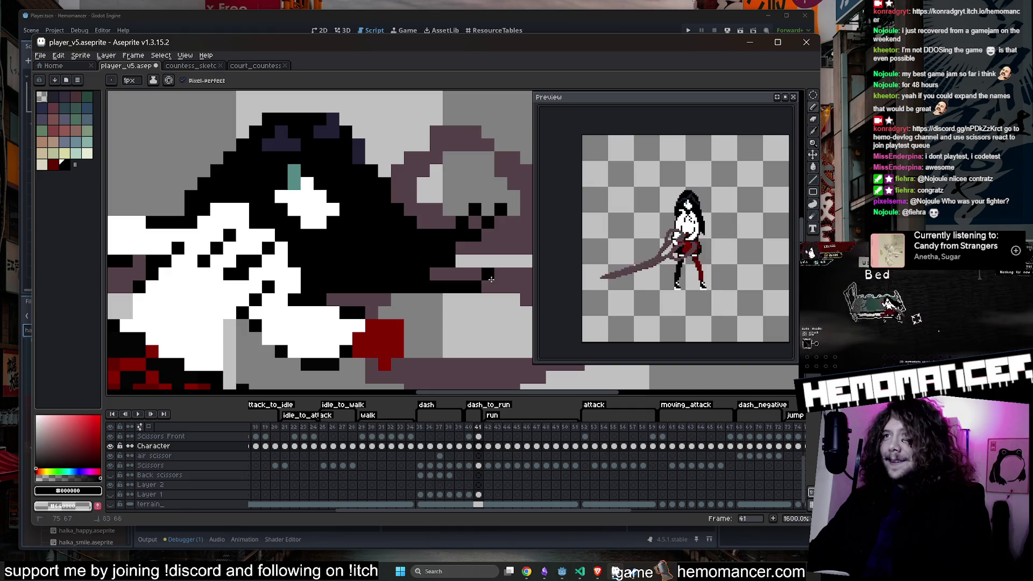
# Step: Undo the stray black stroke near the scissor handle and save player_v5.aseprite
pyautogui.scroll(-3, 485, 256)
pyautogui.scroll(3, 486, 256)
pyautogui.hotkey('ctrl', 'z')
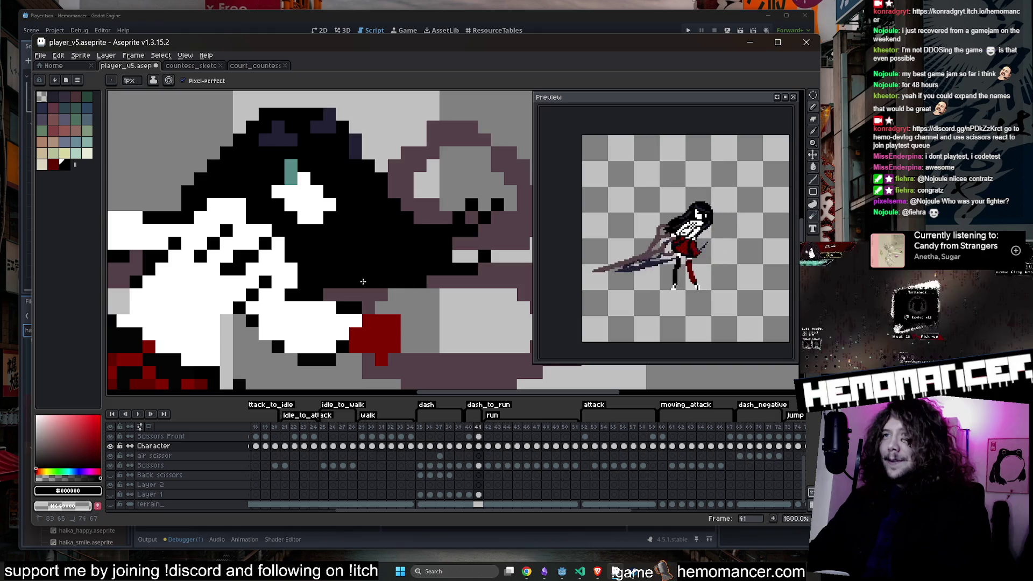
pyautogui.scroll(-3, 412, 289)
pyautogui.scroll(3, 445, 276)
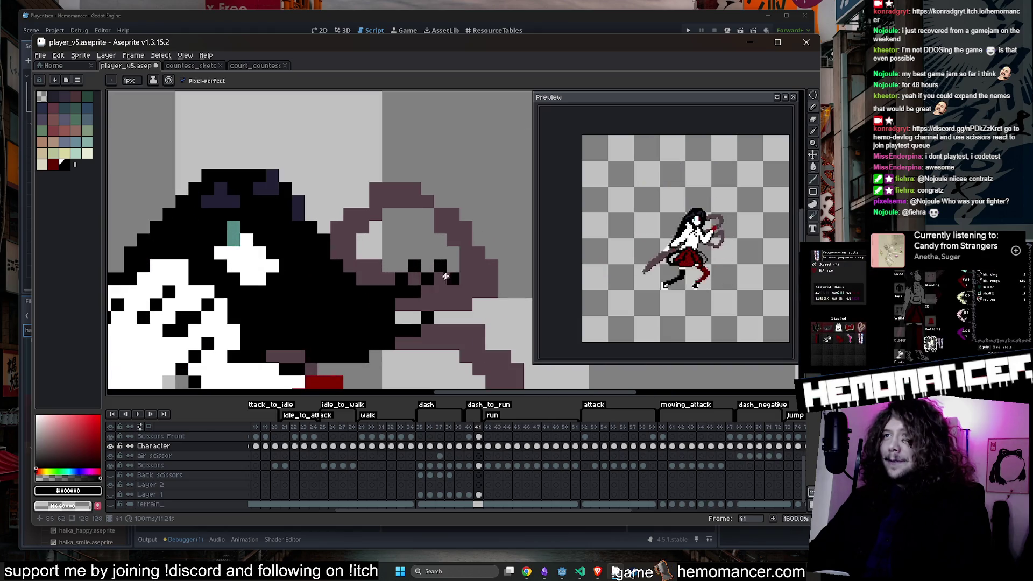
pyautogui.hotkey('ctrl', 's')
# Step: Play and stop the dash animation to review the pose on frame 41
pyautogui.scroll(-3, 410, 295)
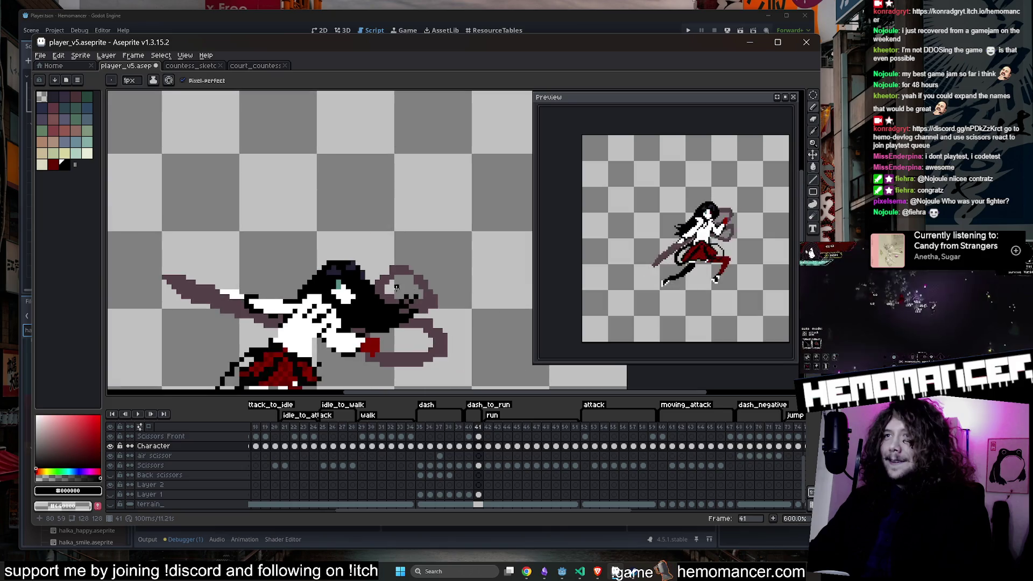
pyautogui.press('Return')
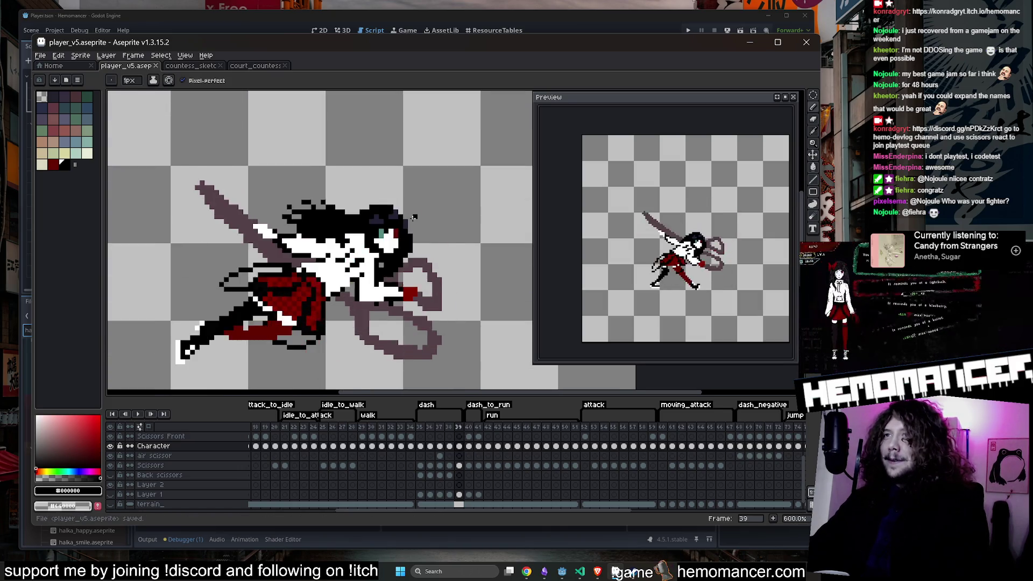
pyautogui.press('Return')
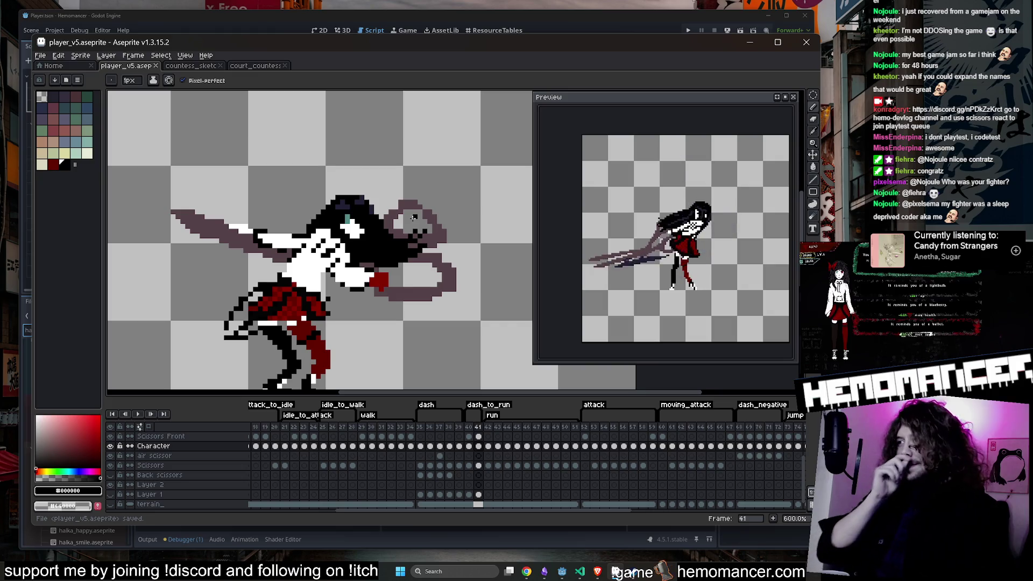
pyautogui.press('Return')
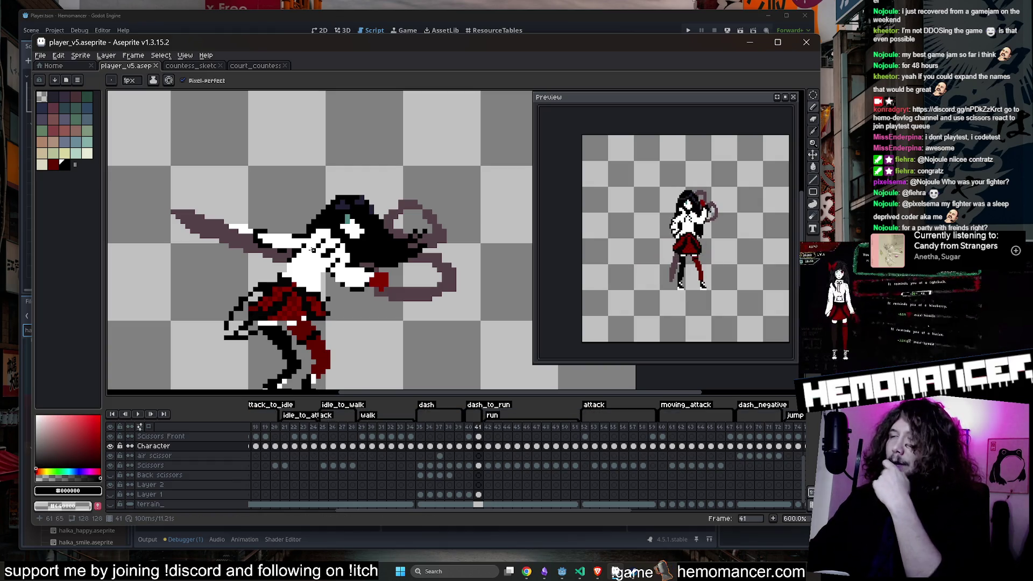
pyautogui.scroll(1, 411, 246)
pyautogui.scroll(-1, 406, 247)
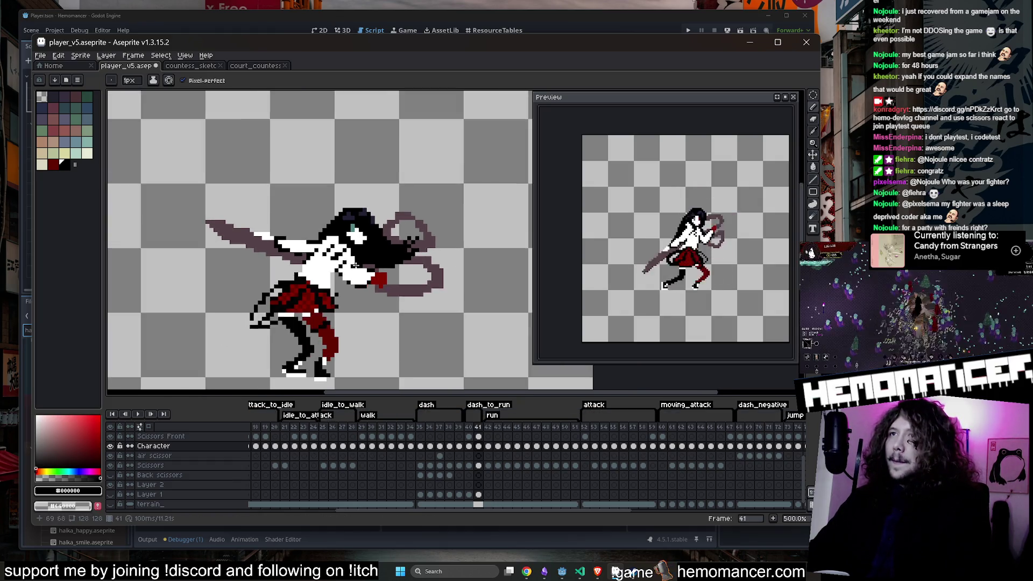
pyautogui.scroll(1, 398, 250)
pyautogui.scroll(2, 377, 258)
# Step: Save the sprite again and compare frame 39 with frame 41
pyautogui.press('i')
pyautogui.press('b')
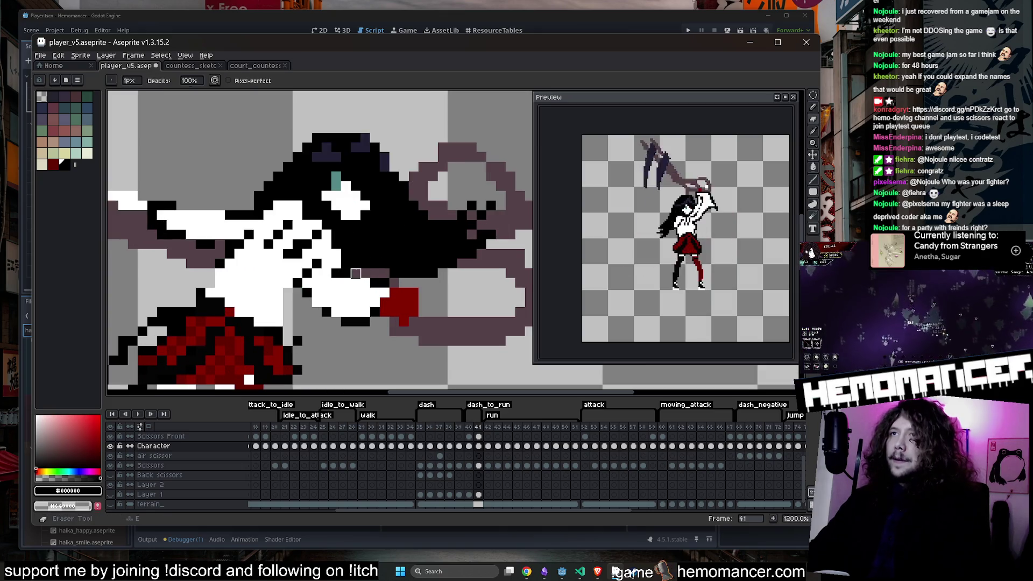
pyautogui.scroll(-5, 387, 243)
pyautogui.hotkey('ctrl', 's')
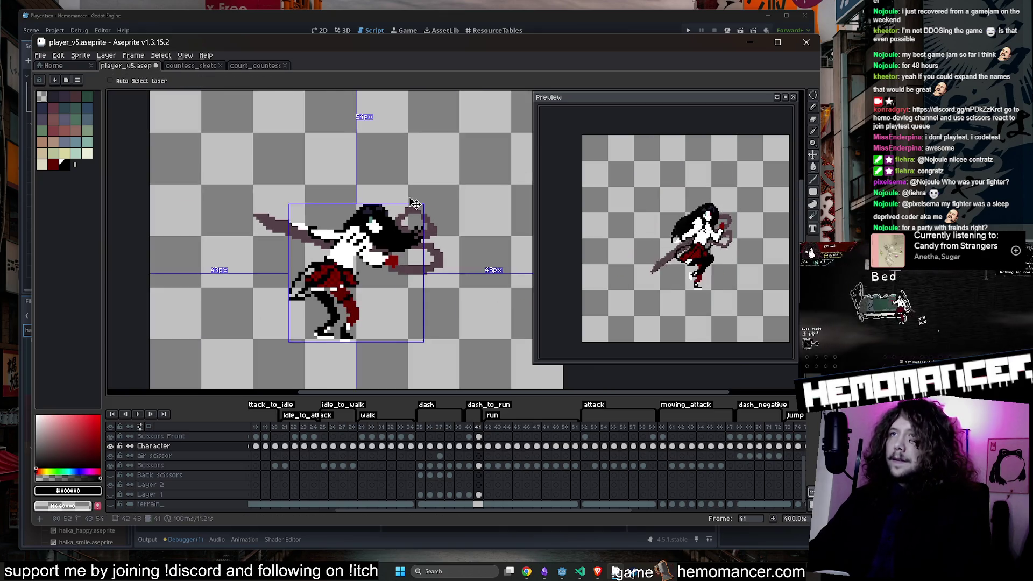
pyautogui.press('Left')
pyautogui.press('Left')
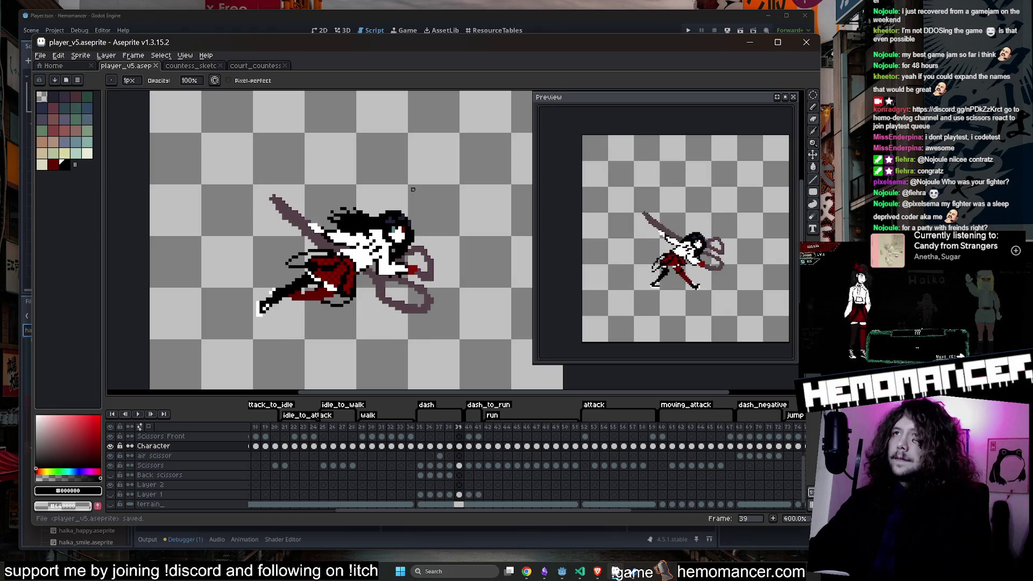
pyautogui.press('Right')
pyautogui.press('Right')
# Step: Pick dark navy #222034 from the hair as the drawing colour and save the file
pyautogui.scroll(5, 389, 210)
pyautogui.press('e')
pyautogui.keyDown('alt'); pyautogui.click(376, 225); pyautogui.keyUp('alt')
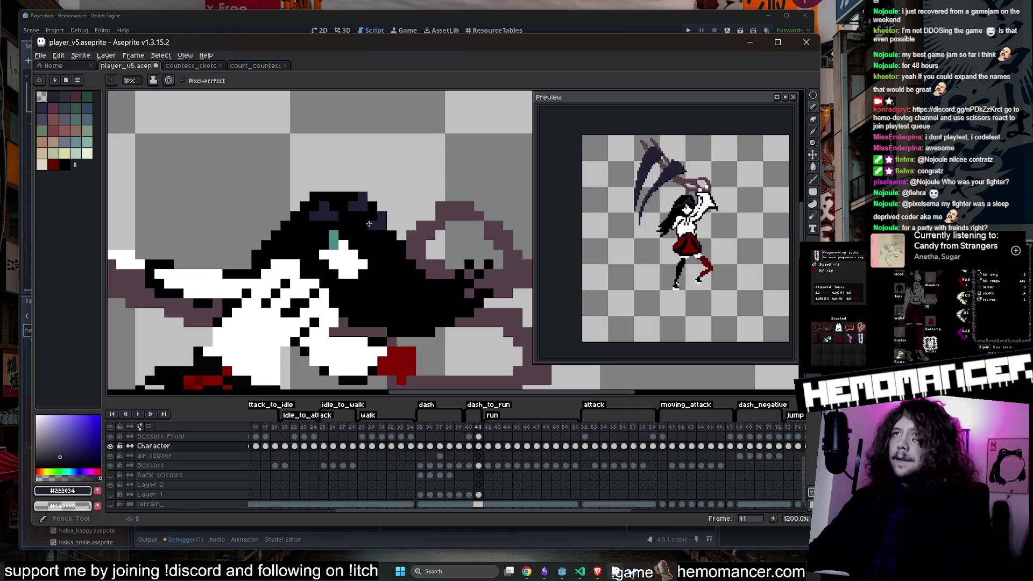
pyautogui.scroll(-4, 400, 190)
pyautogui.scroll(4, 400, 190)
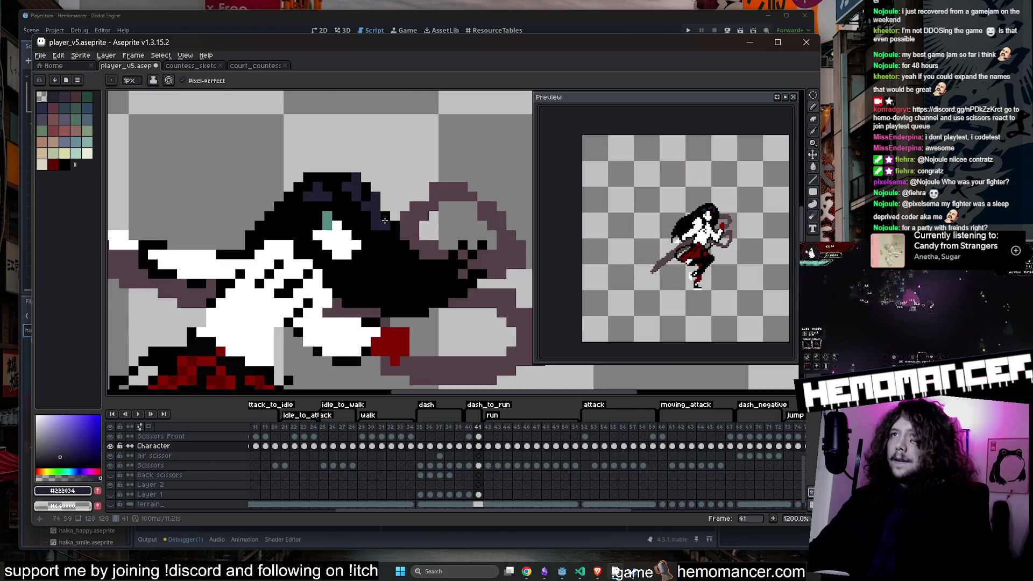
pyautogui.scroll(-4, 419, 184)
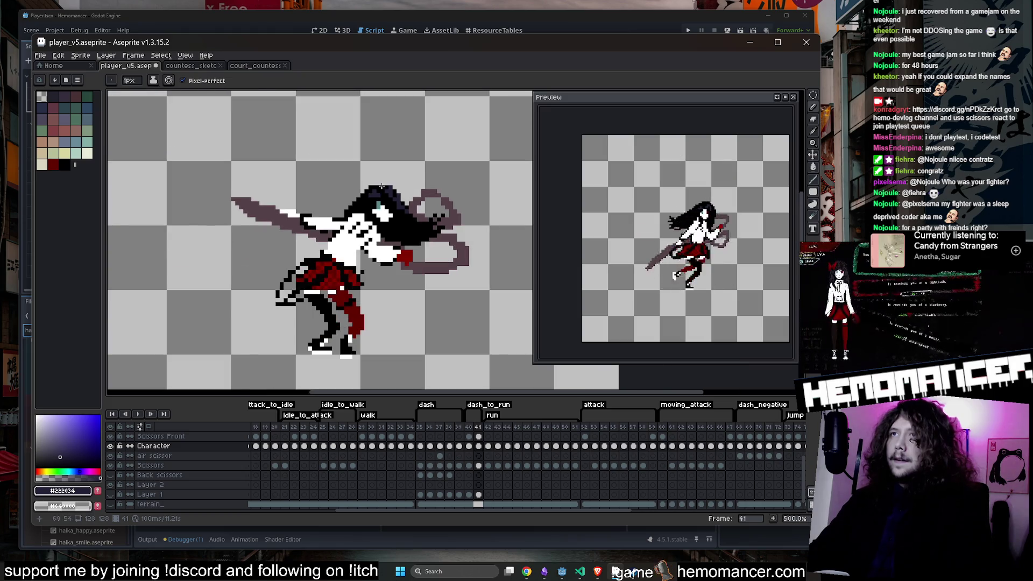
pyautogui.scroll(3, 381, 186)
pyautogui.scroll(-4, 378, 199)
pyautogui.hotkey('ctrl', 's')
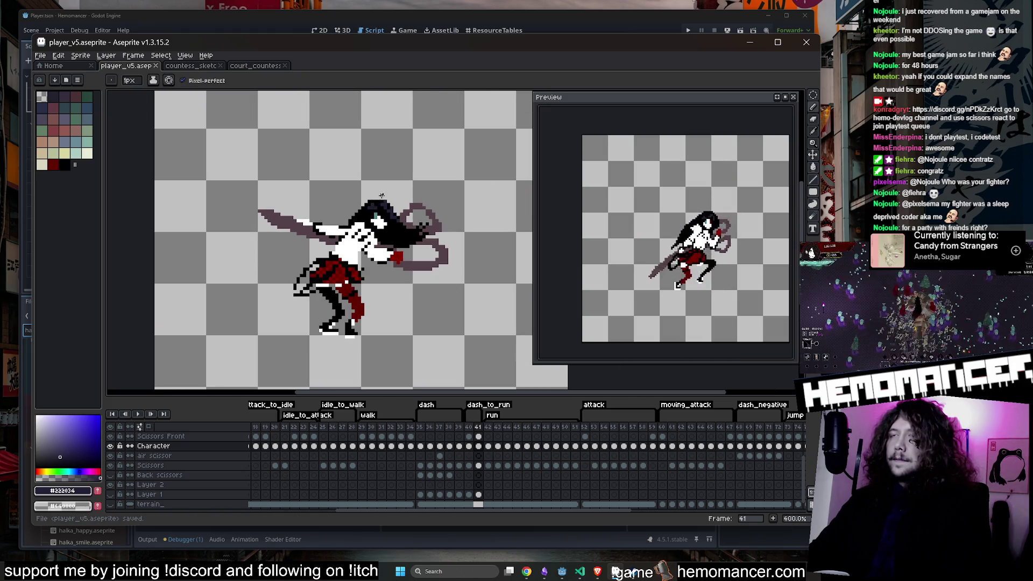
pyautogui.press('Left')
pyautogui.press('Left')
pyautogui.press('Left')
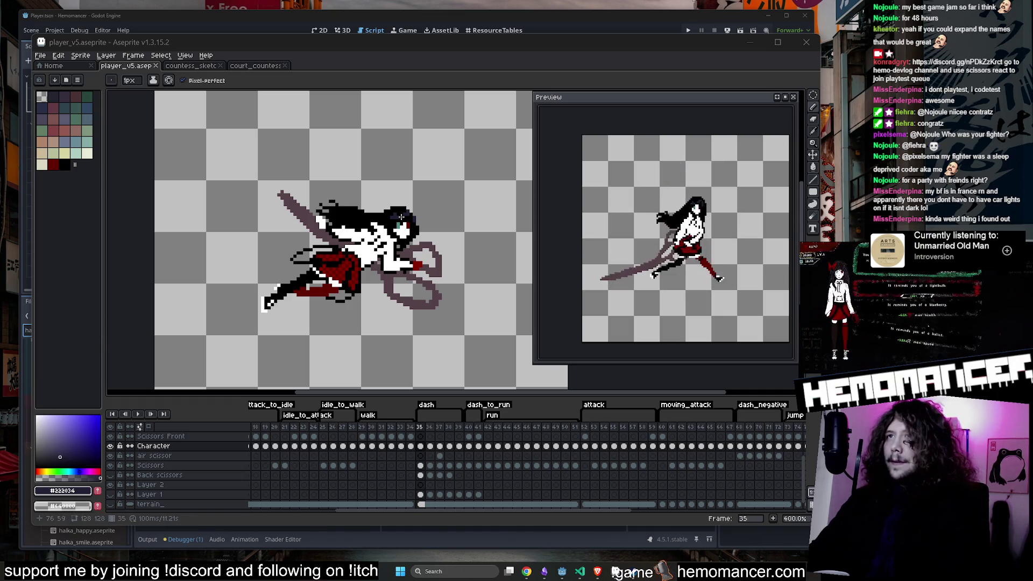
# Step: Replay the dash animation several times from frame 35, stopping on frame 41's lunge
pyautogui.click(135, 413)
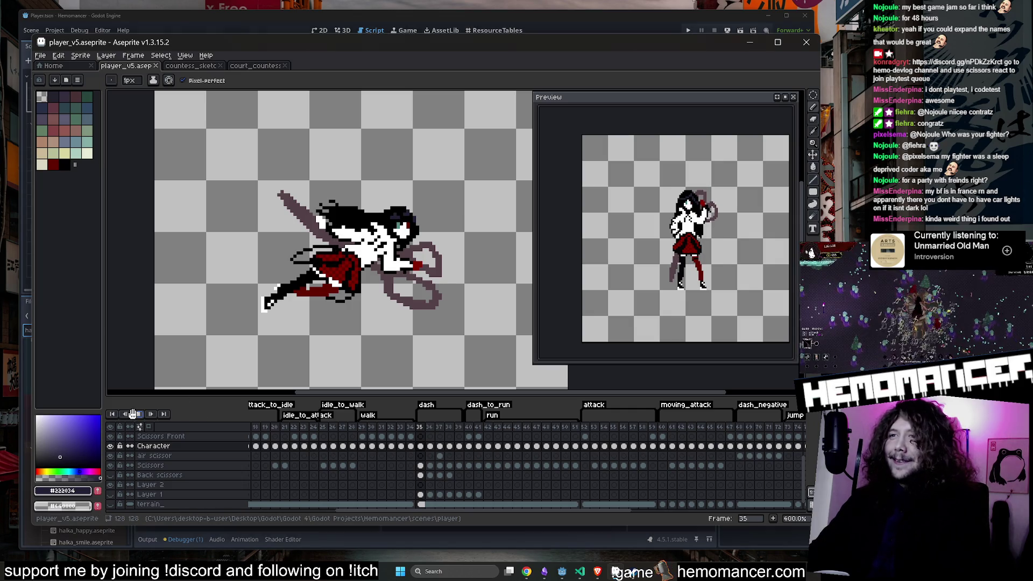
pyautogui.click(426, 432)
pyautogui.click(139, 413)
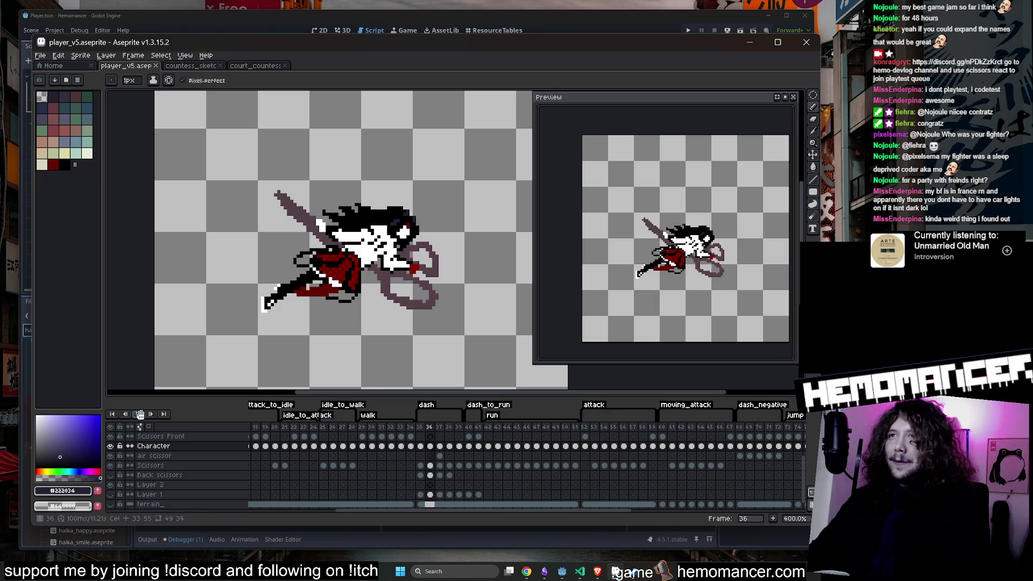
pyautogui.click(140, 414)
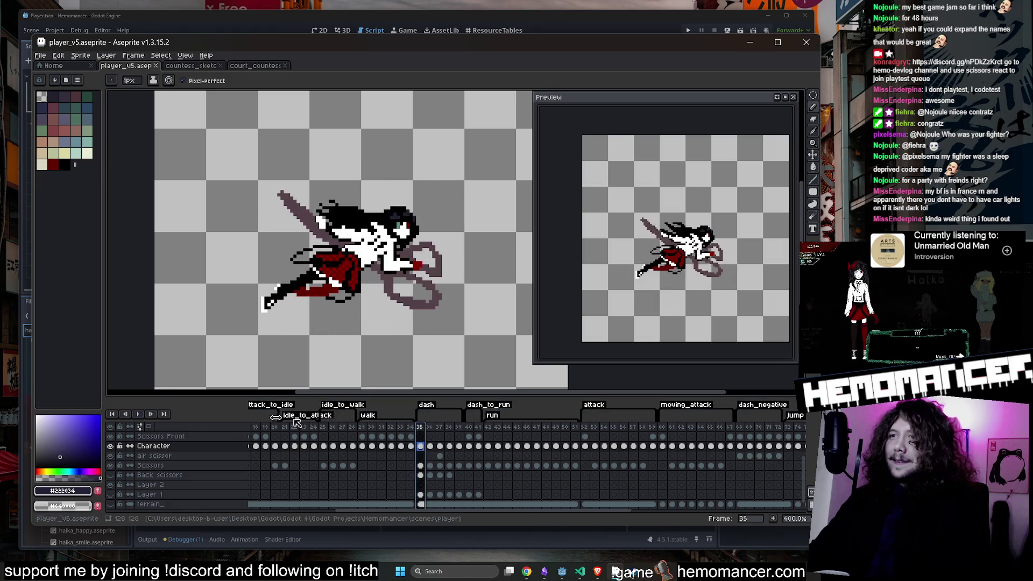
pyautogui.click(139, 414)
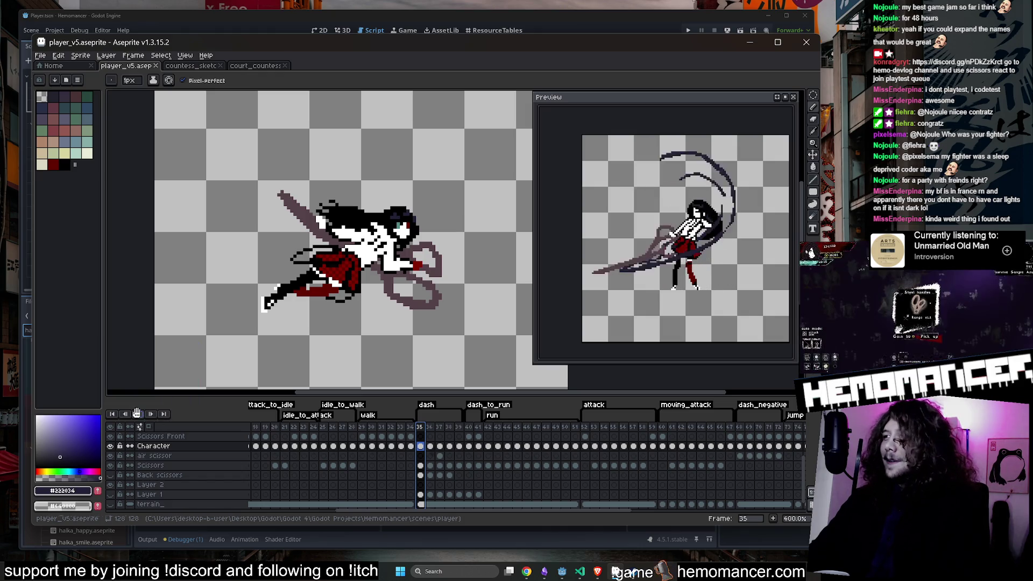
pyautogui.press('Return')
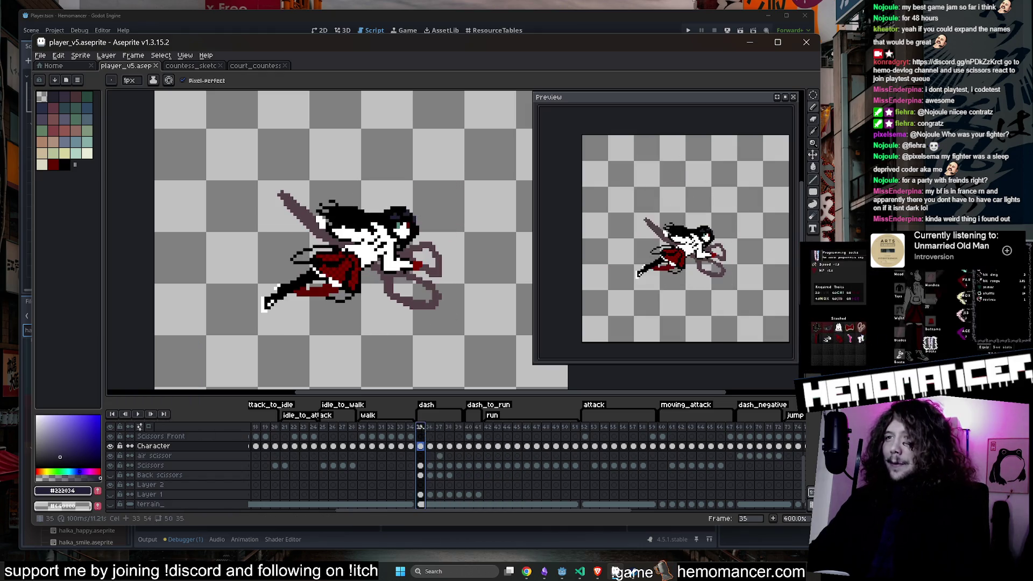
pyautogui.click(138, 414)
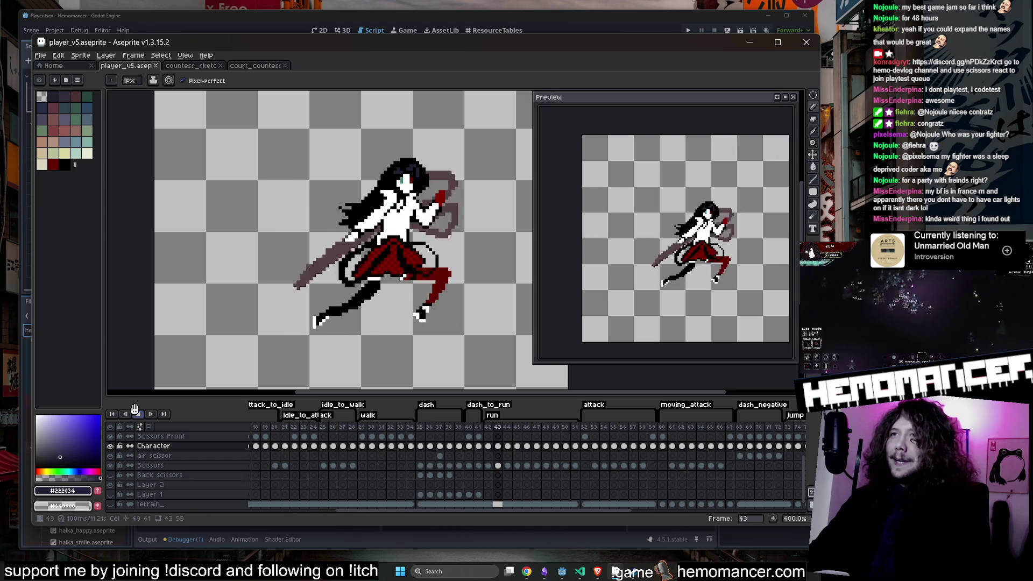
pyautogui.press('Return')
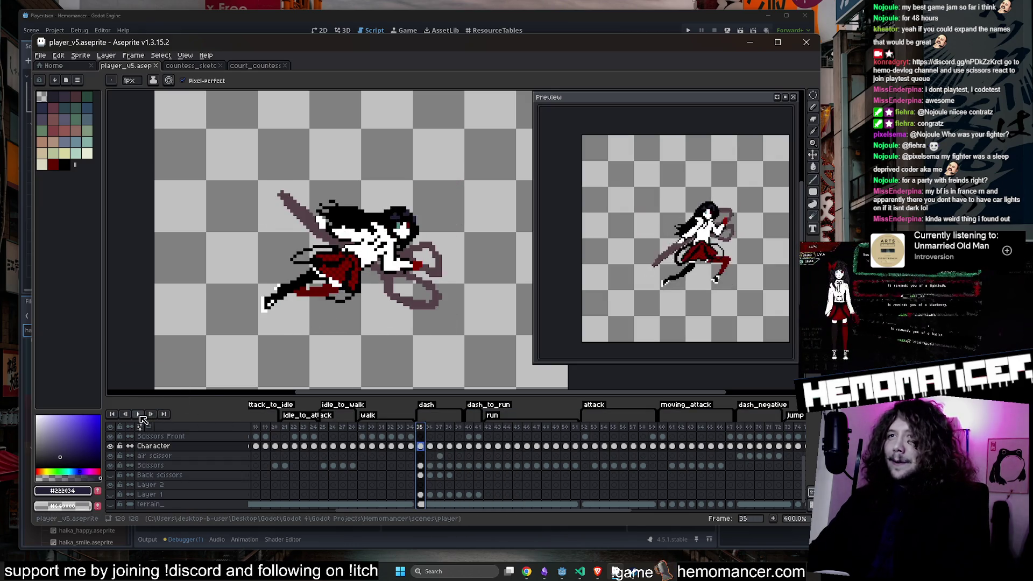
pyautogui.click(139, 415)
pyautogui.press('Return')
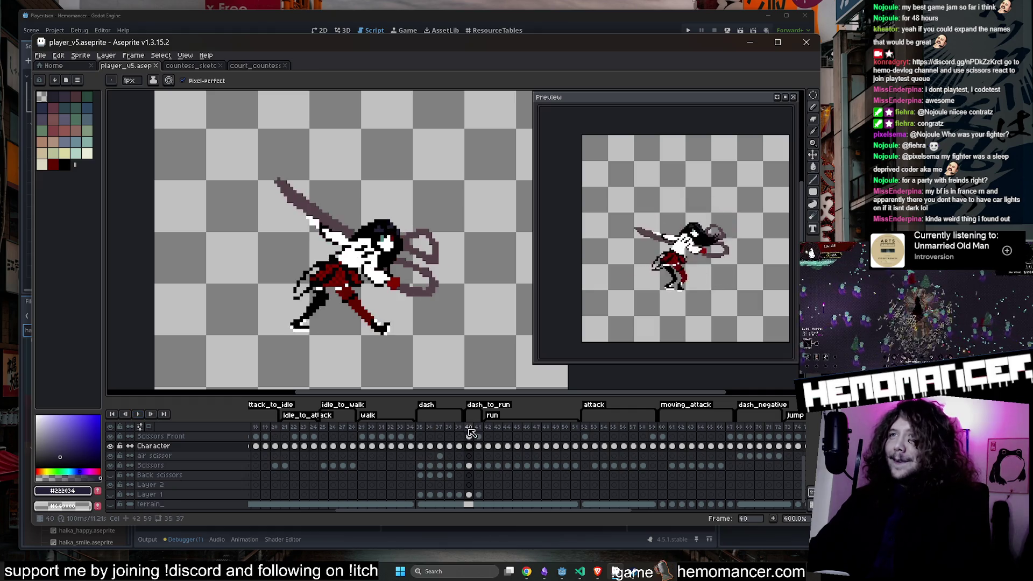
pyautogui.press('Right')
pyautogui.press('Right')
pyautogui.press('Right')
pyautogui.press('Right')
pyautogui.press('Right')
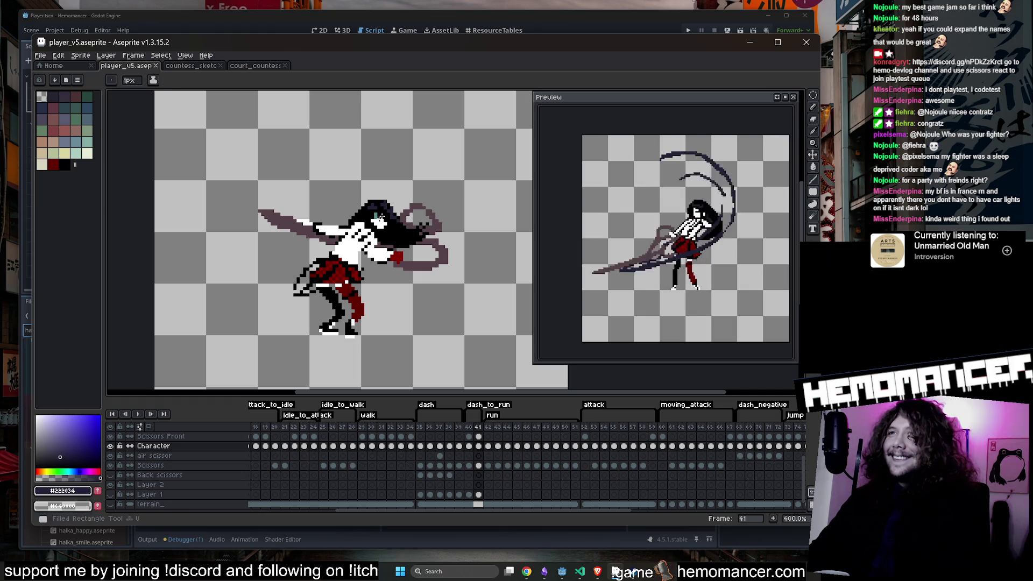
# Step: Pick black from the hair outline and blacken three stray navy hair pixels
pyautogui.scroll(2, 368, 203)
pyautogui.keyDown('alt'); pyautogui.click(368, 203); pyautogui.keyUp('alt')
pyautogui.scroll(2, 368, 202)
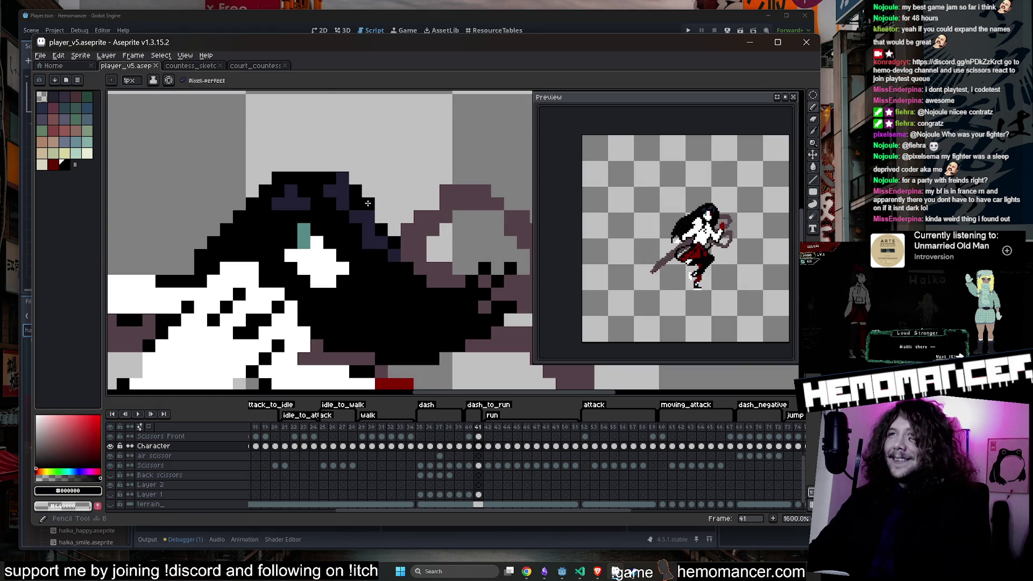
pyautogui.click(342, 191)
pyautogui.click(381, 243)
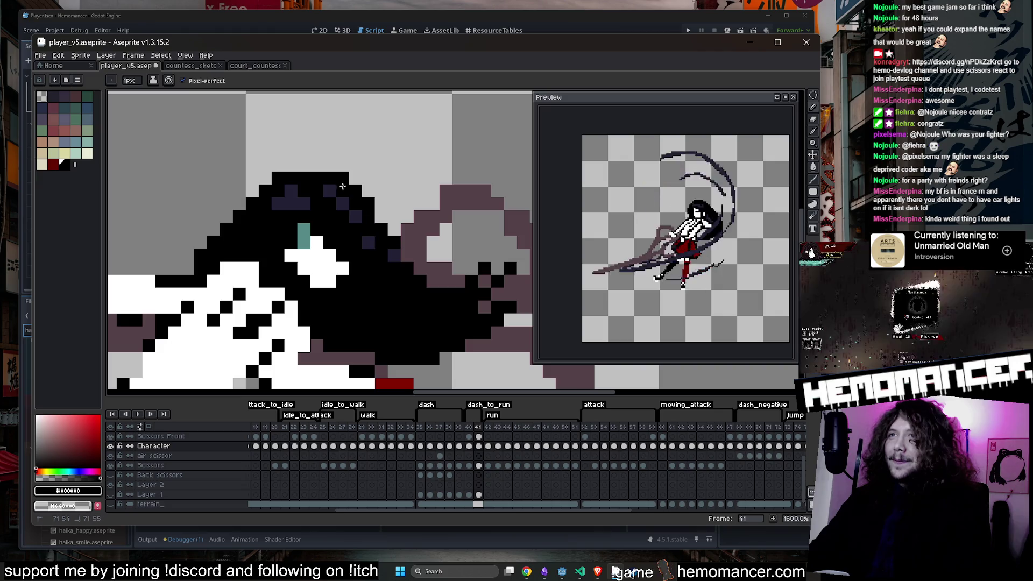
pyautogui.click(394, 254)
pyautogui.scroll(-2, 381, 250)
pyautogui.scroll(2, 362, 221)
# Step: Sample the dark navy hair colour and play the animation to check the hair
pyautogui.keyDown('alt'); pyautogui.click(354, 236); pyautogui.keyUp('alt')
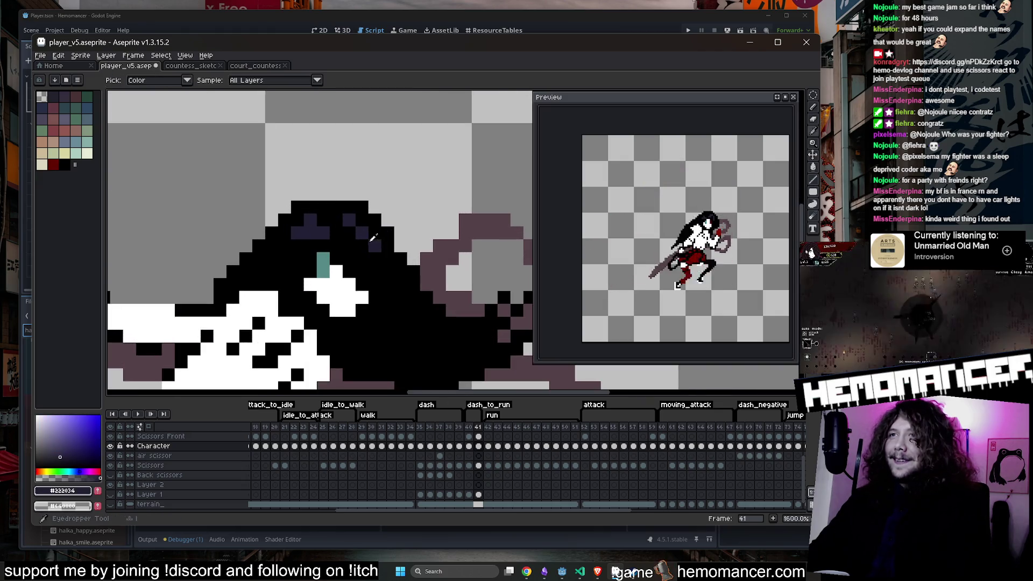
pyautogui.scroll(-3, 399, 217)
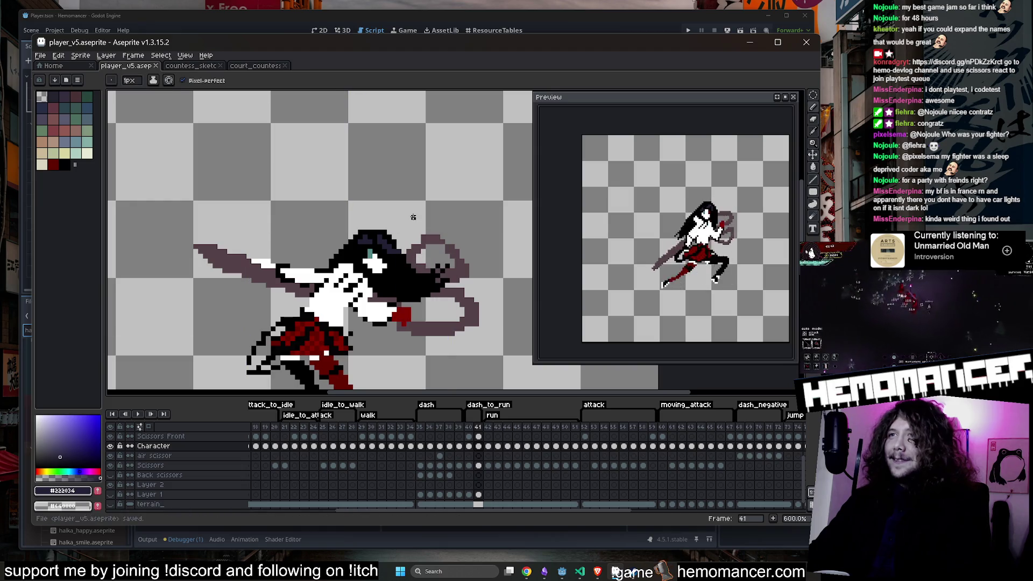
pyautogui.press('Return')
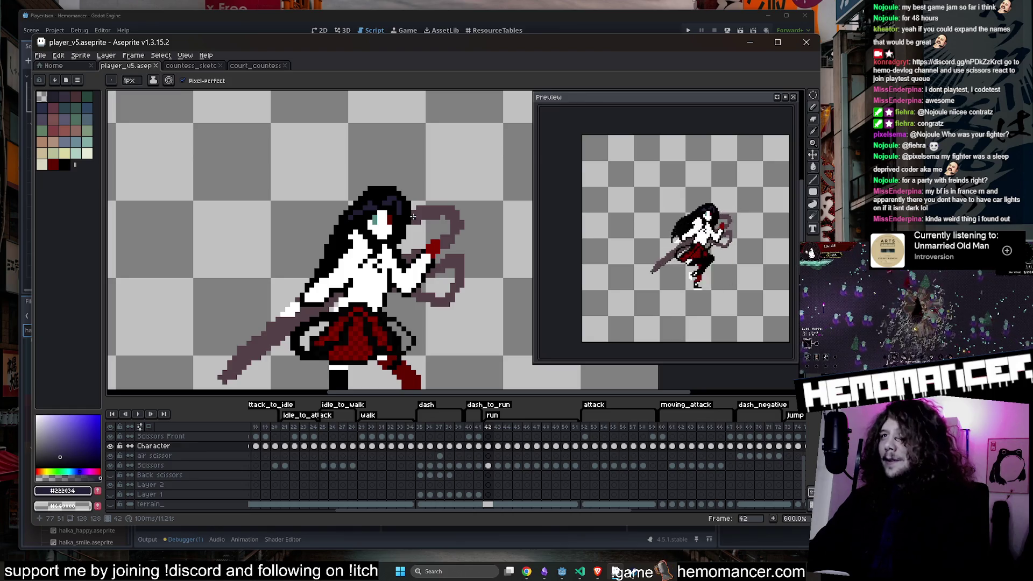
pyautogui.scroll(-1, 380, 211)
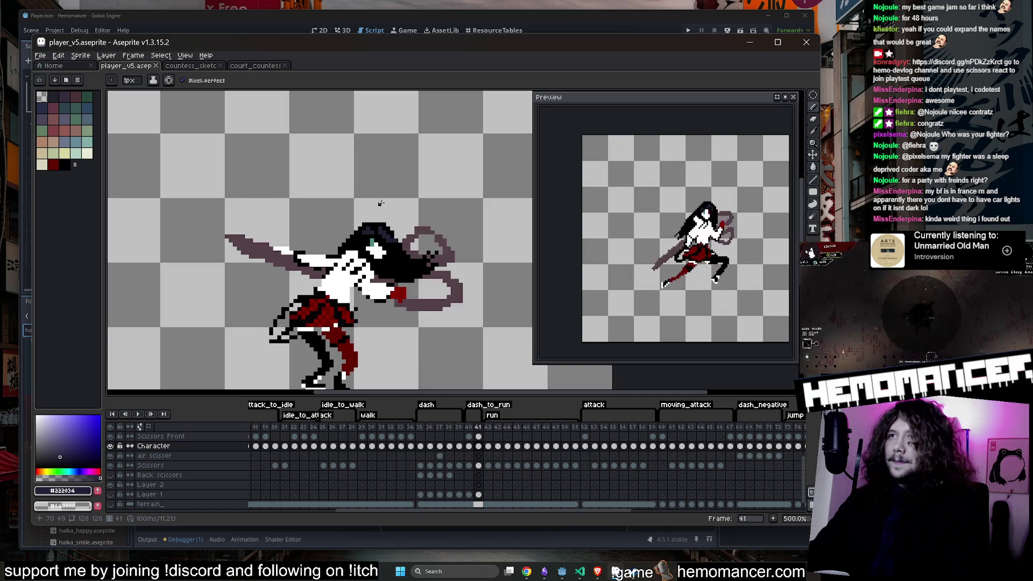
pyautogui.scroll(4, 380, 204)
# Step: Pick black with the pencil tool and save player_v5.aseprite
pyautogui.press('e')
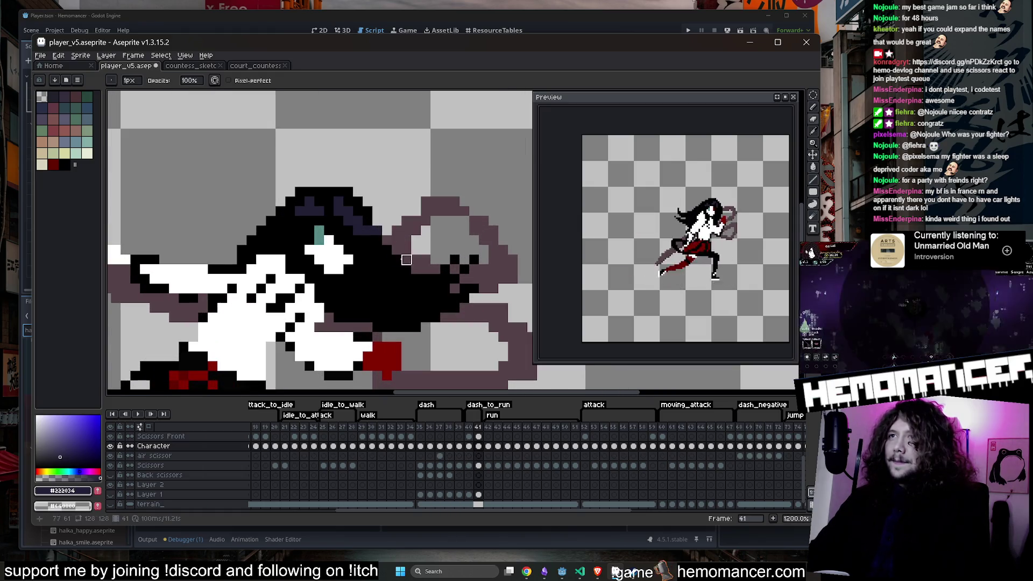
pyautogui.keyDown('alt'); pyautogui.click(424, 250); pyautogui.keyUp('alt')
pyautogui.press('b')
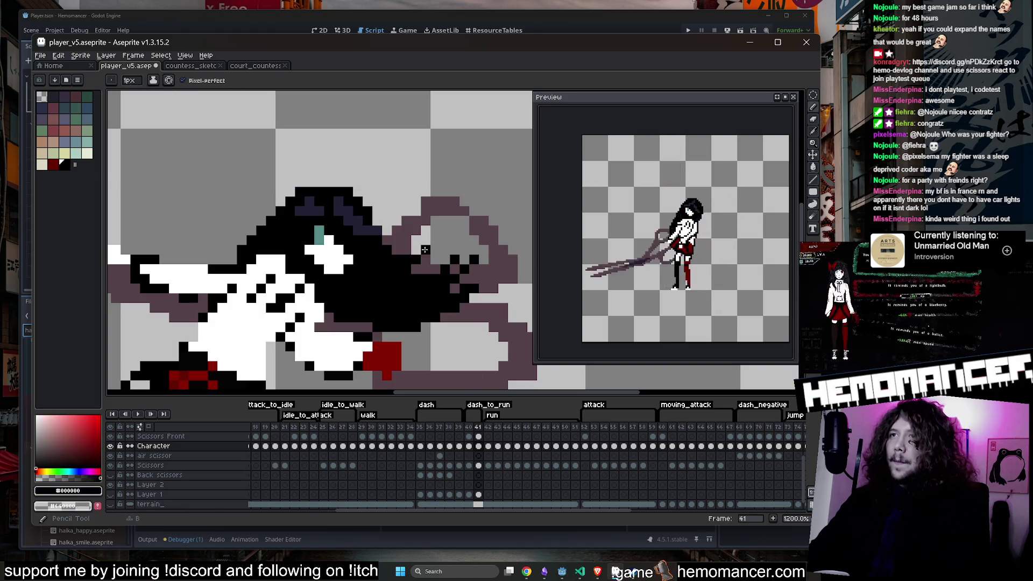
pyautogui.scroll(-6, 425, 250)
pyautogui.hotkey('ctrl', 's')
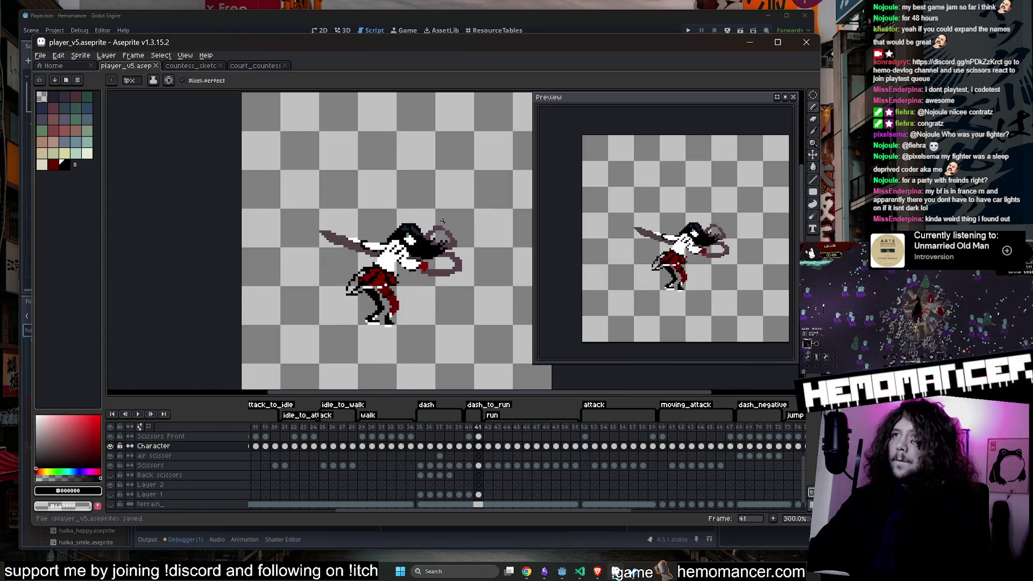
# Step: Add a white pixel to the shirt using sampled white, then save
pyautogui.scroll(6, 443, 220)
pyautogui.keyDown('alt'); pyautogui.click(355, 259); pyautogui.keyUp('alt')
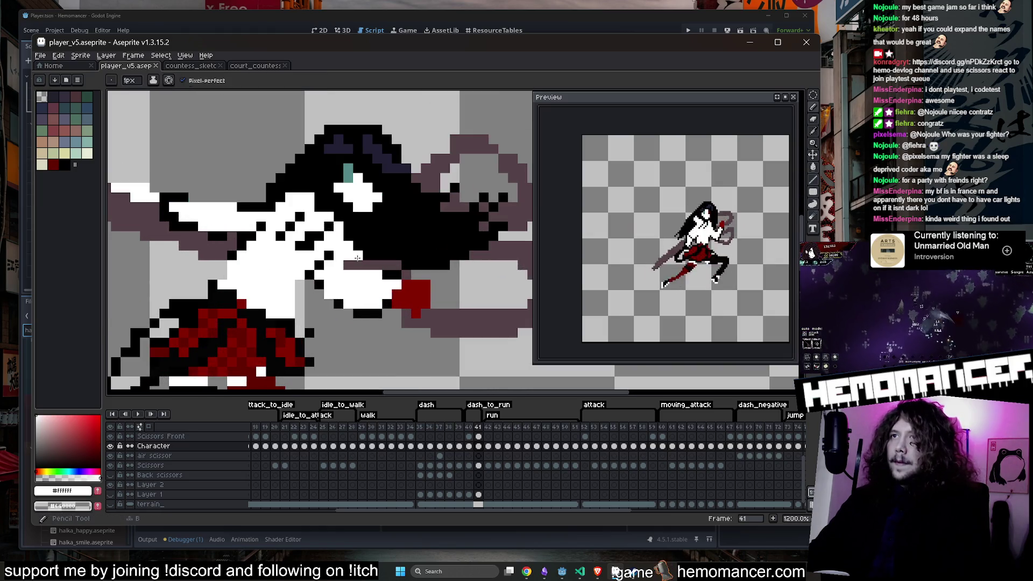
pyautogui.click(352, 263)
pyautogui.scroll(-5, 352, 262)
pyautogui.hotkey('ctrl', 's')
# Step: Sample the near-black outline colour near the girl's lower body
pyautogui.scroll(3, 334, 265)
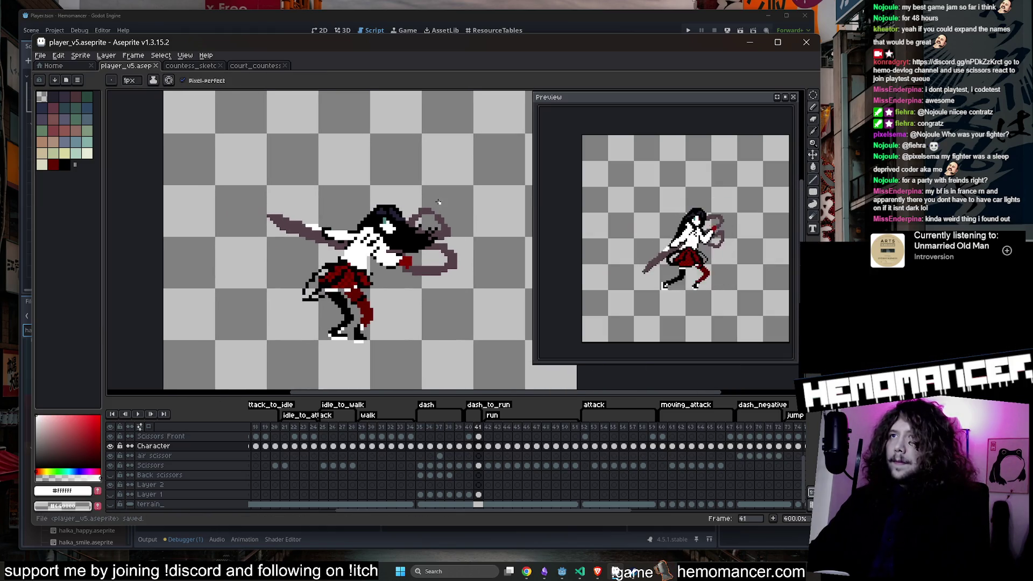
pyautogui.scroll(1, 334, 261)
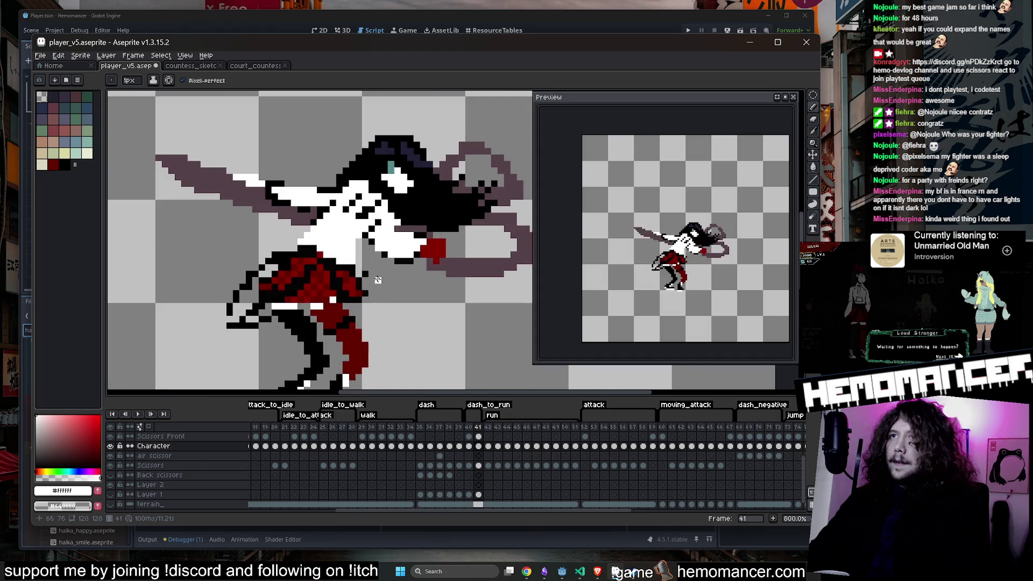
pyautogui.press('e')
pyautogui.scroll(-1, 366, 285)
pyautogui.scroll(1, 368, 281)
pyautogui.keyDown('alt'); pyautogui.click(367, 279); pyautogui.keyUp('alt')
pyautogui.scroll(-2, 377, 288)
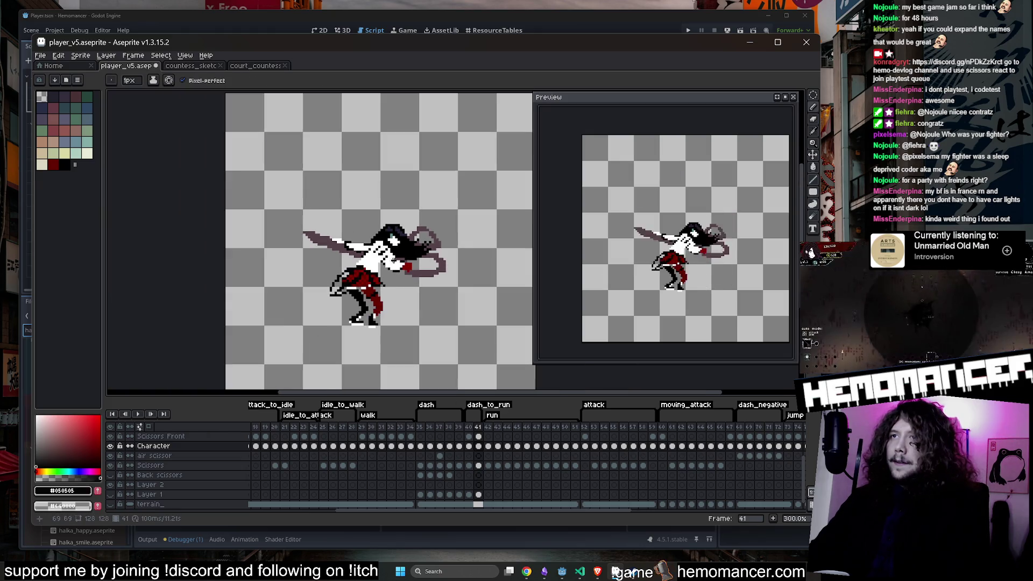
pyautogui.scroll(1, 384, 290)
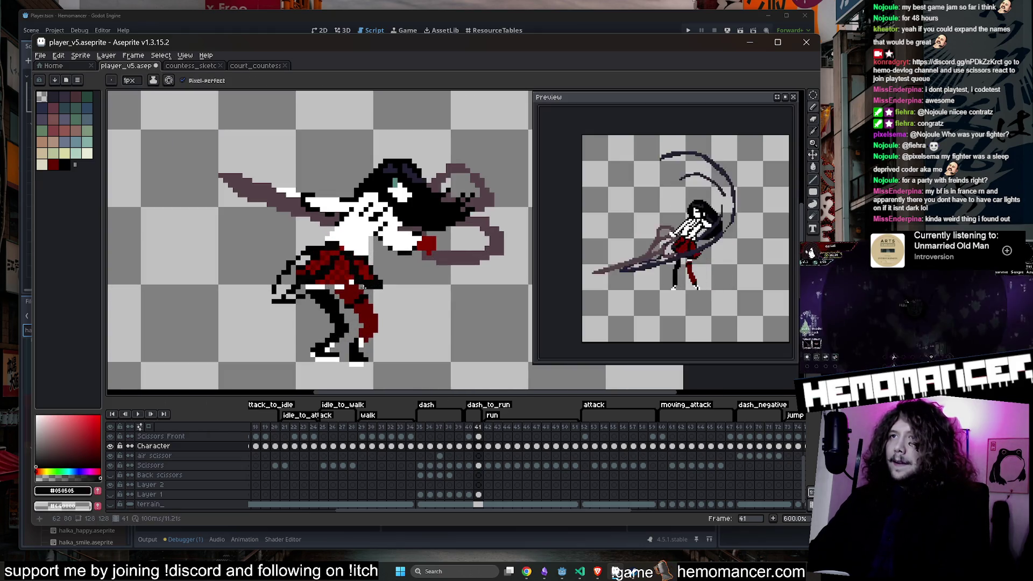
# Step: Erase stray pixels from the left foot outline and return to the pencil
pyautogui.scroll(-3, 371, 284)
pyautogui.scroll(1, 326, 280)
pyautogui.scroll(3, 326, 280)
pyautogui.press('e')
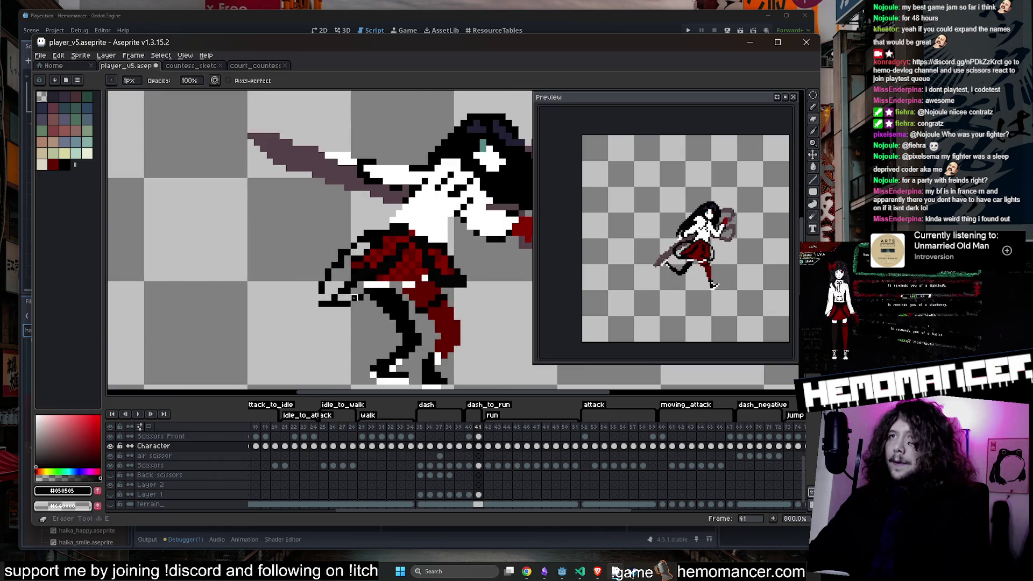
pyautogui.moveTo(334, 304)
pyautogui.mouseDown()
pyautogui.moveTo(306, 300)
pyautogui.moveTo(332, 303)
pyautogui.mouseUp()
pyautogui.press('b')
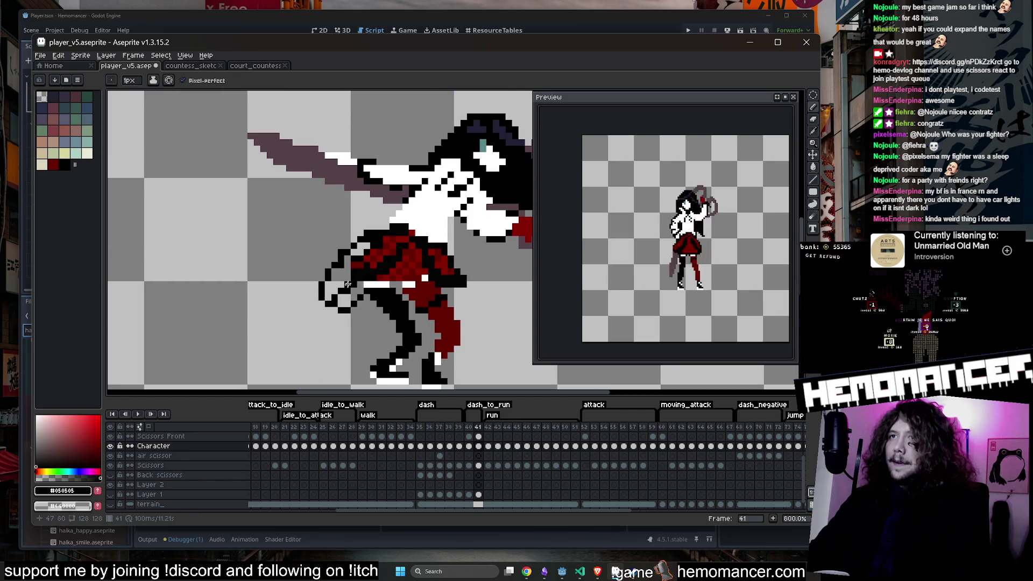
# Step: Sample the skirt's dark red and outline black to tidy the skirt edge
pyautogui.scroll(-4, 382, 233)
pyautogui.scroll(6, 350, 258)
pyautogui.keyDown('alt'); pyautogui.click(344, 253); pyautogui.keyUp('alt')
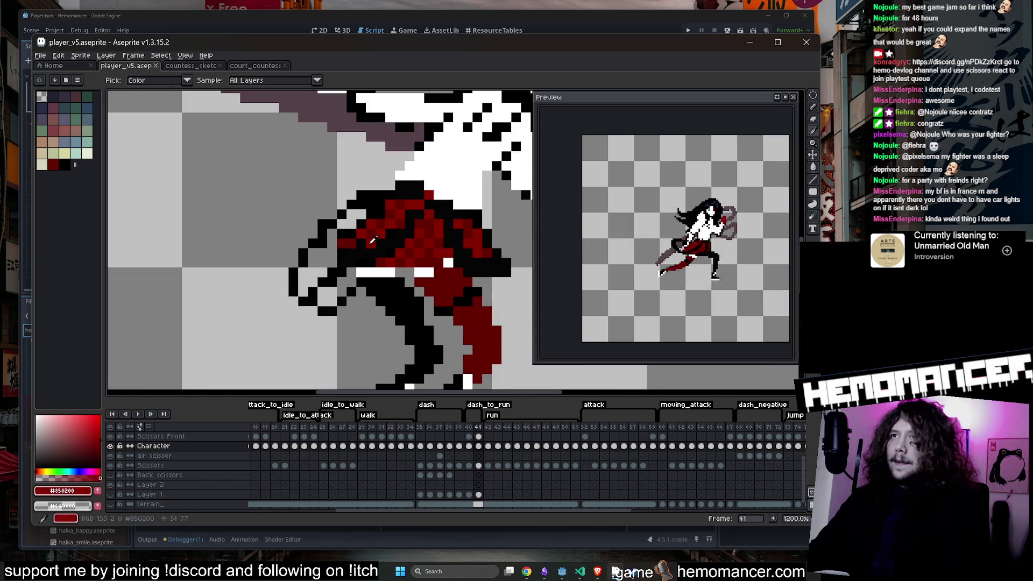
pyautogui.scroll(-3, 344, 253)
pyautogui.scroll(4, 336, 248)
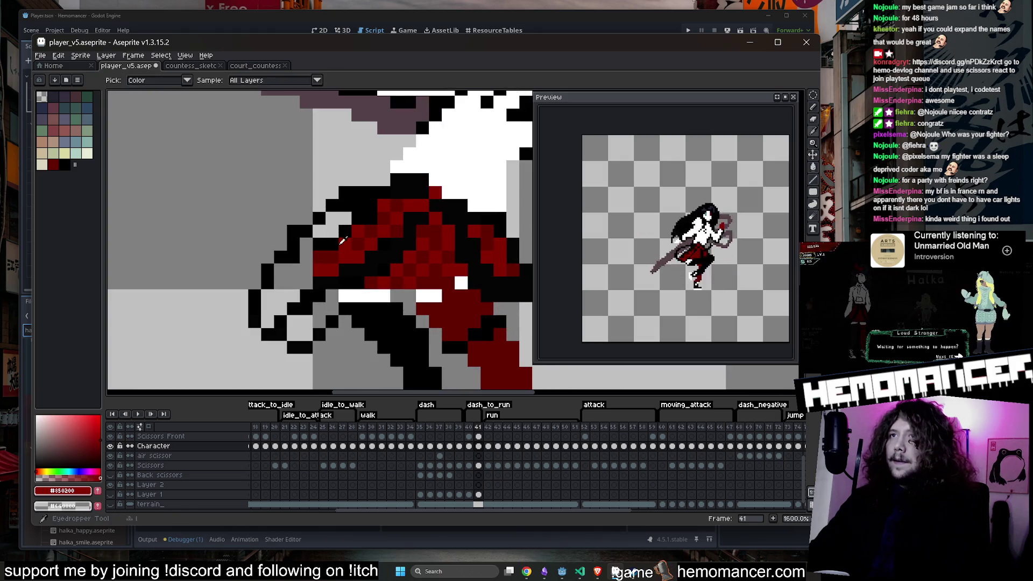
pyautogui.keyDown('alt'); pyautogui.click(332, 242); pyautogui.keyUp('alt')
pyautogui.scroll(-3, 328, 253)
pyautogui.scroll(4, 312, 285)
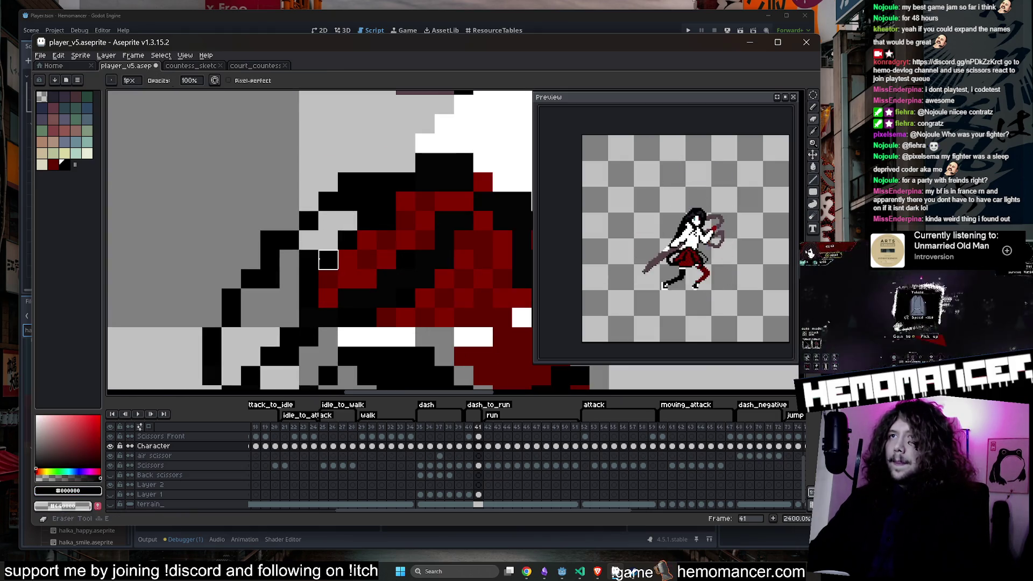
pyautogui.scroll(-6, 309, 298)
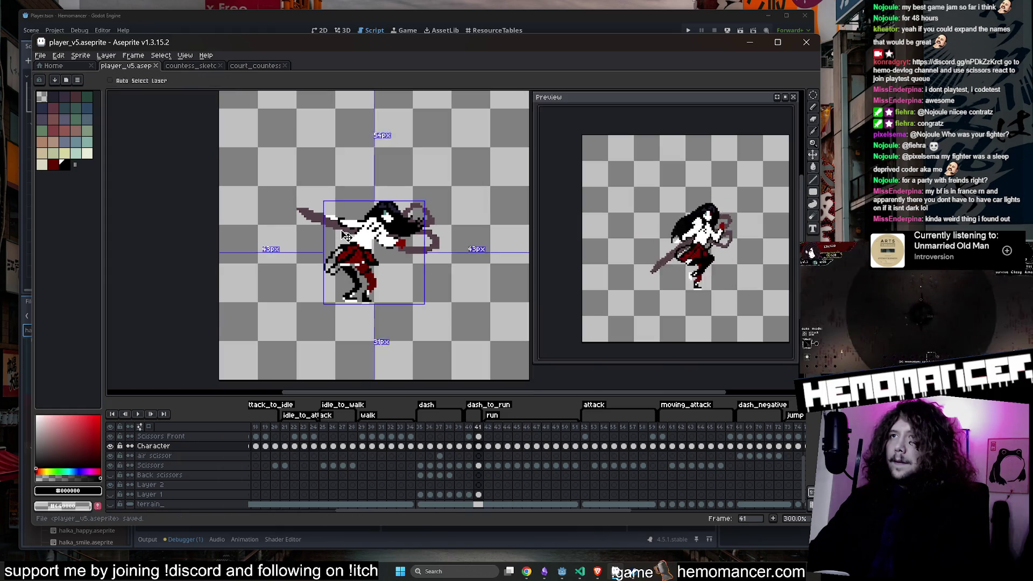
pyautogui.scroll(2, 404, 280)
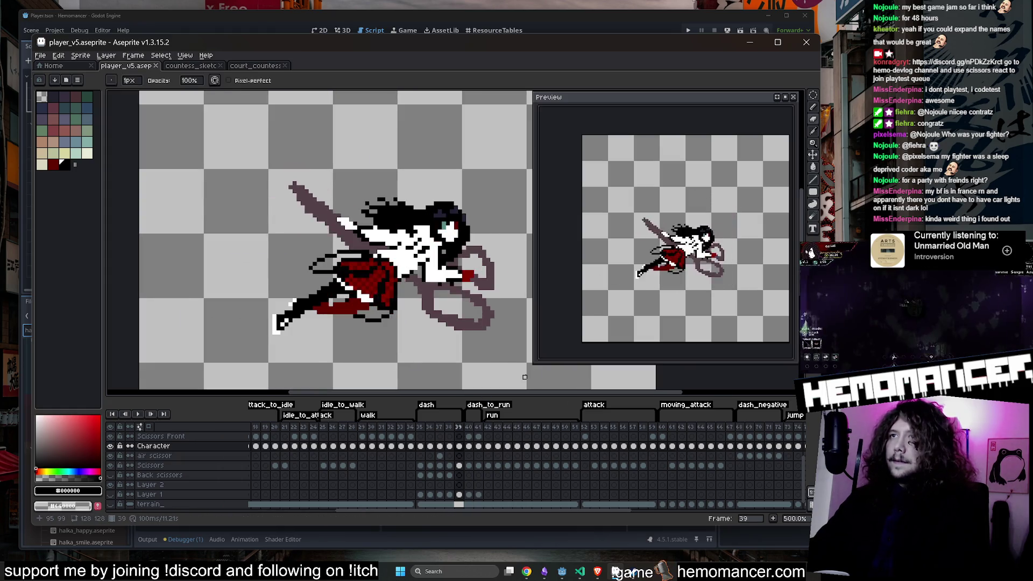